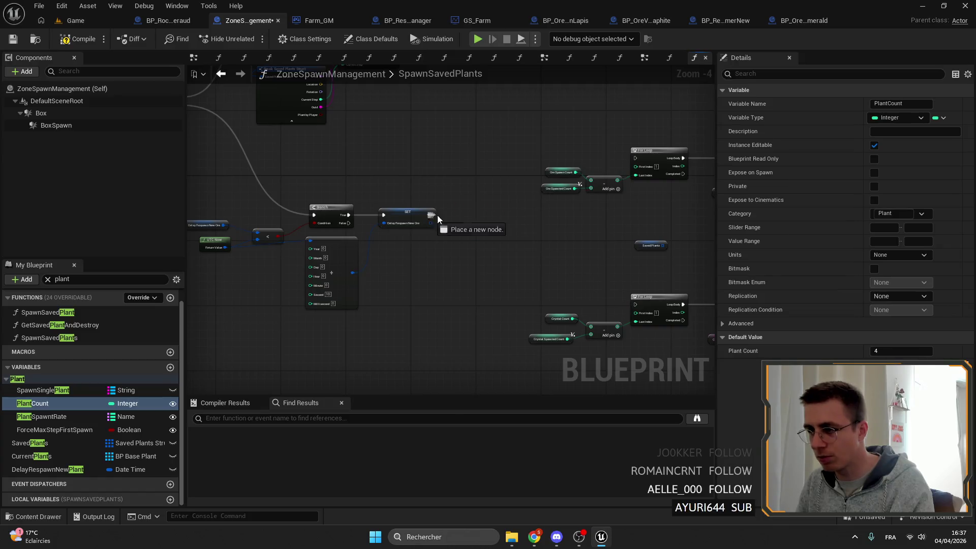
- Delete the old ore-count nodes from SpawnSavedPlants, including the Ore Spawn Count getter
{"action": "left_click_drag", "start_coordinate": [478, 241], "coordinate": [344, 194]}
{"action": "scroll", "coordinate": [540, 265], "scroll_direction": "down", "scroll_amount": 3}
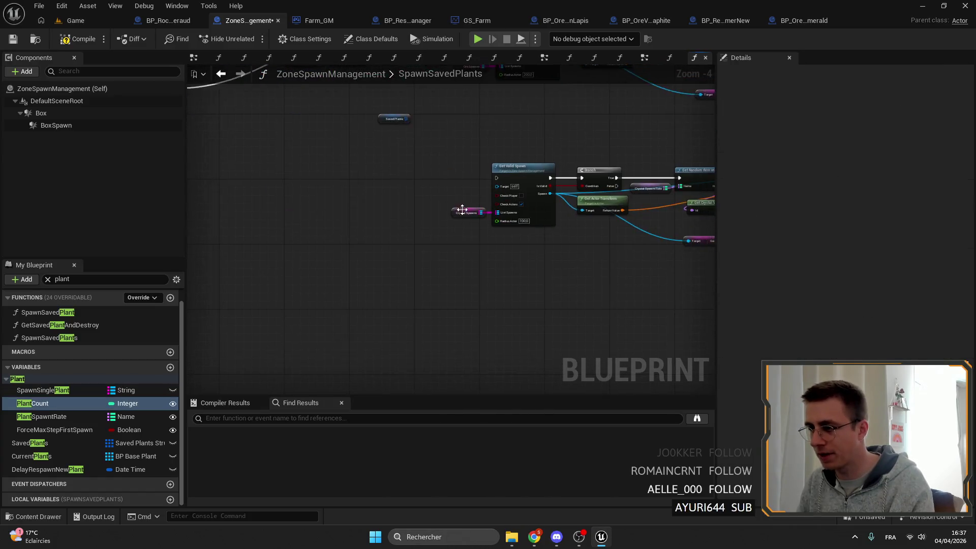
{"action": "left_click_drag", "start_coordinate": [629, 258], "coordinate": [410, 197]}
{"action": "key", "text": "Delete"}
{"action": "left_click_drag", "start_coordinate": [647, 191], "coordinate": [395, 109]}
{"action": "key", "text": "Delete"}
{"action": "scroll", "coordinate": [320, 193], "scroll_direction": "up", "scroll_amount": 4}
{"action": "left_click", "coordinate": [451, 174]}
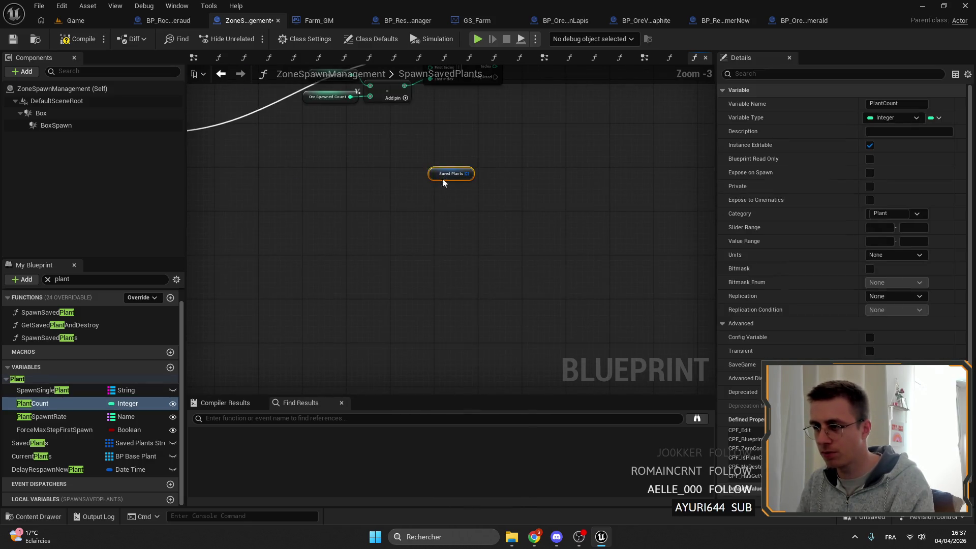
{"action": "mouse_move", "coordinate": [615, 187]}
{"action": "left_mouse_down"}
{"action": "mouse_move", "coordinate": [468, 267]}
{"action": "mouse_move", "coordinate": [480, 251]}
{"action": "left_mouse_up"}
{"action": "scroll", "coordinate": [489, 338], "scroll_direction": "up", "scroll_amount": 3}
{"action": "left_click", "coordinate": [490, 340]}
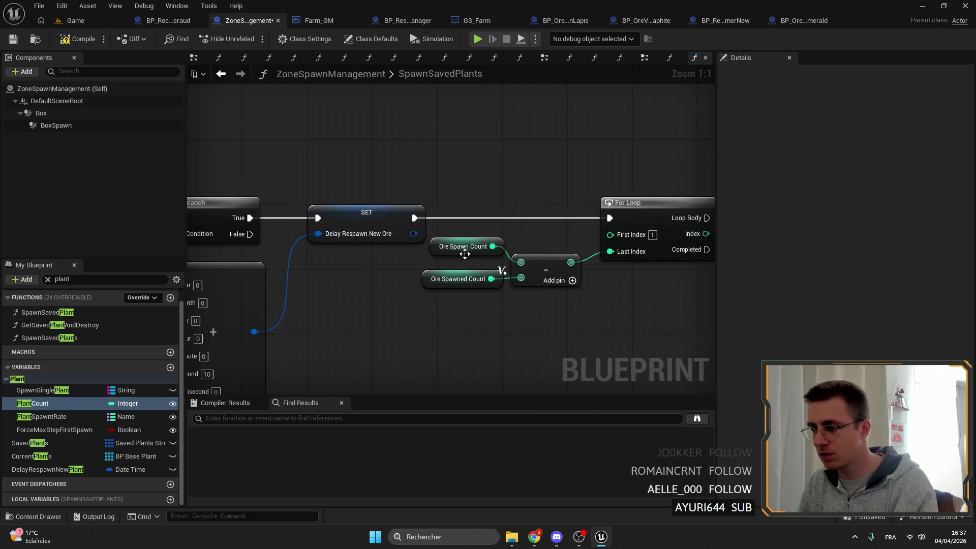
{"action": "key", "text": "Delete"}
- Subtract the Saved Plants LENGTH from a Plant Count getter for the For Loop's last index
{"action": "mouse_move", "coordinate": [521, 262]}
{"action": "left_mouse_down"}
{"action": "mouse_move", "coordinate": [452, 230]}
{"action": "mouse_move", "coordinate": [469, 253]}
{"action": "left_mouse_up"}
{"action": "type", "text": "plant"}
{"action": "key", "text": "Return"}
{"action": "key", "text": "ctrl+v"}
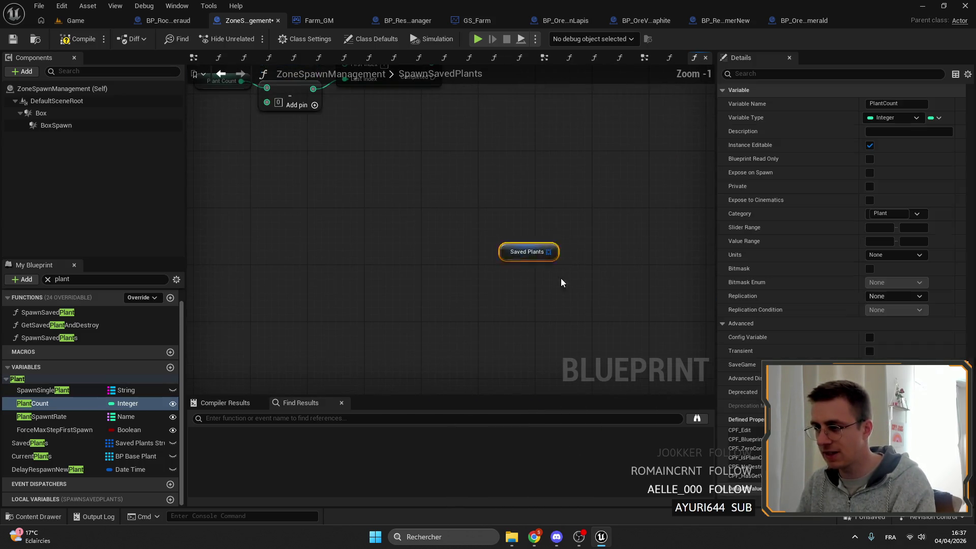
{"action": "mouse_move", "coordinate": [538, 269]}
{"action": "left_mouse_down"}
{"action": "mouse_move", "coordinate": [409, 244]}
{"action": "mouse_move", "coordinate": [488, 280]}
{"action": "mouse_move", "coordinate": [450, 278]}
{"action": "mouse_move", "coordinate": [471, 264]}
{"action": "mouse_move", "coordinate": [440, 252]}
{"action": "mouse_move", "coordinate": [473, 284]}
{"action": "left_mouse_up"}
{"action": "type", "text": "cle"}
{"action": "key", "text": "Return"}
{"action": "key", "text": "Delete"}
{"action": "type", "text": "count"}
{"action": "key", "text": "Return"}
{"action": "mouse_move", "coordinate": [538, 301]}
{"action": "left_mouse_down"}
{"action": "mouse_move", "coordinate": [583, 265]}
{"action": "mouse_move", "coordinate": [587, 243]}
{"action": "left_mouse_up"}
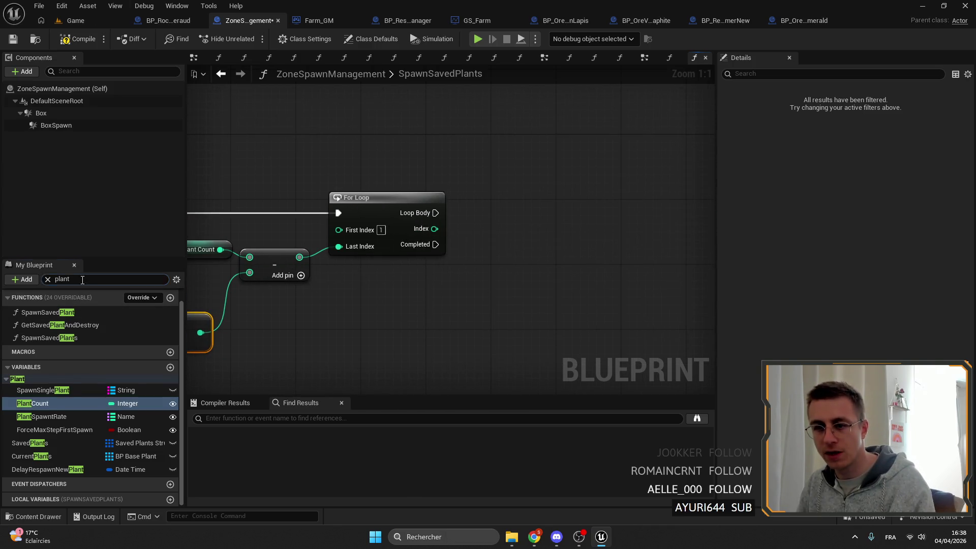
- Clear the plant filter and expand the Interfaces and Functions lists in My Blueprint
{"action": "left_click", "coordinate": [48, 279]}
{"action": "left_click", "coordinate": [24, 329]}
{"action": "left_click", "coordinate": [25, 312]}
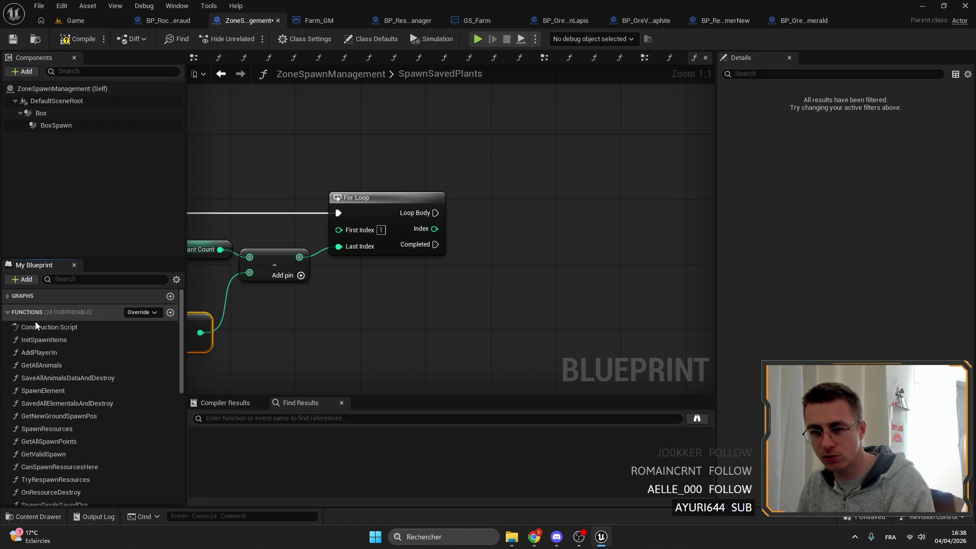
- Open SpawnResources and select its plant-spawning row of nodes
{"action": "left_click", "coordinate": [54, 429]}
{"action": "double_click", "coordinate": [54, 429]}
{"action": "scroll", "coordinate": [529, 151], "scroll_direction": "down", "scroll_amount": 3}
{"action": "left_click_drag", "start_coordinate": [711, 317], "coordinate": [366, 224]}
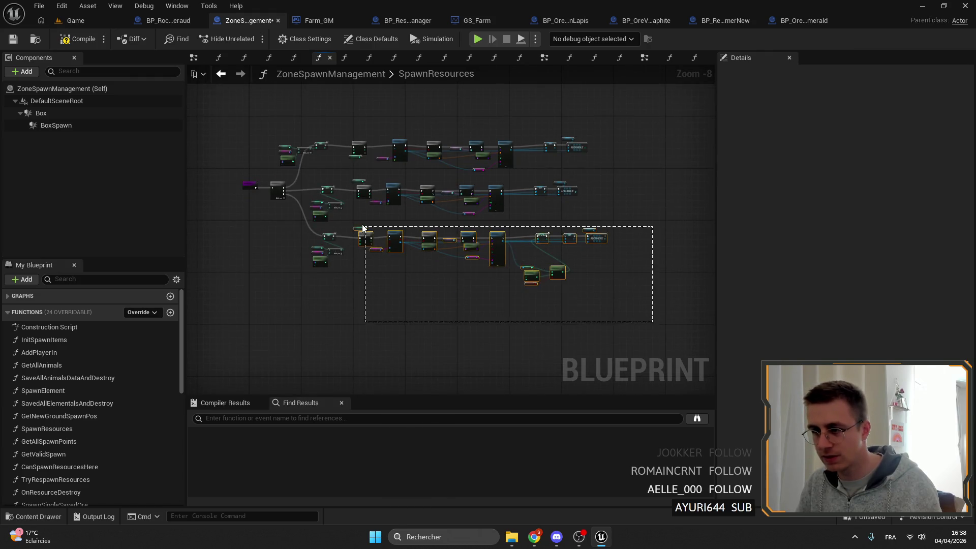
{"action": "scroll", "coordinate": [422, 254], "scroll_direction": "up", "scroll_amount": 5}
{"action": "scroll", "coordinate": [366, 228], "scroll_direction": "down", "scroll_amount": 6}
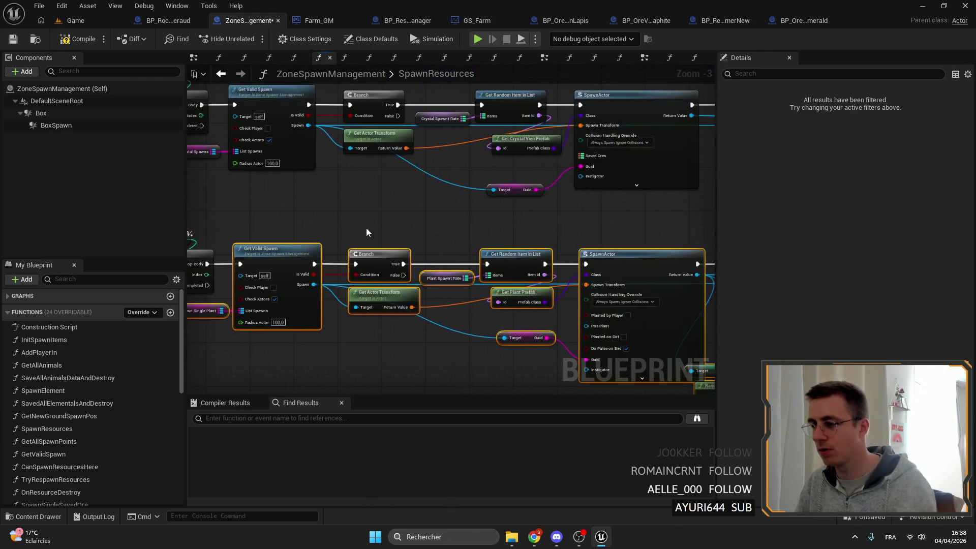
{"action": "scroll", "coordinate": [108, 416], "scroll_direction": "down", "scroll_amount": 10}
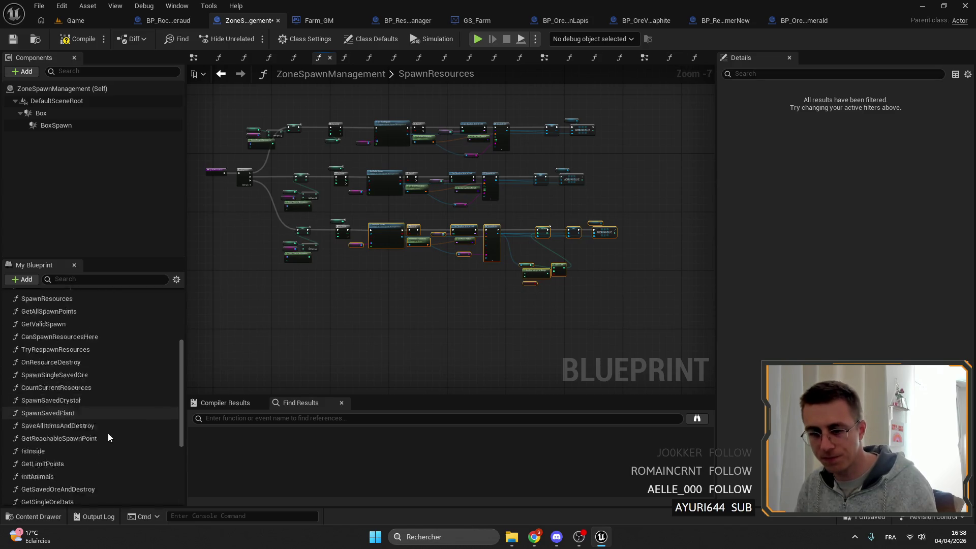
- Paste the Get Valid Spawn chain into SpawnSavedPlants, wire Loop Body into it, and save
{"action": "double_click", "coordinate": [74, 443]}
{"action": "key", "text": "ctrl+v"}
{"action": "mouse_move", "coordinate": [413, 217]}
{"action": "left_mouse_down"}
{"action": "mouse_move", "coordinate": [370, 191]}
{"action": "mouse_move", "coordinate": [446, 204]}
{"action": "left_mouse_up"}
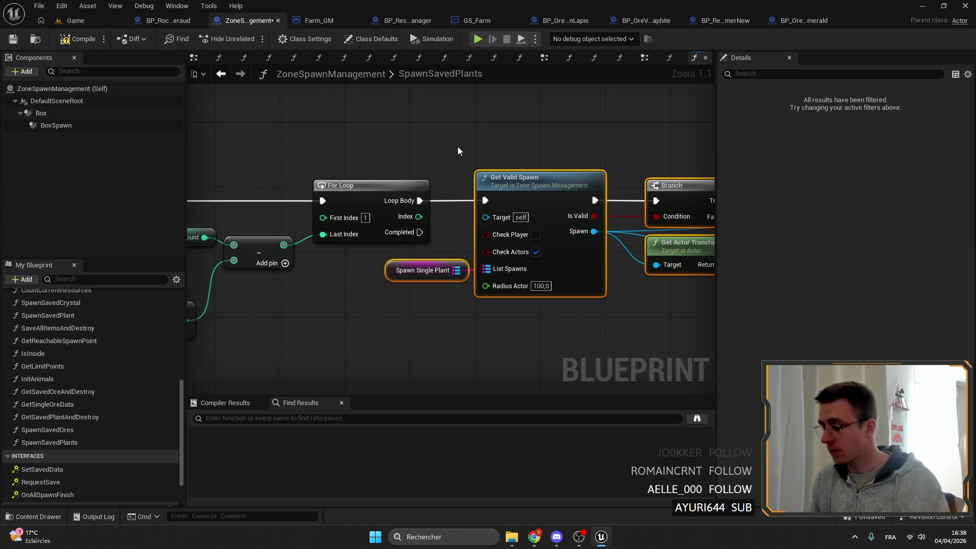
{"action": "left_click", "coordinate": [617, 291]}
{"action": "mouse_move", "coordinate": [617, 291]}
{"action": "left_mouse_down"}
{"action": "mouse_move", "coordinate": [576, 311]}
{"action": "mouse_move", "coordinate": [441, 274]}
{"action": "left_mouse_up"}
{"action": "key", "text": "ctrl+s"}
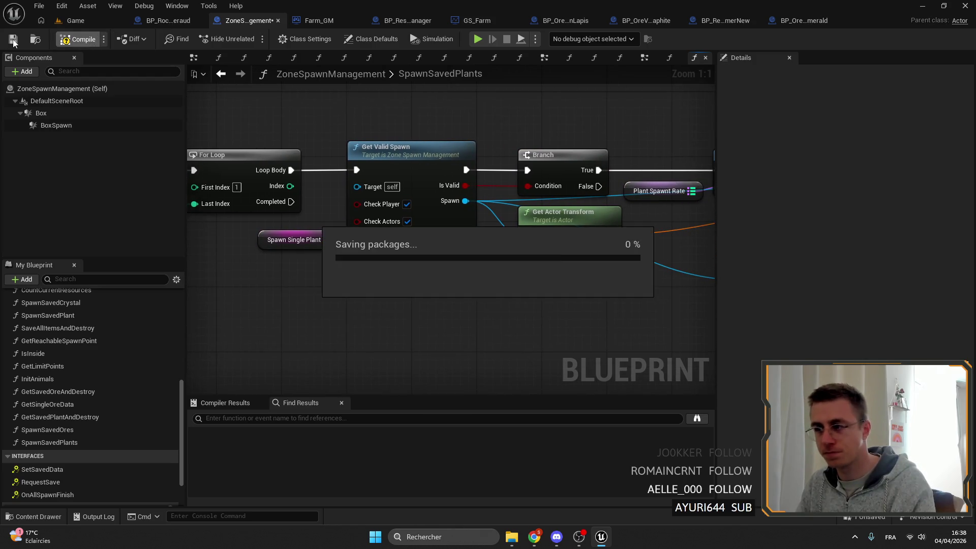
{"action": "left_click_drag", "start_coordinate": [449, 267], "coordinate": [499, 284]}
{"action": "left_click", "coordinate": [413, 276]}
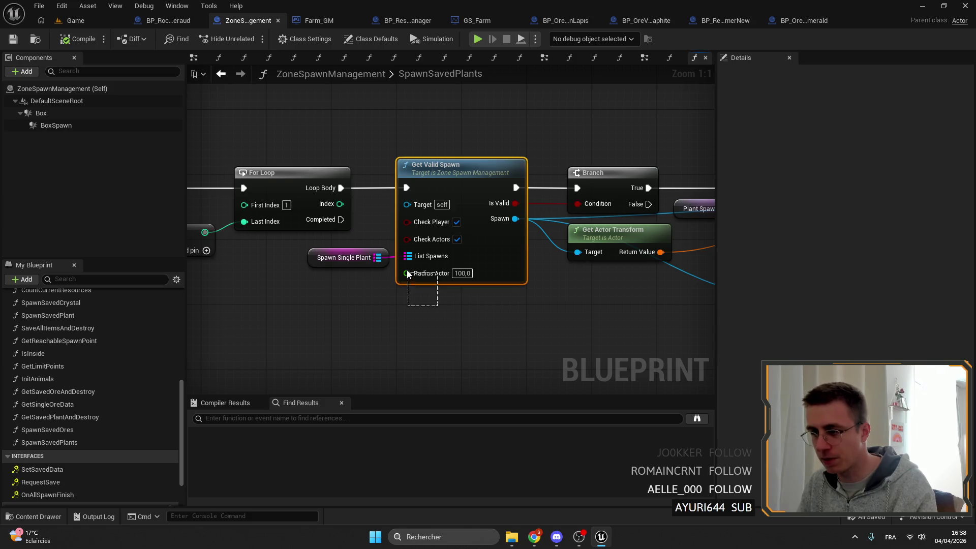
{"action": "left_click_drag", "start_coordinate": [373, 161], "coordinate": [449, 337]}
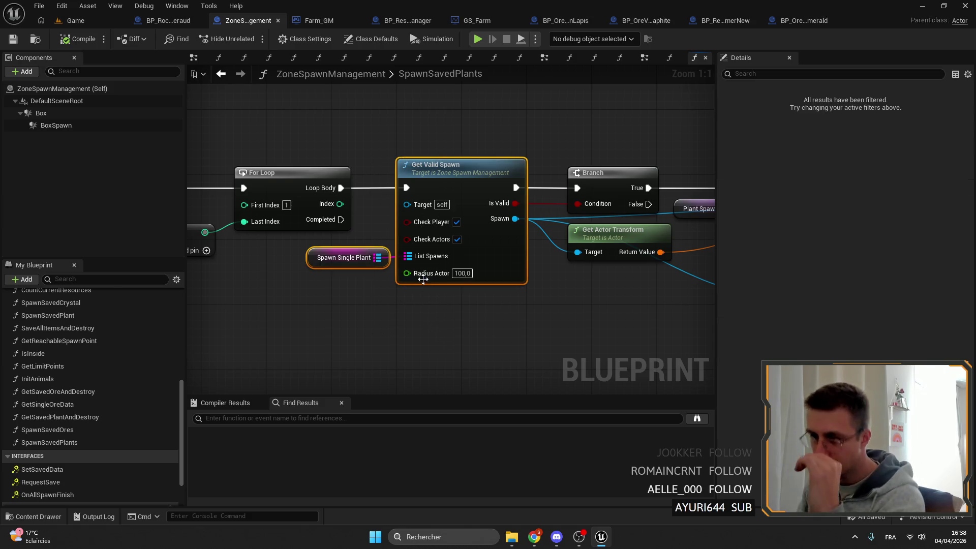
{"action": "left_click_drag", "start_coordinate": [422, 287], "coordinate": [449, 289]}
{"action": "mouse_move", "coordinate": [319, 159]}
{"action": "left_mouse_down"}
{"action": "mouse_move", "coordinate": [455, 261]}
{"action": "mouse_move", "coordinate": [436, 199]}
{"action": "left_mouse_up"}
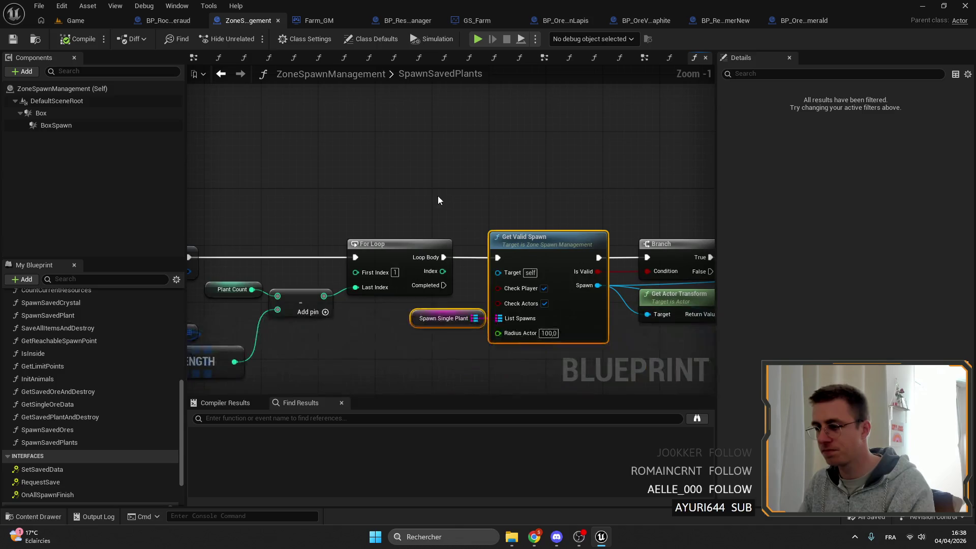
{"action": "scroll", "coordinate": [478, 218], "scroll_direction": "down", "scroll_amount": 1}
{"action": "left_click", "coordinate": [534, 338]}
{"action": "left_click_drag", "start_coordinate": [534, 338], "coordinate": [411, 181]}
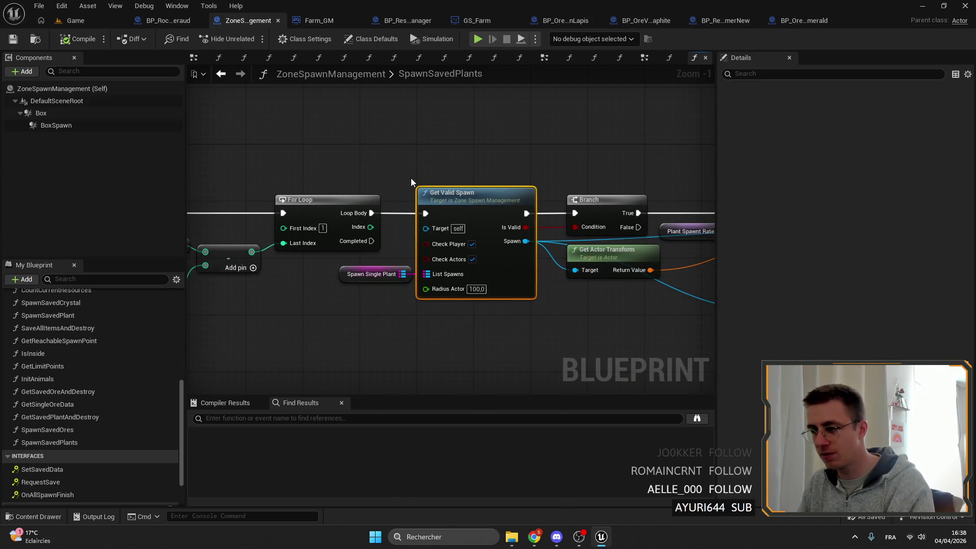
{"action": "left_click", "coordinate": [474, 183]}
{"action": "scroll", "coordinate": [582, 268], "scroll_direction": "down", "scroll_amount": 4}
{"action": "scroll", "coordinate": [200, 270], "scroll_direction": "up", "scroll_amount": 3}
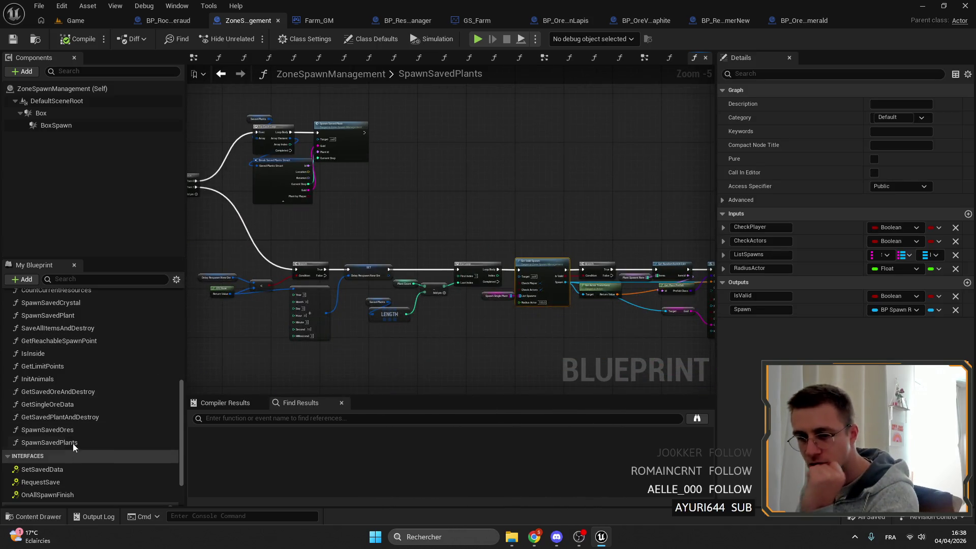
{"action": "double_click", "coordinate": [68, 417]}
{"action": "scroll", "coordinate": [432, 245], "scroll_direction": "down", "scroll_amount": 4}
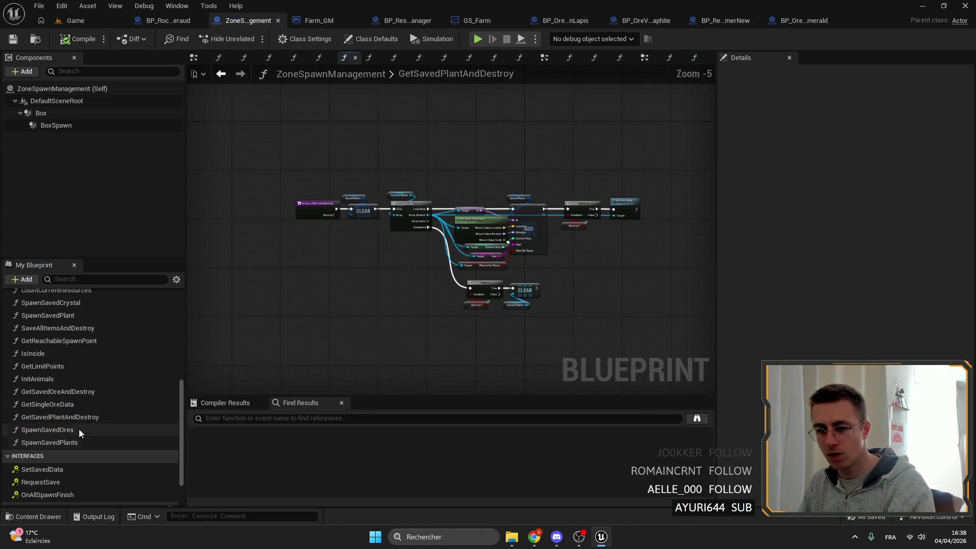
{"action": "double_click", "coordinate": [64, 429]}
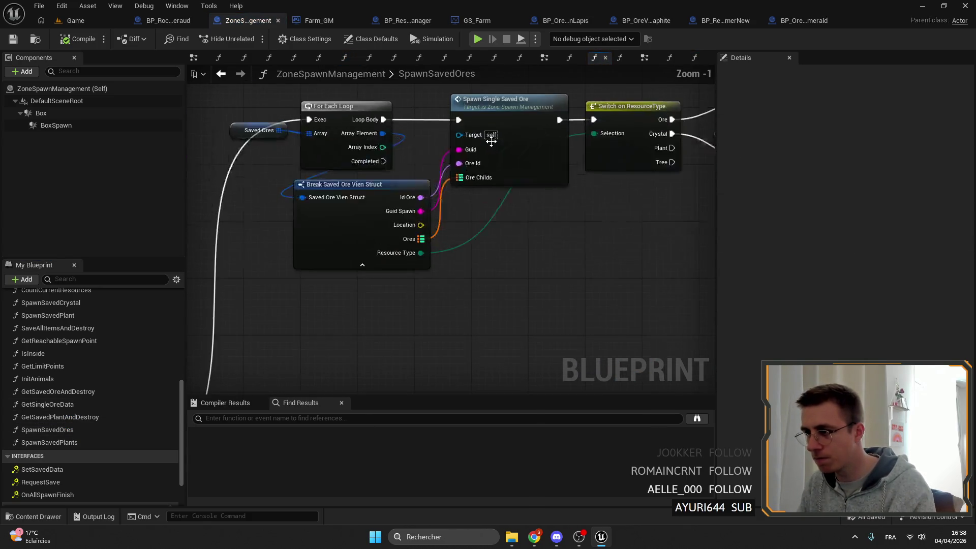
{"action": "scroll", "coordinate": [301, 147], "scroll_direction": "down", "scroll_amount": 4}
{"action": "scroll", "coordinate": [506, 197], "scroll_direction": "up", "scroll_amount": 5}
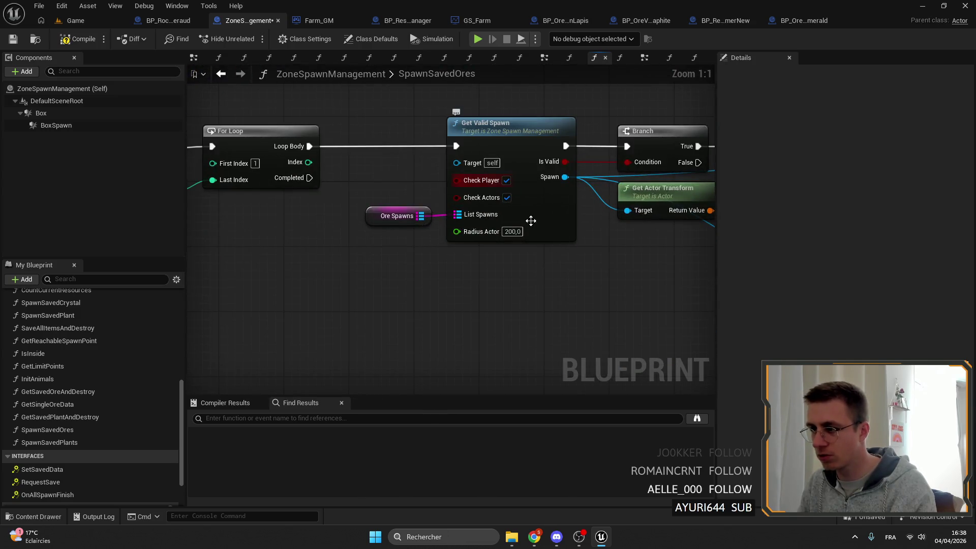
{"action": "scroll", "coordinate": [464, 307], "scroll_direction": "down", "scroll_amount": 5}
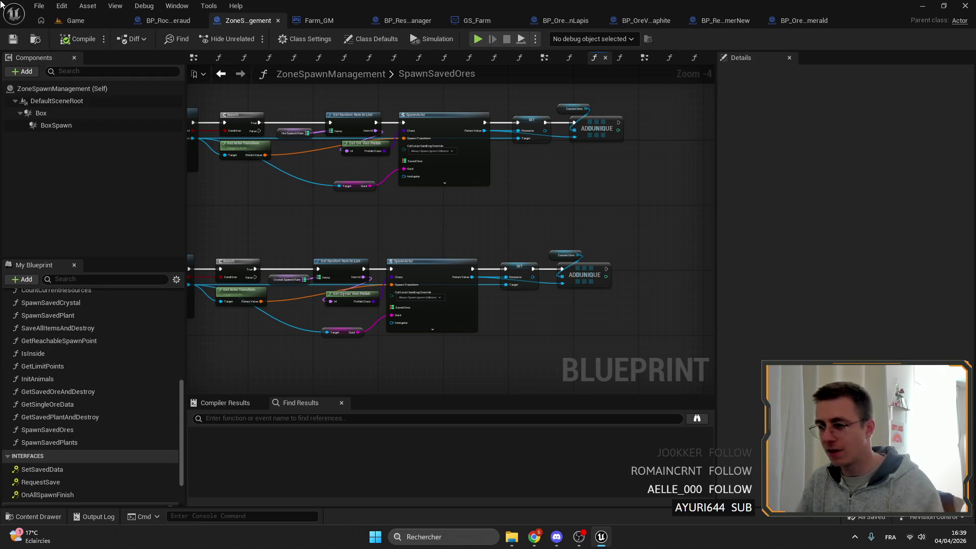
{"action": "scroll", "coordinate": [441, 206], "scroll_direction": "down", "scroll_amount": 3}
{"action": "left_click_drag", "start_coordinate": [354, 158], "coordinate": [467, 164]}
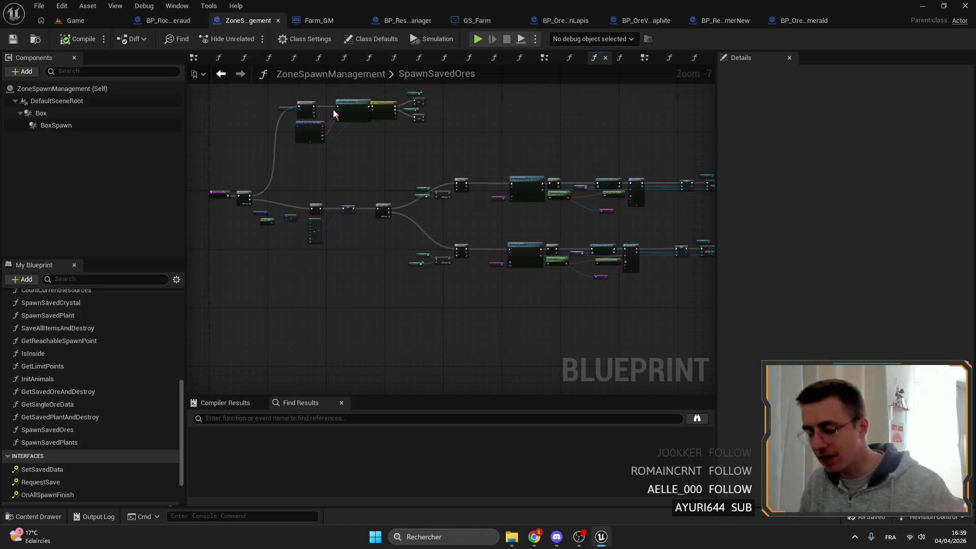
{"action": "scroll", "coordinate": [471, 222], "scroll_direction": "up", "scroll_amount": 2}
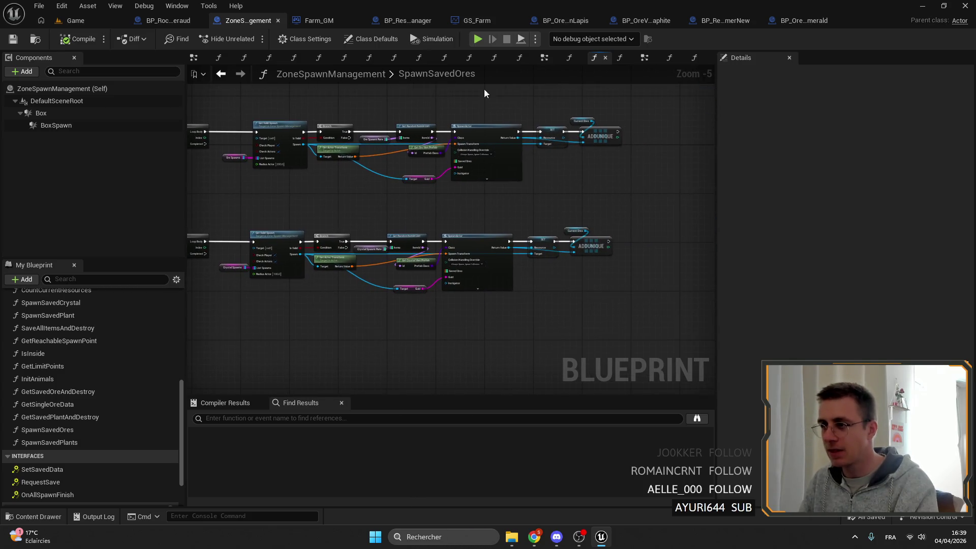
{"action": "double_click", "coordinate": [97, 441]}
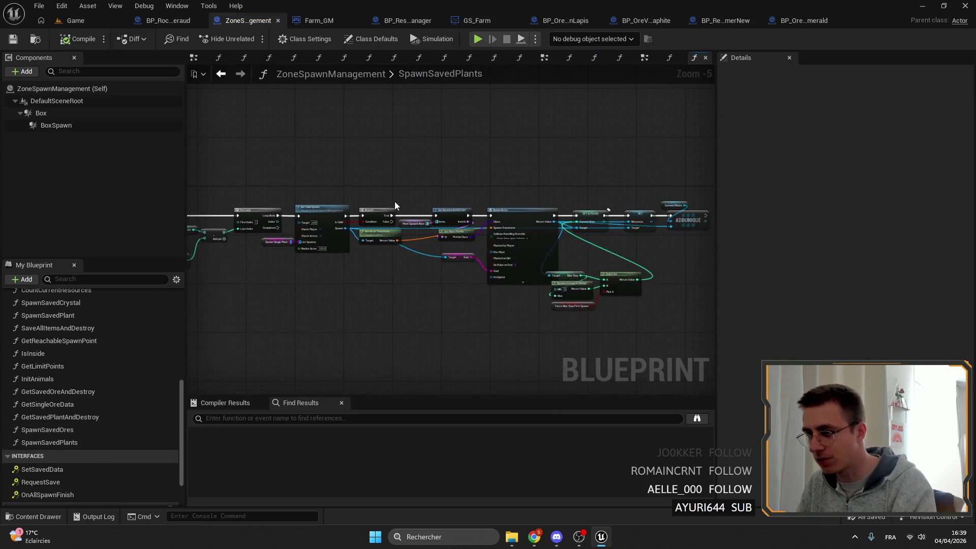
- Delete the random Current Step nodes (SET w/ Notify, Select Int, Random Integer in Range)
{"action": "scroll", "coordinate": [459, 276], "scroll_direction": "up", "scroll_amount": 5}
{"action": "scroll", "coordinate": [502, 307], "scroll_direction": "down", "scroll_amount": 5}
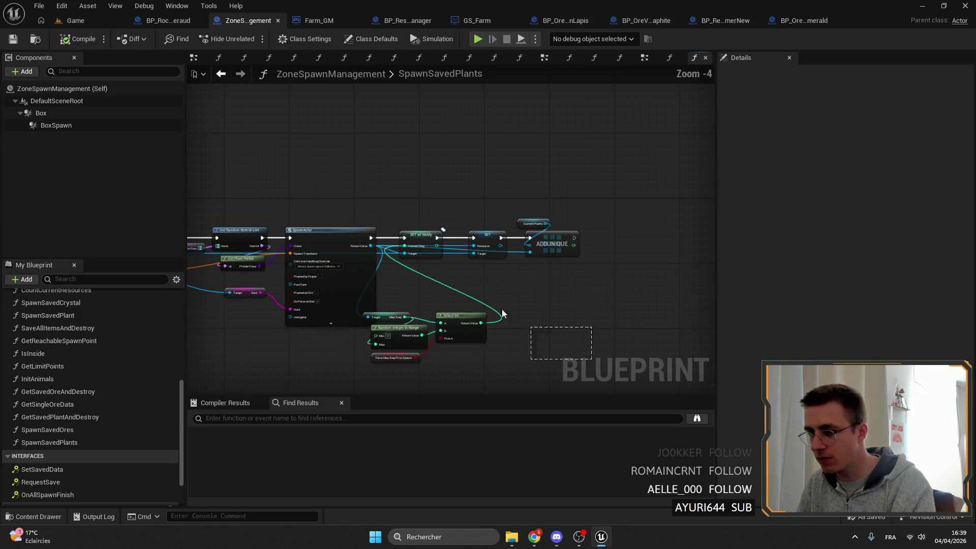
{"action": "left_click_drag", "start_coordinate": [523, 322], "coordinate": [305, 214]}
{"action": "scroll", "coordinate": [476, 240], "scroll_direction": "up", "scroll_amount": 4}
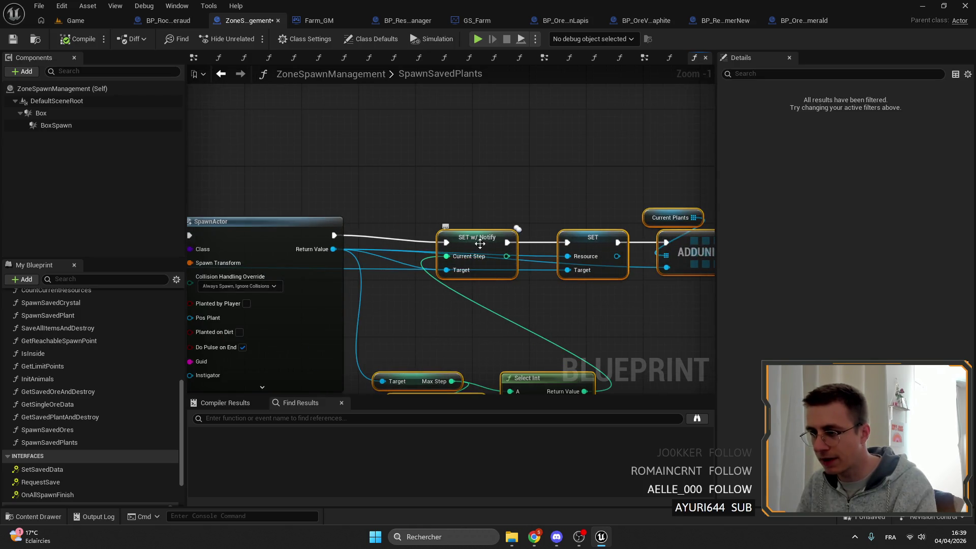
{"action": "mouse_move", "coordinate": [481, 246]}
{"action": "left_mouse_down"}
{"action": "mouse_move", "coordinate": [431, 228]}
{"action": "mouse_move", "coordinate": [431, 184]}
{"action": "left_mouse_up"}
{"action": "left_click", "coordinate": [455, 263]}
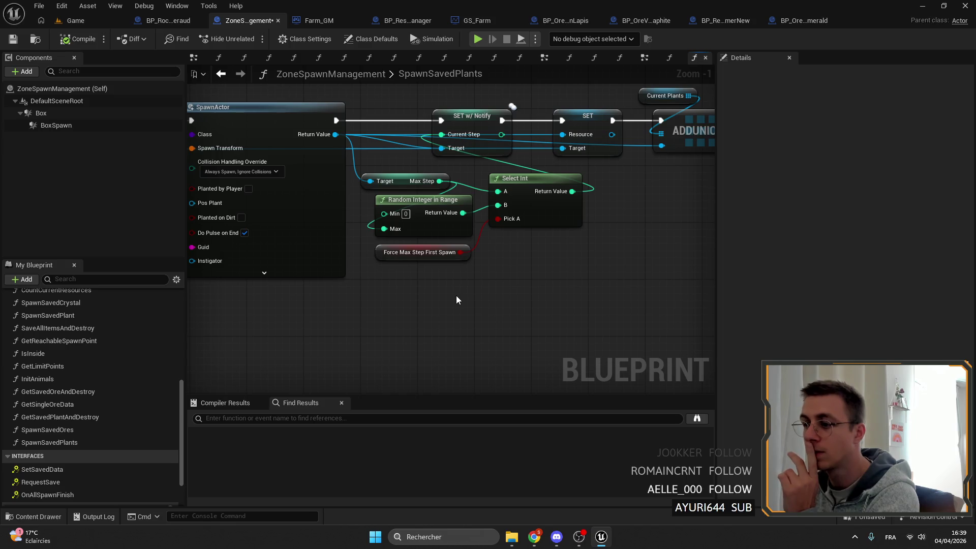
{"action": "left_click", "coordinate": [446, 254]}
{"action": "scroll", "coordinate": [553, 281], "scroll_direction": "down", "scroll_amount": 1}
{"action": "mouse_move", "coordinate": [553, 280]}
{"action": "left_mouse_down"}
{"action": "mouse_move", "coordinate": [573, 264]}
{"action": "mouse_move", "coordinate": [352, 246]}
{"action": "left_mouse_up"}
{"action": "mouse_move", "coordinate": [563, 252]}
{"action": "left_mouse_down"}
{"action": "mouse_move", "coordinate": [522, 276]}
{"action": "mouse_move", "coordinate": [541, 301]}
{"action": "mouse_move", "coordinate": [441, 227]}
{"action": "mouse_move", "coordinate": [450, 169]}
{"action": "left_mouse_up"}
{"action": "key", "text": "Delete"}
- Wire SpawnActor directly to SET Resource, move SET, ADDUNIQUE and Current Plants beside it, and save
{"action": "left_click_drag", "start_coordinate": [387, 180], "coordinate": [579, 180]}
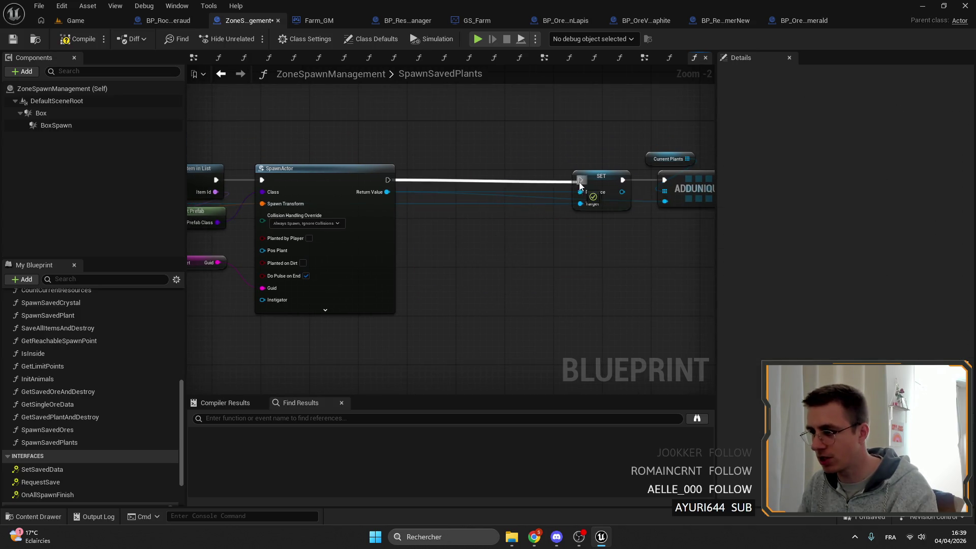
{"action": "left_click_drag", "start_coordinate": [564, 147], "coordinate": [711, 213]}
{"action": "left_click_drag", "start_coordinate": [601, 176], "coordinate": [449, 176]}
{"action": "scroll", "coordinate": [691, 163], "scroll_direction": "down", "scroll_amount": 5}
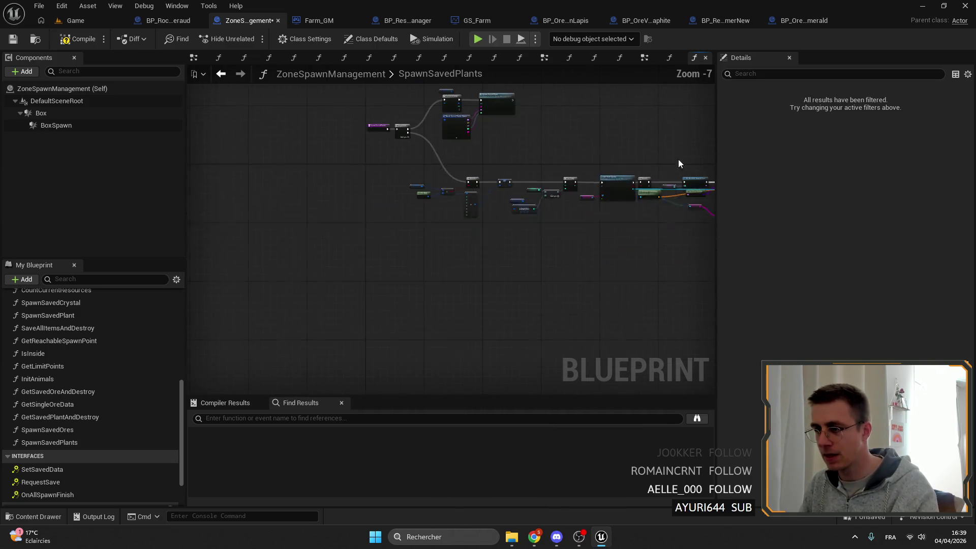
{"action": "left_click", "coordinate": [13, 39]}
{"action": "scroll", "coordinate": [448, 216], "scroll_direction": "up", "scroll_amount": 5}
{"action": "mouse_move", "coordinate": [501, 207]}
{"action": "left_mouse_down"}
{"action": "mouse_move", "coordinate": [305, 159]}
{"action": "mouse_move", "coordinate": [193, 153]}
{"action": "mouse_move", "coordinate": [629, 163]}
{"action": "left_mouse_up"}
{"action": "left_click_drag", "start_coordinate": [334, 177], "coordinate": [555, 181]}
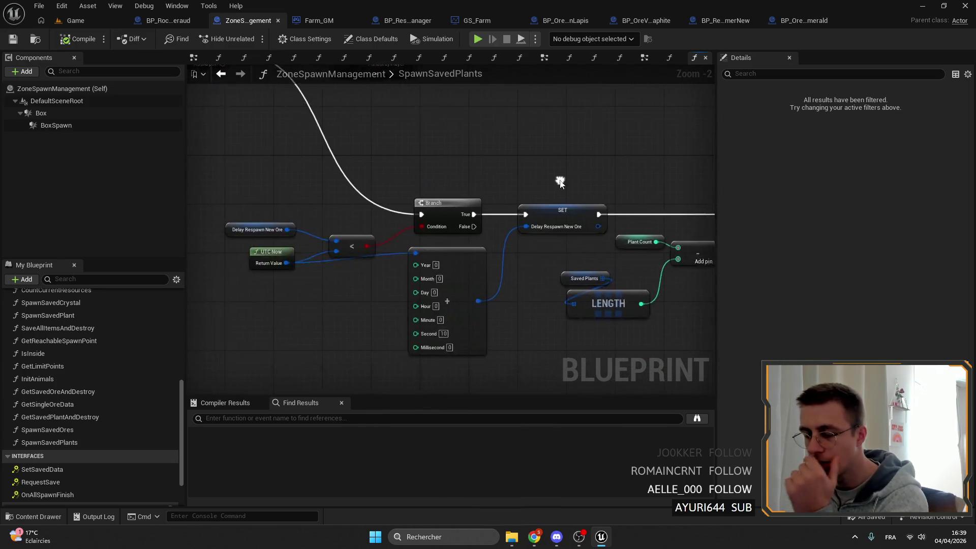
- Open ZoneSpawnManagement's EventGraph
{"action": "scroll", "coordinate": [562, 279], "scroll_direction": "down", "scroll_amount": 2}
{"action": "scroll", "coordinate": [105, 358], "scroll_direction": "up", "scroll_amount": 5}
{"action": "scroll", "coordinate": [67, 329], "scroll_direction": "up", "scroll_amount": 5}
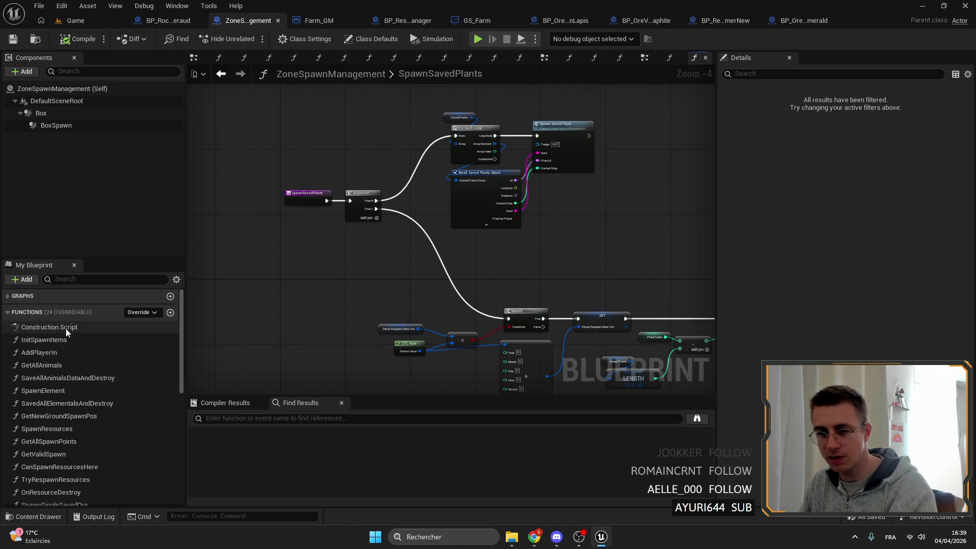
{"action": "left_click", "coordinate": [51, 311]}
{"action": "double_click", "coordinate": [38, 310]}
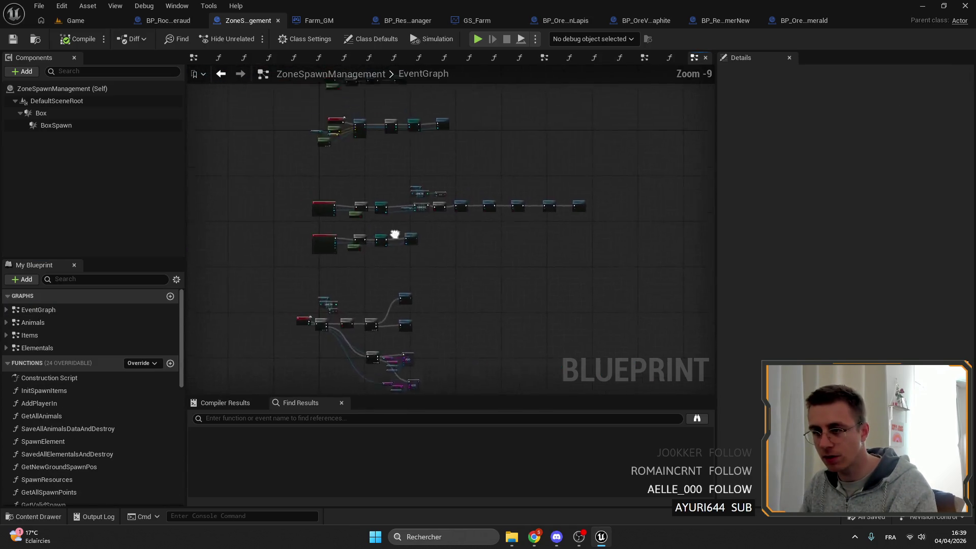
- Locate the Add Player In call and open AddPlayerIn, selecting its Spawn Saved Ores call
{"action": "scroll", "coordinate": [398, 272], "scroll_direction": "up", "scroll_amount": 5}
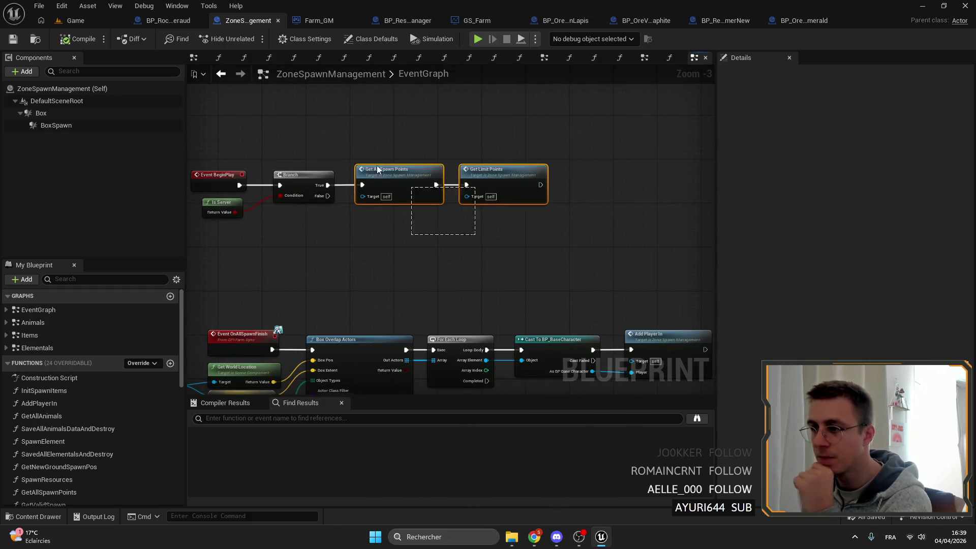
{"action": "left_click", "coordinate": [402, 183]}
{"action": "mouse_move", "coordinate": [589, 241]}
{"action": "left_mouse_down"}
{"action": "mouse_move", "coordinate": [526, 200]}
{"action": "mouse_move", "coordinate": [459, 98]}
{"action": "left_mouse_up"}
{"action": "scroll", "coordinate": [427, 235], "scroll_direction": "down", "scroll_amount": 3}
{"action": "scroll", "coordinate": [425, 163], "scroll_direction": "up", "scroll_amount": 3}
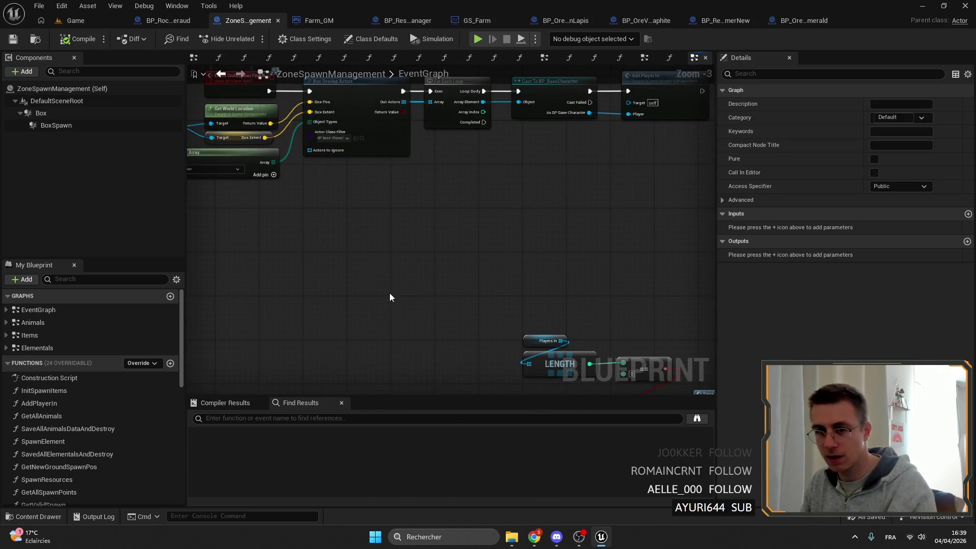
{"action": "scroll", "coordinate": [383, 322], "scroll_direction": "down", "scroll_amount": 4}
{"action": "scroll", "coordinate": [361, 172], "scroll_direction": "up", "scroll_amount": 2}
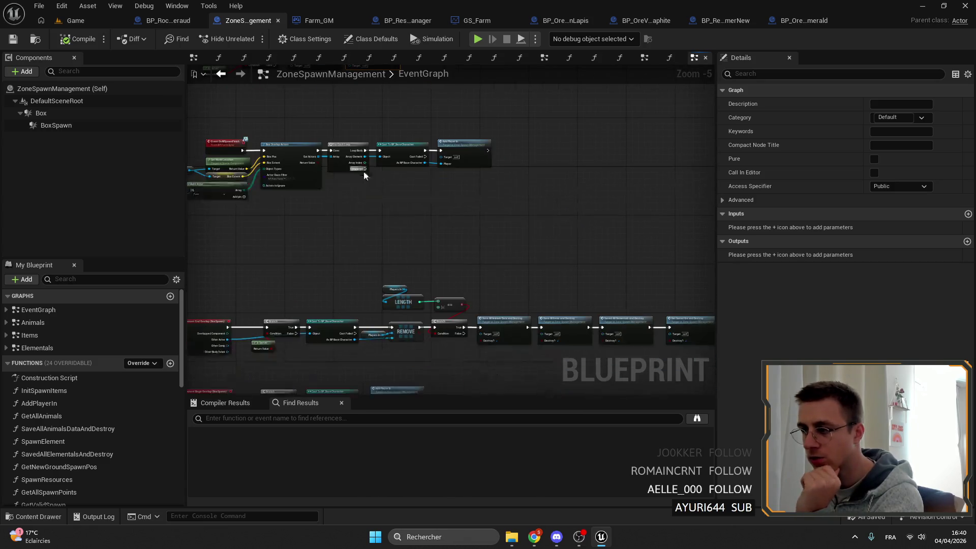
{"action": "double_click", "coordinate": [468, 151]}
{"action": "scroll", "coordinate": [375, 211], "scroll_direction": "up", "scroll_amount": 3}
{"action": "left_click", "coordinate": [451, 200]}
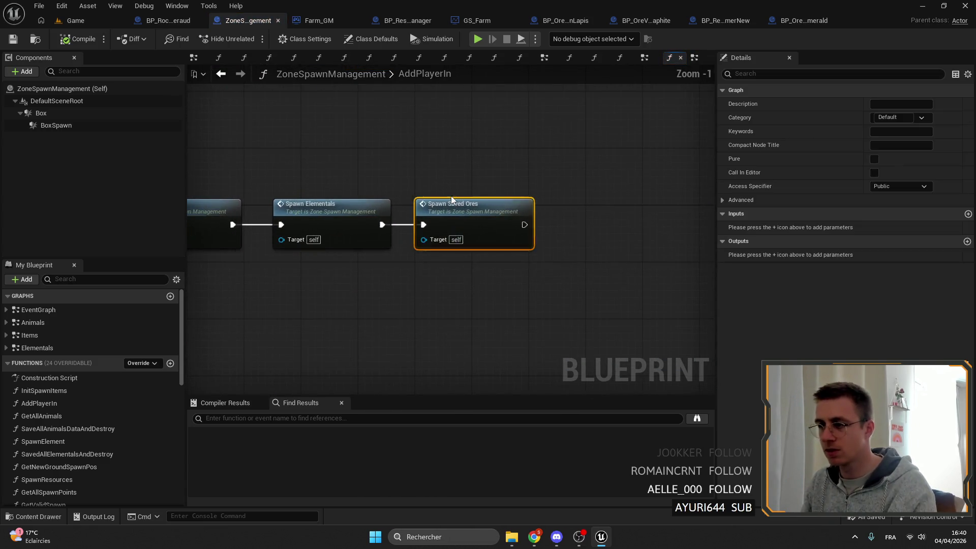
- Call Spawn Saved Plants after Spawn Saved Ores in AddPlayerIn, compile and save
{"action": "scroll", "coordinate": [93, 444], "scroll_direction": "down", "scroll_amount": 10}
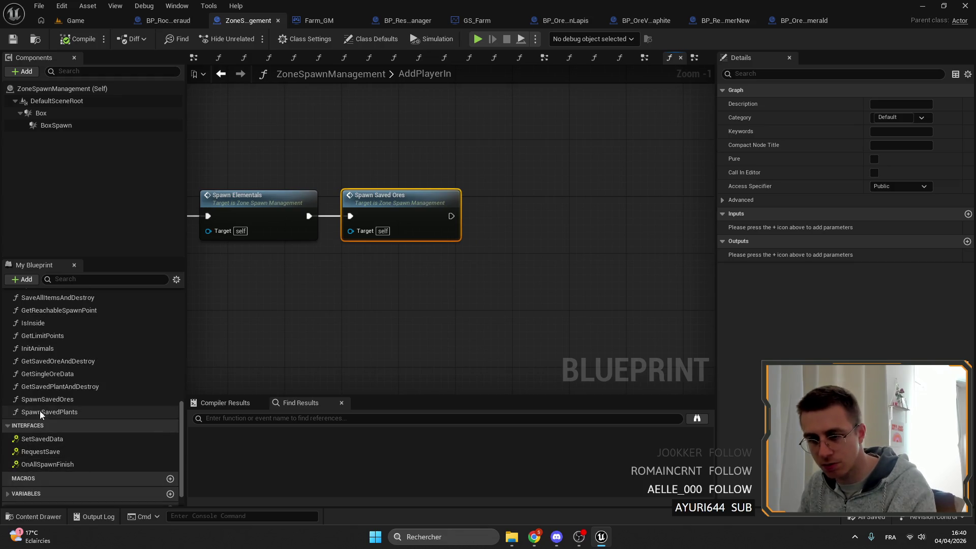
{"action": "left_click_drag", "start_coordinate": [41, 411], "coordinate": [496, 193]}
{"action": "left_click_drag", "start_coordinate": [451, 216], "coordinate": [500, 216]}
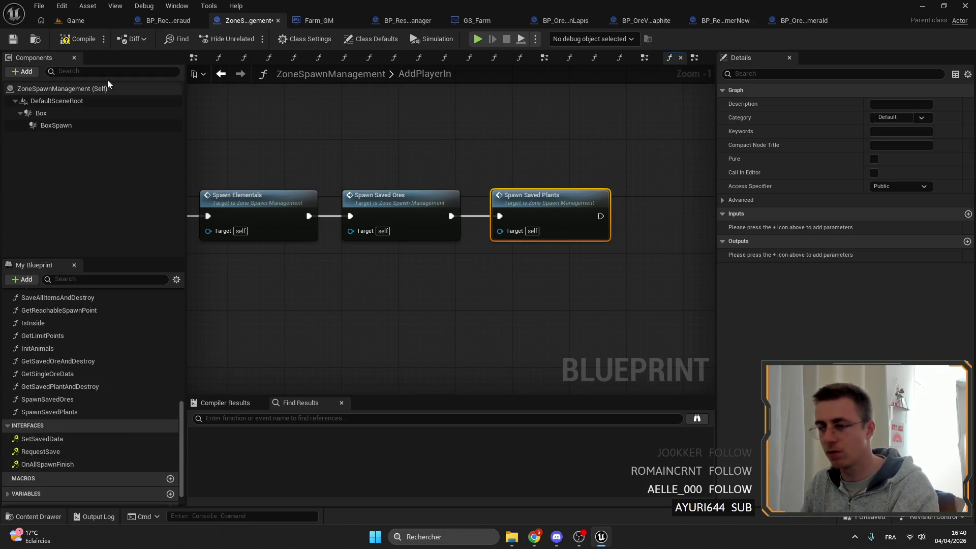
{"action": "left_click", "coordinate": [13, 39]}
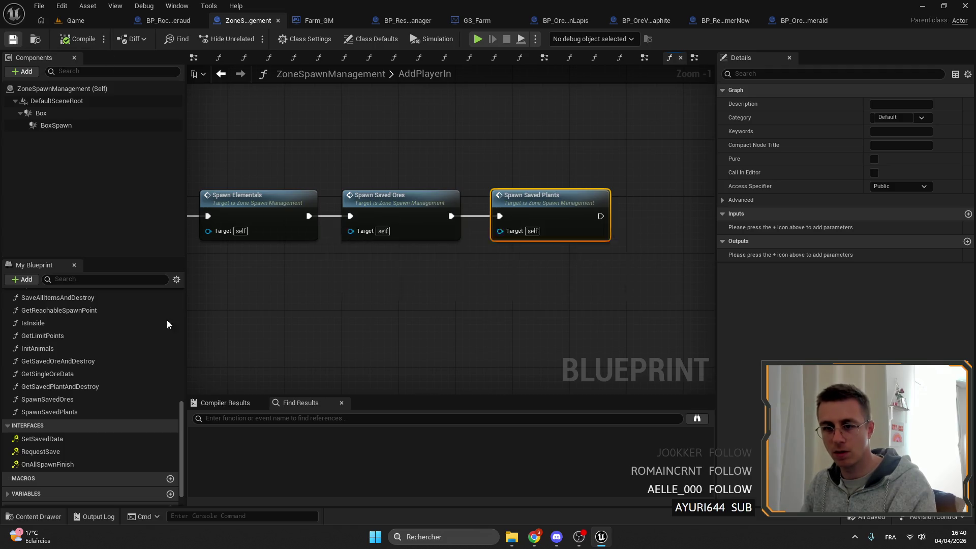
{"action": "scroll", "coordinate": [85, 458], "scroll_direction": "down", "scroll_amount": 2}
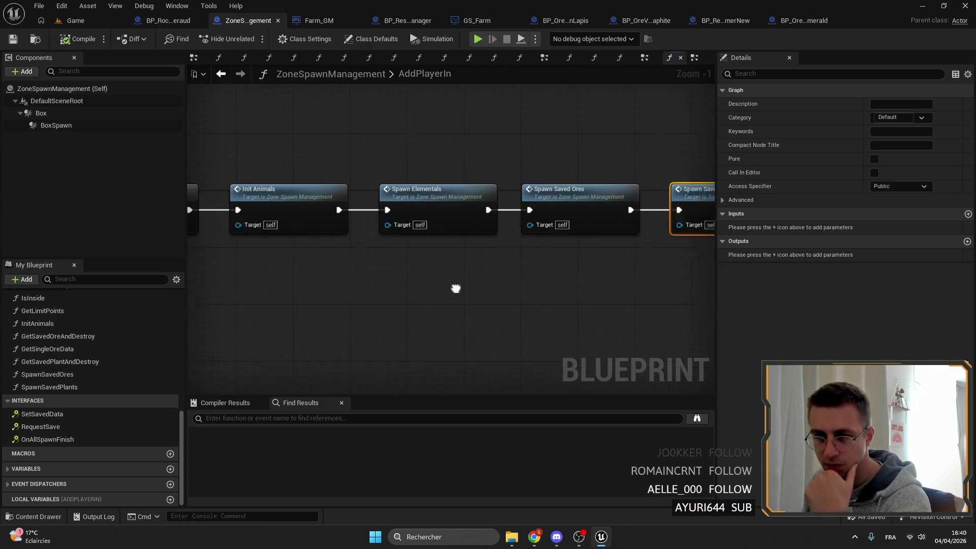
{"action": "double_click", "coordinate": [448, 188]}
- Open OnResourceDestroy and filter My Blueprint with 'es' for the destroy functions
{"action": "scroll", "coordinate": [447, 229], "scroll_direction": "down", "scroll_amount": 3}
{"action": "scroll", "coordinate": [373, 294], "scroll_direction": "up", "scroll_amount": 3}
{"action": "scroll", "coordinate": [583, 307], "scroll_direction": "down", "scroll_amount": 2}
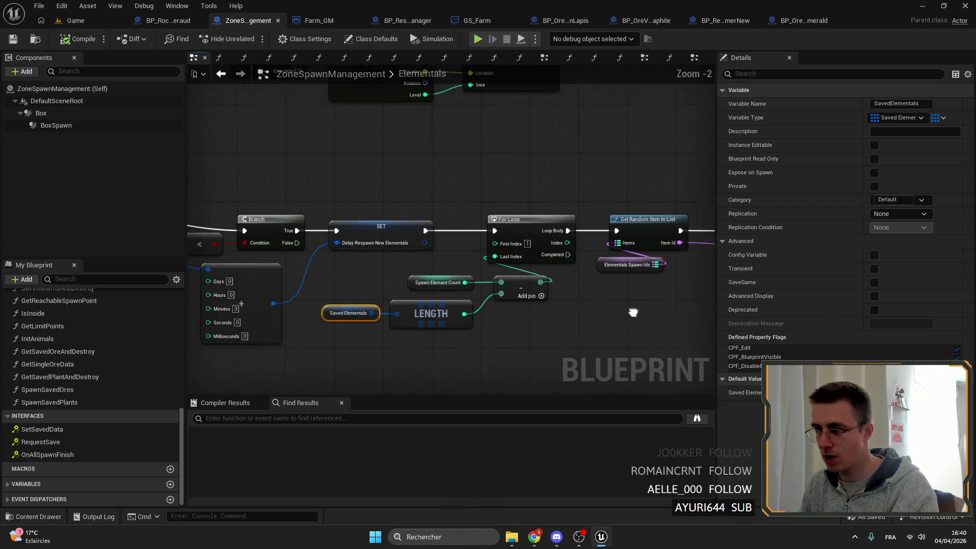
{"action": "scroll", "coordinate": [95, 393], "scroll_direction": "up", "scroll_amount": 2}
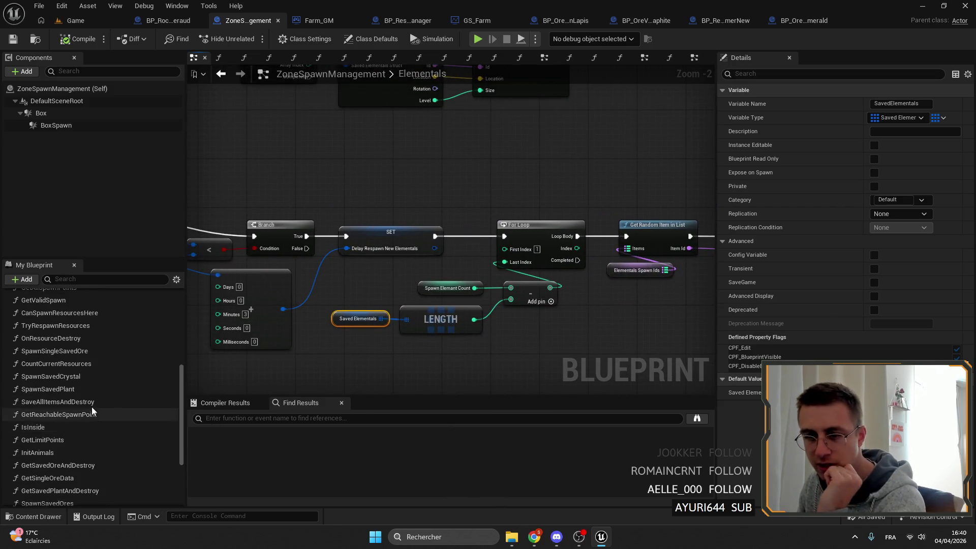
{"action": "scroll", "coordinate": [89, 404], "scroll_direction": "up", "scroll_amount": 2}
{"action": "double_click", "coordinate": [60, 372]}
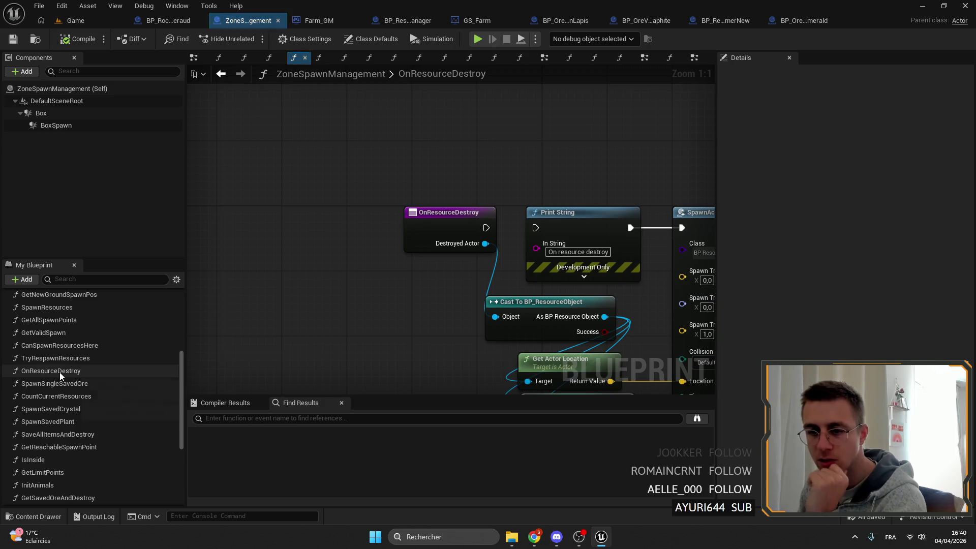
{"action": "type", "text": "des"}
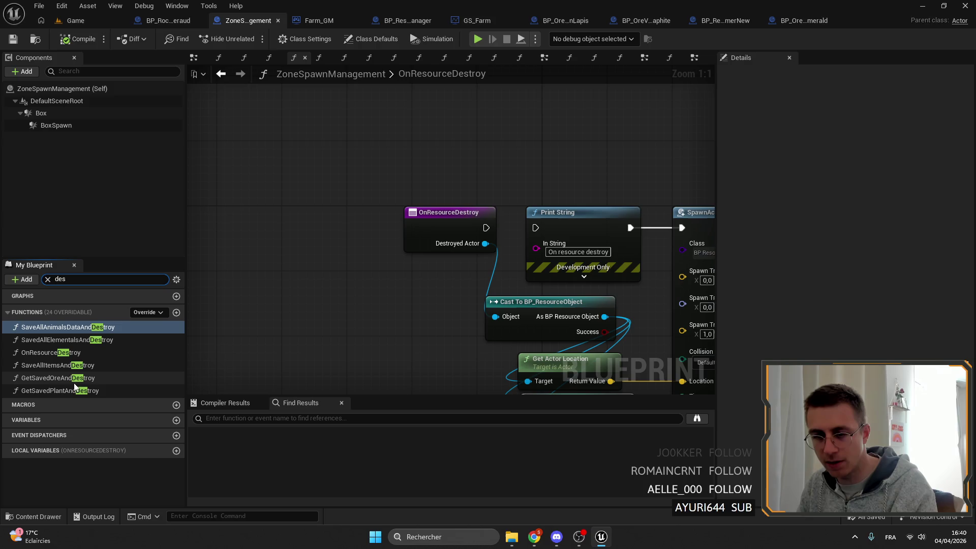
- Find references to SaveAllAnimalsDataAndDestroy and jump to its EventGraph call site
{"action": "right_click", "coordinate": [47, 370]}
{"action": "left_click", "coordinate": [39, 379]}
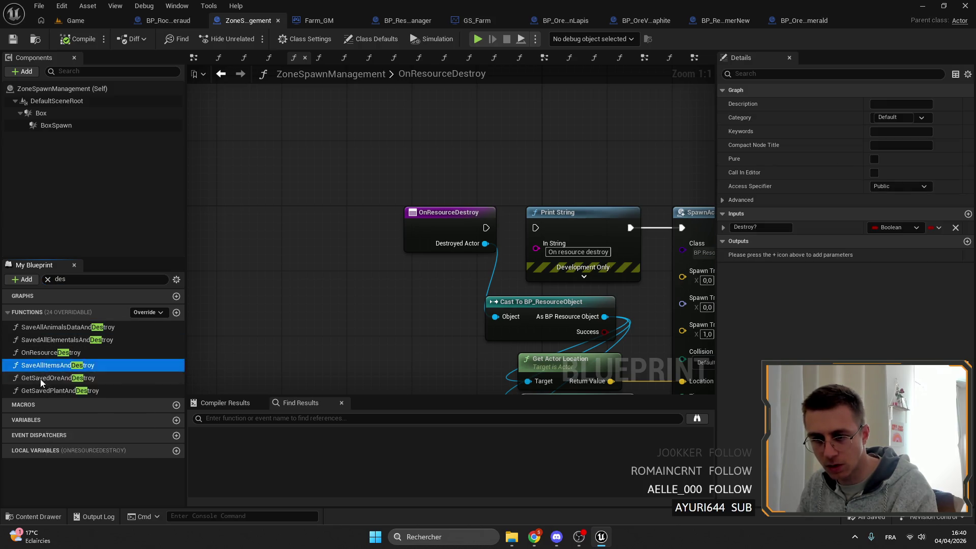
{"action": "right_click", "coordinate": [38, 379]}
{"action": "key", "text": "Escape"}
{"action": "right_click", "coordinate": [46, 328]}
{"action": "key", "text": "Escape"}
{"action": "right_click", "coordinate": [44, 328]}
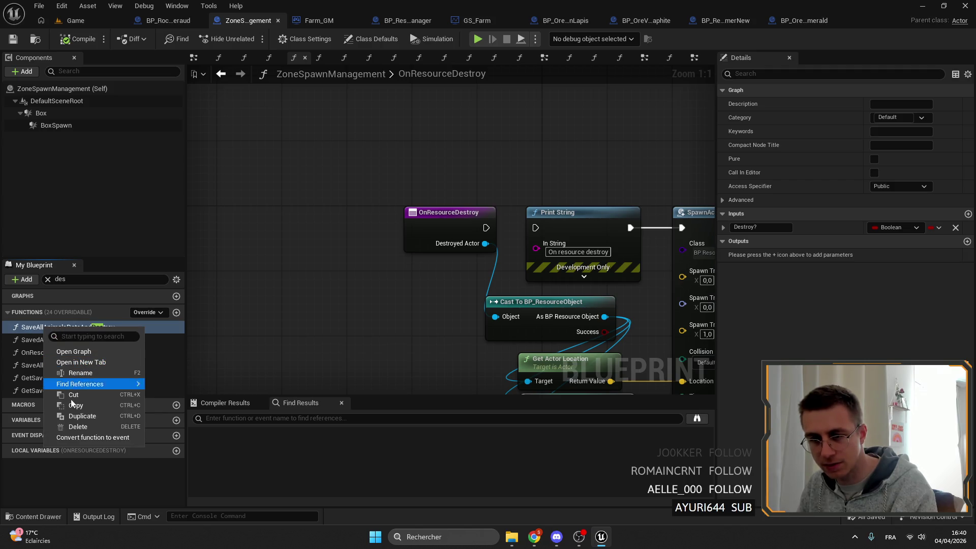
{"action": "mouse_move", "coordinate": [102, 383]}
{"action": "left_click", "coordinate": [168, 388]}
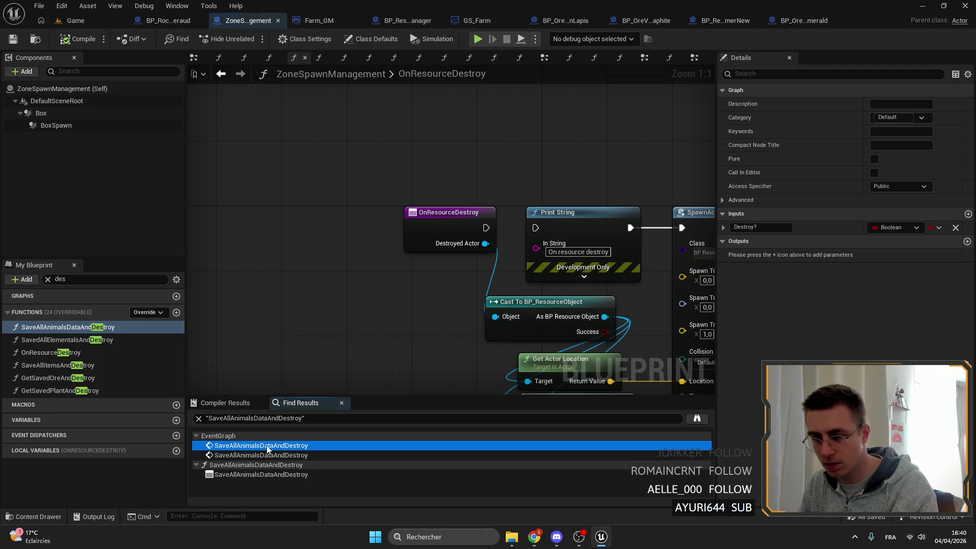
{"action": "double_click", "coordinate": [266, 445]}
{"action": "scroll", "coordinate": [389, 335], "scroll_direction": "down", "scroll_amount": 2}
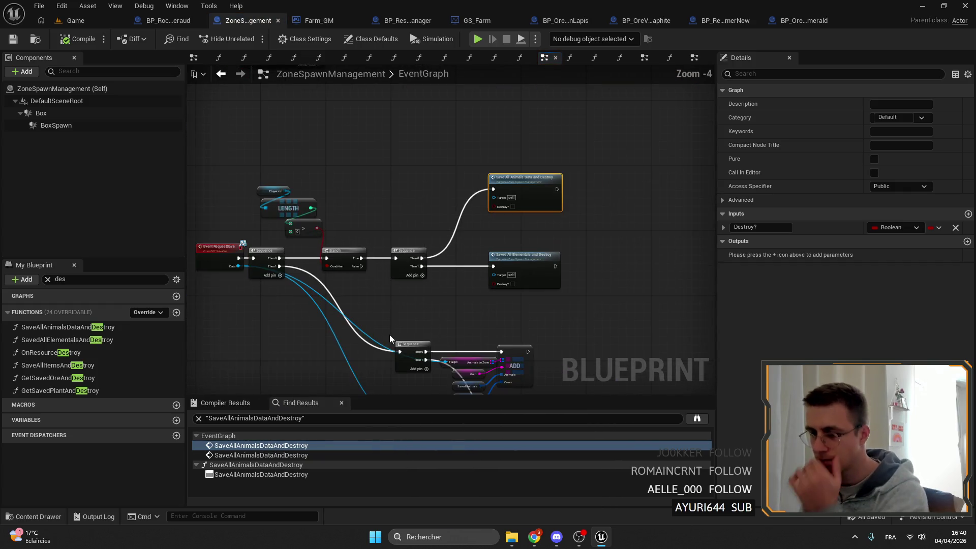
- Delete the redundant Sequence node and wire Branch True straight into Save All Animals
{"action": "left_click_drag", "start_coordinate": [285, 226], "coordinate": [274, 188]}
{"action": "left_click_drag", "start_coordinate": [313, 229], "coordinate": [355, 232]}
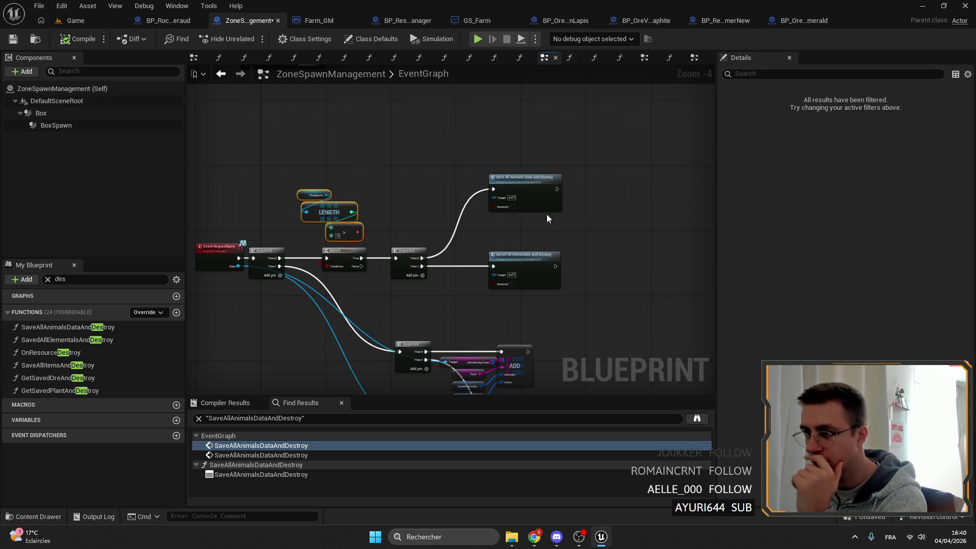
{"action": "scroll", "coordinate": [587, 285], "scroll_direction": "up", "scroll_amount": 2}
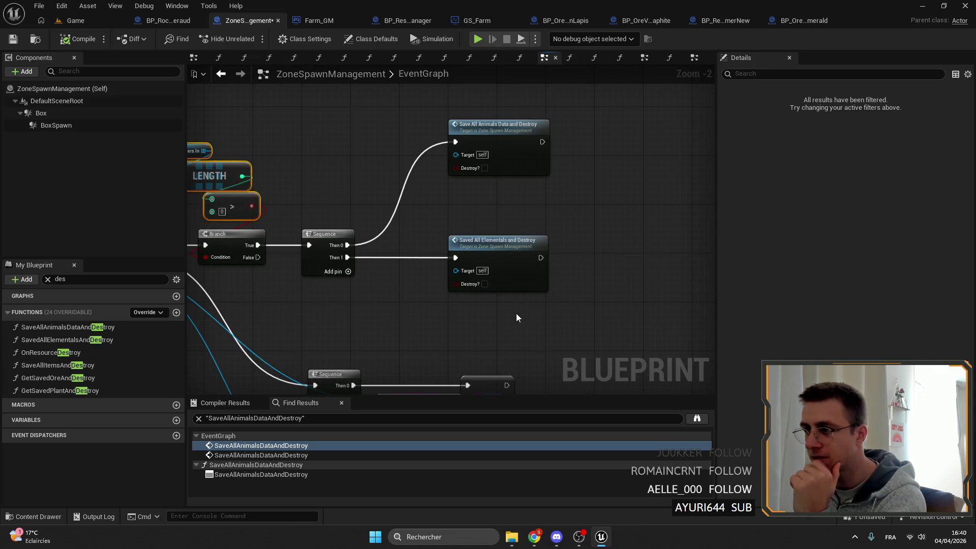
{"action": "left_click_drag", "start_coordinate": [514, 318], "coordinate": [589, 296]}
{"action": "mouse_move", "coordinate": [464, 231]}
{"action": "left_mouse_down"}
{"action": "mouse_move", "coordinate": [548, 249]}
{"action": "mouse_move", "coordinate": [457, 232]}
{"action": "left_mouse_up"}
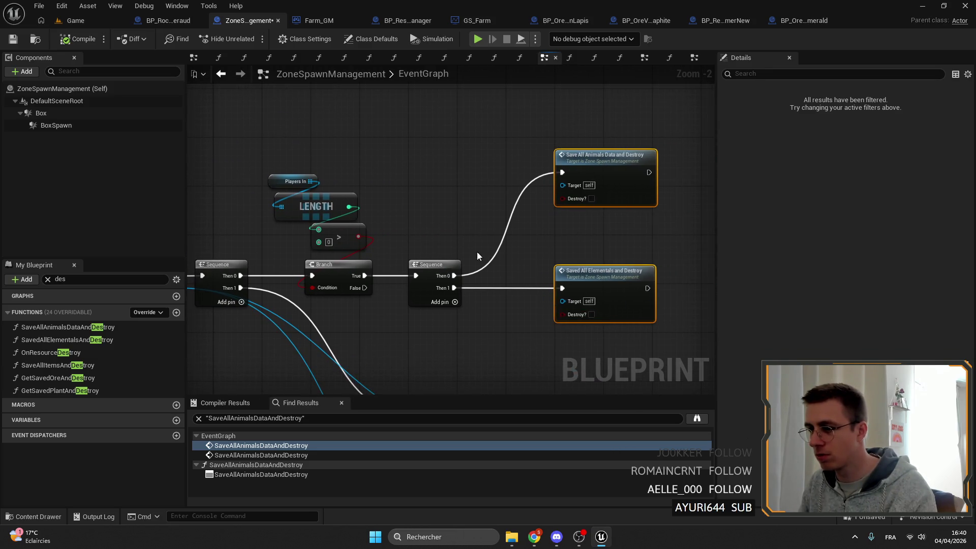
{"action": "left_click", "coordinate": [432, 265]}
{"action": "key", "text": "Delete"}
{"action": "mouse_move", "coordinate": [365, 275]}
{"action": "left_mouse_down"}
{"action": "mouse_move", "coordinate": [460, 277]}
{"action": "mouse_move", "coordinate": [562, 173]}
{"action": "mouse_move", "coordinate": [442, 253]}
{"action": "mouse_move", "coordinate": [455, 263]}
{"action": "left_mouse_up"}
{"action": "mouse_move", "coordinate": [564, 290]}
{"action": "left_mouse_down"}
{"action": "mouse_move", "coordinate": [550, 270]}
{"action": "mouse_move", "coordinate": [383, 250]}
{"action": "left_mouse_up"}
- Chain Get Saved Ore And Destroy, then Get Saved Plant And Destroy, after Saved All Elementals
{"action": "mouse_move", "coordinate": [53, 389]}
{"action": "left_mouse_down"}
{"action": "mouse_move", "coordinate": [343, 390]}
{"action": "mouse_move", "coordinate": [587, 292]}
{"action": "left_mouse_up"}
{"action": "left_click", "coordinate": [95, 381]}
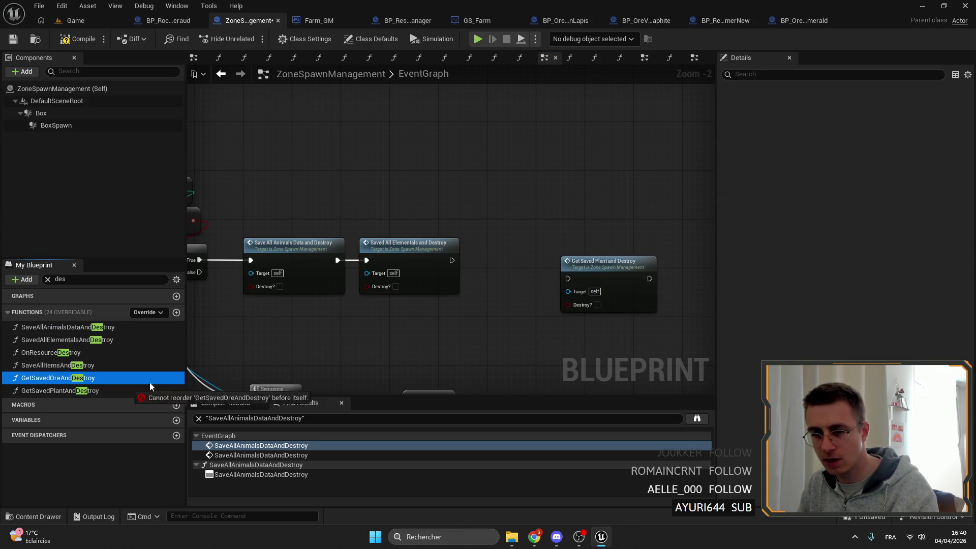
{"action": "left_click_drag", "start_coordinate": [96, 382], "coordinate": [546, 239]}
{"action": "mouse_move", "coordinate": [451, 260]}
{"action": "left_mouse_down"}
{"action": "mouse_move", "coordinate": [554, 252]}
{"action": "mouse_move", "coordinate": [500, 247]}
{"action": "mouse_move", "coordinate": [493, 258]}
{"action": "left_mouse_up"}
{"action": "mouse_move", "coordinate": [609, 260]}
{"action": "left_mouse_down"}
{"action": "mouse_move", "coordinate": [649, 247]}
{"action": "mouse_move", "coordinate": [612, 265]}
{"action": "left_mouse_up"}
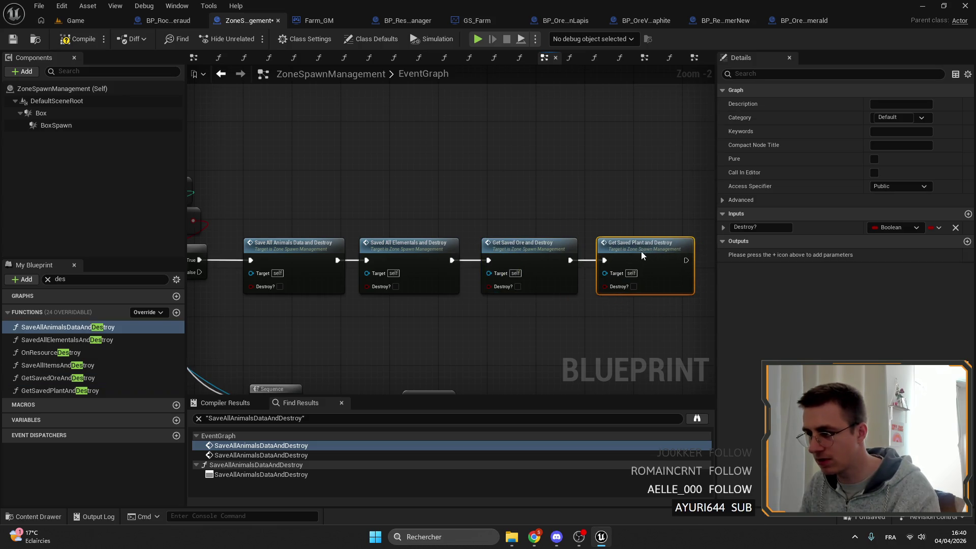
{"action": "double_click", "coordinate": [406, 248]}
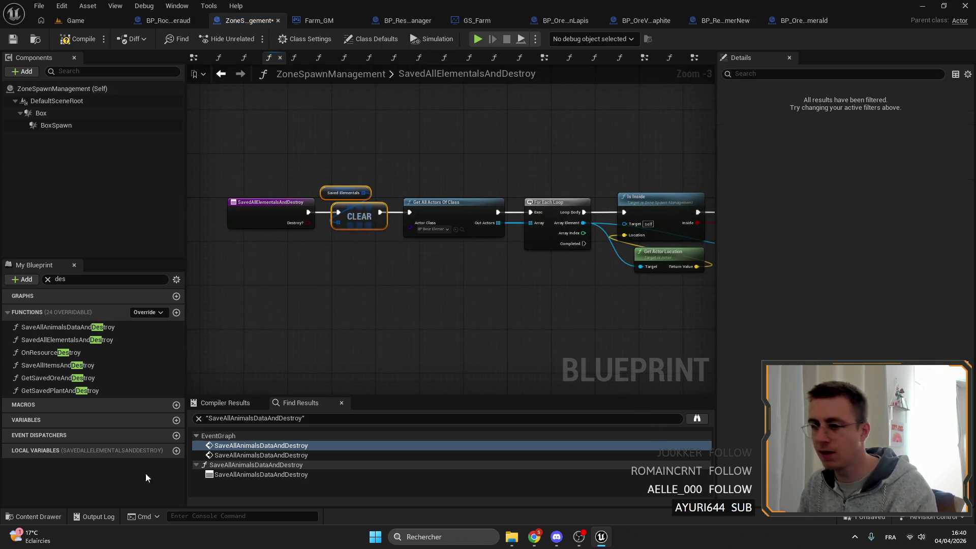
- Review the SaveAllAnimalsDataAndDestroy call sites and GetSavedPlantAndDestroy's CLEAR and Current Plants nodes
{"action": "double_click", "coordinate": [244, 446]}
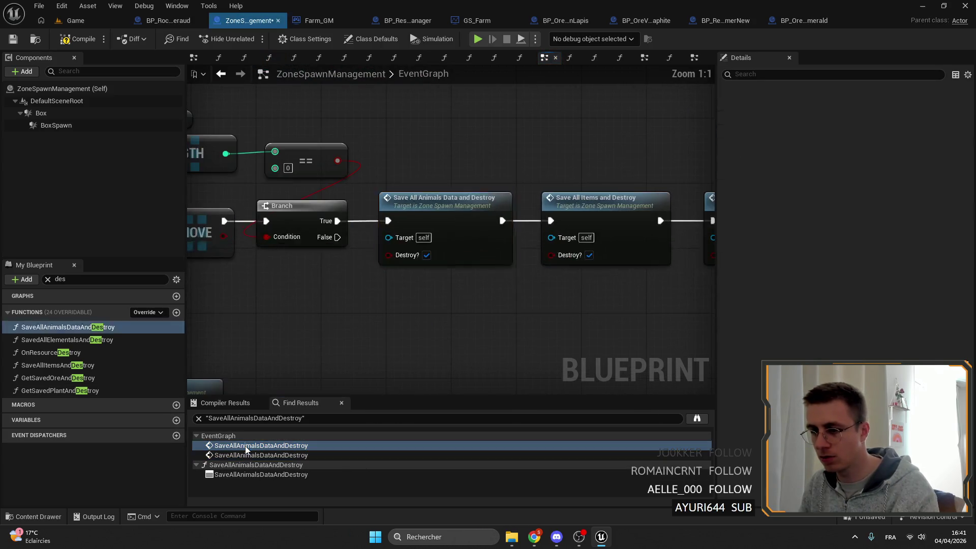
{"action": "left_click_drag", "start_coordinate": [391, 331], "coordinate": [449, 251]}
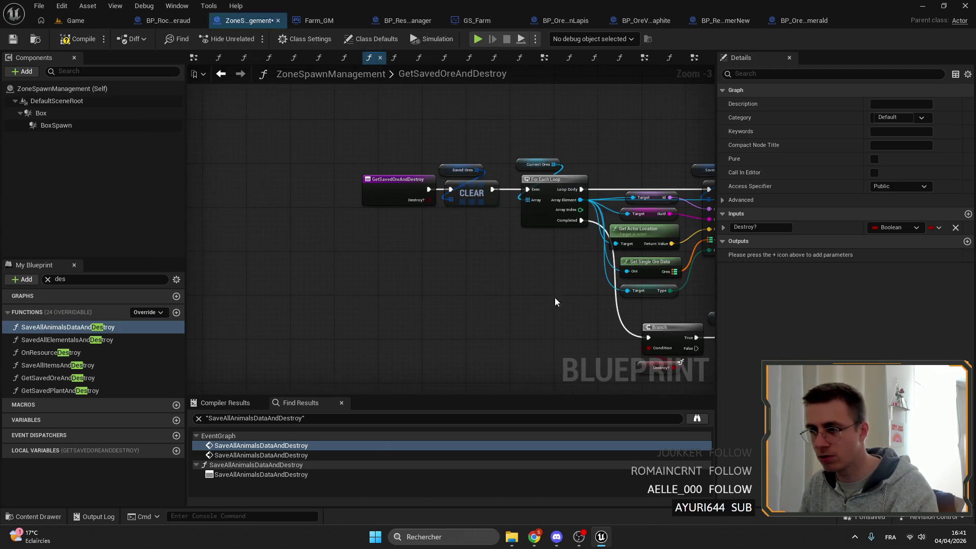
{"action": "left_click", "coordinate": [252, 454]}
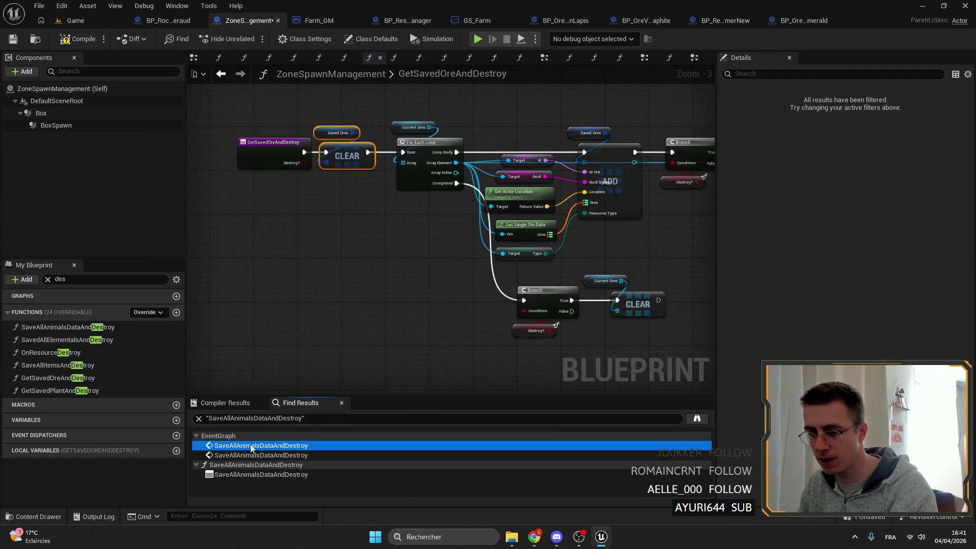
{"action": "left_click", "coordinate": [267, 445]}
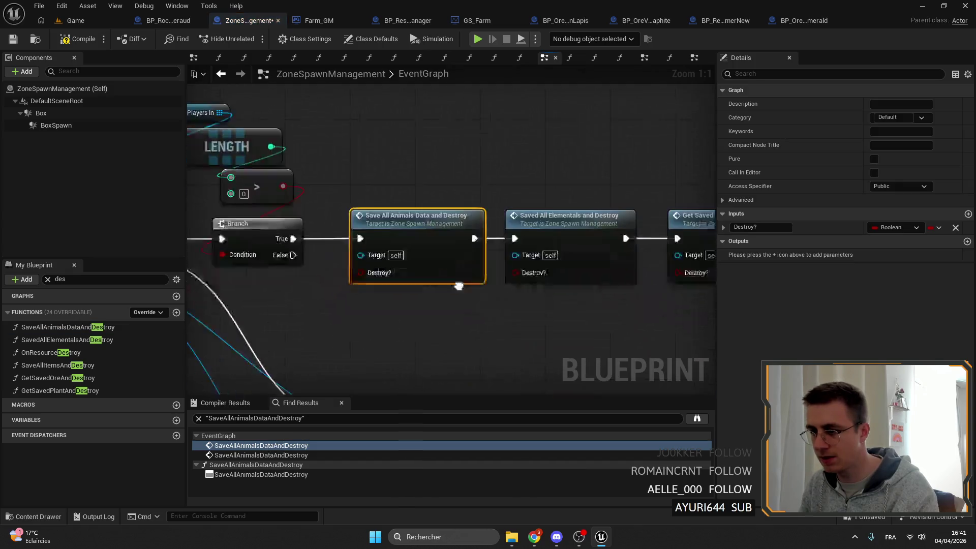
{"action": "scroll", "coordinate": [387, 250], "scroll_direction": "up", "scroll_amount": 4}
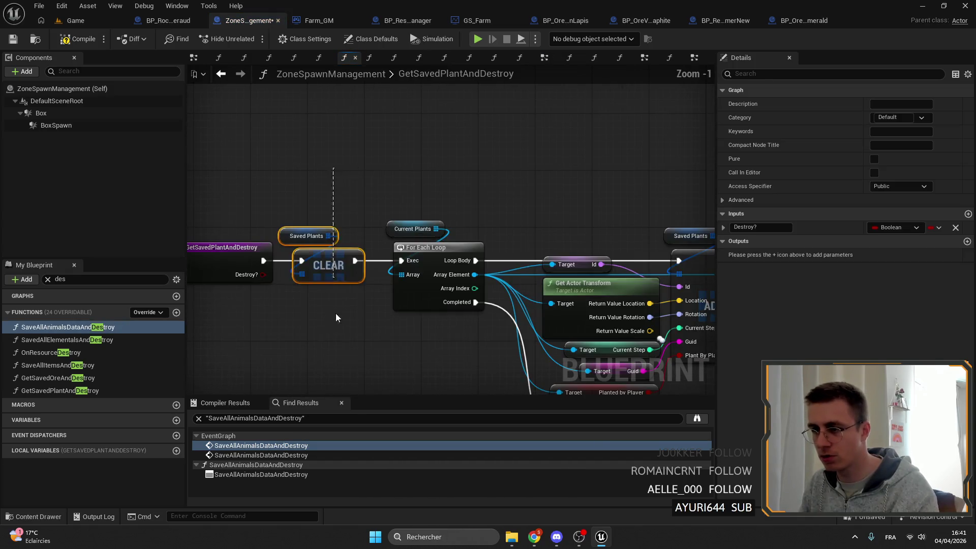
{"action": "left_click", "coordinate": [326, 252]}
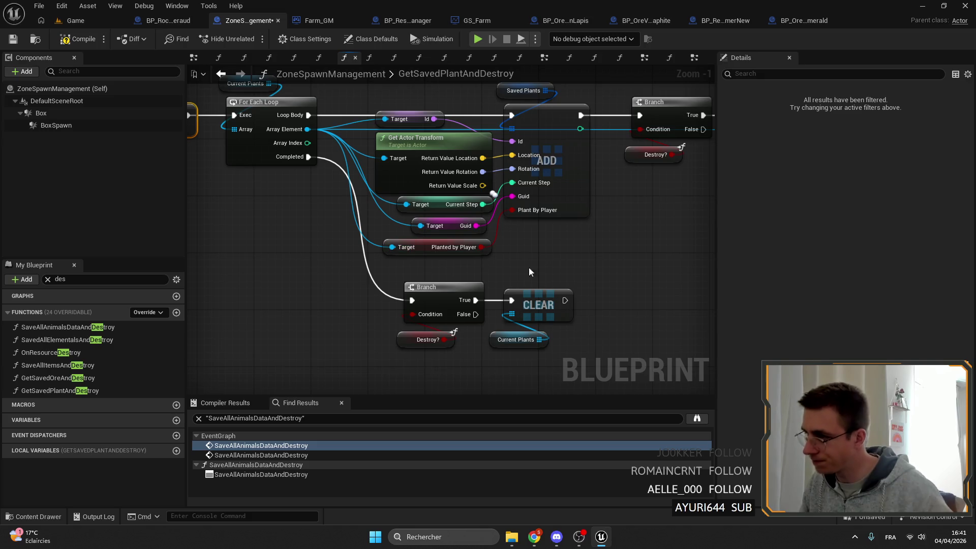
{"action": "left_click_drag", "start_coordinate": [432, 368], "coordinate": [592, 266]}
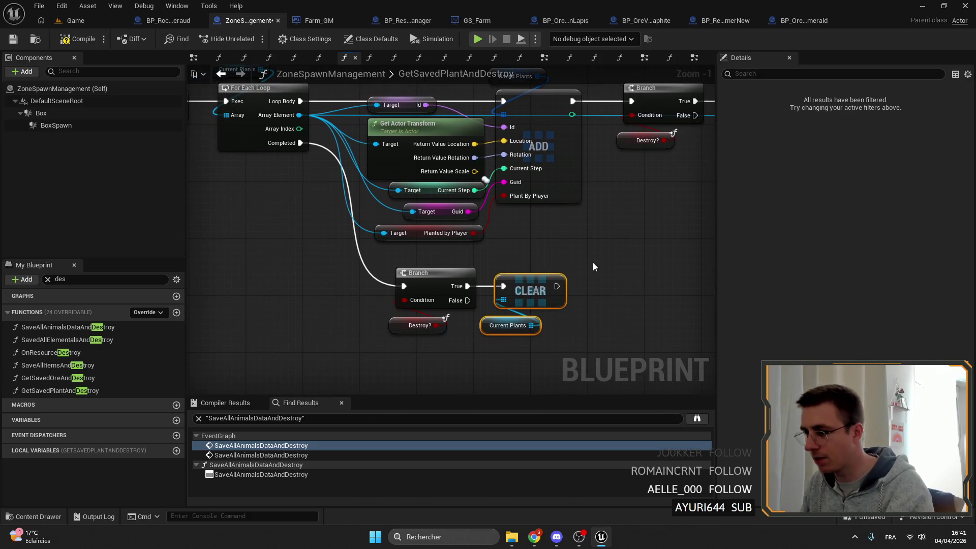
- Inspect Get All Animals in SaveAllAnimalsDataAndDestroy, then view SavedAllElementalsAndDestroy's entry nodes
{"action": "double_click", "coordinate": [66, 327]}
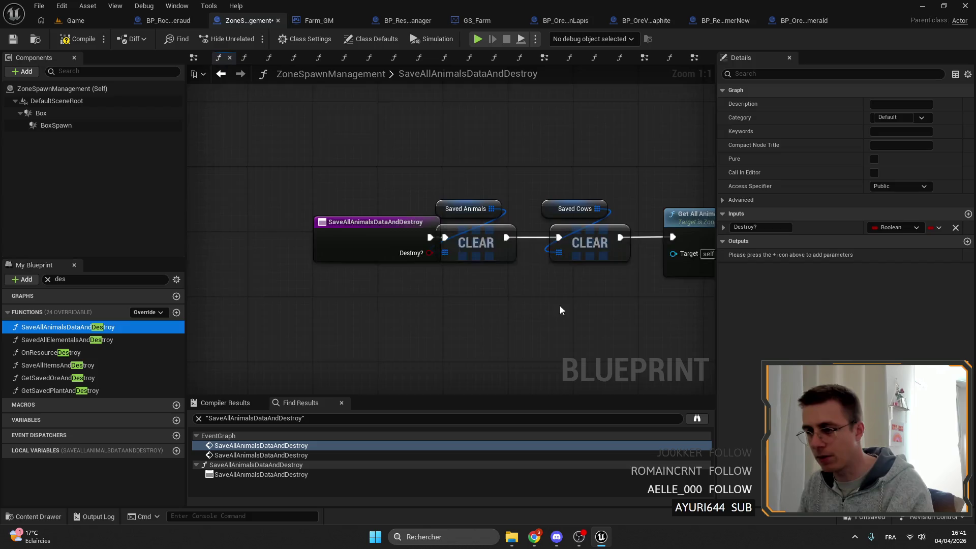
{"action": "scroll", "coordinate": [548, 253], "scroll_direction": "up", "scroll_amount": 2}
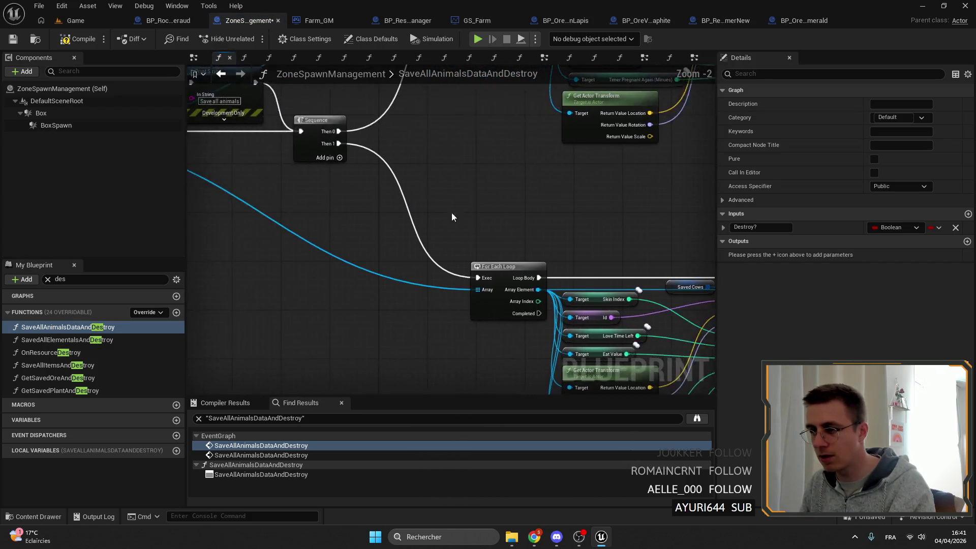
{"action": "left_click_drag", "start_coordinate": [565, 241], "coordinate": [595, 243]}
{"action": "left_click", "coordinate": [432, 213]}
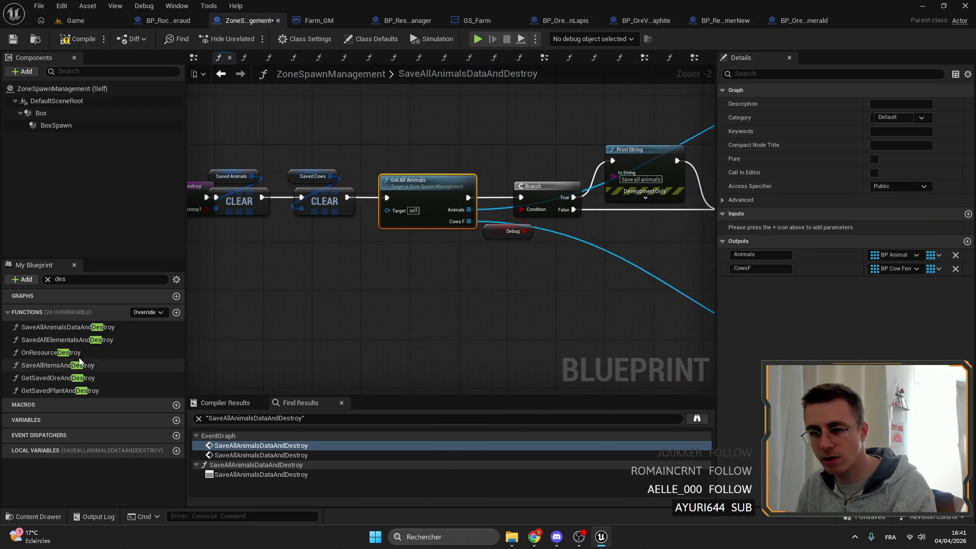
{"action": "double_click", "coordinate": [76, 340]}
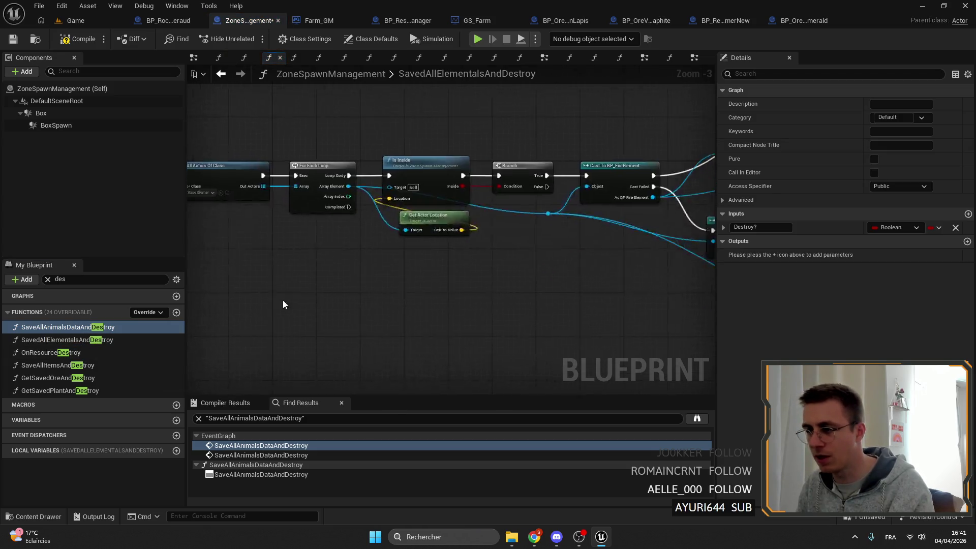
{"action": "left_click_drag", "start_coordinate": [473, 162], "coordinate": [364, 216]}
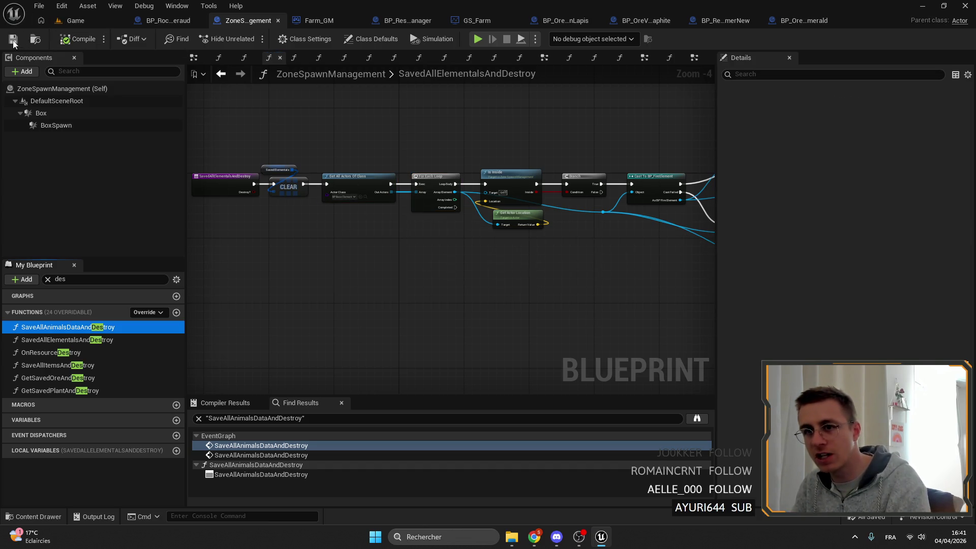
- Save all blueprints, play-test the Game level, resume past the breakpoint, then stop
{"action": "key", "text": "ctrl+s"}
{"action": "left_click", "coordinate": [75, 20]}
{"action": "left_click", "coordinate": [252, 39]}
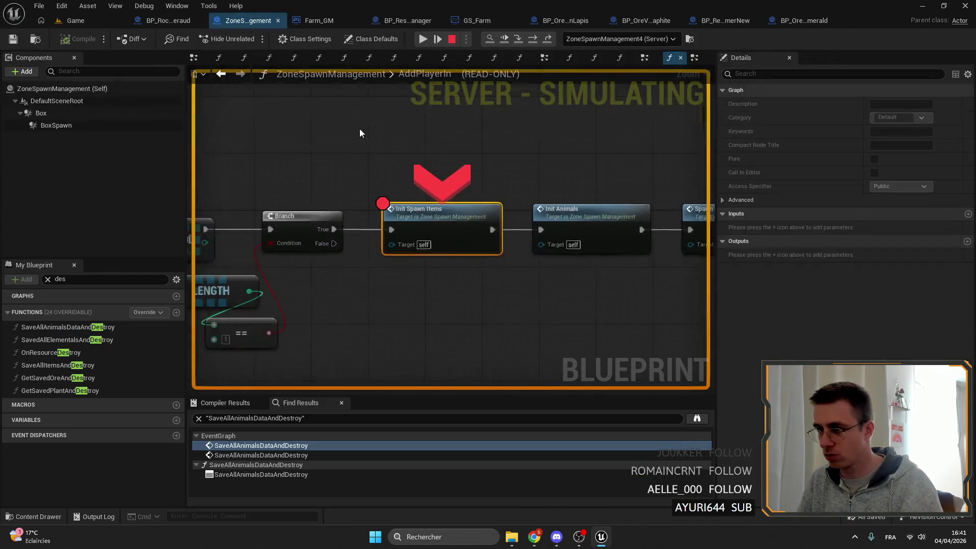
{"action": "right_click", "coordinate": [436, 218]}
{"action": "left_click", "coordinate": [424, 39]}
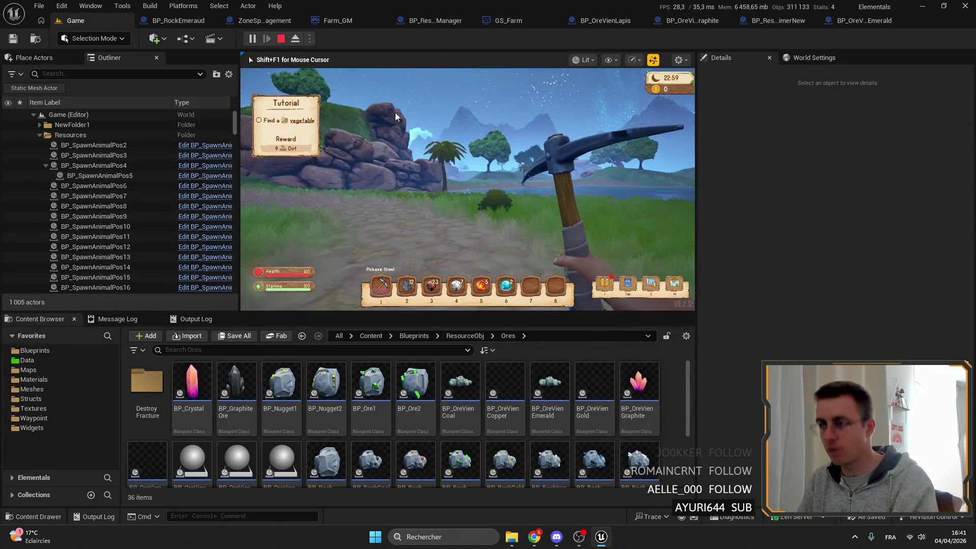
{"action": "key", "text": "Escape"}
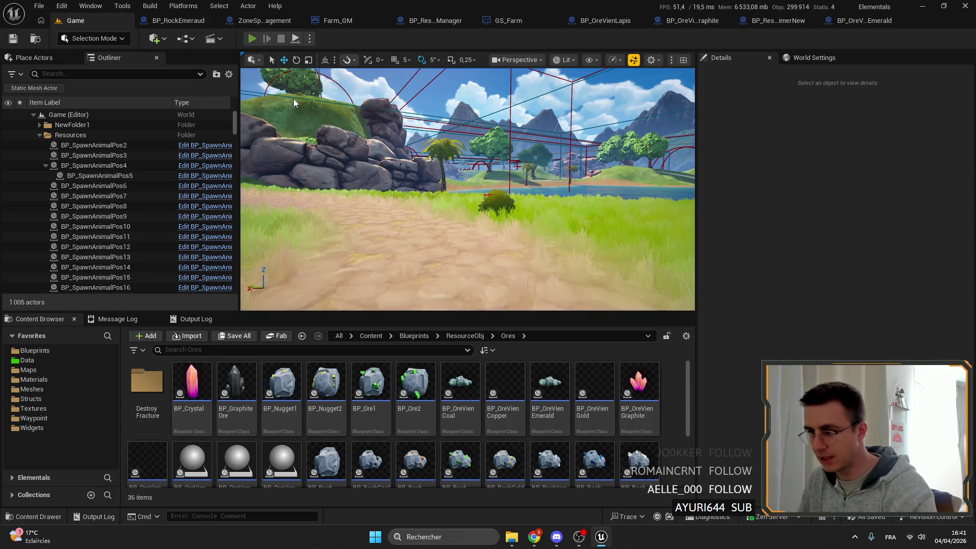
- Start a new play session, resume at the breakpoint, and eject to fly toward the lake and hills
{"action": "key", "text": "alt+p"}
{"action": "left_click", "coordinate": [422, 39]}
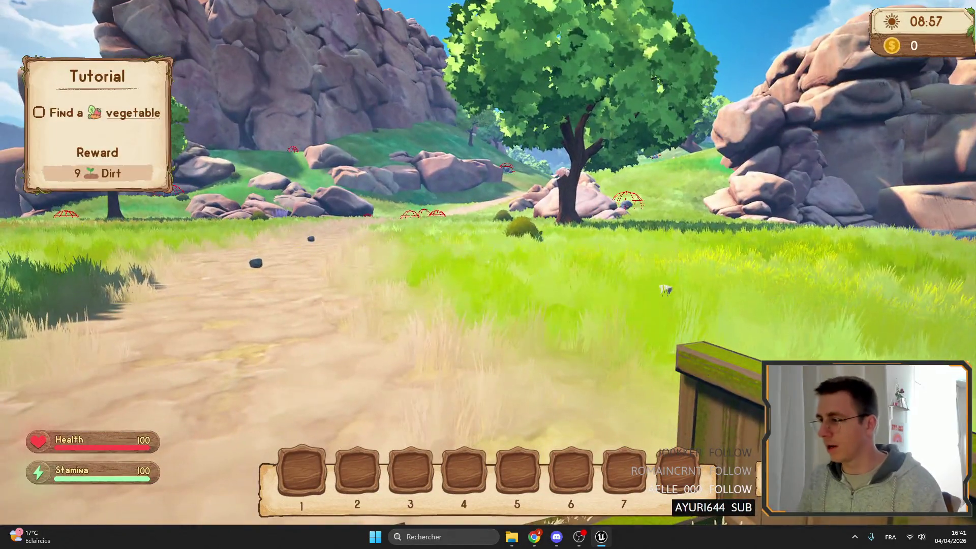
{"action": "key", "text": "F8"}
{"action": "scroll", "coordinate": [488, 275], "scroll_direction": "up", "scroll_amount": 3}
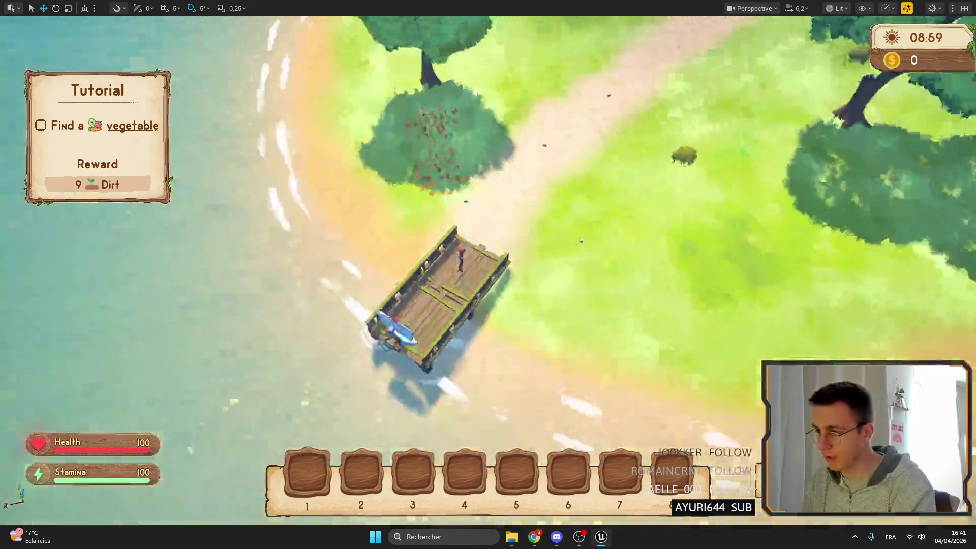
{"action": "scroll", "coordinate": [488, 274], "scroll_direction": "down", "scroll_amount": 3}
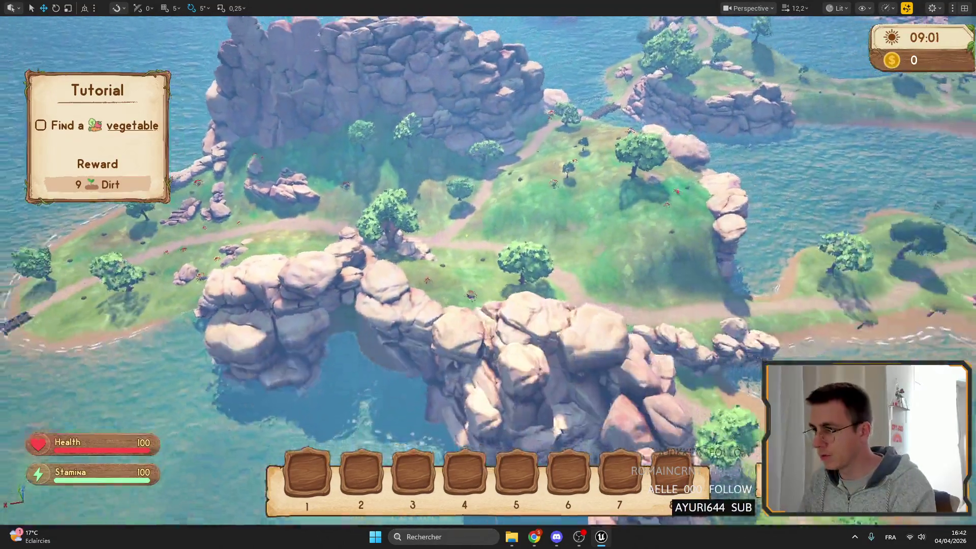
{"action": "key", "text": "w"}
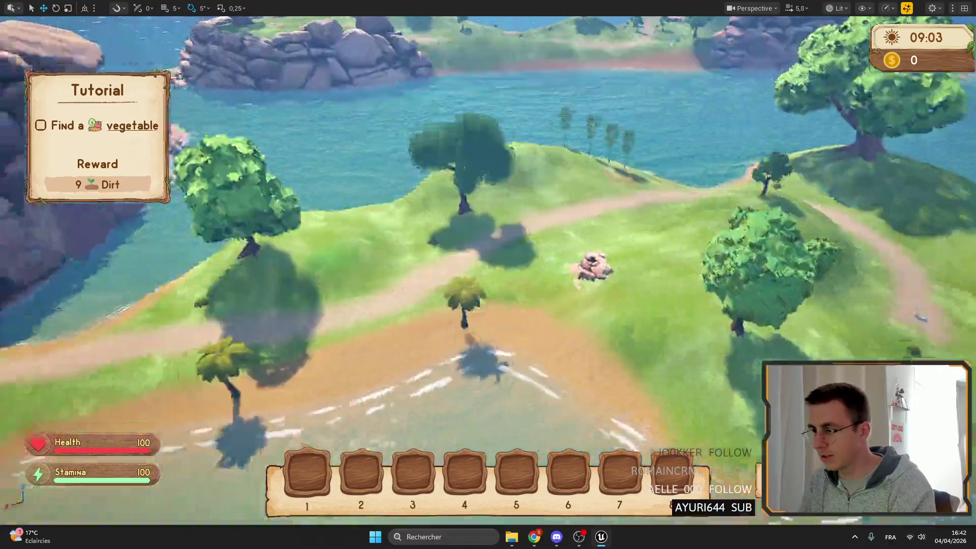
{"action": "left_click_drag", "start_coordinate": [727, 228], "coordinate": [646, 271]}
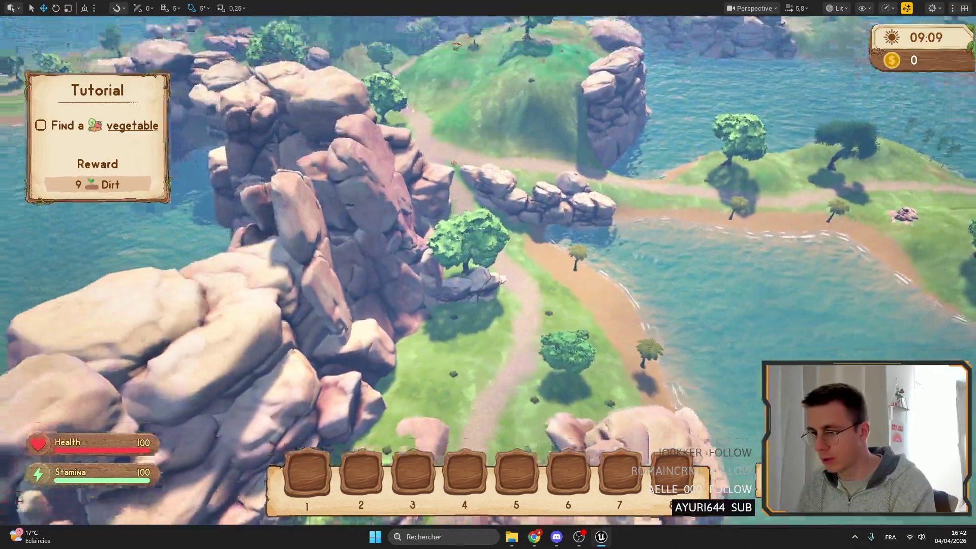
- Repossess the player, walk up the hillside path, and disable the Init Spawn Items breakpoint
{"action": "key", "text": "F8"}
{"action": "key", "text": "w"}
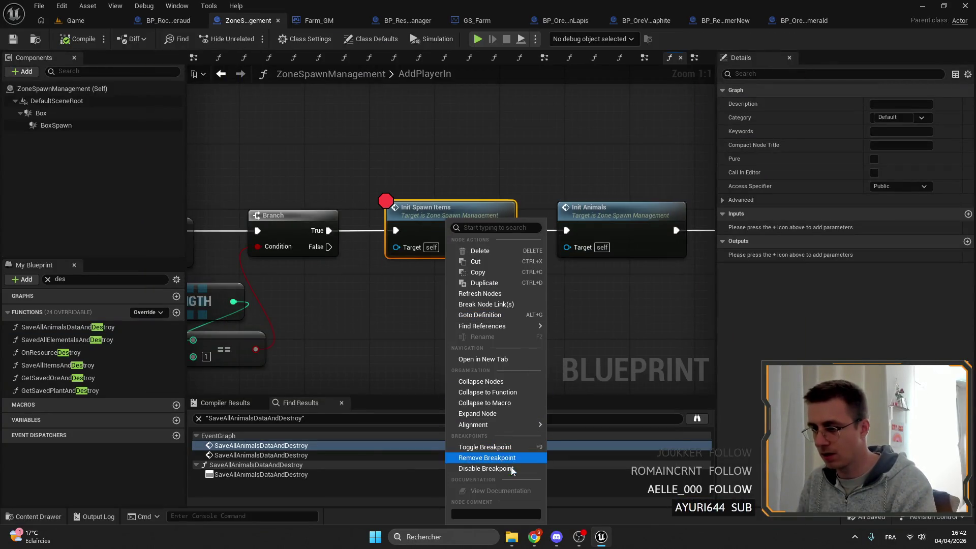
{"action": "left_click", "coordinate": [511, 468]}
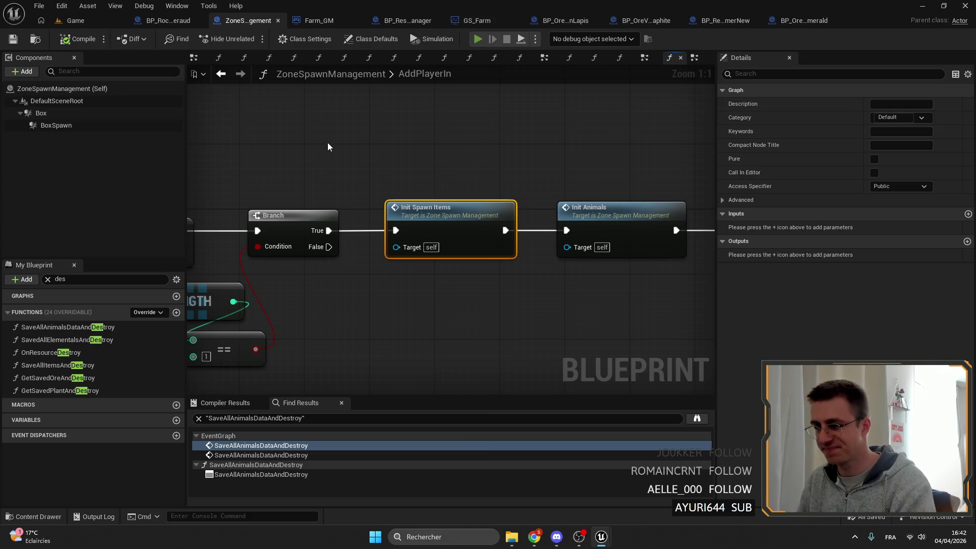
- Stop the paused session and restart play on the Game level in full screen
{"action": "key", "text": "F5"}
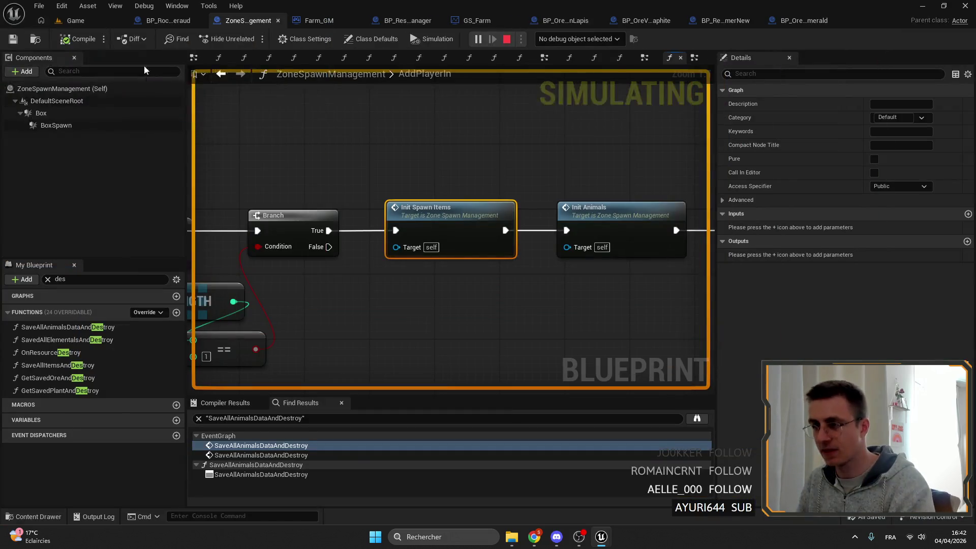
{"action": "key", "text": "Escape"}
{"action": "left_click", "coordinate": [76, 21]}
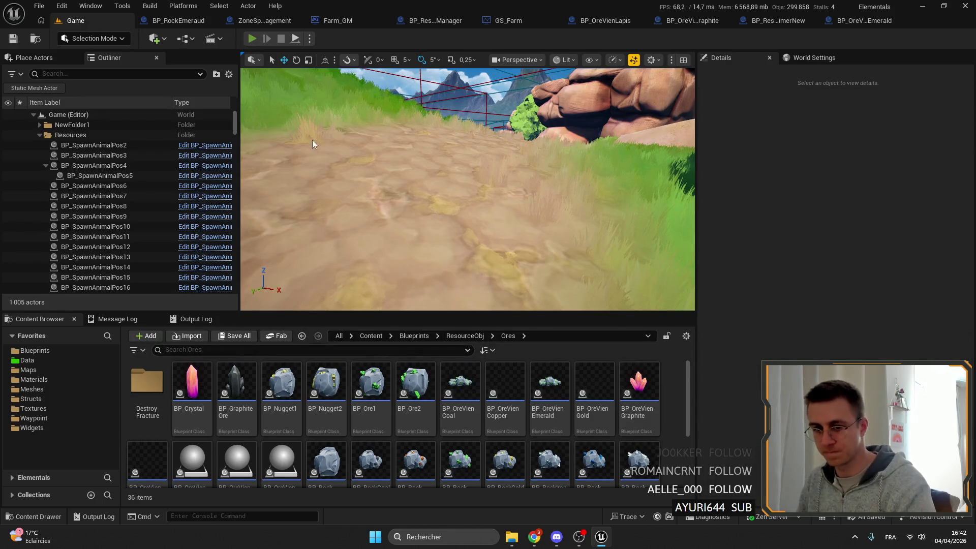
{"action": "key", "text": "alt+p"}
{"action": "key", "text": "F11"}
- Sprint the character along the path toward the islands and past the pink rock
{"action": "key", "text": "shift+w"}
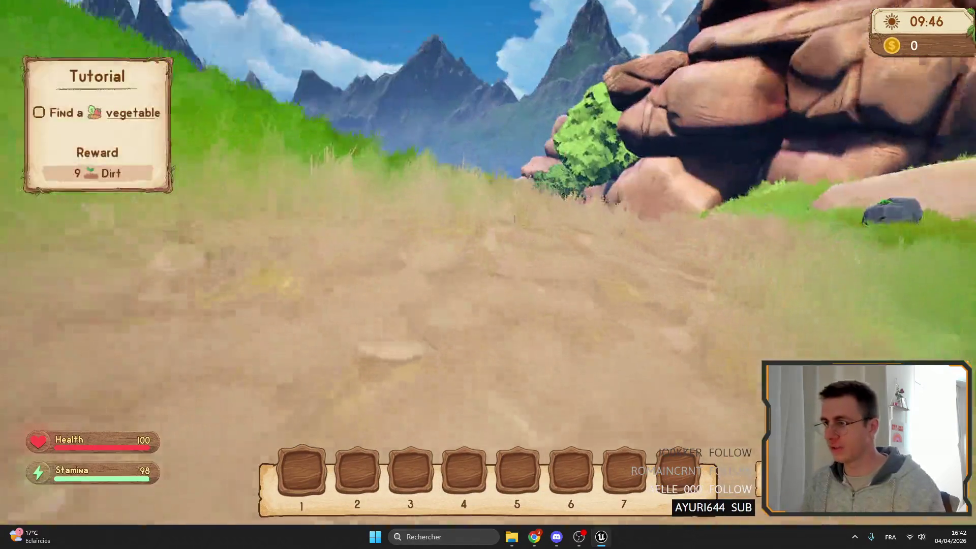
{"action": "key", "text": "shift+w"}
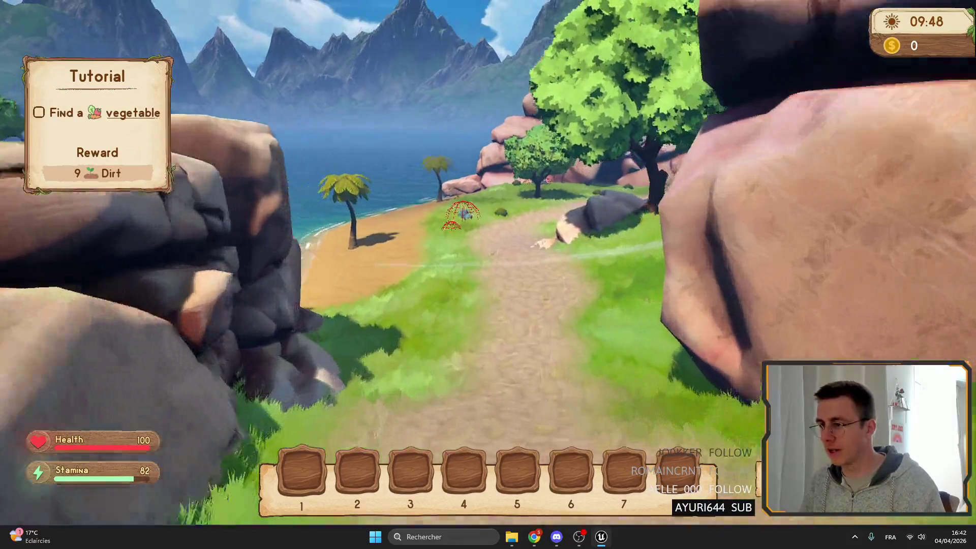
{"action": "key", "text": "shift+w"}
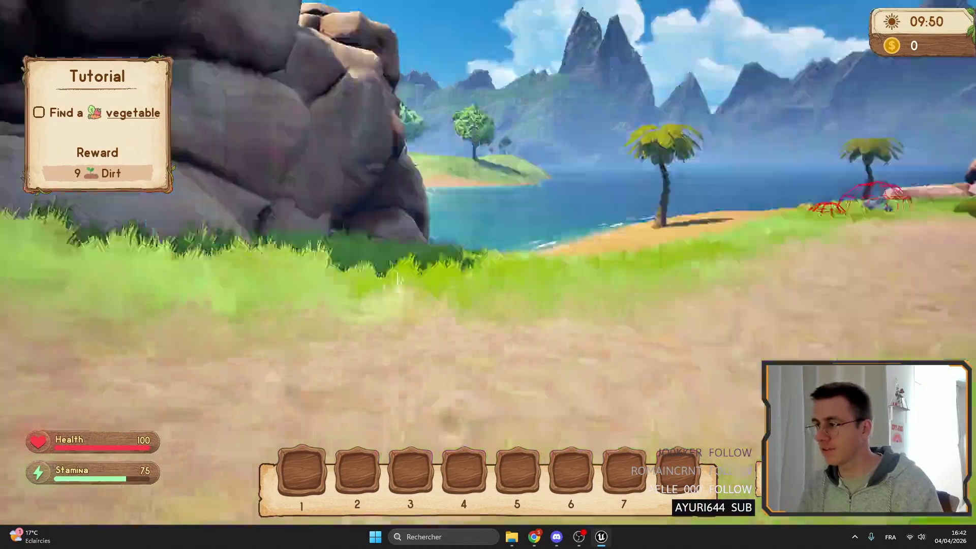
{"action": "key", "text": "shift+w"}
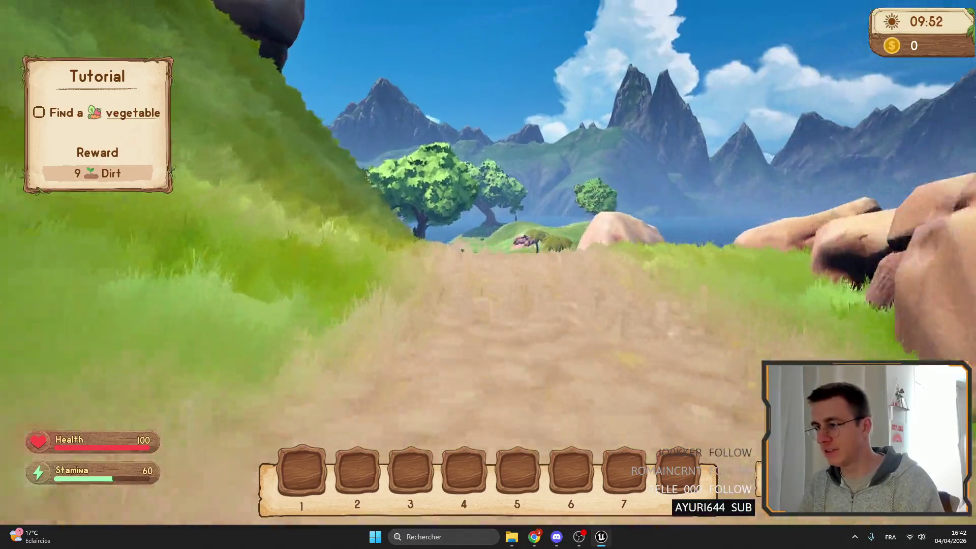
{"action": "key", "text": "shift+w"}
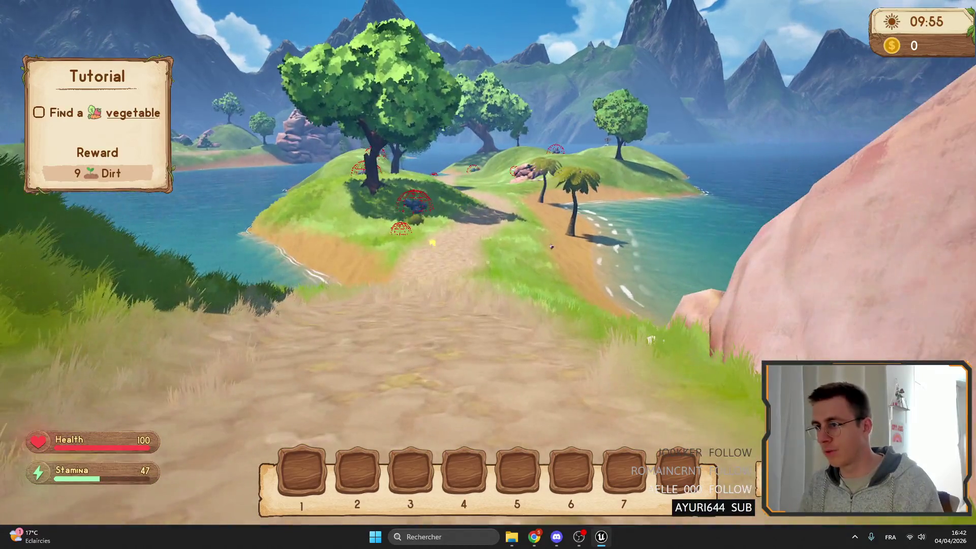
{"action": "key", "text": "shift+w"}
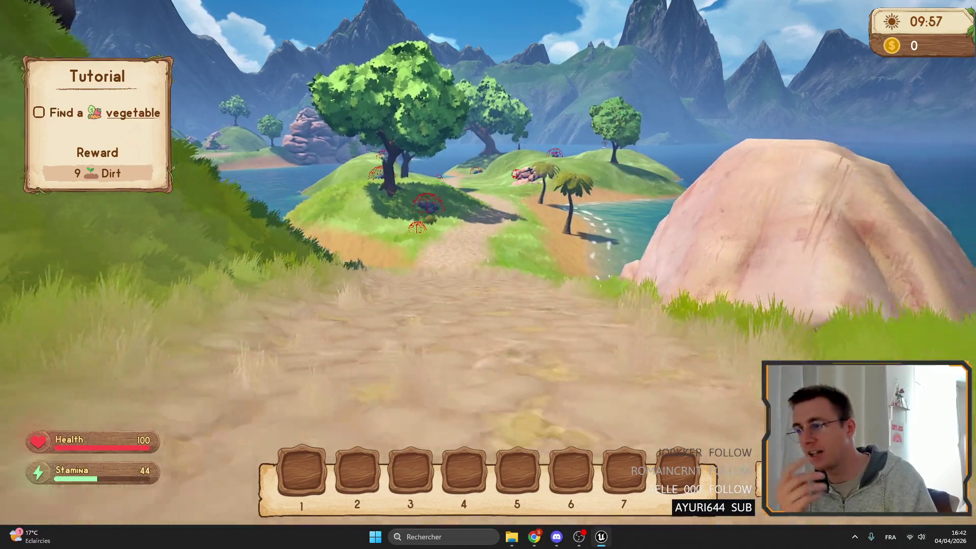
{"action": "key", "text": "shift+w"}
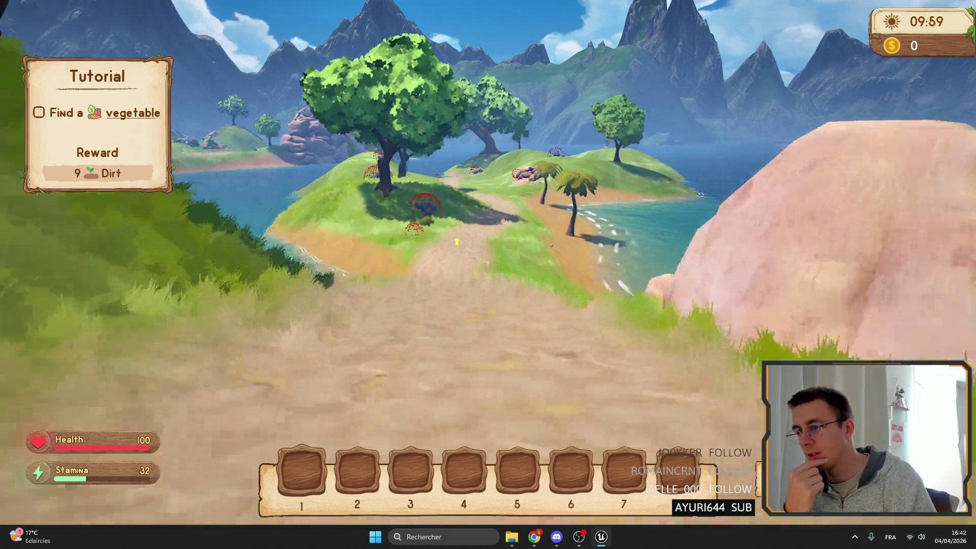
{"action": "key", "text": "shift+w"}
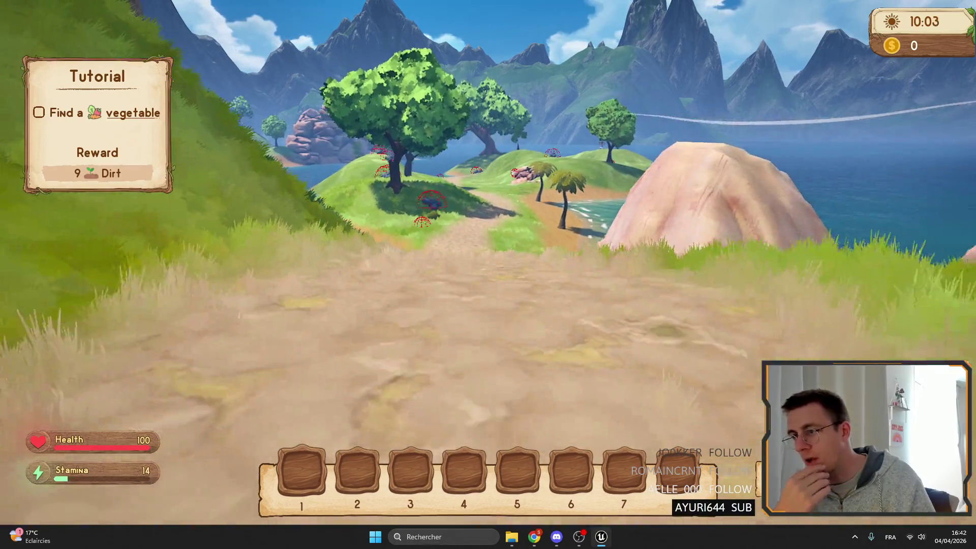
{"action": "key", "text": "shift+w"}
{"action": "key", "text": "shift+w"}
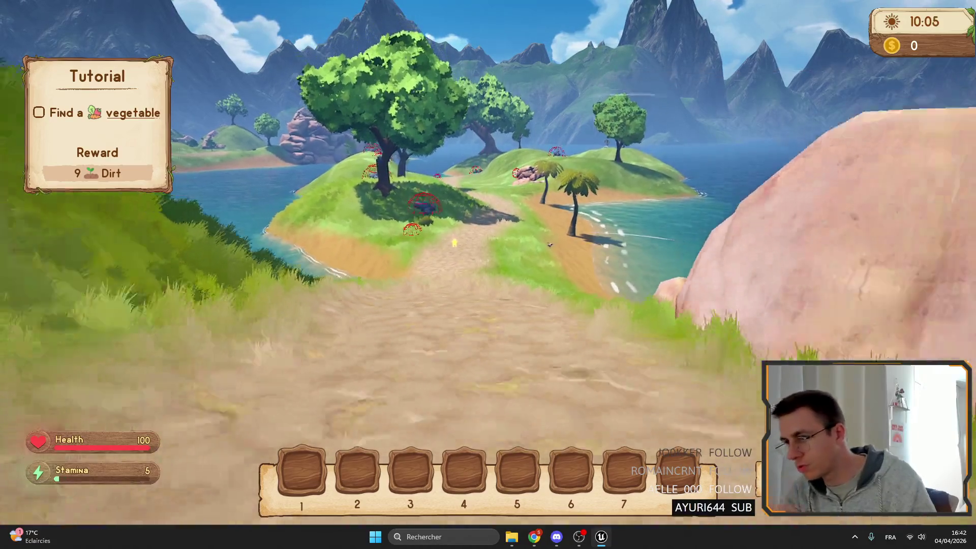
- Walk the character back and forth on the path, toggling full screen off and on
{"action": "key", "text": "w"}
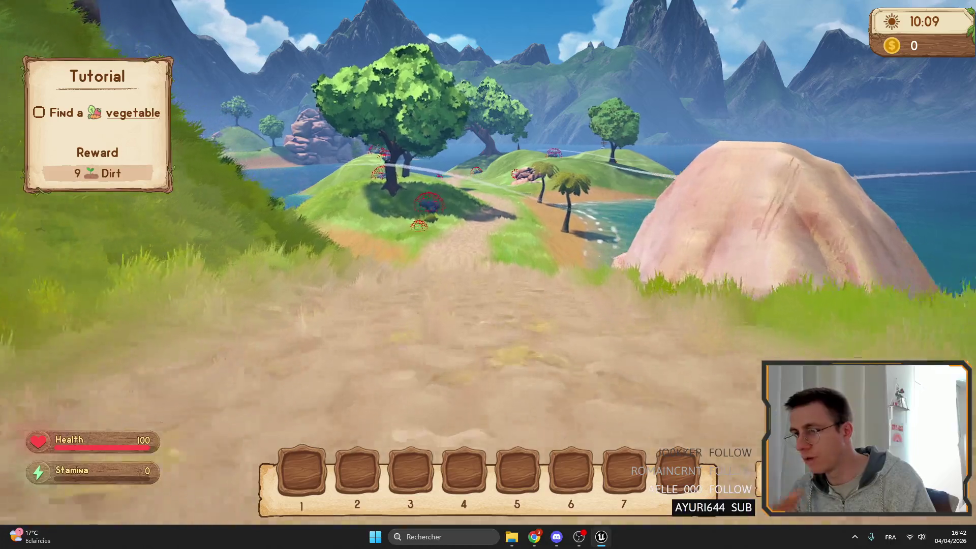
{"action": "key", "text": "s"}
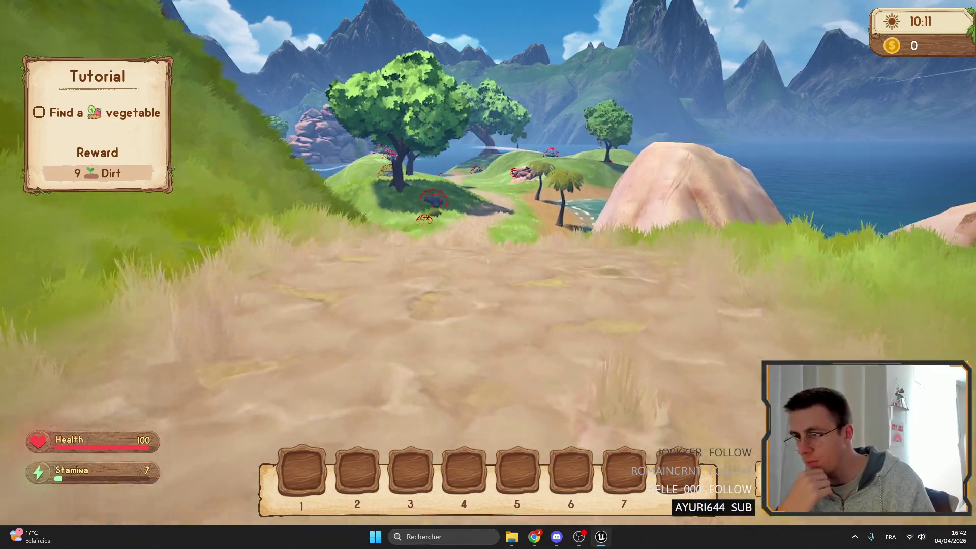
{"action": "key", "text": "shift+s"}
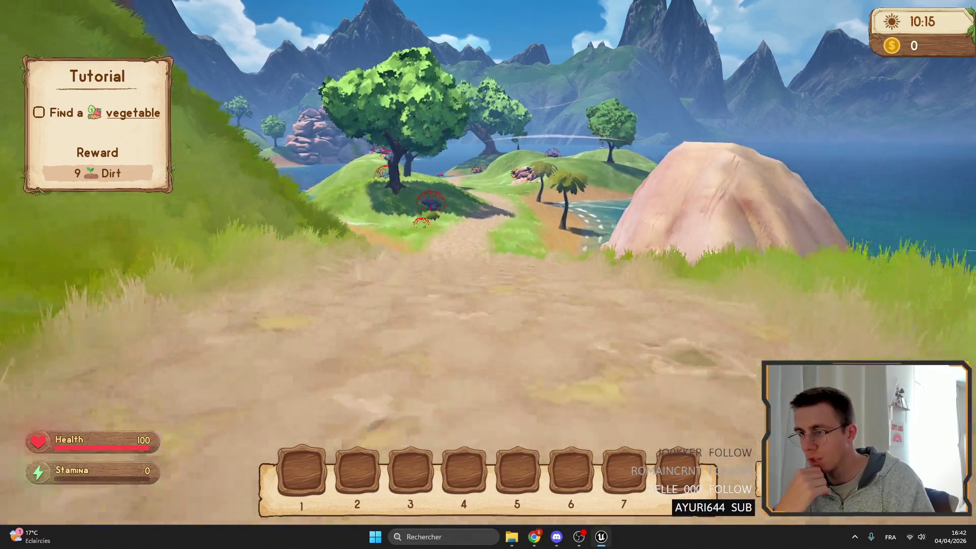
{"action": "key", "text": "s"}
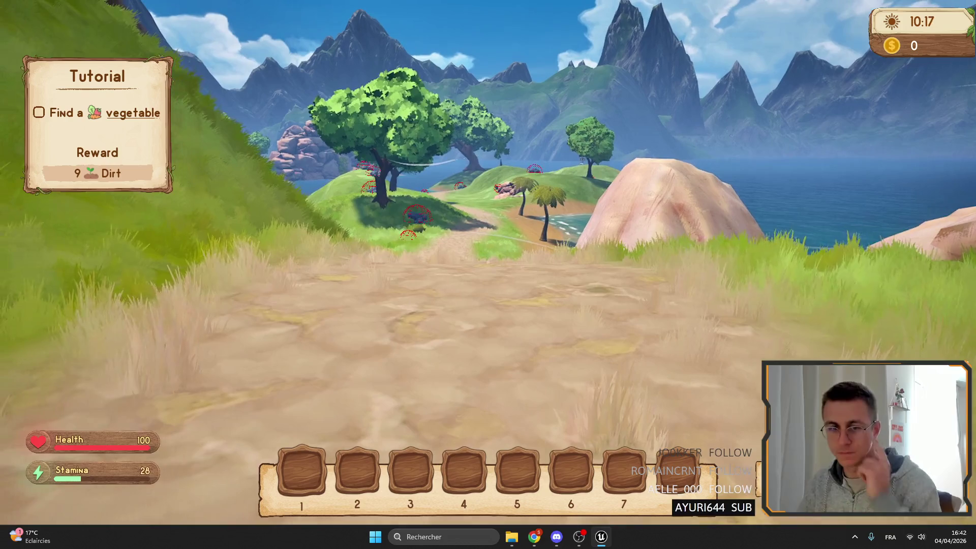
{"action": "key", "text": "w"}
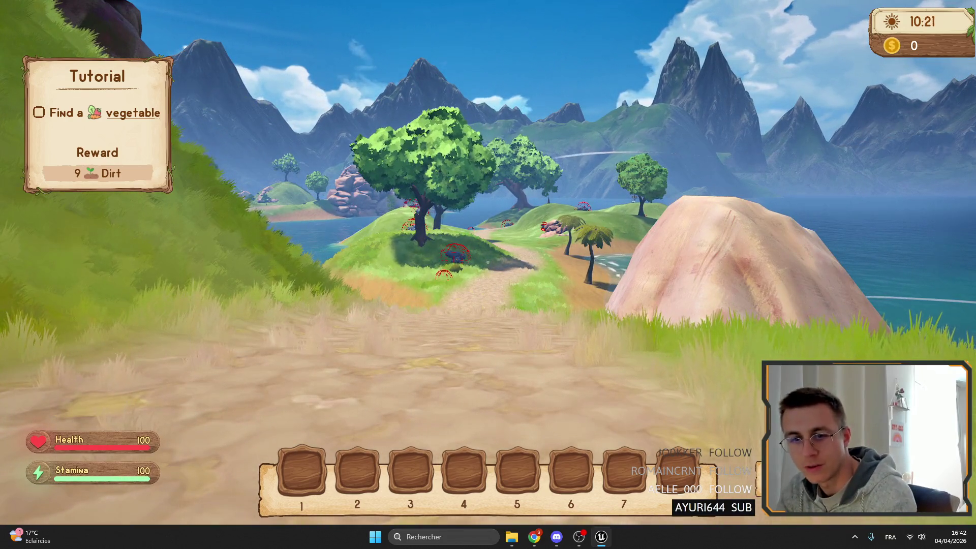
{"action": "key", "text": "F11"}
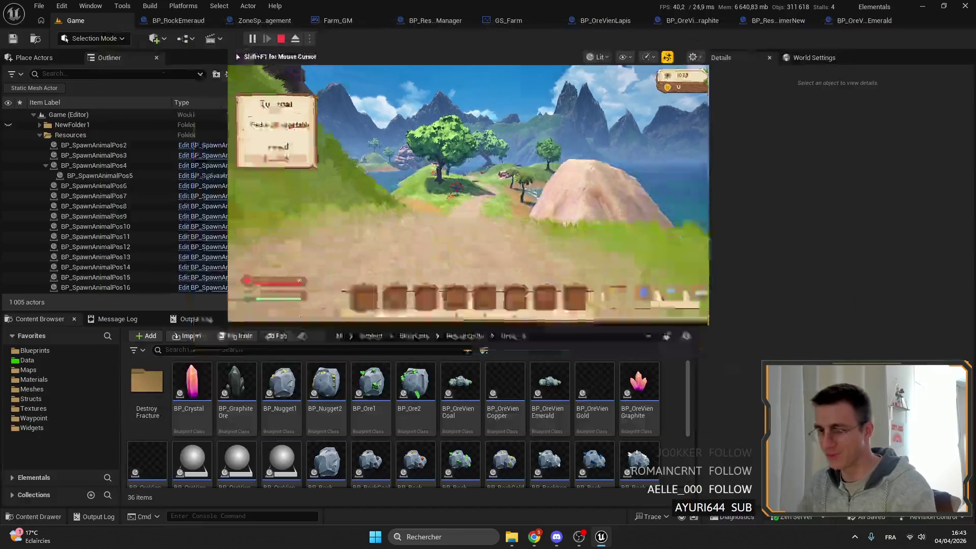
{"action": "key", "text": "F11"}
- Eject from the player, fly the camera down toward the ground, then repossess the character
{"action": "key", "text": "F8"}
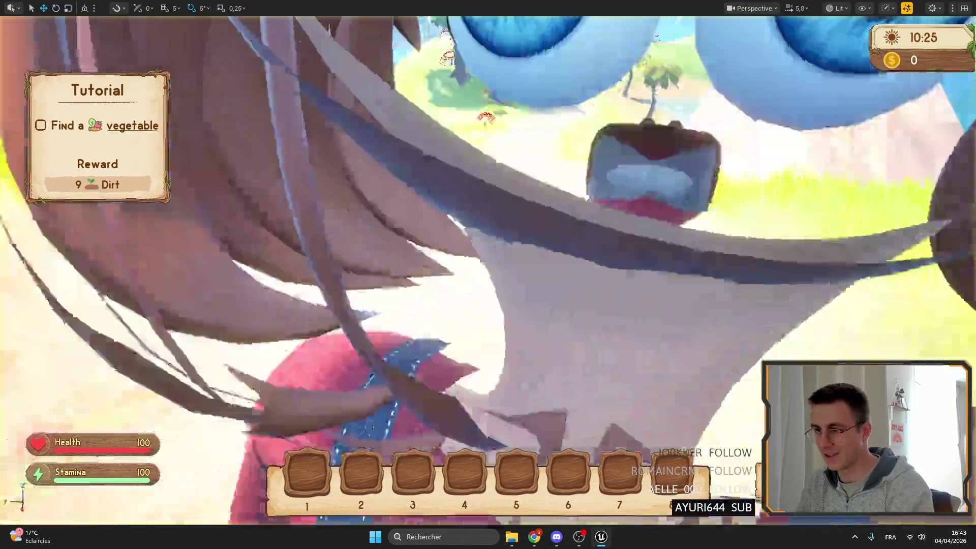
{"action": "scroll", "coordinate": [488, 274], "scroll_direction": "up", "scroll_amount": 2}
{"action": "key", "text": "w"}
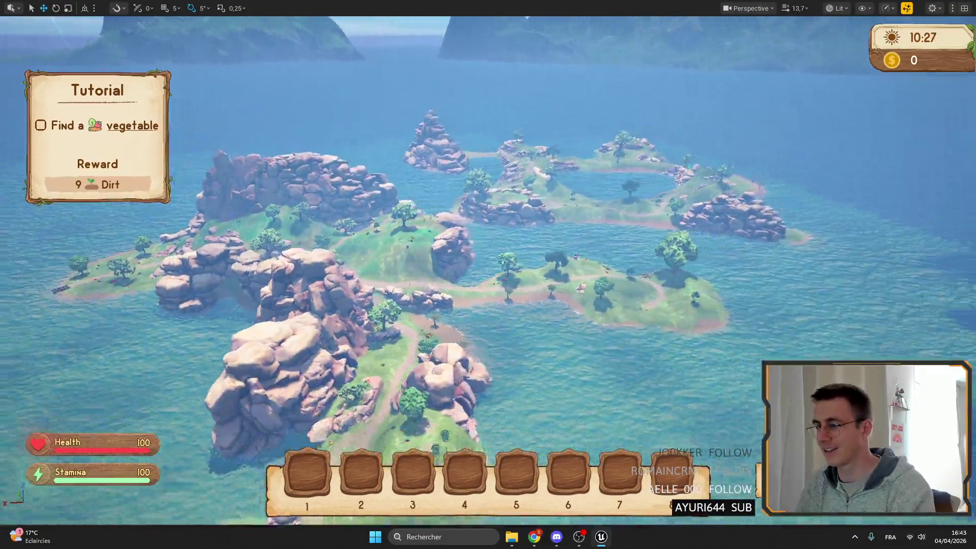
{"action": "scroll", "coordinate": [488, 274], "scroll_direction": "down", "scroll_amount": 2}
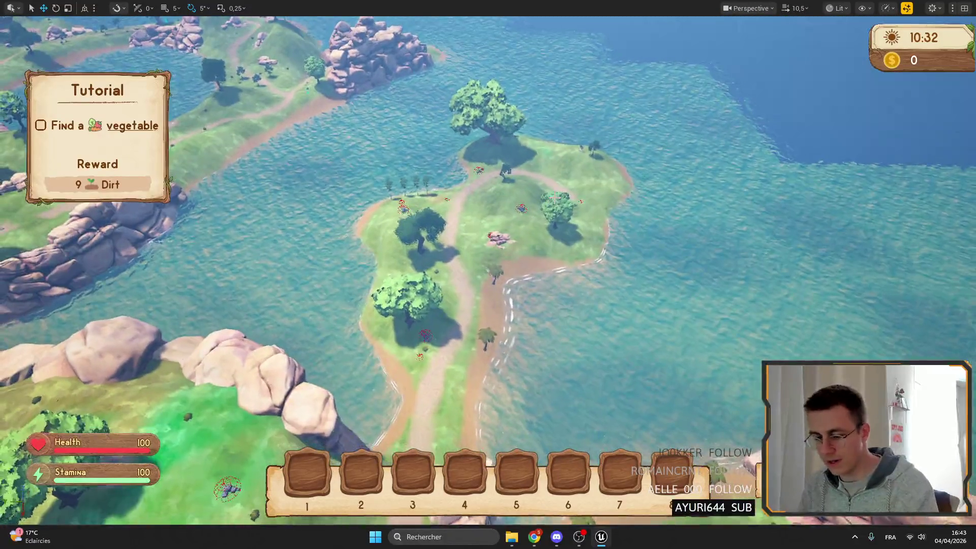
{"action": "key", "text": "F8"}
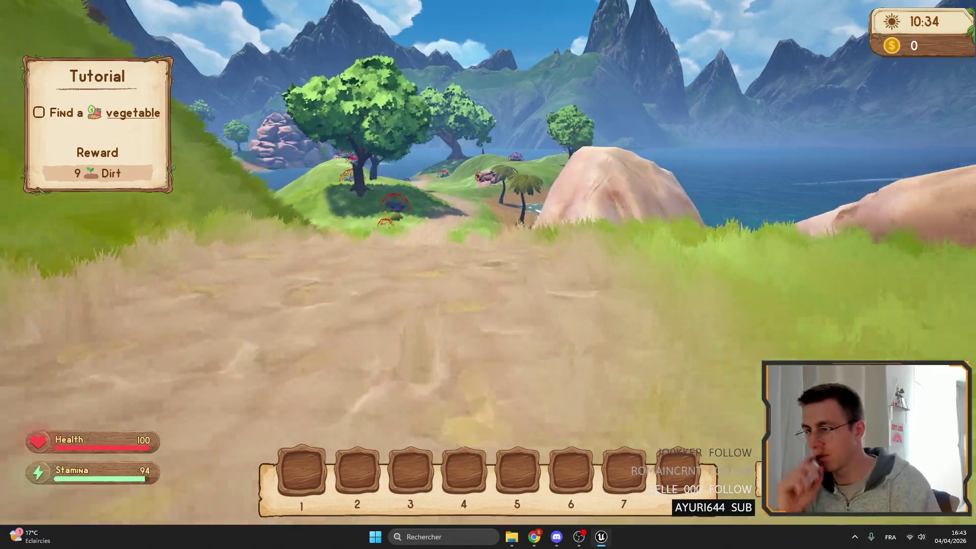
- Walk the player up to the pink rock, then return the game view to the editor window
{"action": "key", "text": "shift+w"}
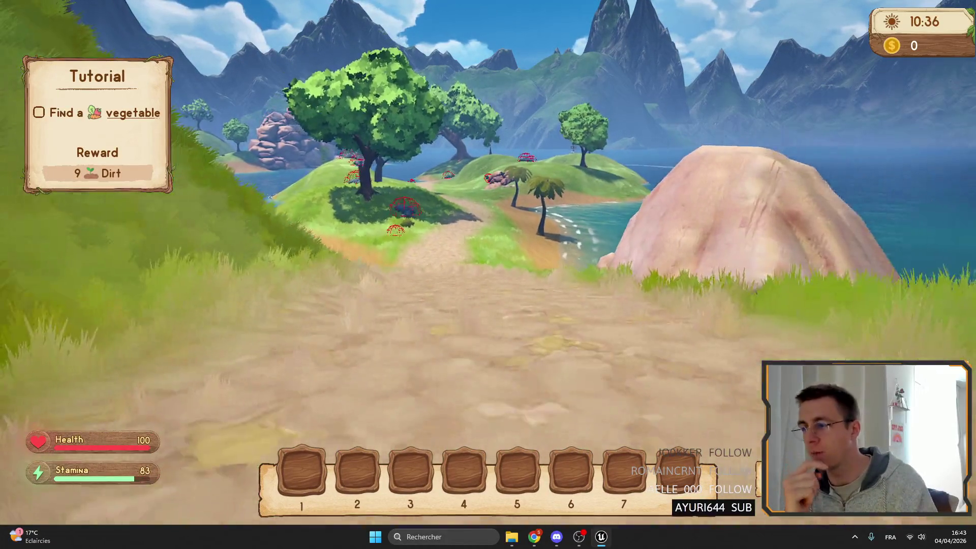
{"action": "key", "text": "shift+w"}
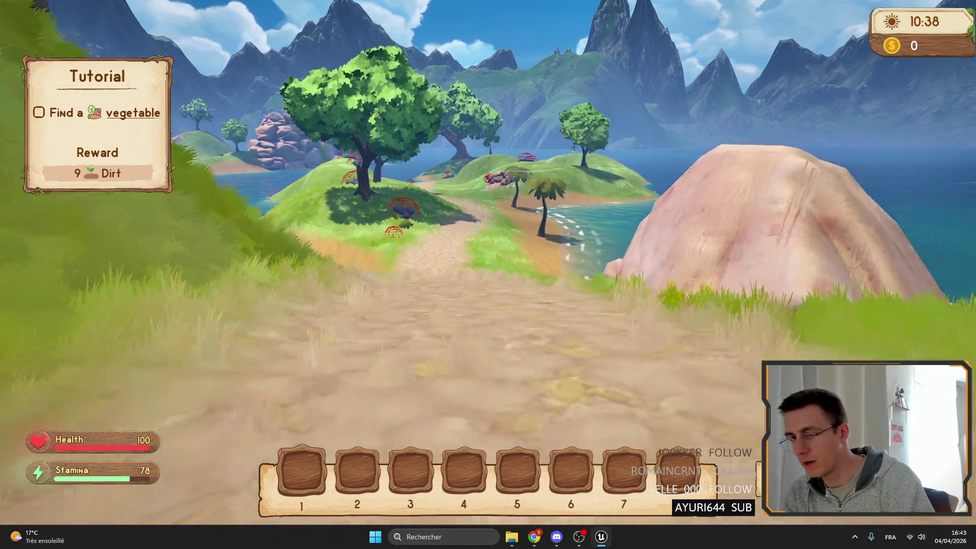
{"action": "key", "text": "w"}
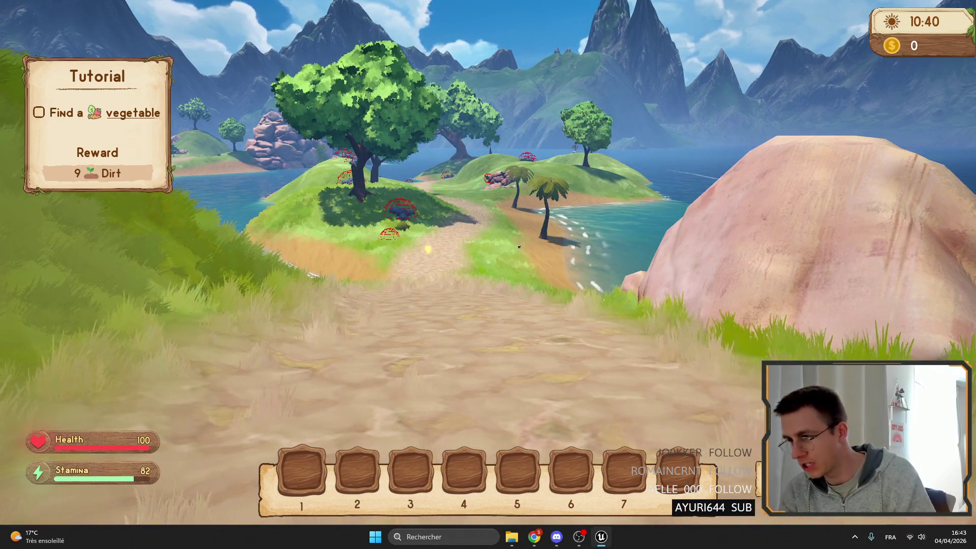
{"action": "key", "text": "shift+w"}
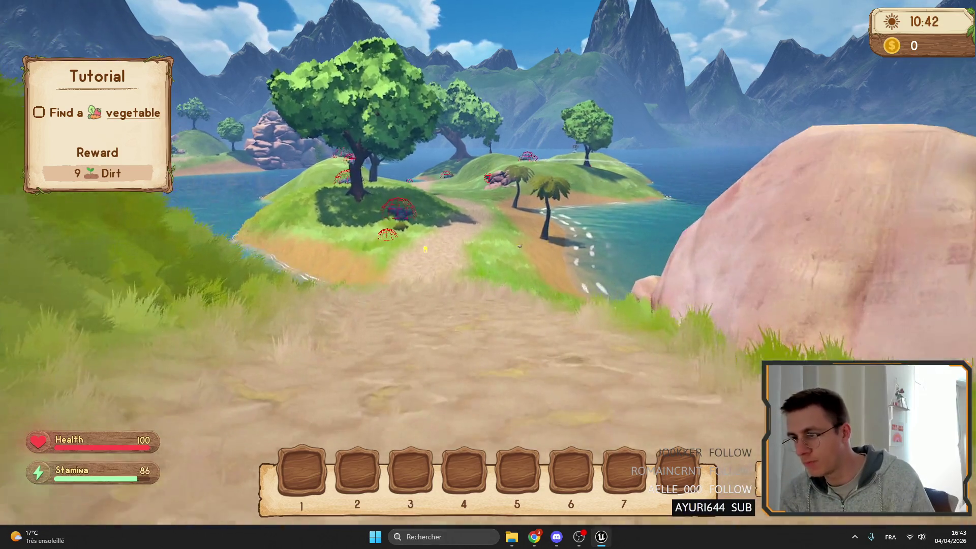
{"action": "key", "text": "shift+w"}
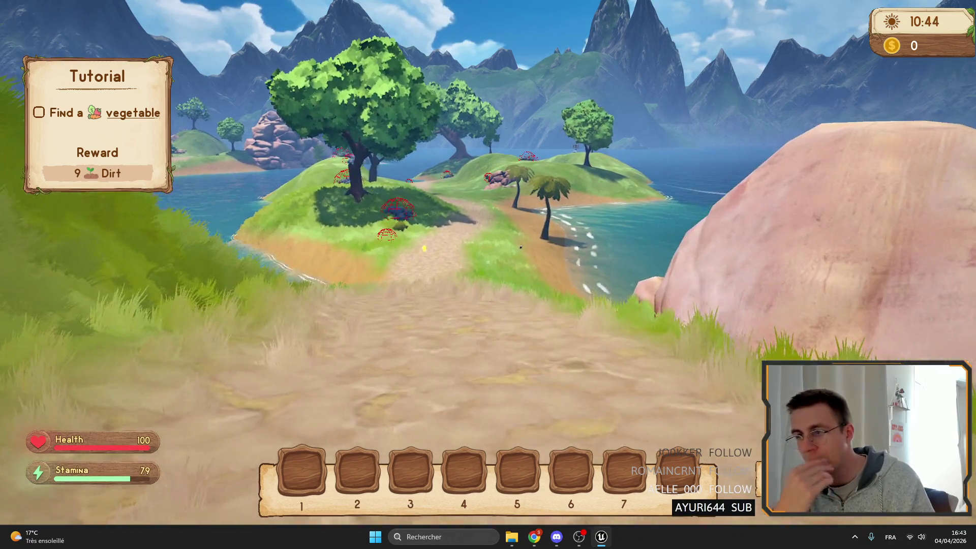
{"action": "key", "text": "F11"}
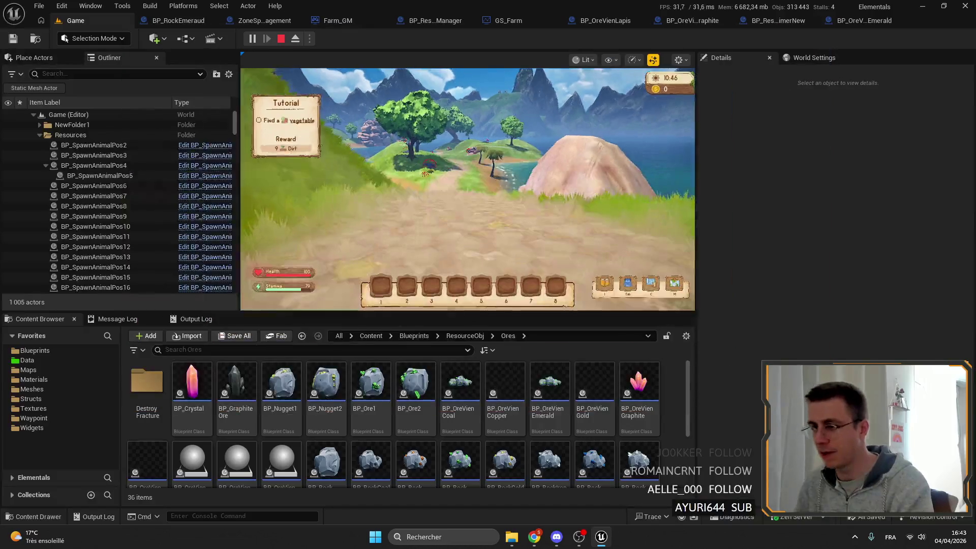
- Stop and restart the play session, expanding the game to full screen
{"action": "key", "text": "Escape"}
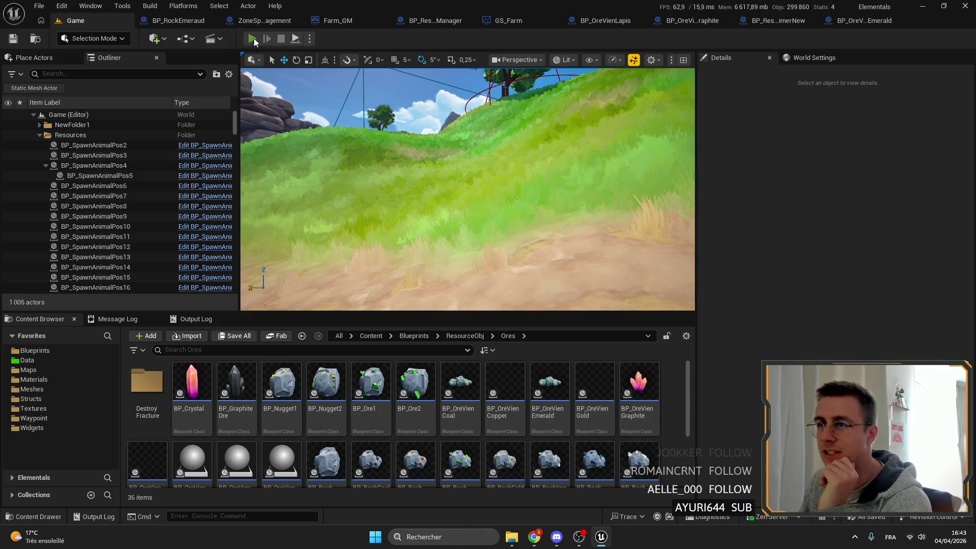
{"action": "key", "text": "alt+p"}
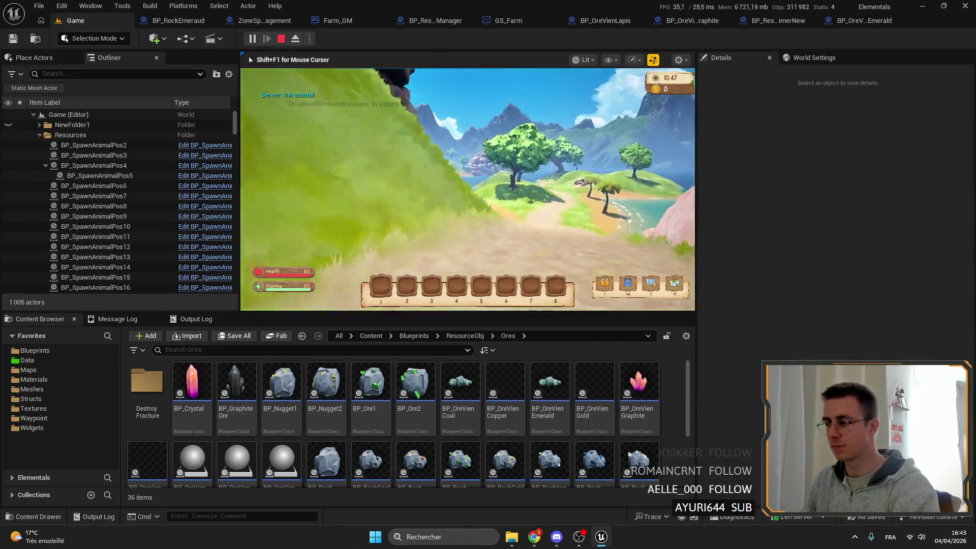
{"action": "key", "text": "F11"}
- Sprint the character past the rock toward the palm trees along the shore, then eject the view
{"action": "key", "text": "shift+w"}
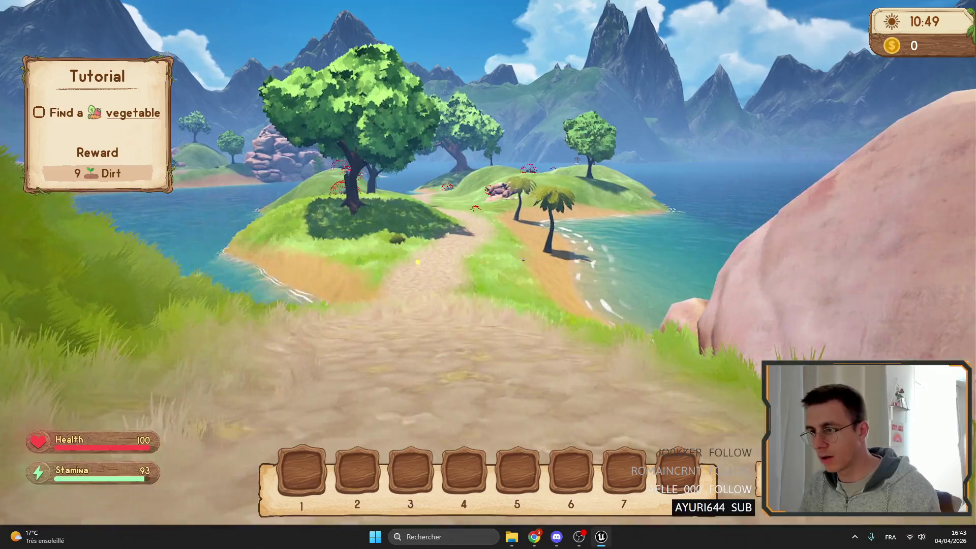
{"action": "key", "text": "shift+w"}
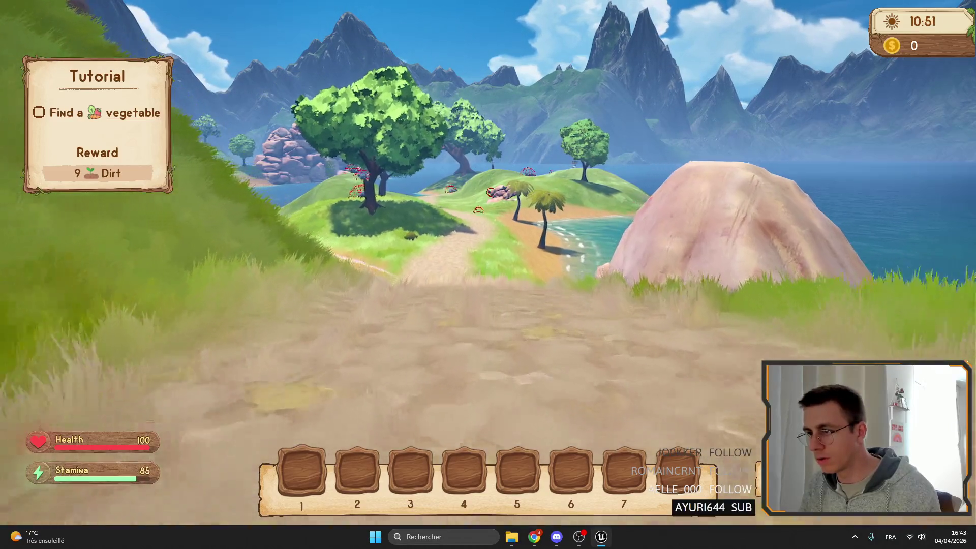
{"action": "key", "text": "shift+w"}
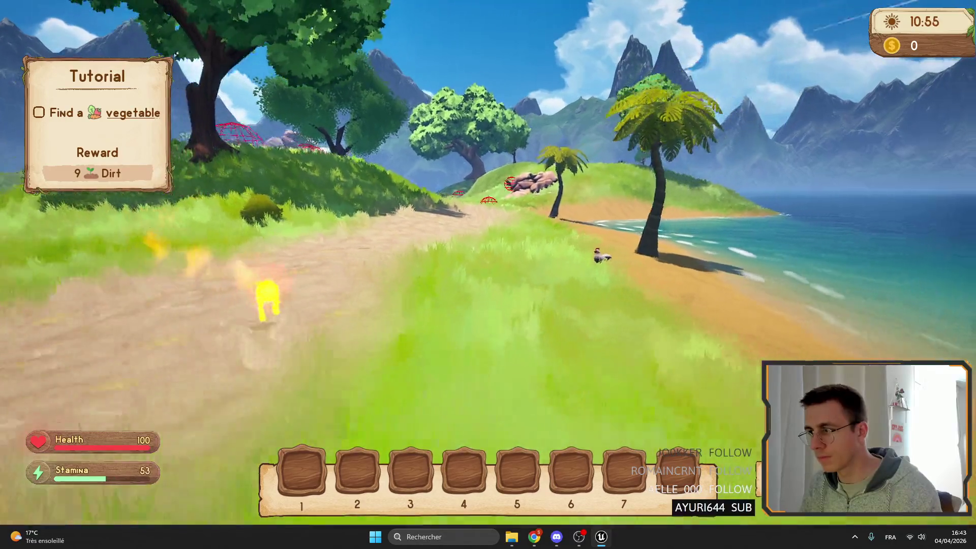
{"action": "key", "text": "shift+w"}
{"action": "key", "text": "F8"}
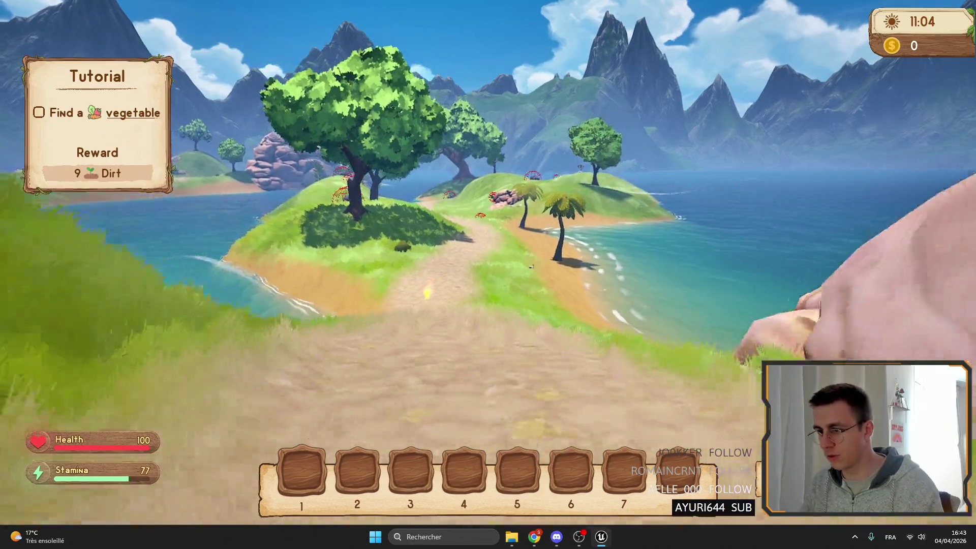
{"action": "key", "text": "F8"}
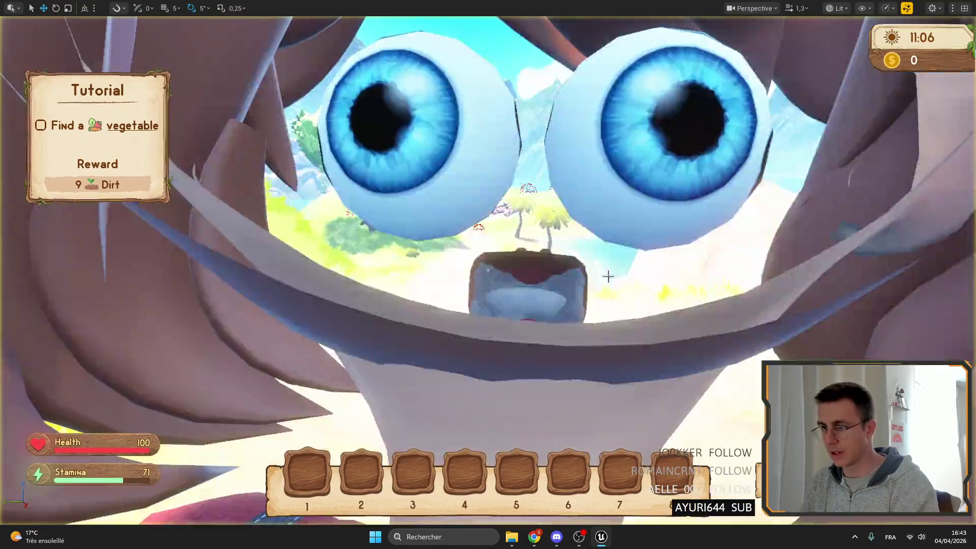
- Fly the ejected camera to the rocks under the red dome
{"action": "key", "text": "w"}
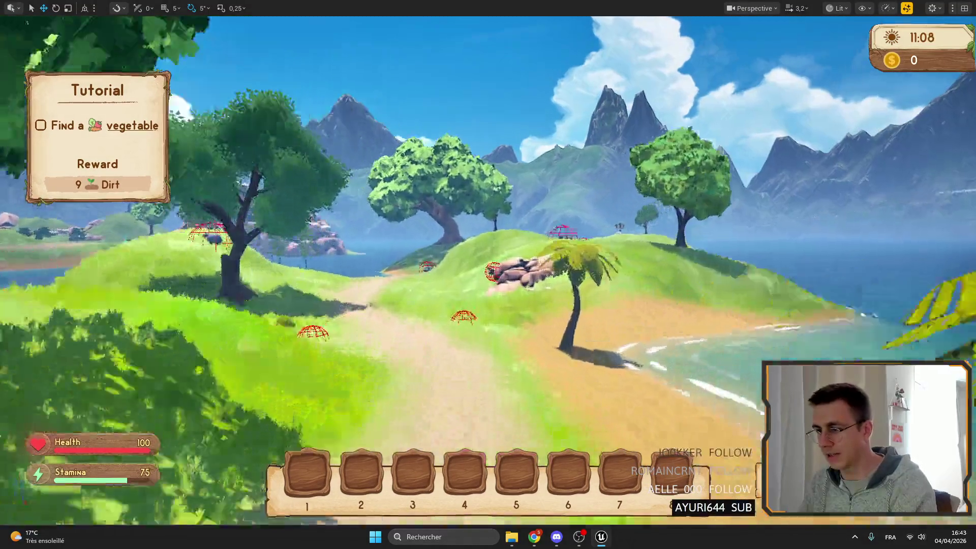
{"action": "scroll", "coordinate": [487, 274], "scroll_direction": "up", "scroll_amount": 1}
{"action": "key", "text": "s"}
{"action": "scroll", "coordinate": [488, 274], "scroll_direction": "up", "scroll_amount": 1}
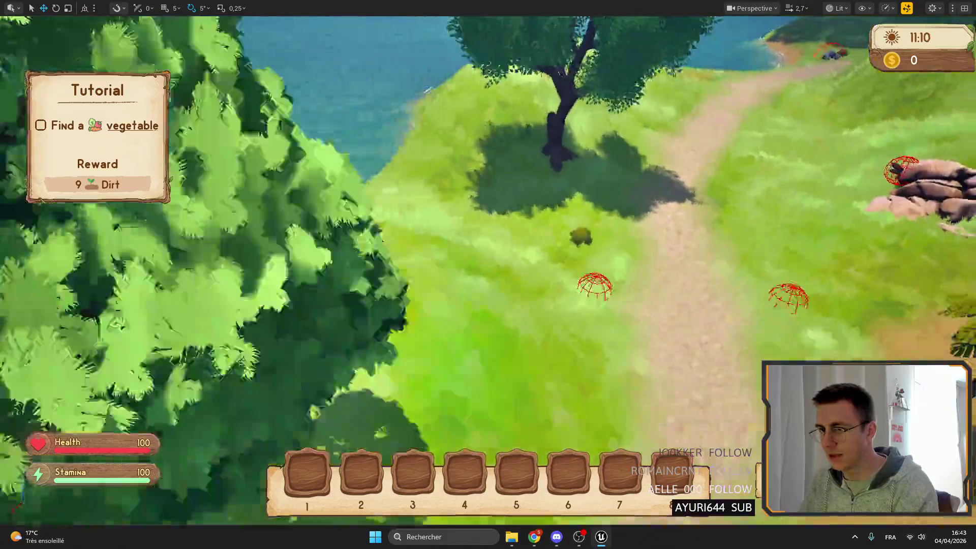
{"action": "key", "text": "w"}
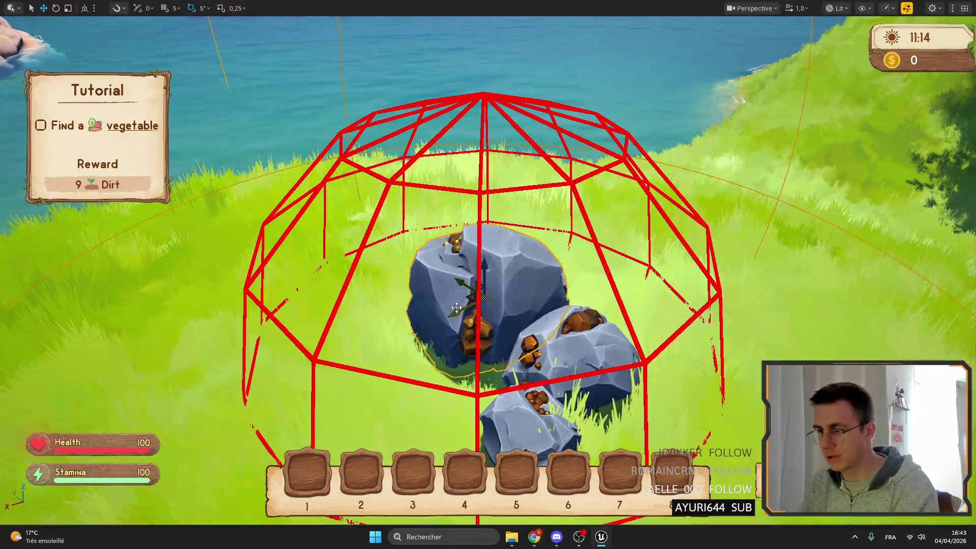
- Select the right ore rock, then the big one, and return to the editor, ending play
{"action": "left_click", "coordinate": [574, 351]}
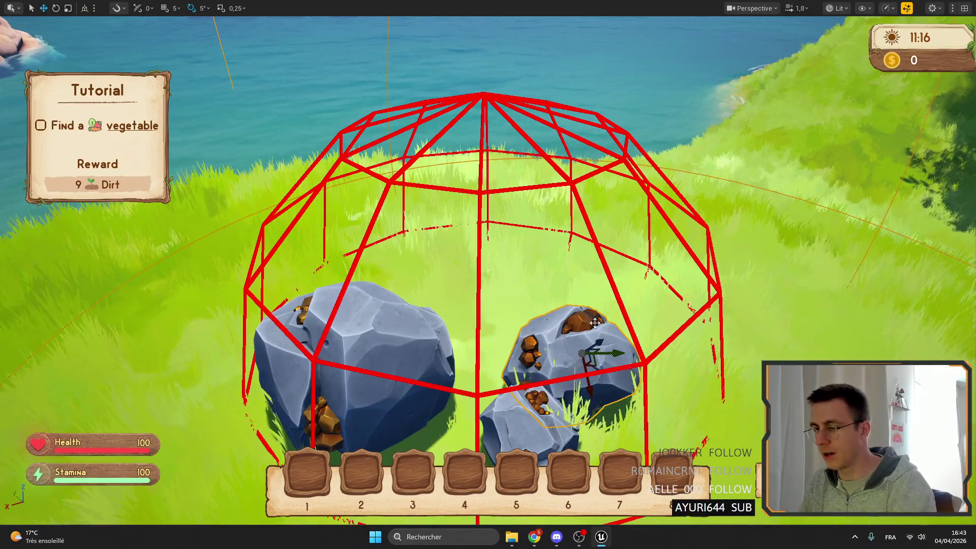
{"action": "left_click", "coordinate": [453, 344]}
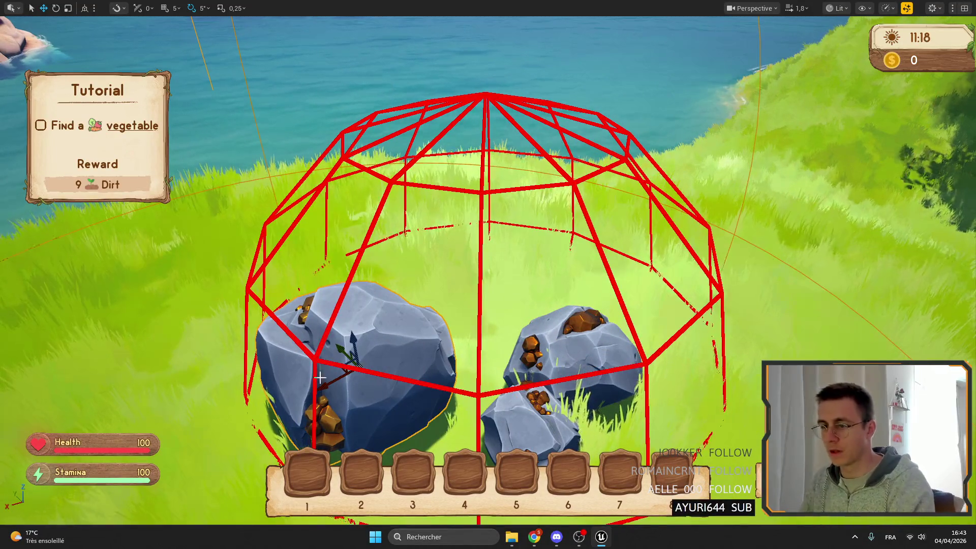
{"action": "key", "text": "F11"}
{"action": "key", "text": "Escape"}
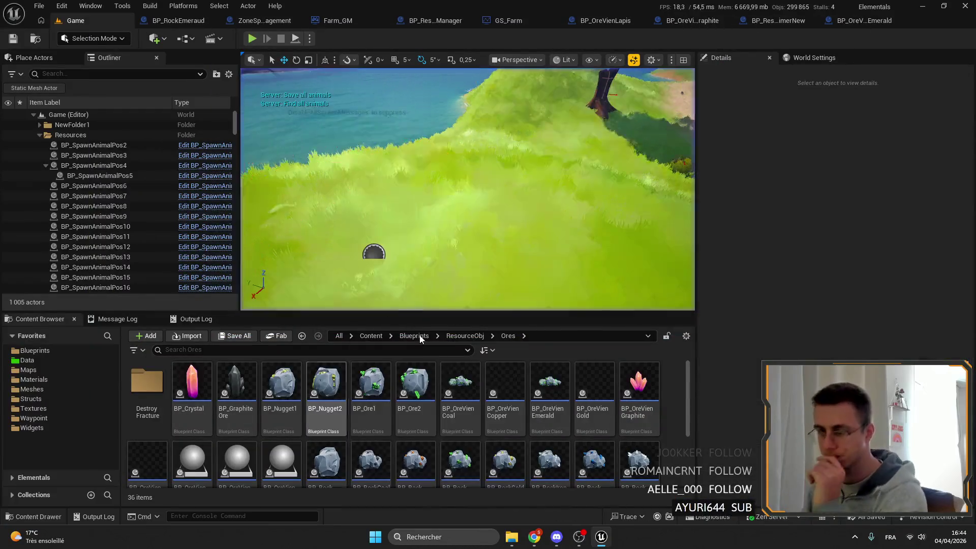
- Select BP_OreVienCoal, switch to BP_OreVienEmerald, and pan around its EventGraph node groups
{"action": "left_click", "coordinate": [456, 384]}
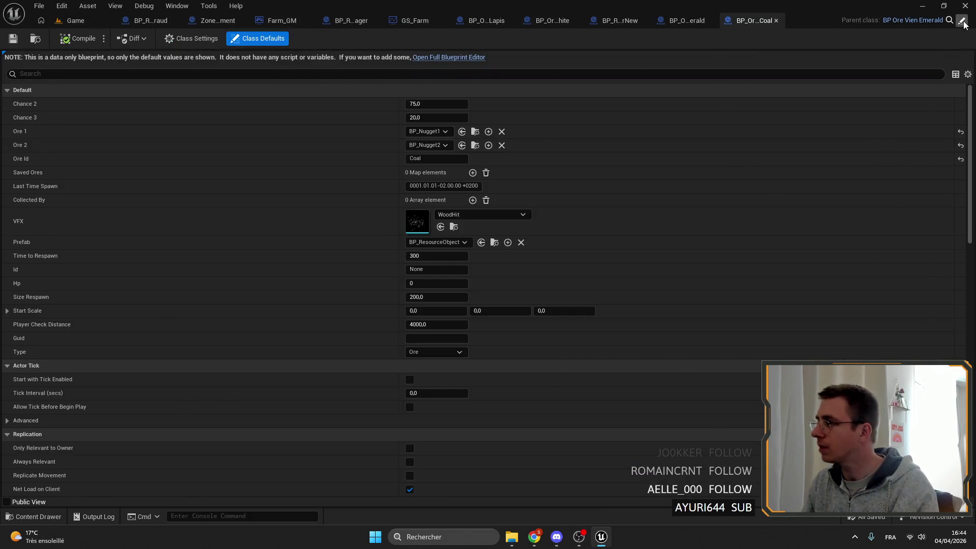
{"action": "left_click", "coordinate": [962, 21]}
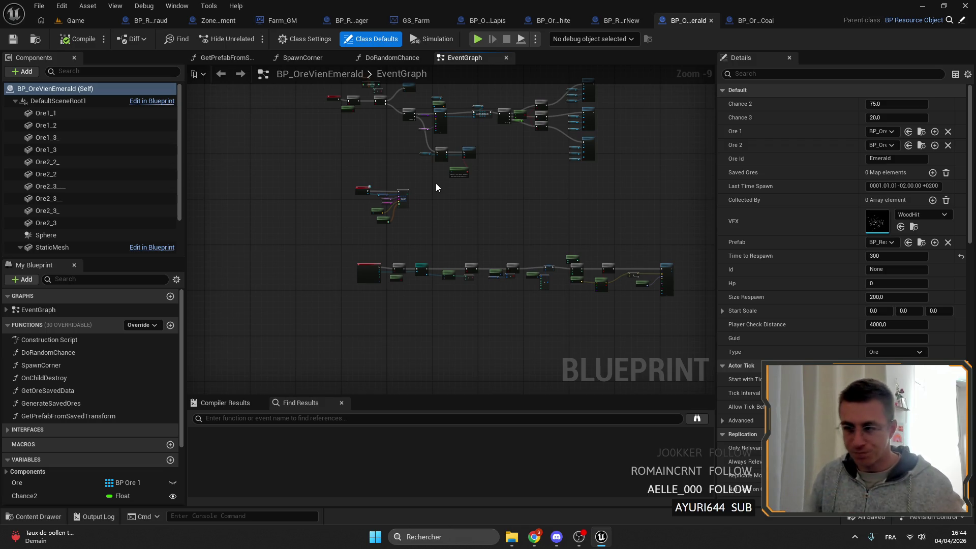
{"action": "scroll", "coordinate": [435, 183], "scroll_direction": "up", "scroll_amount": 5}
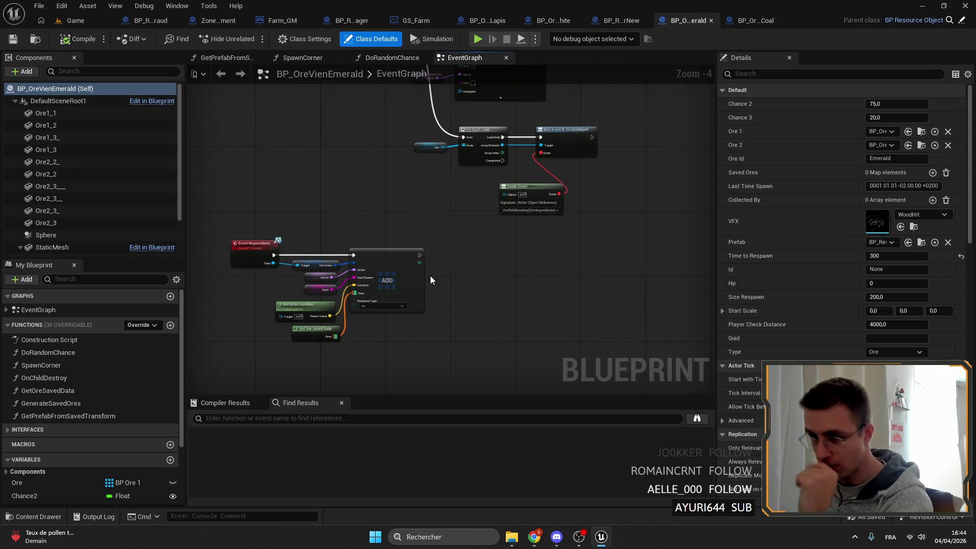
{"action": "scroll", "coordinate": [498, 249], "scroll_direction": "down", "scroll_amount": 3}
{"action": "left_click_drag", "start_coordinate": [385, 156], "coordinate": [410, 194]}
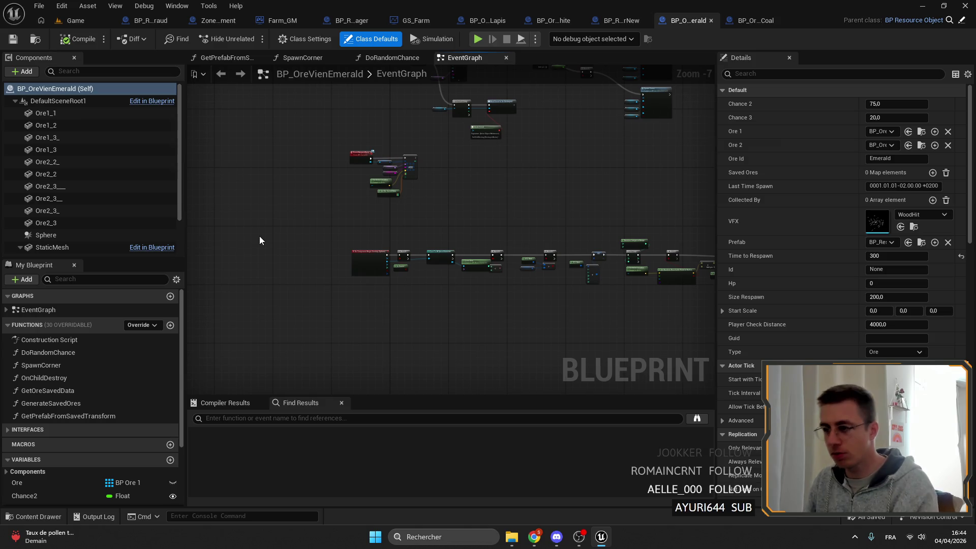
{"action": "left_click_drag", "start_coordinate": [373, 279], "coordinate": [373, 198]}
{"action": "scroll", "coordinate": [514, 315], "scroll_direction": "up", "scroll_amount": 3}
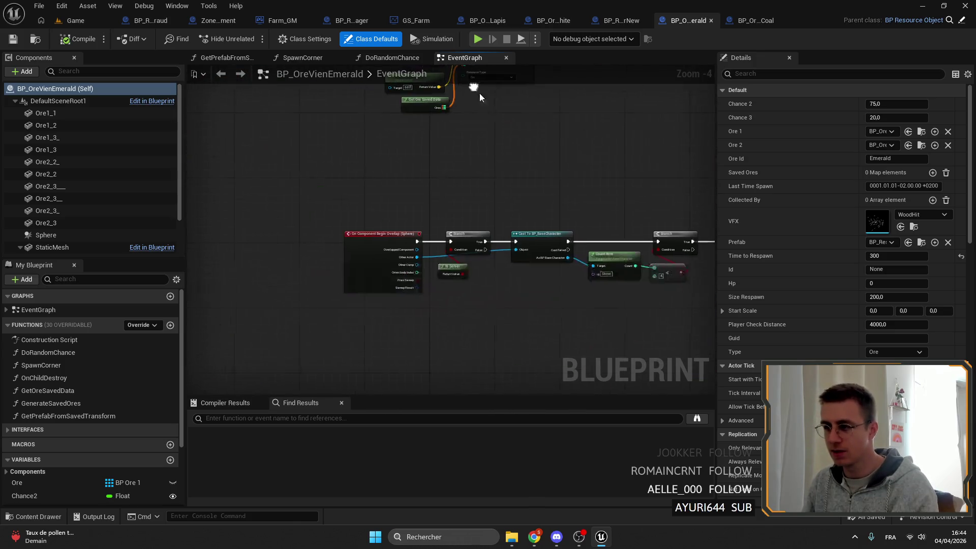
{"action": "right_click", "coordinate": [477, 282]}
- Add an Event Destroyed node to the BP_OreVienEmerald EventGraph
{"action": "type", "text": "on des"}
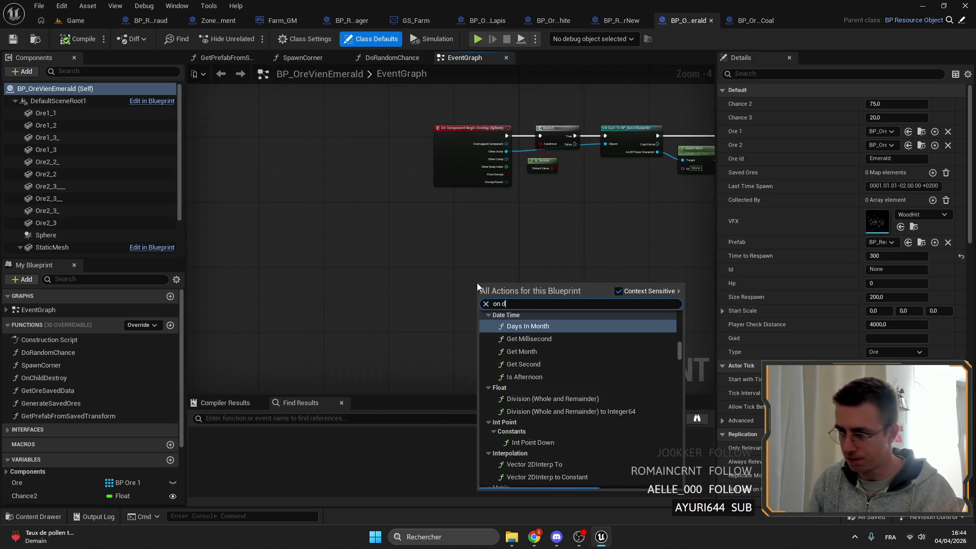
{"action": "mouse_move", "coordinate": [680, 330]}
{"action": "left_mouse_down"}
{"action": "mouse_move", "coordinate": [685, 349]}
{"action": "mouse_move", "coordinate": [673, 300]}
{"action": "mouse_move", "coordinate": [673, 523]}
{"action": "mouse_move", "coordinate": [626, 305]}
{"action": "left_mouse_up"}
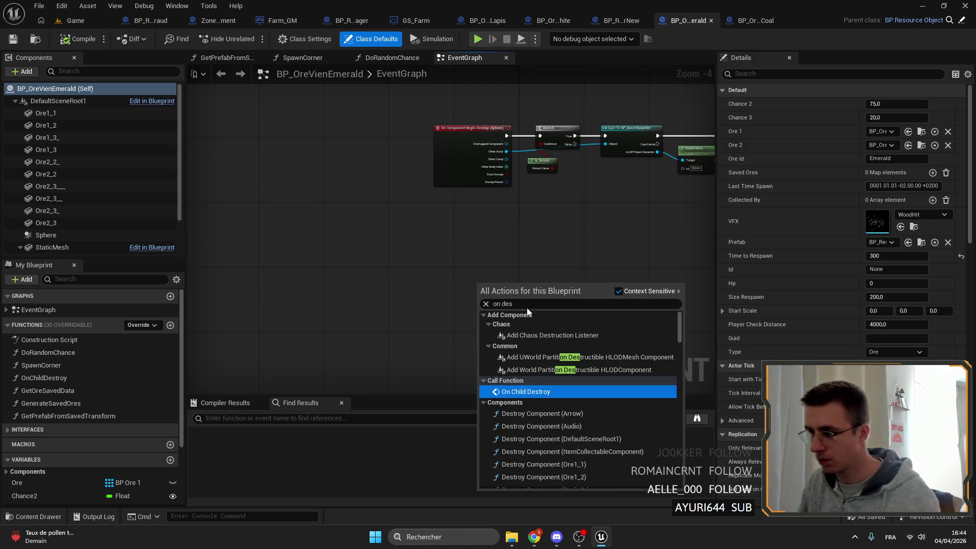
{"action": "key", "text": "ctrl+a"}
{"action": "type", "text": "eventy"}
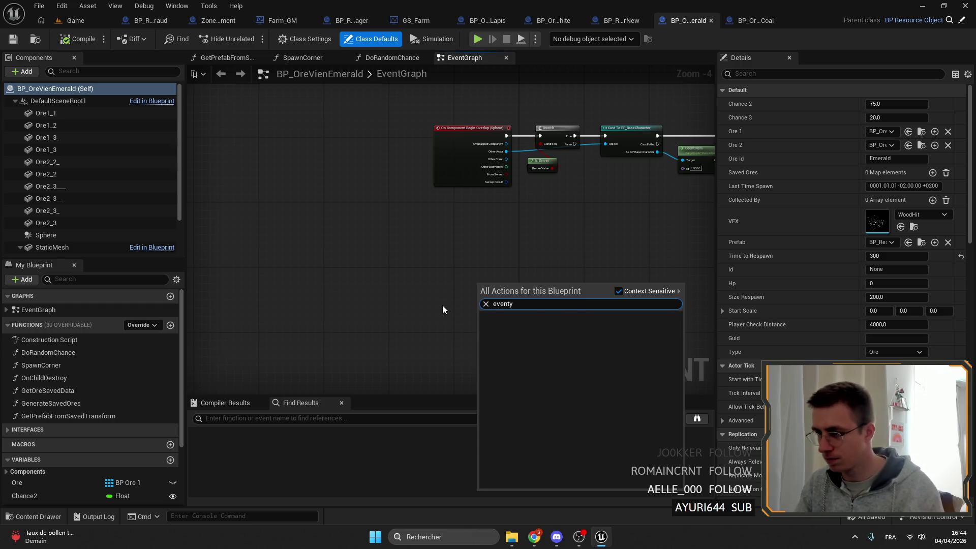
{"action": "key", "text": "BackSpace"}
{"action": "type", "text": "de"}
{"action": "key", "text": "Return"}
{"action": "scroll", "coordinate": [466, 196], "scroll_direction": "up", "scroll_amount": 2}
- Connect a Branch after Event Destroyed with Is Server as its condition
{"action": "left_click_drag", "start_coordinate": [465, 278], "coordinate": [517, 275]}
{"action": "type", "text": "branch"}
{"action": "key", "text": "Return"}
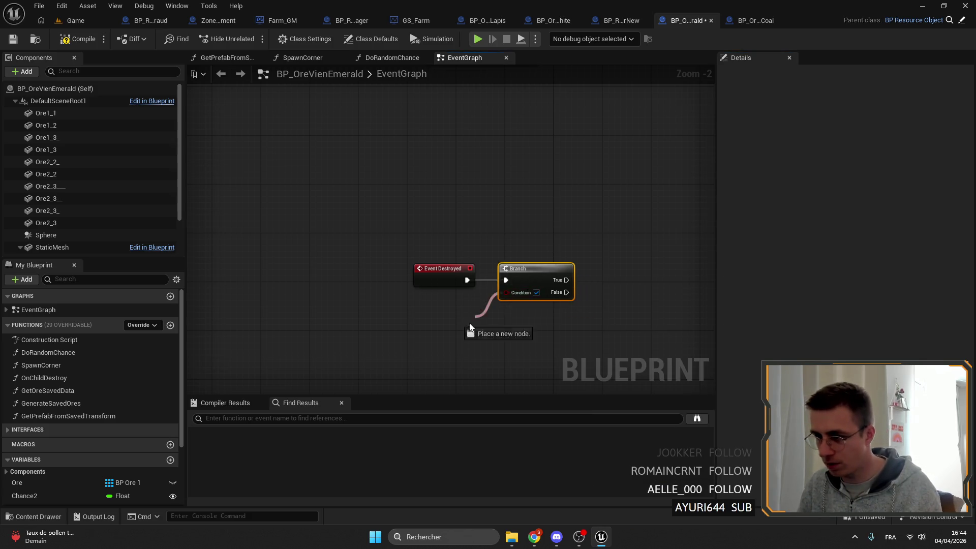
{"action": "left_click_drag", "start_coordinate": [471, 321], "coordinate": [472, 323]}
{"action": "type", "text": "server"}
{"action": "scroll", "coordinate": [594, 278], "scroll_direction": "down", "scroll_amount": 3}
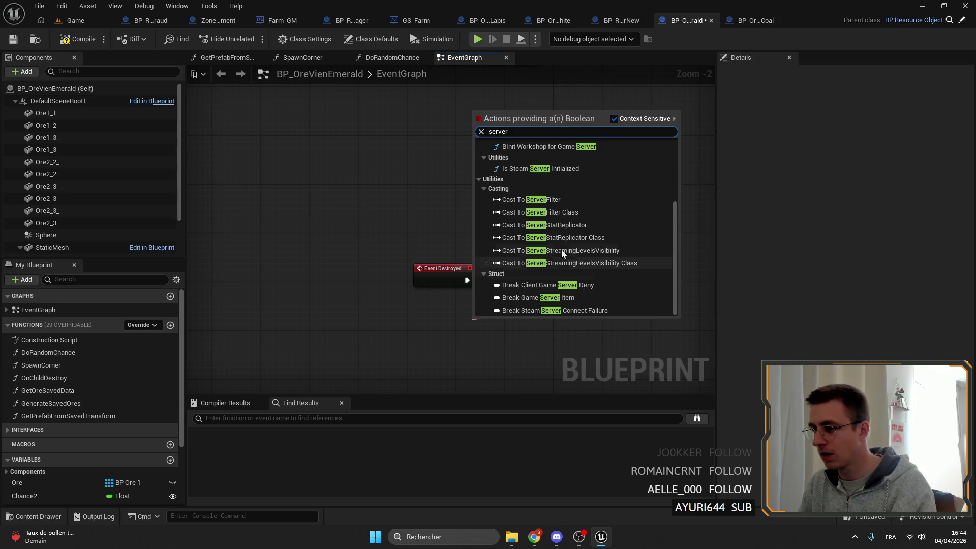
{"action": "scroll", "coordinate": [571, 263], "scroll_direction": "up", "scroll_amount": 3}
{"action": "left_click", "coordinate": [535, 200]}
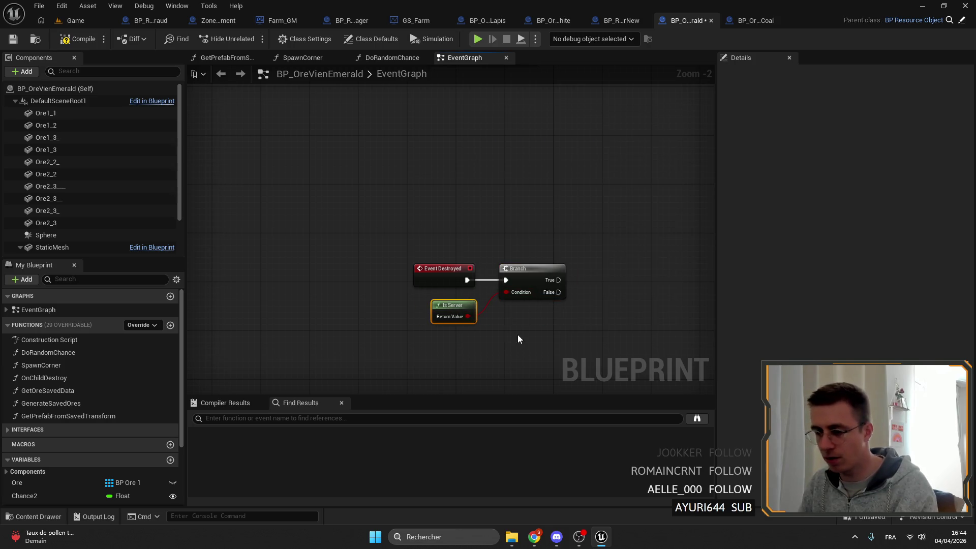
- Loop over the Ore array with For Each Loop, calling Destroy Actor on each element
{"action": "mouse_move", "coordinate": [57, 480]}
{"action": "left_mouse_down"}
{"action": "mouse_move", "coordinate": [527, 202]}
{"action": "mouse_move", "coordinate": [562, 204]}
{"action": "left_mouse_up"}
{"action": "left_click", "coordinate": [525, 212]}
{"action": "key", "text": "Escape"}
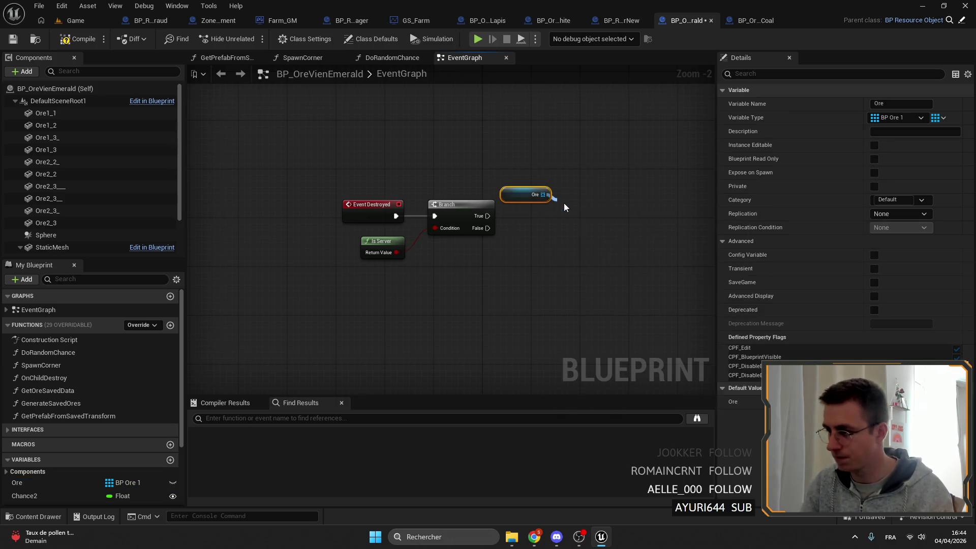
{"action": "left_click", "coordinate": [524, 194]}
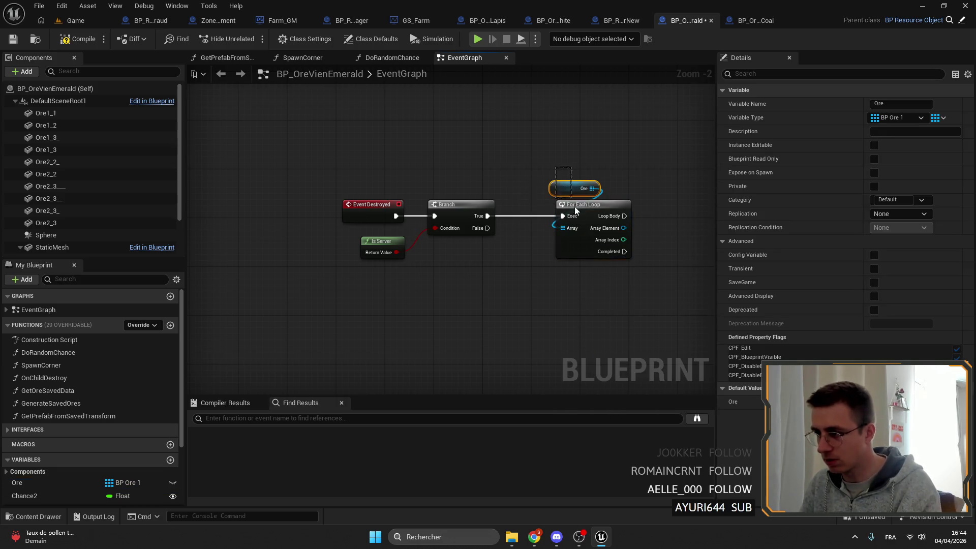
{"action": "mouse_move", "coordinate": [517, 231]}
{"action": "left_mouse_down"}
{"action": "mouse_move", "coordinate": [568, 233]}
{"action": "mouse_move", "coordinate": [573, 243]}
{"action": "left_mouse_up"}
{"action": "type", "text": "destroy actor"}
{"action": "key", "text": "Return"}
{"action": "left_click_drag", "start_coordinate": [590, 231], "coordinate": [565, 207]}
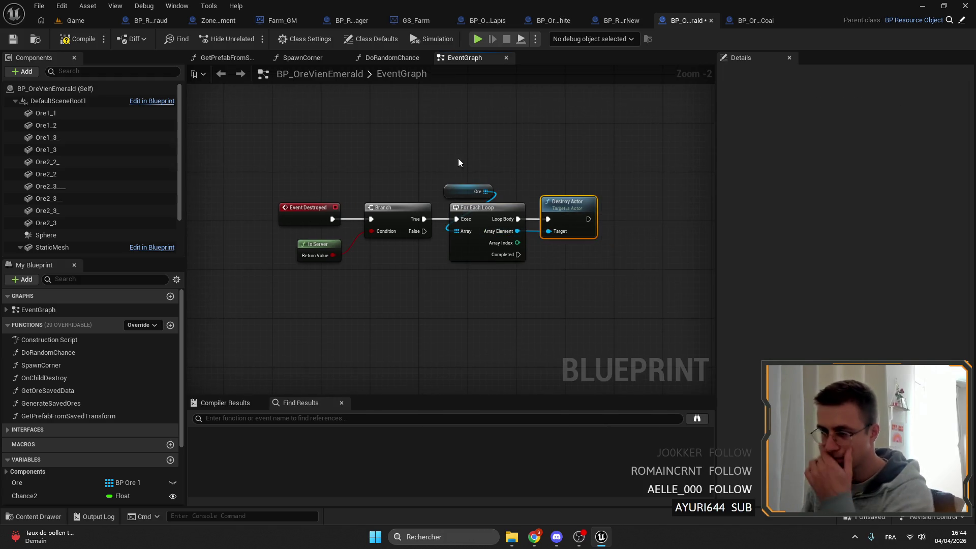
- Compile and save BP_OreVienEmerald, then select the new node chain
{"action": "left_click", "coordinate": [78, 39]}
{"action": "left_click", "coordinate": [12, 40]}
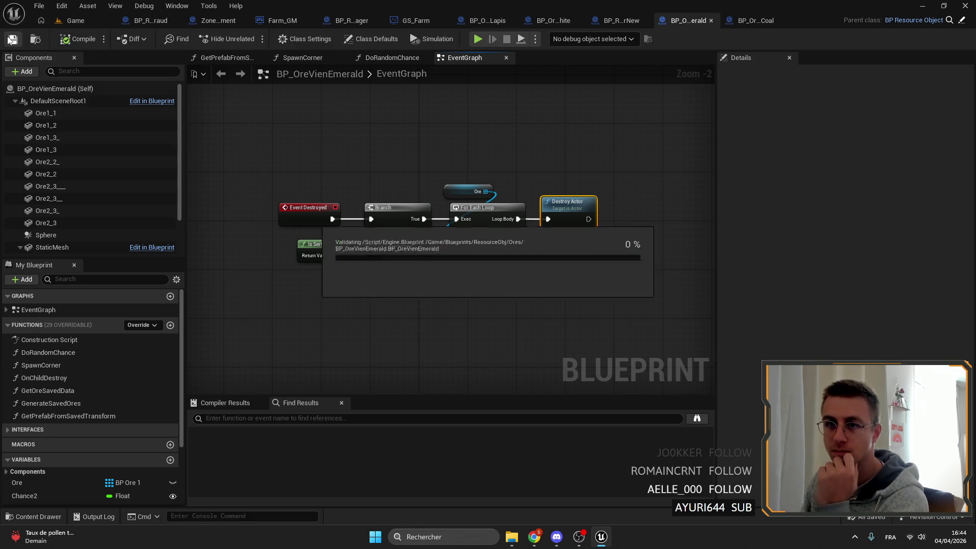
{"action": "left_click_drag", "start_coordinate": [521, 255], "coordinate": [269, 178]}
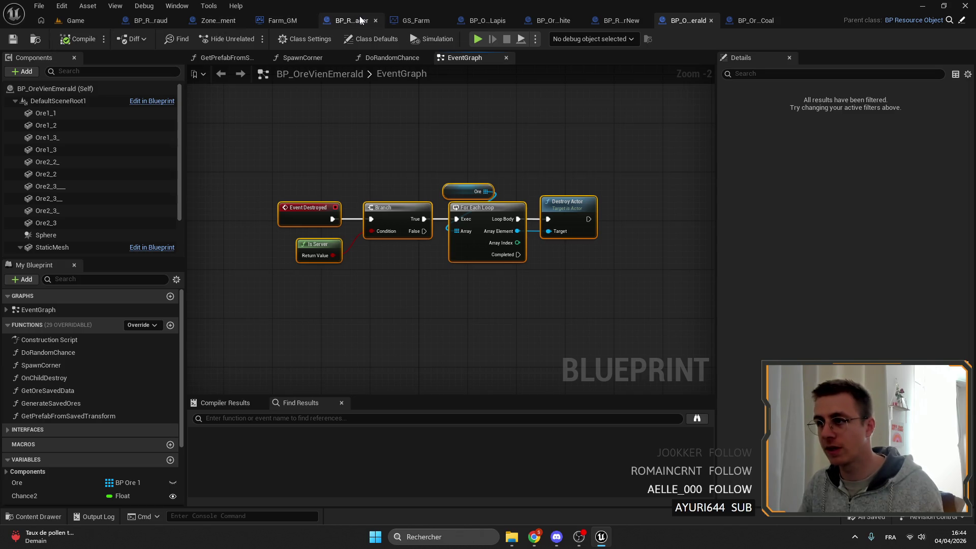
- Paste the copied Event Destroyed chain into the BP_OreVienGraphite EventGraph
{"action": "left_click", "coordinate": [553, 22]}
{"action": "scroll", "coordinate": [377, 249], "scroll_direction": "down", "scroll_amount": 4}
{"action": "double_click", "coordinate": [87, 310]}
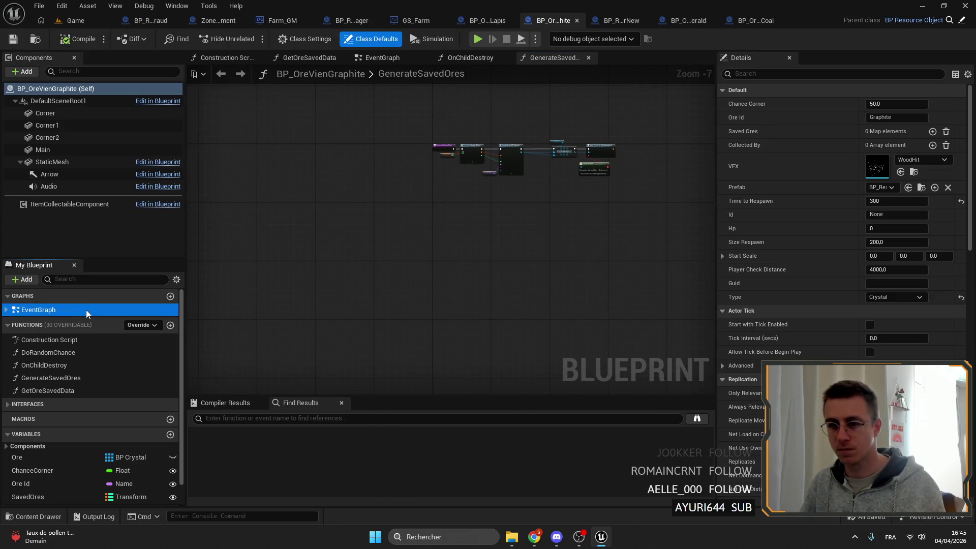
{"action": "left_click_drag", "start_coordinate": [356, 315], "coordinate": [256, 379]}
{"action": "key", "text": "f"}
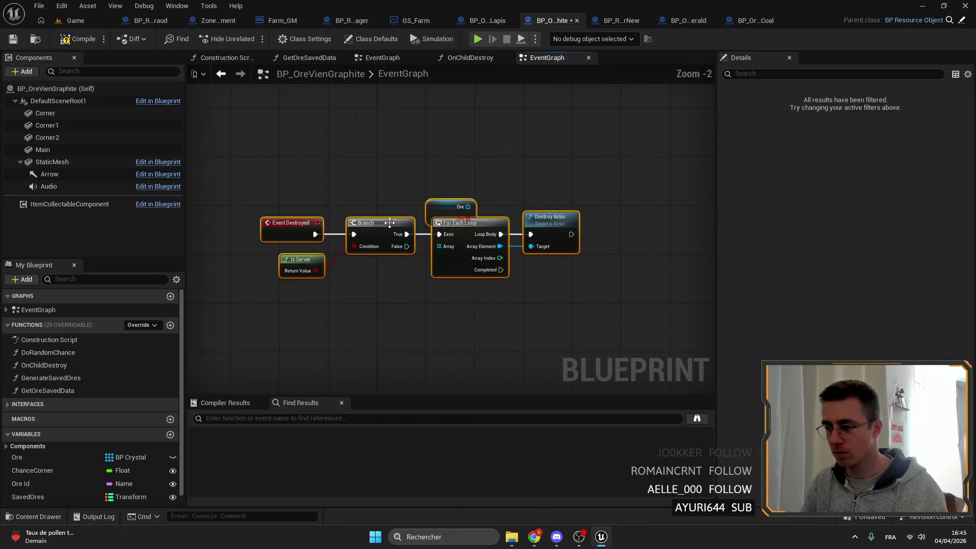
- Review the parent BP_ResourceObject EventGraph, then return to BP_OreVienGraphite
{"action": "left_click", "coordinate": [913, 20]}
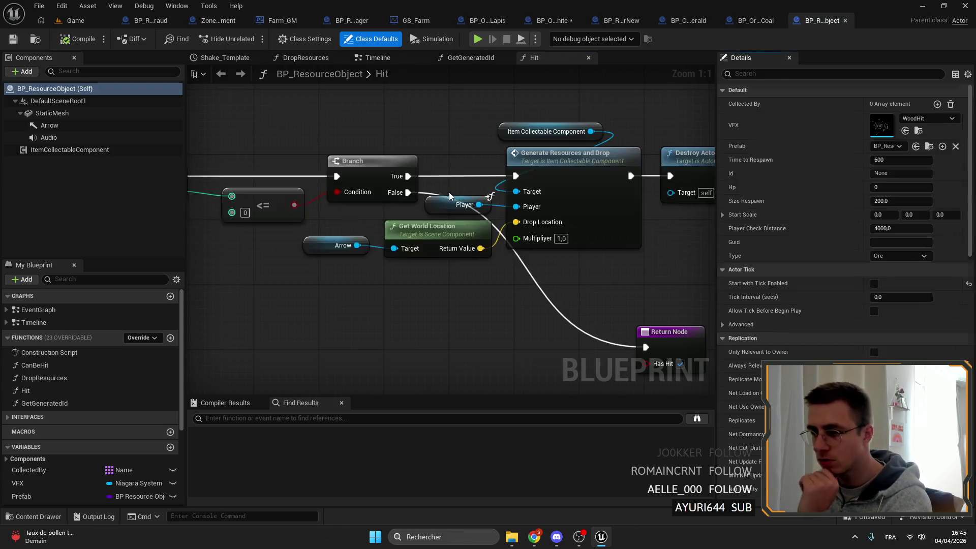
{"action": "double_click", "coordinate": [84, 311]}
{"action": "scroll", "coordinate": [399, 252], "scroll_direction": "down", "scroll_amount": 7}
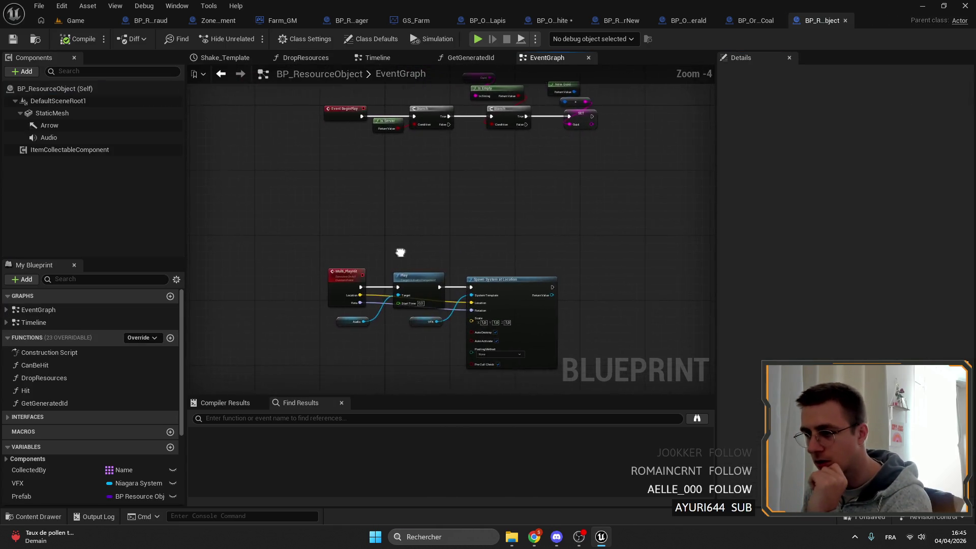
{"action": "left_click_drag", "start_coordinate": [383, 359], "coordinate": [412, 184]}
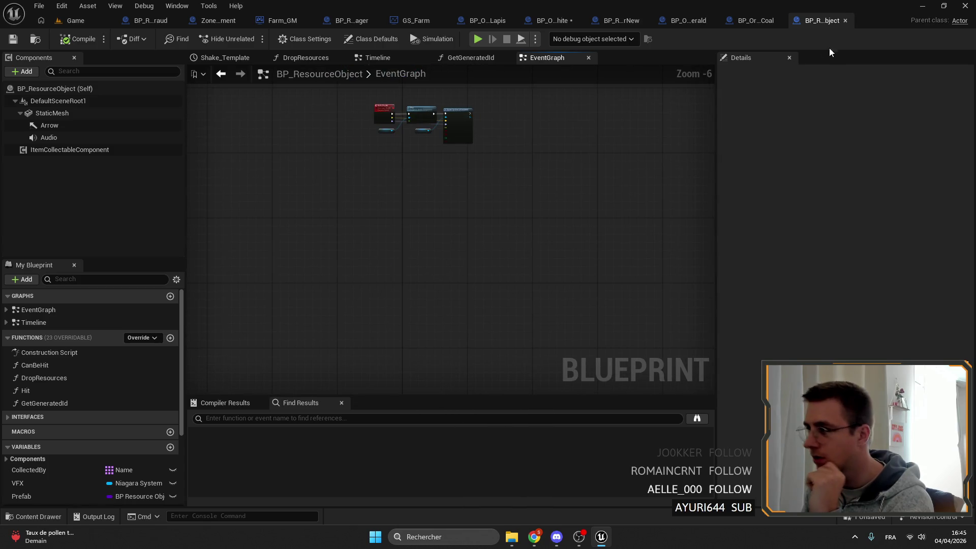
{"action": "left_click", "coordinate": [552, 20]}
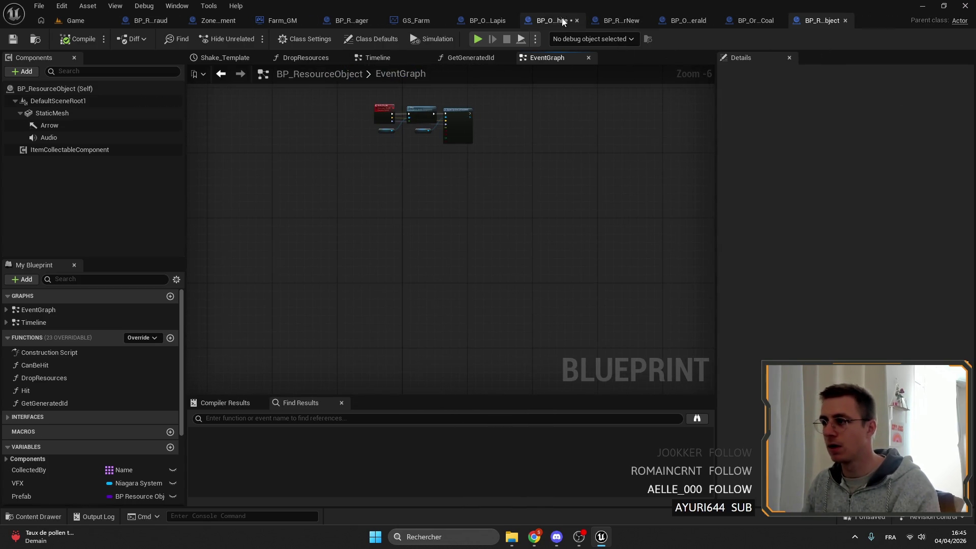
- Compile BP_OreVienGraphite, jump to the error, and delete the broken Ore getter
{"action": "left_click", "coordinate": [14, 40]}
{"action": "left_click", "coordinate": [370, 418]}
{"action": "left_click_drag", "start_coordinate": [473, 220], "coordinate": [436, 299]}
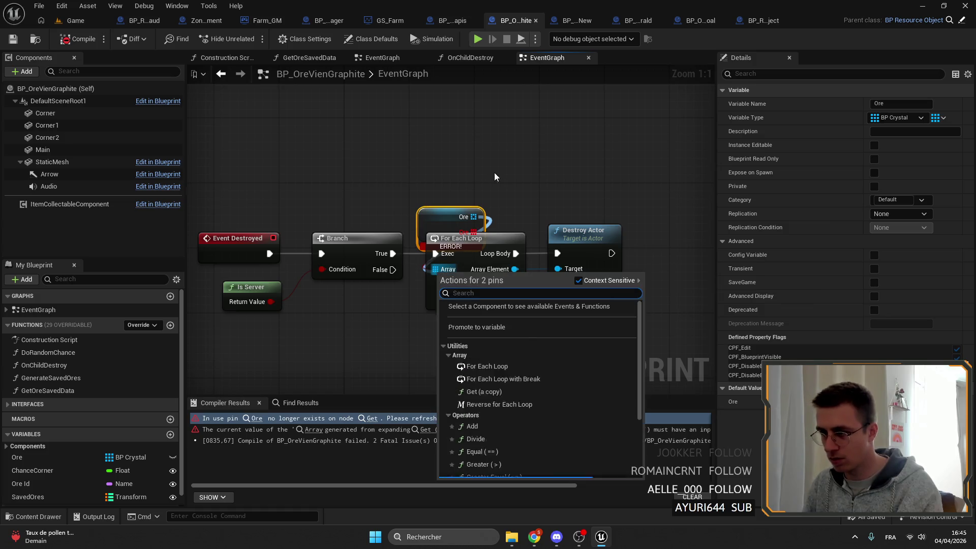
{"action": "left_click", "coordinate": [478, 214]}
{"action": "key", "text": "Delete"}
- Add a fresh Ore array getter with a new For Each Loop, deleting the old loop
{"action": "mouse_move", "coordinate": [16, 456]}
{"action": "left_mouse_down"}
{"action": "mouse_move", "coordinate": [61, 453]}
{"action": "mouse_move", "coordinate": [373, 178]}
{"action": "mouse_move", "coordinate": [473, 187]}
{"action": "mouse_move", "coordinate": [519, 175]}
{"action": "left_mouse_up"}
{"action": "left_click", "coordinate": [393, 193]}
{"action": "type", "text": "for each"}
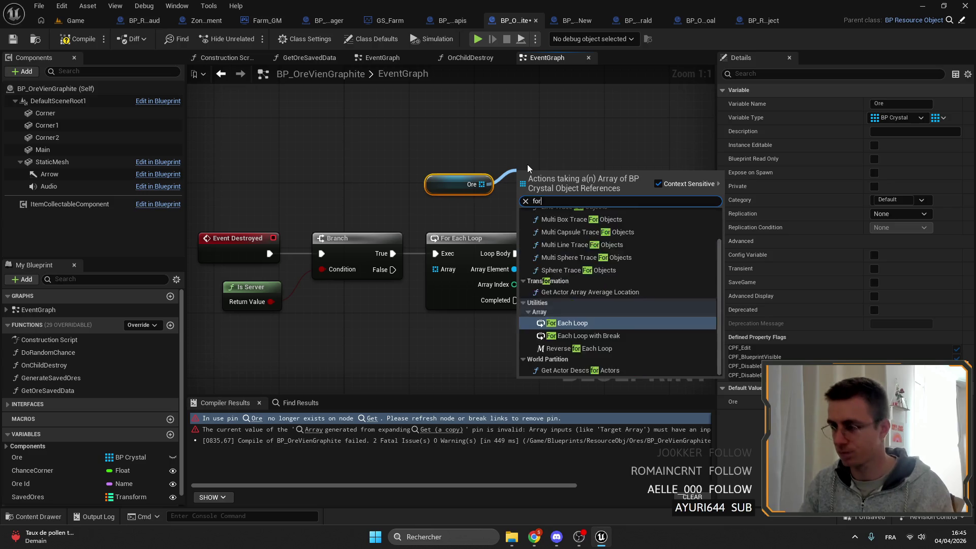
{"action": "key", "text": "Return"}
{"action": "left_click", "coordinate": [468, 272]}
{"action": "key", "text": "Delete"}
- Position the new loop and Ore getter, wiring loop element and body into Destroy Actor
{"action": "mouse_move", "coordinate": [525, 219]}
{"action": "left_mouse_down"}
{"action": "mouse_move", "coordinate": [443, 267]}
{"action": "mouse_move", "coordinate": [461, 254]}
{"action": "left_mouse_up"}
{"action": "left_click_drag", "start_coordinate": [454, 192], "coordinate": [445, 226]}
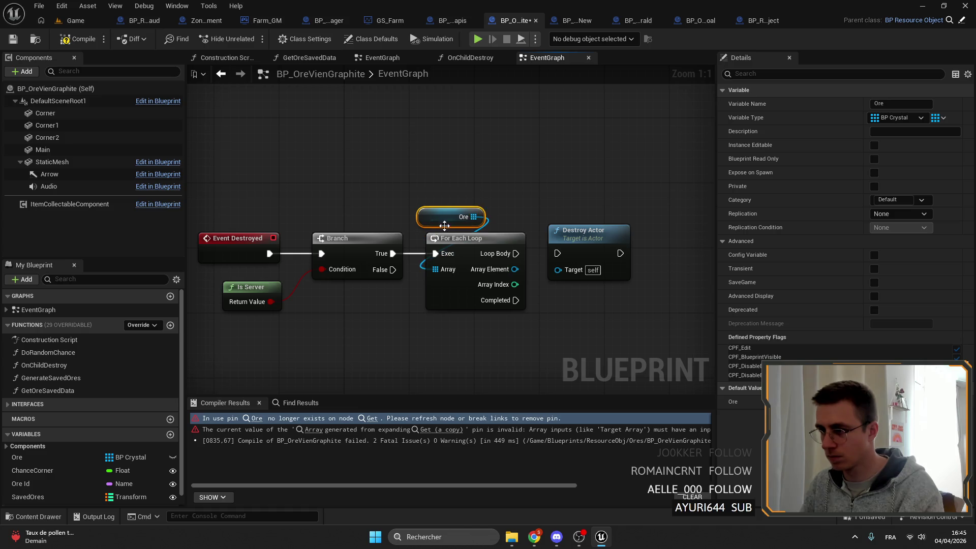
{"action": "left_click_drag", "start_coordinate": [564, 272], "coordinate": [558, 270]}
{"action": "left_click_drag", "start_coordinate": [516, 253], "coordinate": [558, 254]}
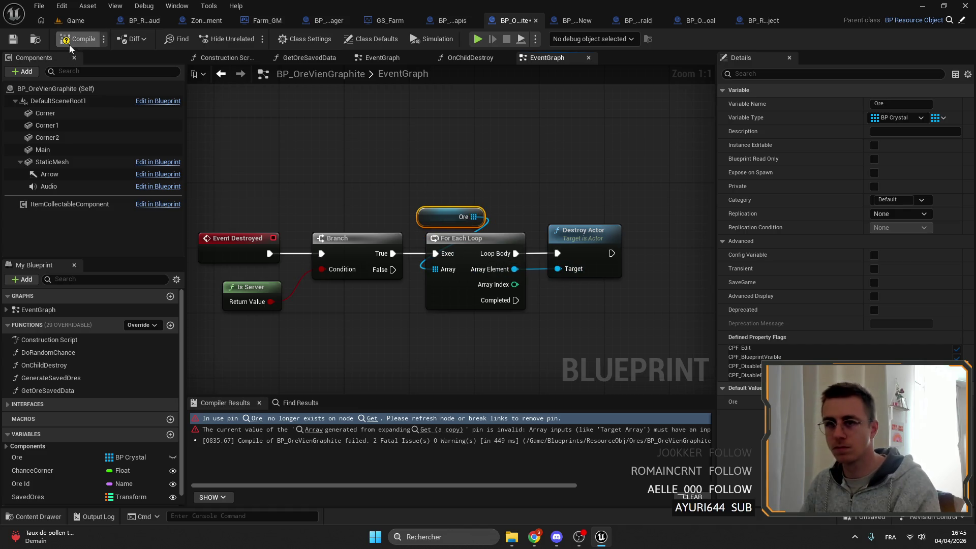
- Recompile BP_OreVienGraphite and start a fullscreen Play session in the Game level
{"action": "left_click", "coordinate": [82, 40]}
{"action": "left_click", "coordinate": [76, 21]}
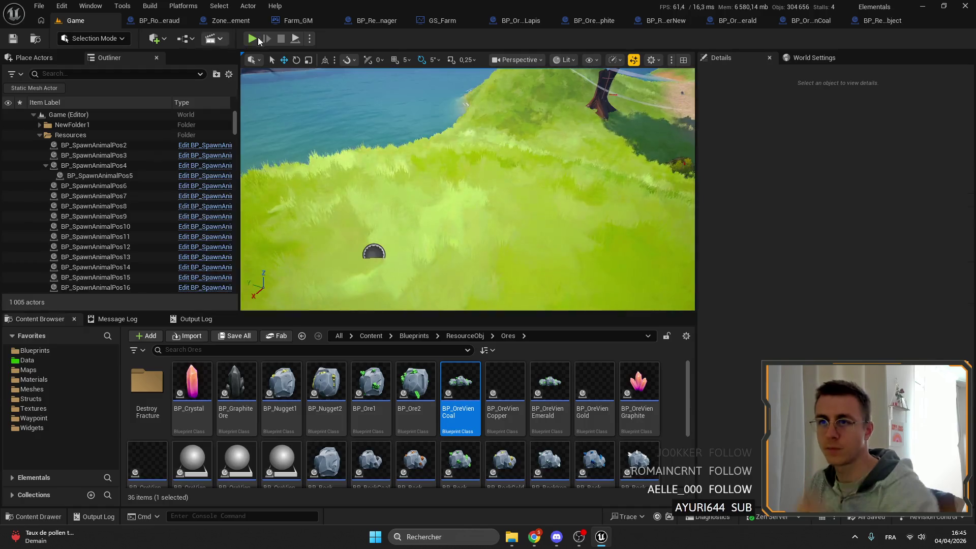
{"action": "left_click", "coordinate": [252, 39]}
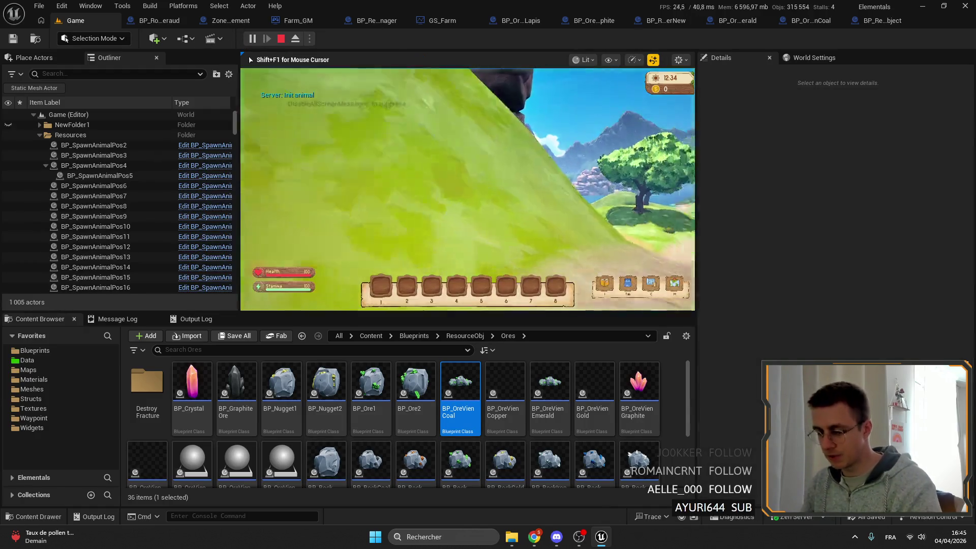
{"action": "key", "text": "F11"}
- Run the character along the path toward the island
{"action": "key", "text": "shift+w"}
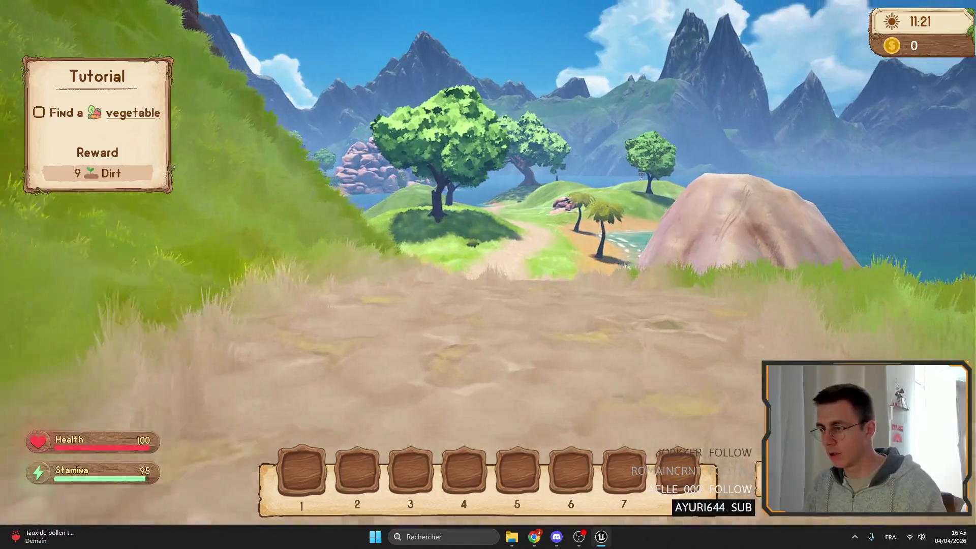
{"action": "key", "text": "shift+w"}
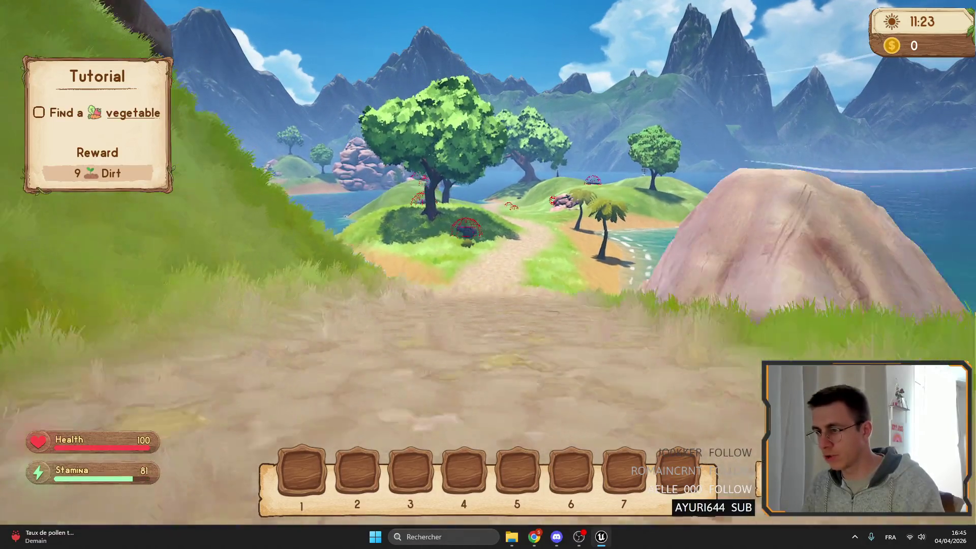
{"action": "key", "text": "shift+w"}
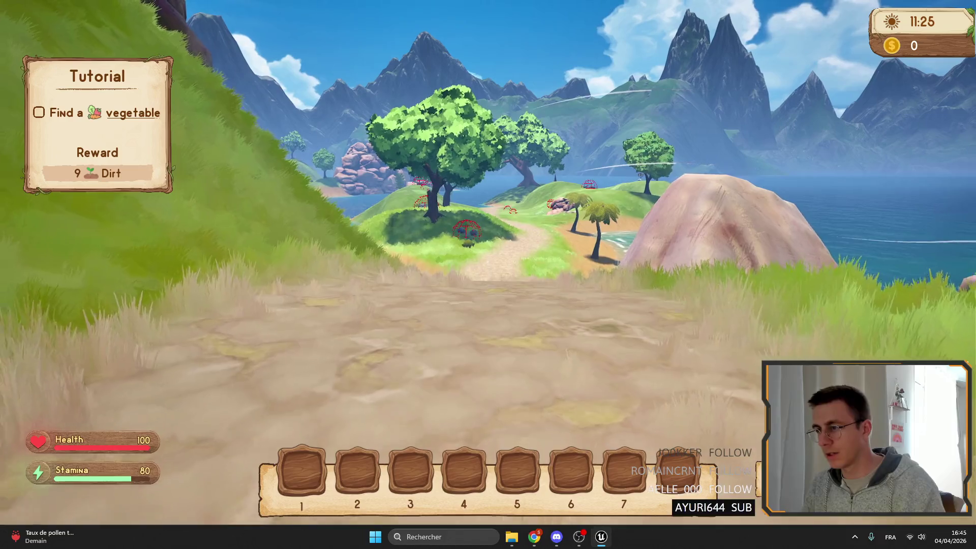
{"action": "key", "text": "shift+w"}
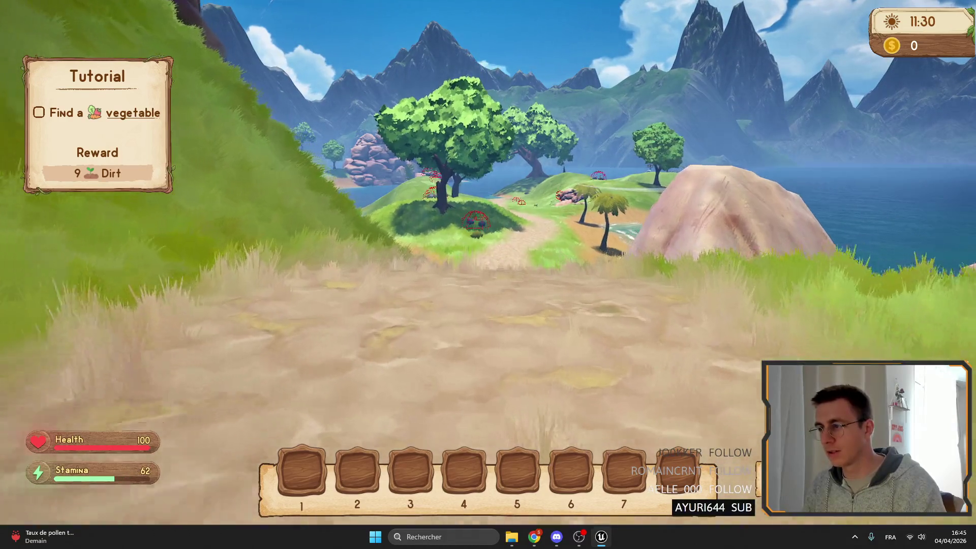
{"action": "key", "text": "shift+w"}
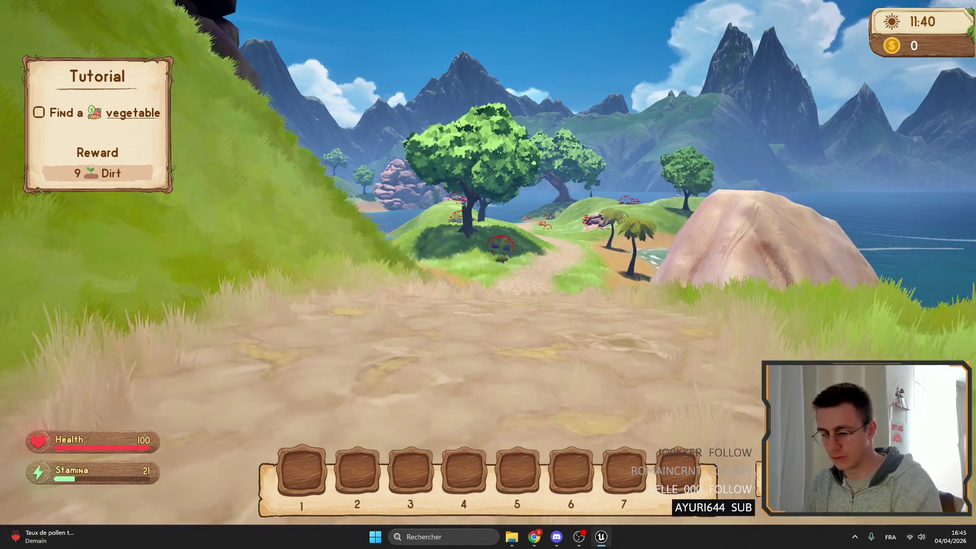
- Eject with F8, inspect the ore rock inside the red dome, then stop the play session
{"action": "key", "text": "F8"}
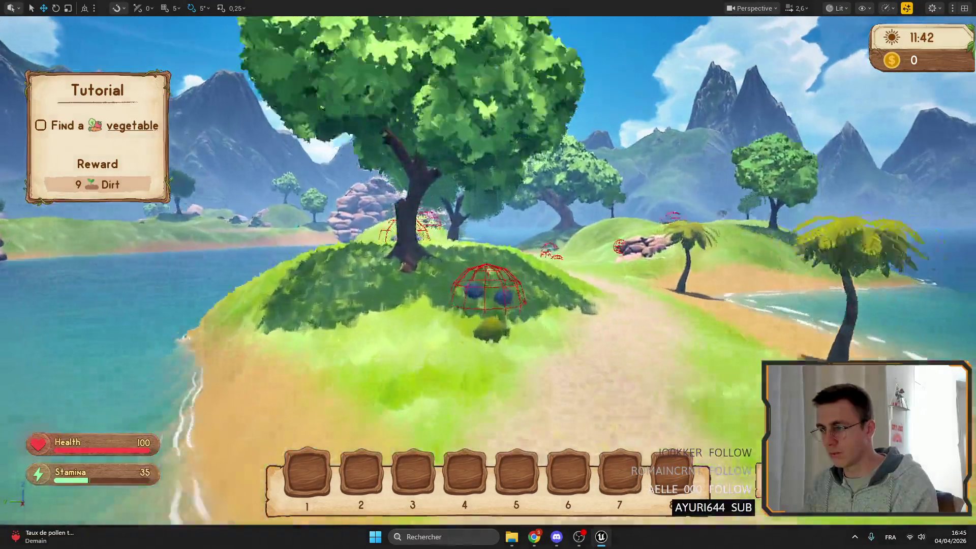
{"action": "left_click", "coordinate": [456, 277]}
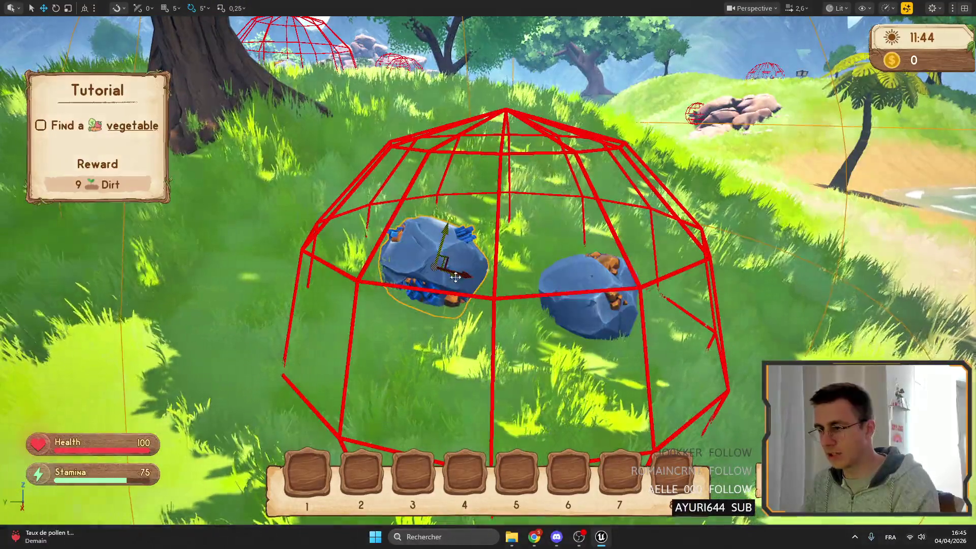
{"action": "scroll", "coordinate": [456, 277], "scroll_direction": "up", "scroll_amount": 1}
{"action": "key", "text": "s"}
{"action": "scroll", "coordinate": [488, 274], "scroll_direction": "down", "scroll_amount": 1}
{"action": "key", "text": "s"}
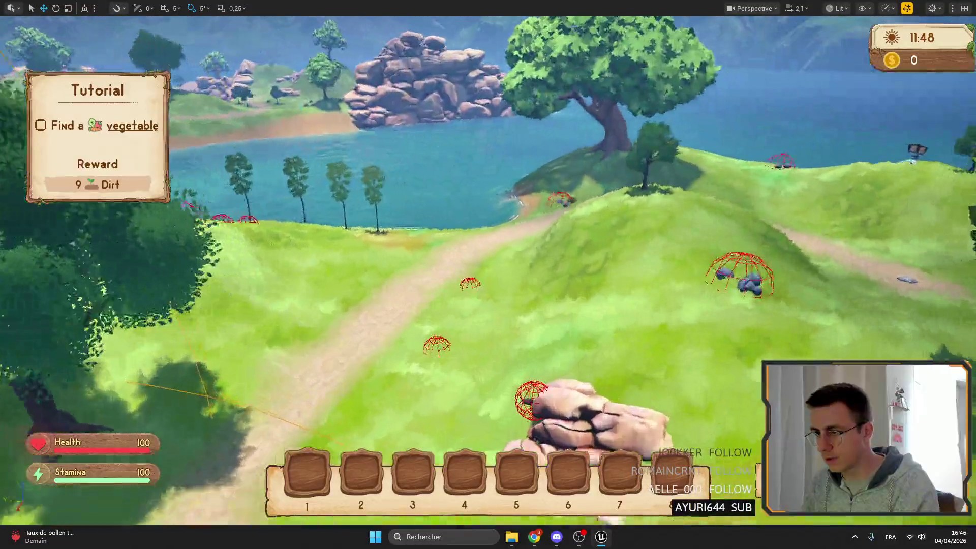
{"action": "key", "text": "w"}
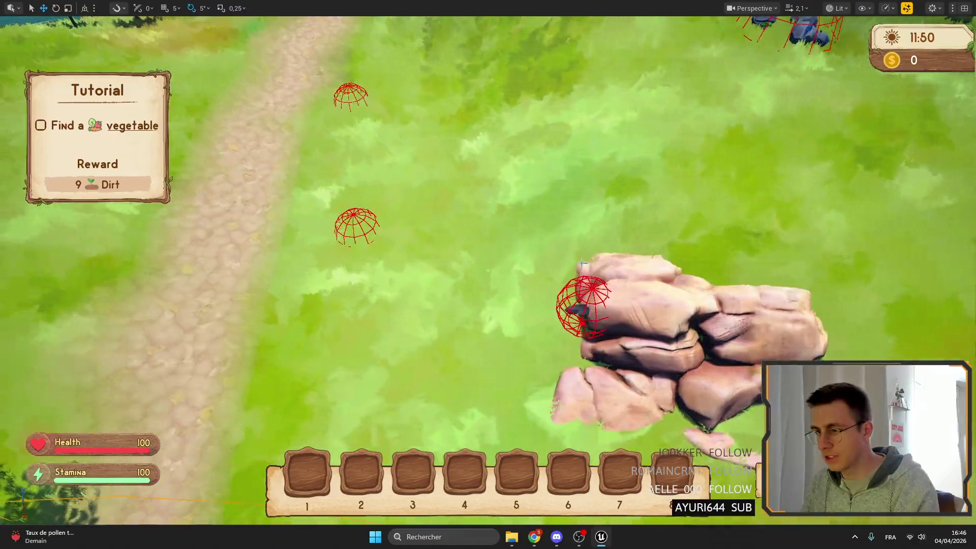
{"action": "key", "text": "s"}
{"action": "key", "text": "F11"}
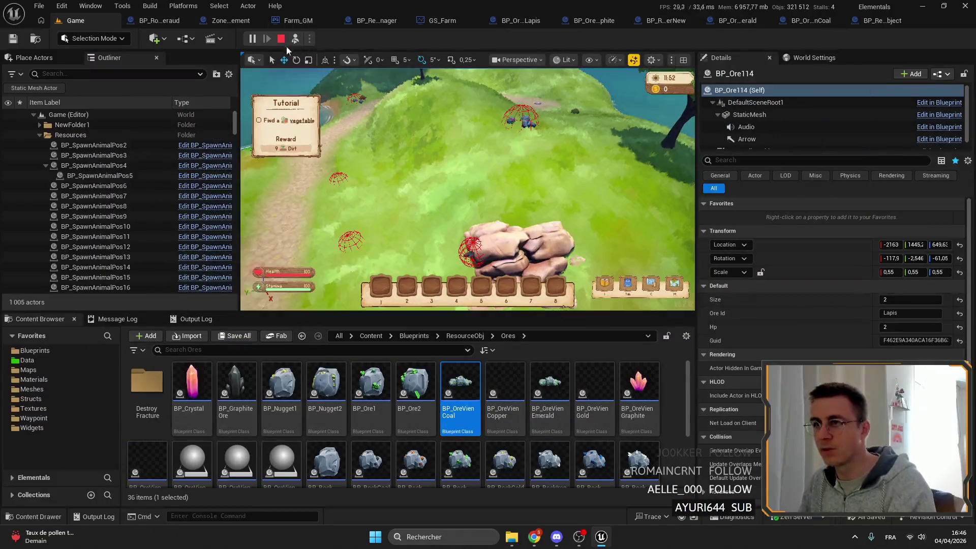
{"action": "key", "text": "Escape"}
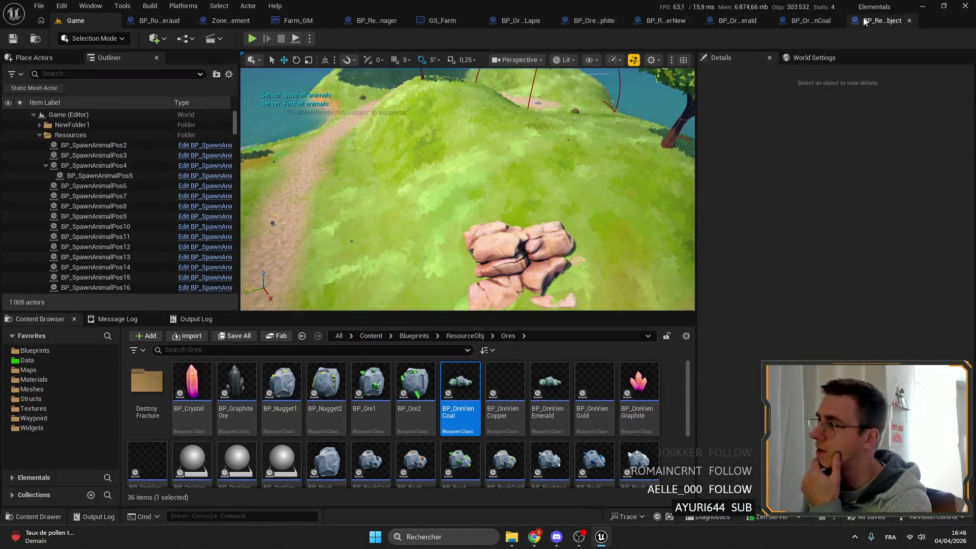
- In BP_OreVienEmerald, delete the Event Destroyed, Is Server, Branch, loop and Destroy Actor nodes
{"action": "left_click", "coordinate": [790, 21]}
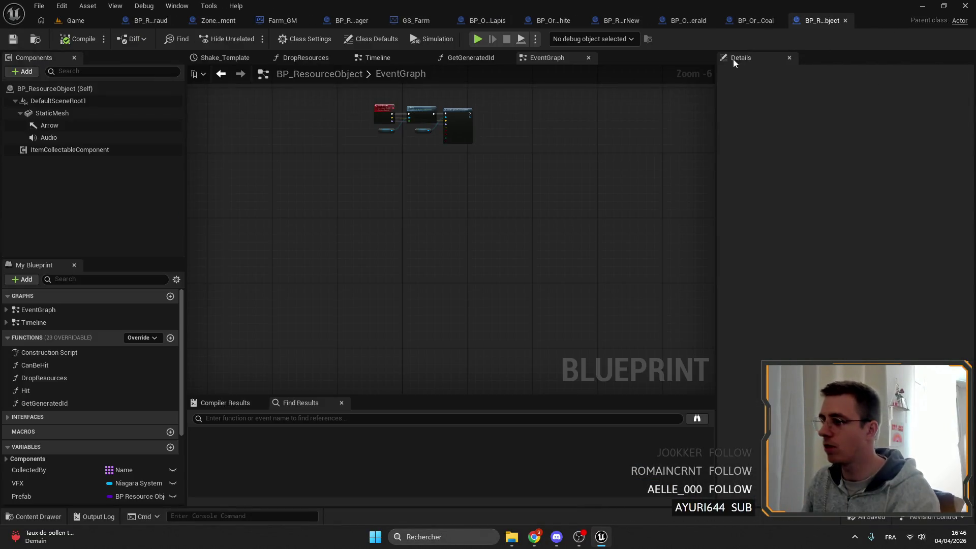
{"action": "left_click", "coordinate": [751, 21]}
{"action": "left_click", "coordinate": [631, 25]}
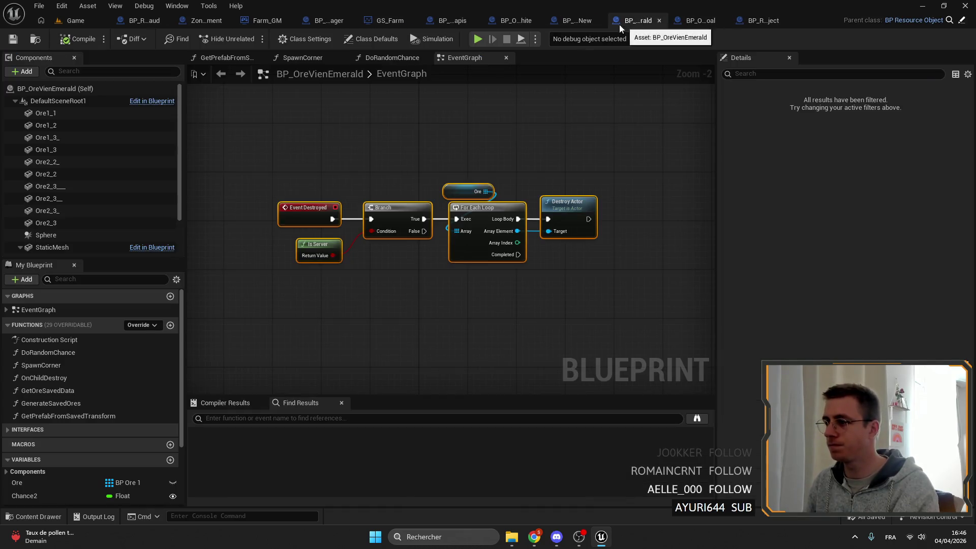
{"action": "key", "text": "Delete"}
{"action": "left_click", "coordinate": [319, 249]}
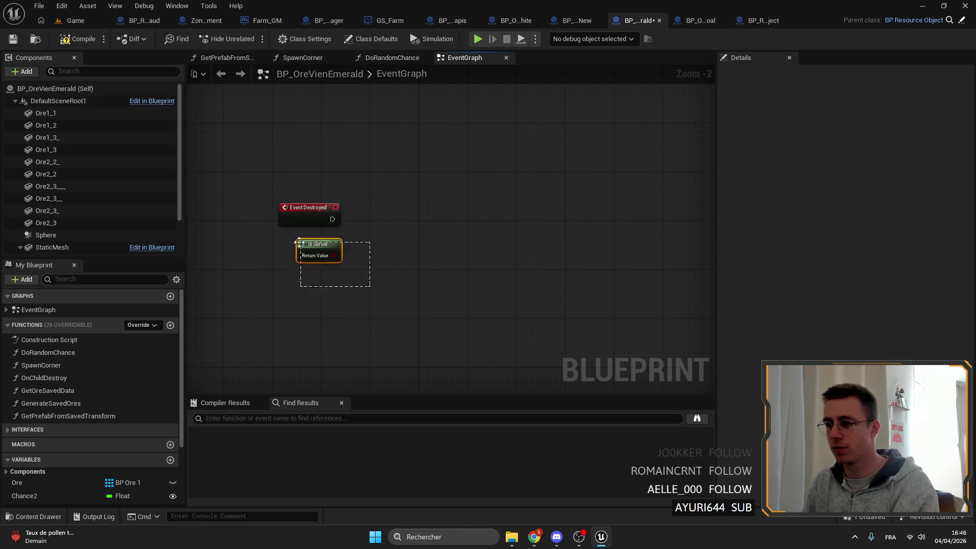
{"action": "key", "text": "Delete"}
{"action": "left_click", "coordinate": [308, 208]}
{"action": "key", "text": "Delete"}
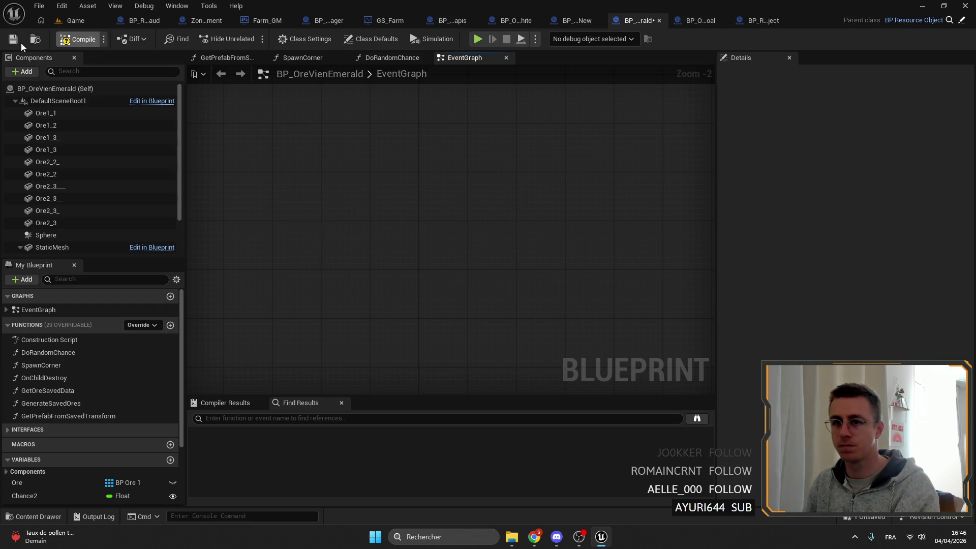
- Create a new function named DestroyAllWithoutAnimation
{"action": "scroll", "coordinate": [481, 216], "scroll_direction": "down", "scroll_amount": 6}
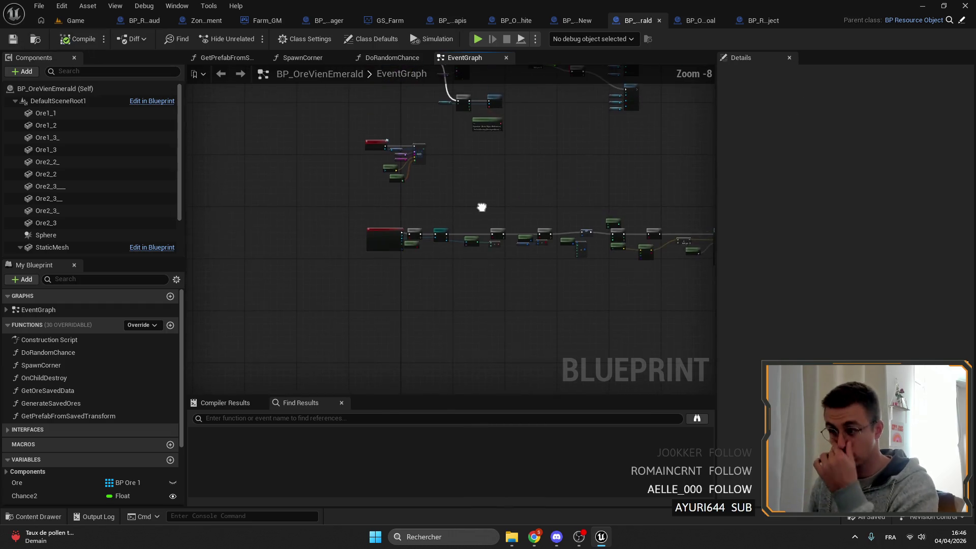
{"action": "left_click", "coordinate": [171, 326]}
{"action": "type", "text": "Destroy"}
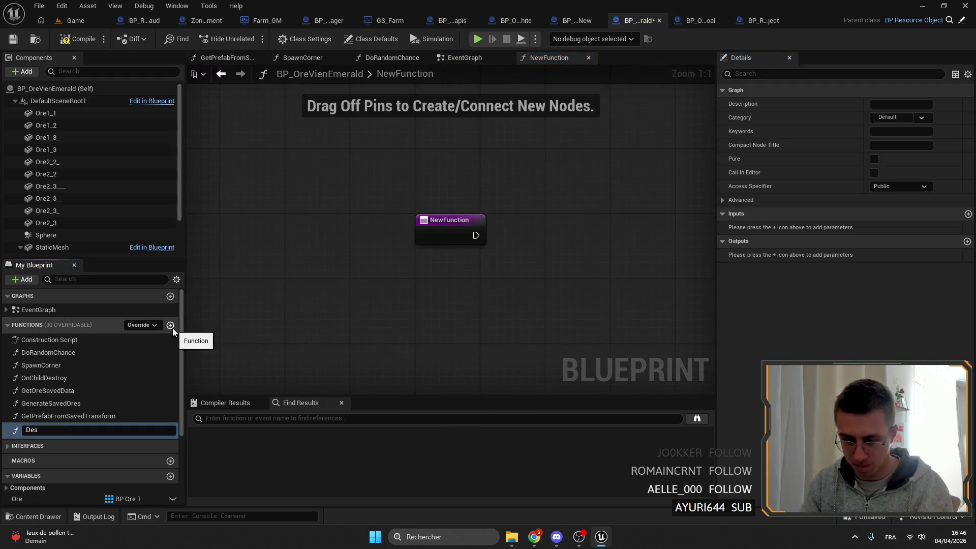
{"action": "type", "text": "AllWithoutAnimatio"}
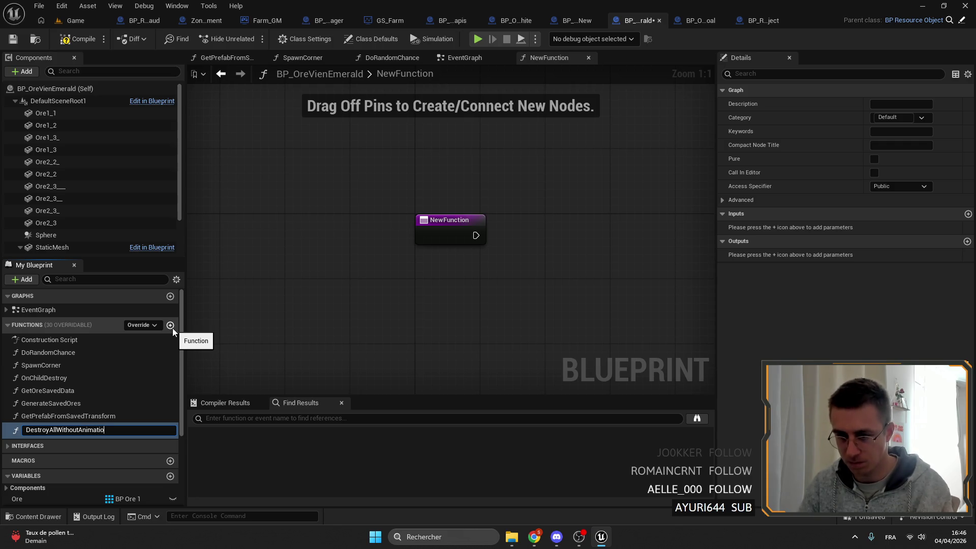
{"action": "type", "text": "n"}
{"action": "key", "text": "Return"}
{"action": "left_click_drag", "start_coordinate": [451, 242], "coordinate": [250, 238]}
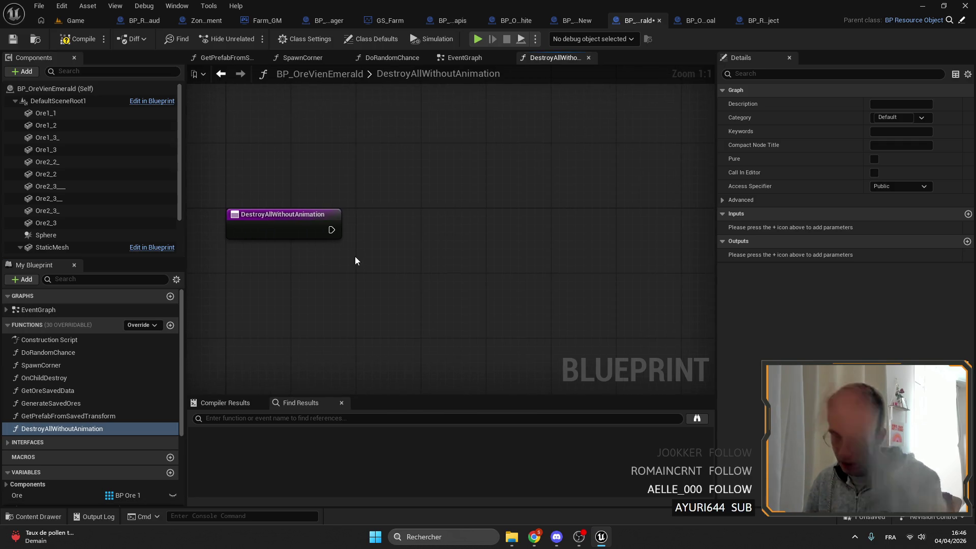
- Feed an Ore array getter into a For Each Loop wired from the function entry
{"action": "mouse_move", "coordinate": [21, 495]}
{"action": "left_mouse_down"}
{"action": "mouse_move", "coordinate": [44, 499]}
{"action": "mouse_move", "coordinate": [354, 278]}
{"action": "mouse_move", "coordinate": [422, 256]}
{"action": "left_mouse_up"}
{"action": "left_click", "coordinate": [354, 278]}
{"action": "type", "text": "for each"}
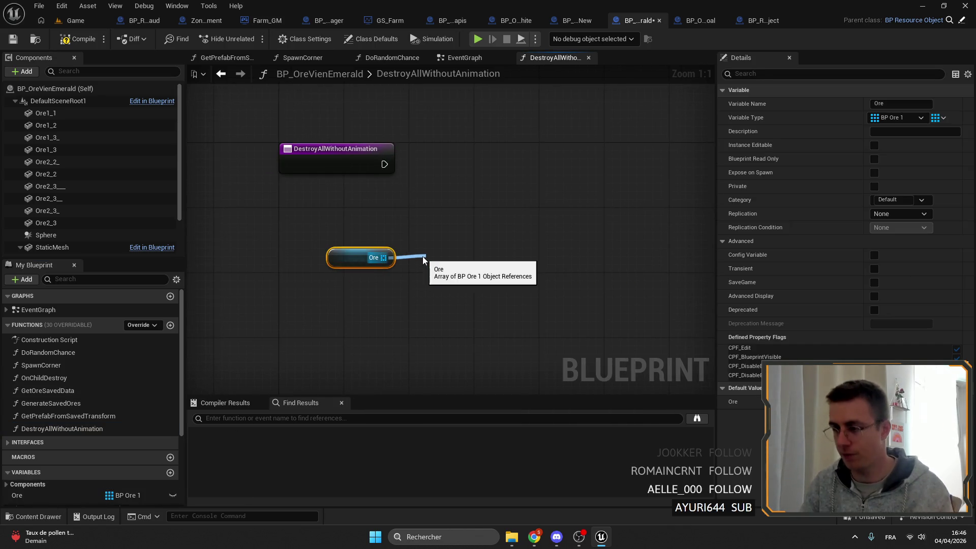
{"action": "key", "text": "Return"}
{"action": "mouse_move", "coordinate": [384, 165]}
{"action": "left_mouse_down"}
{"action": "mouse_move", "coordinate": [447, 147]}
{"action": "mouse_move", "coordinate": [419, 214]}
{"action": "mouse_move", "coordinate": [434, 270]}
{"action": "left_mouse_up"}
{"action": "left_click_drag", "start_coordinate": [461, 254], "coordinate": [459, 147]}
{"action": "left_click_drag", "start_coordinate": [358, 258], "coordinate": [359, 200]}
- Add a Destroy Actor node driven by the loop's Array Element
{"action": "mouse_move", "coordinate": [514, 180]}
{"action": "left_mouse_down"}
{"action": "mouse_move", "coordinate": [591, 156]}
{"action": "mouse_move", "coordinate": [565, 164]}
{"action": "left_mouse_up"}
{"action": "type", "text": "destroy"}
{"action": "key", "text": "Return"}
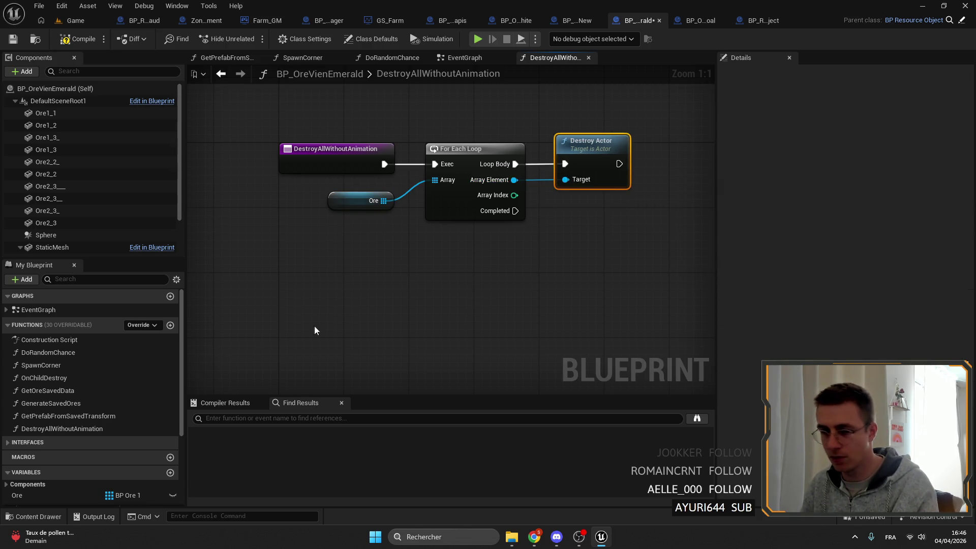
{"action": "scroll", "coordinate": [66, 438], "scroll_direction": "down", "scroll_amount": 4}
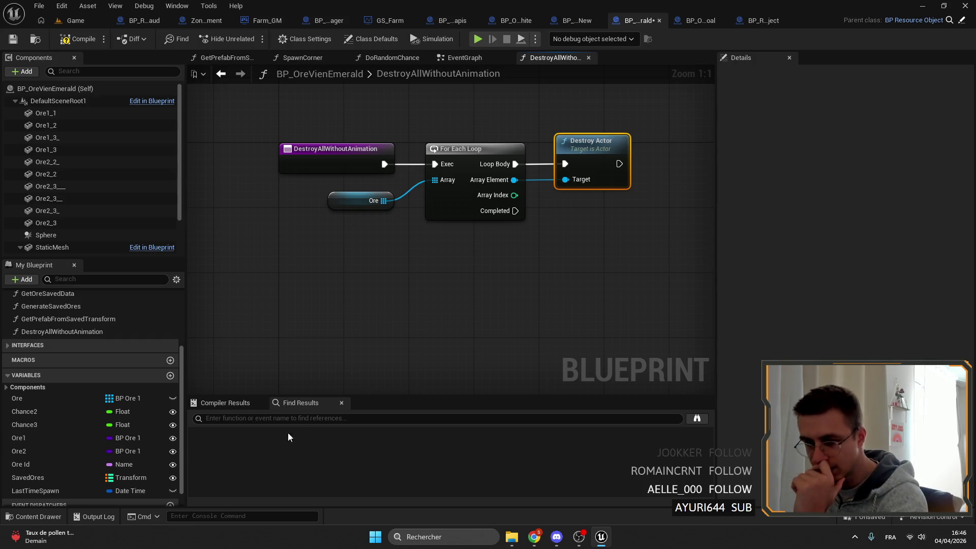
{"action": "left_click_drag", "start_coordinate": [562, 382], "coordinate": [506, 398]}
{"action": "mouse_move", "coordinate": [526, 94]}
{"action": "left_mouse_down"}
{"action": "mouse_move", "coordinate": [506, 103]}
{"action": "mouse_move", "coordinate": [524, 70]}
{"action": "left_mouse_up"}
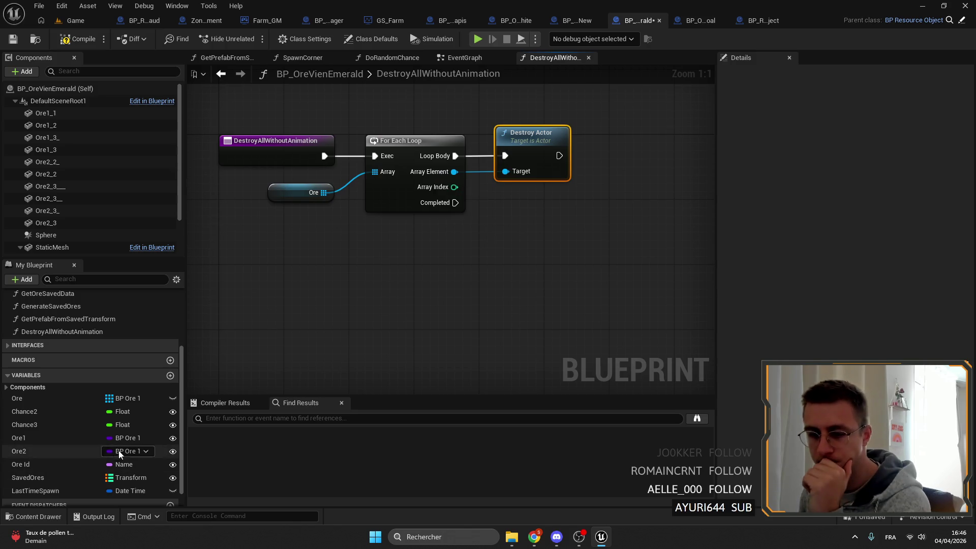
{"action": "left_click_drag", "start_coordinate": [504, 297], "coordinate": [450, 315]}
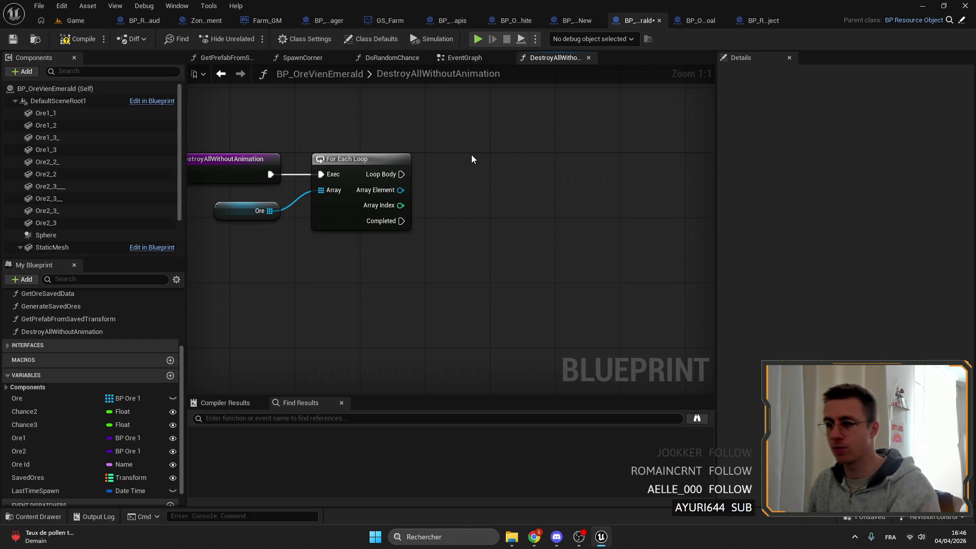
{"action": "left_click", "coordinate": [76, 23]}
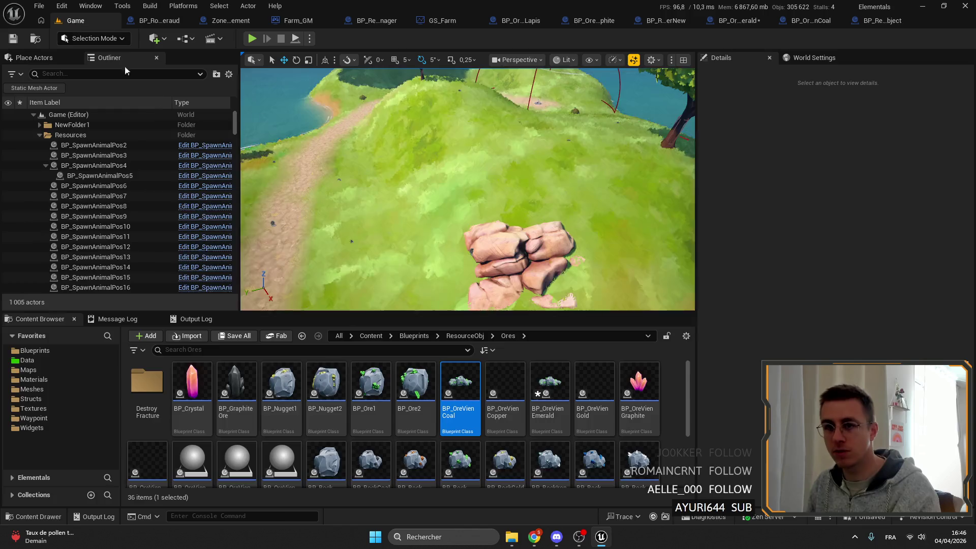
- Open BP_Ore1's Event Destroyed handler and spread out the sound and SpawnActor nodes
{"action": "double_click", "coordinate": [366, 379]}
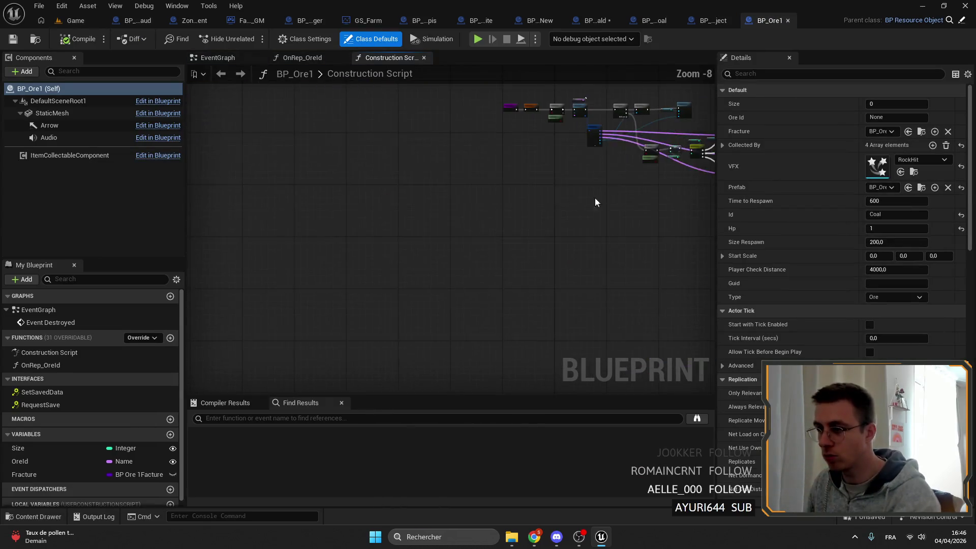
{"action": "double_click", "coordinate": [57, 322]}
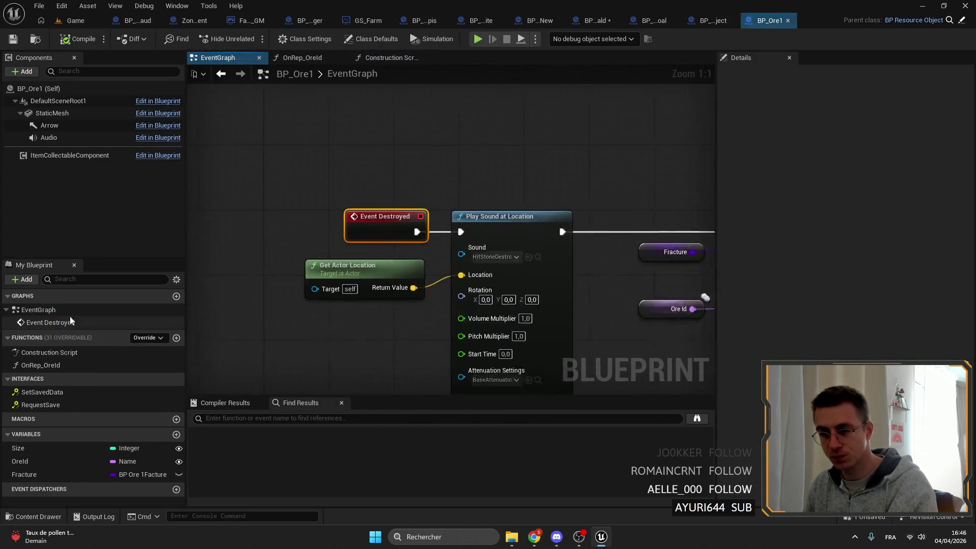
{"action": "left_click", "coordinate": [402, 192]}
{"action": "left_click", "coordinate": [270, 235], "text": "ctrl"}
{"action": "left_click_drag", "start_coordinate": [403, 201], "coordinate": [419, 202]}
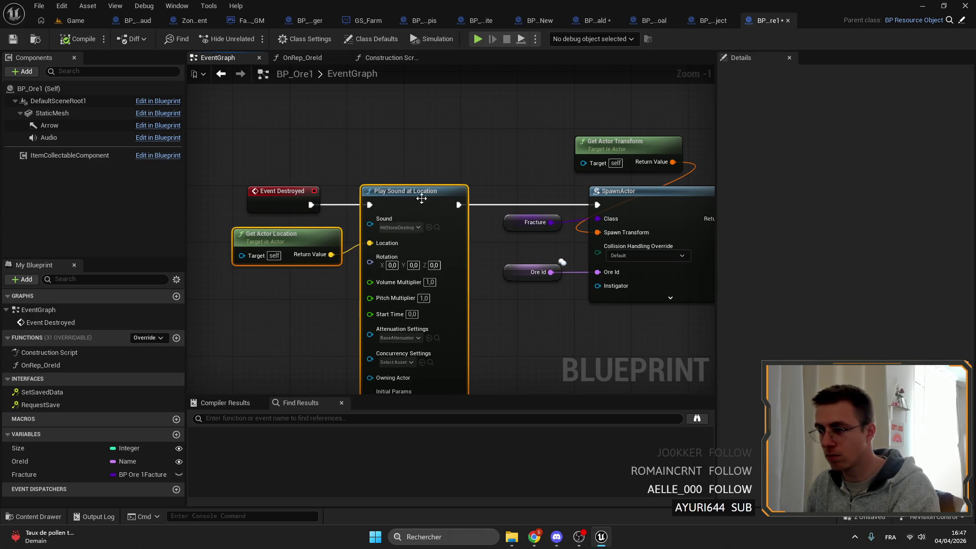
{"action": "left_click_drag", "start_coordinate": [340, 161], "coordinate": [397, 318]}
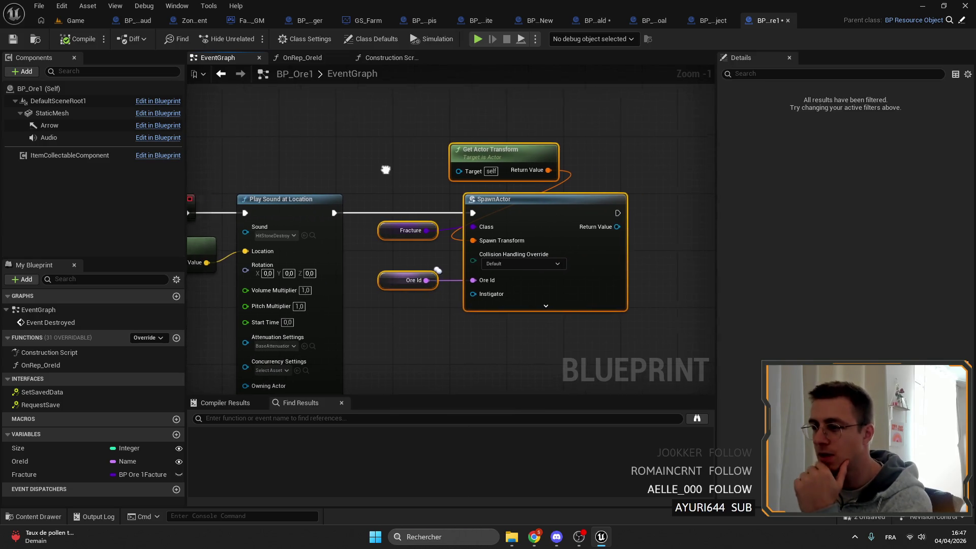
{"action": "left_click_drag", "start_coordinate": [461, 208], "coordinate": [599, 218]}
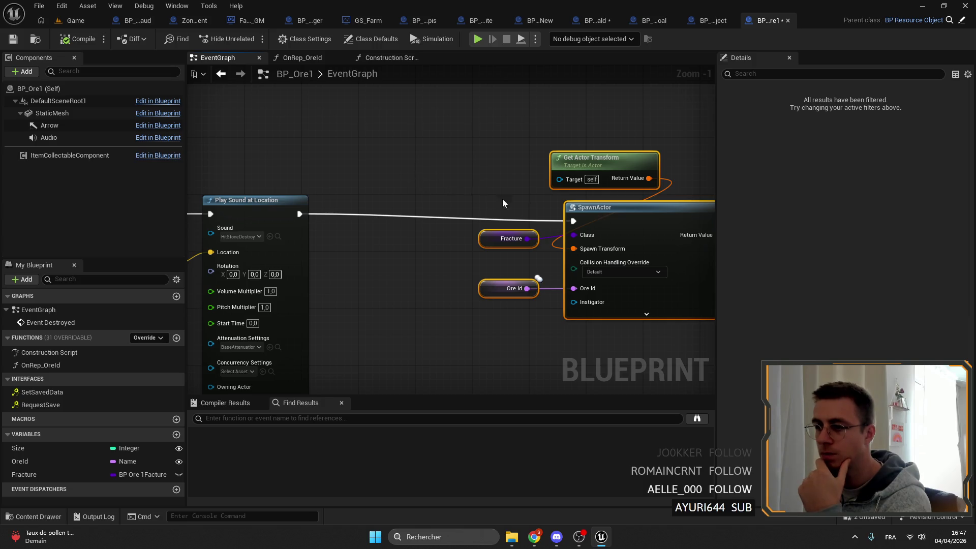
{"action": "left_click_drag", "start_coordinate": [430, 193], "coordinate": [554, 192]}
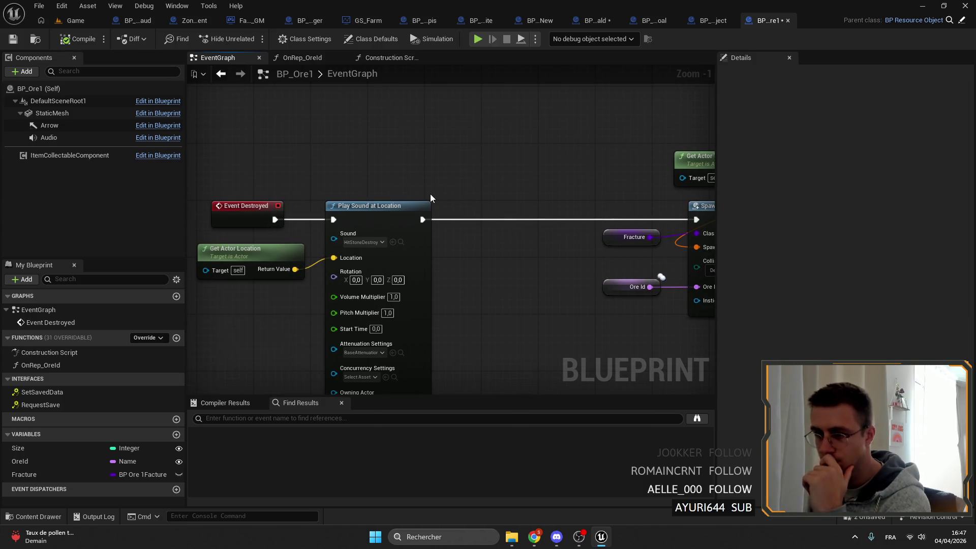
- Review the Event Destroyed, SpawnActor, Get Actor Transform and Play Sound at Location nodes
{"action": "scroll", "coordinate": [366, 204], "scroll_direction": "down", "scroll_amount": 3}
{"action": "right_click", "coordinate": [368, 205]}
{"action": "left_click", "coordinate": [458, 174]}
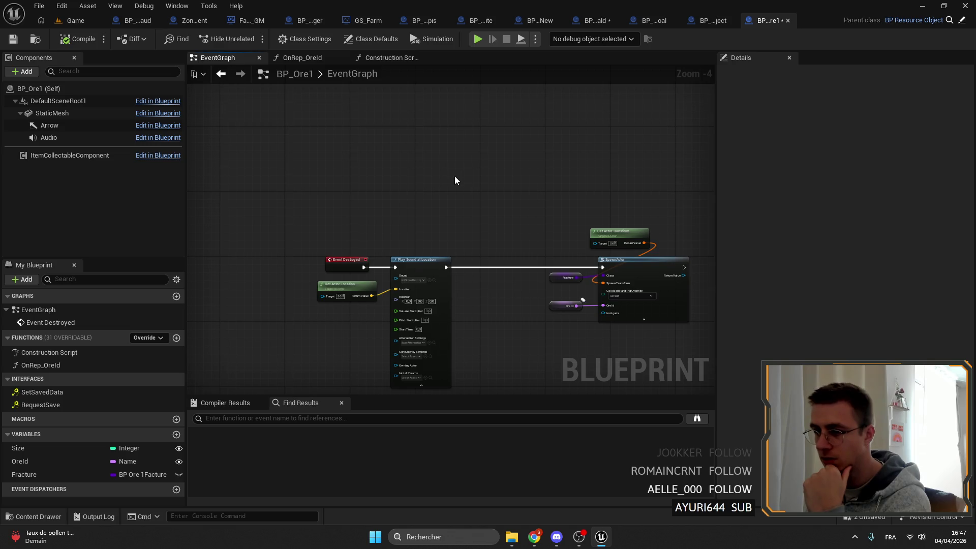
{"action": "scroll", "coordinate": [483, 261], "scroll_direction": "up", "scroll_amount": 4}
{"action": "mouse_move", "coordinate": [363, 253]}
{"action": "left_mouse_down"}
{"action": "mouse_move", "coordinate": [468, 198]}
{"action": "mouse_move", "coordinate": [474, 218]}
{"action": "mouse_move", "coordinate": [457, 219]}
{"action": "left_mouse_up"}
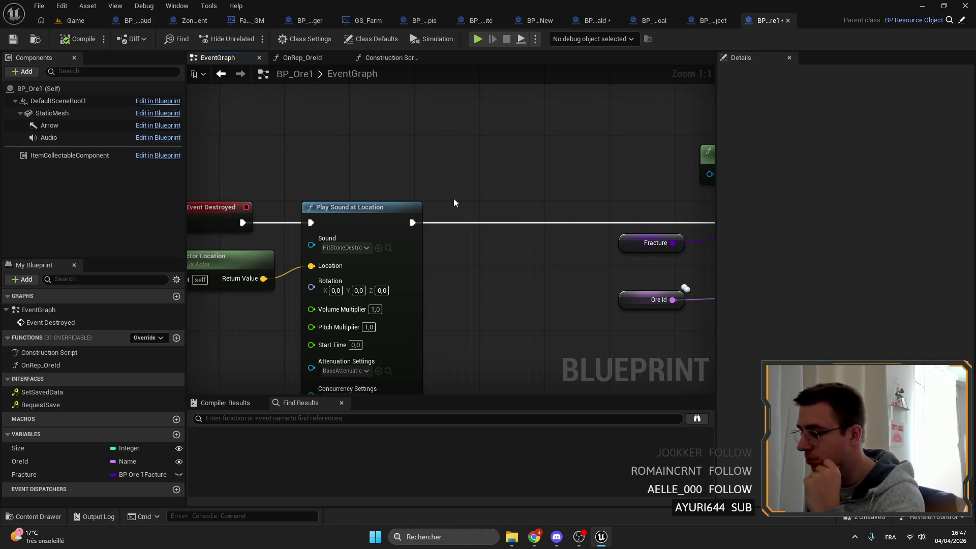
{"action": "left_click_drag", "start_coordinate": [443, 198], "coordinate": [429, 205]}
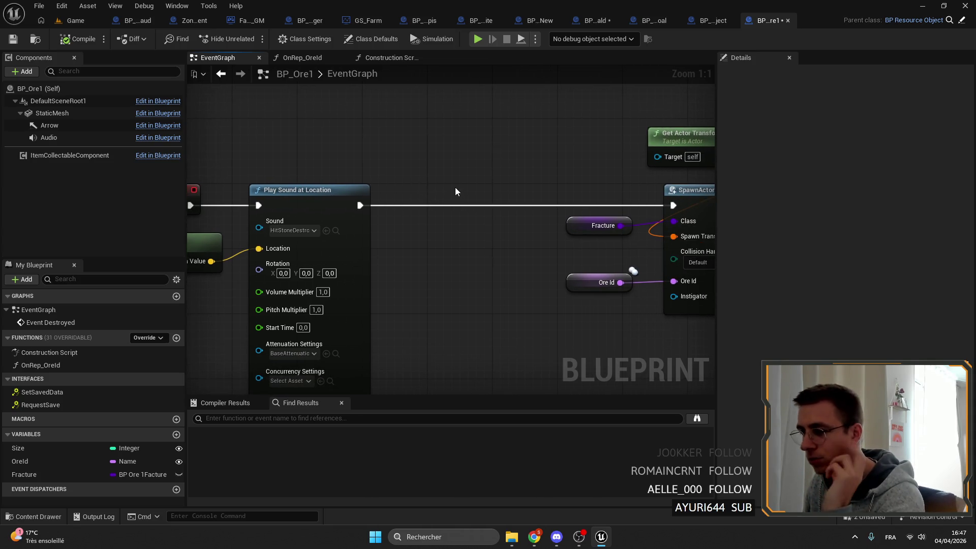
{"action": "mouse_move", "coordinate": [421, 173]}
{"action": "left_mouse_down"}
{"action": "mouse_move", "coordinate": [369, 172]}
{"action": "mouse_move", "coordinate": [344, 88]}
{"action": "mouse_move", "coordinate": [595, 300]}
{"action": "mouse_move", "coordinate": [556, 340]}
{"action": "left_mouse_up"}
{"action": "left_click", "coordinate": [413, 142]}
{"action": "left_click_drag", "start_coordinate": [413, 142], "coordinate": [487, 151]}
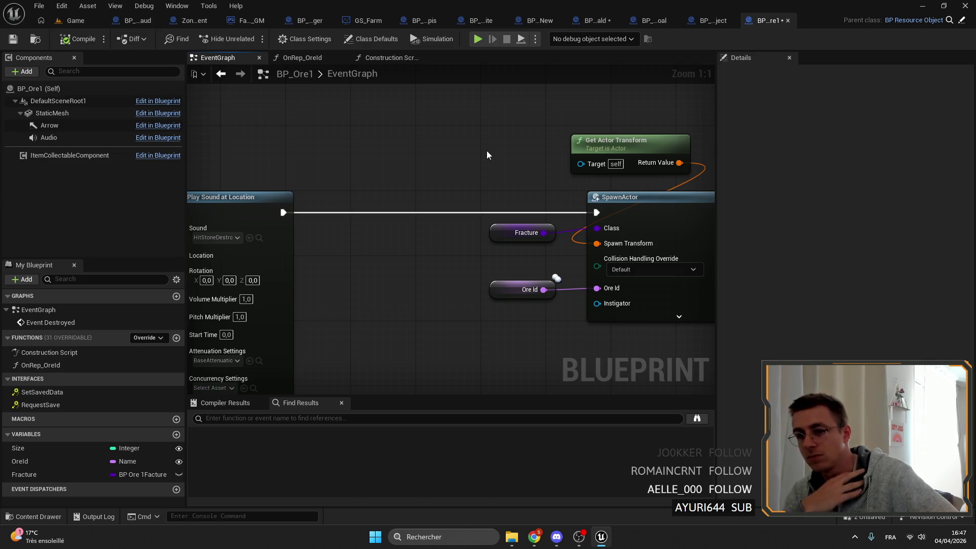
- Delete the Play Sound at Location, location and SpawnActor nodes together
{"action": "scroll", "coordinate": [486, 151], "scroll_direction": "down", "scroll_amount": 4}
{"action": "left_click_drag", "start_coordinate": [511, 150], "coordinate": [596, 252]}
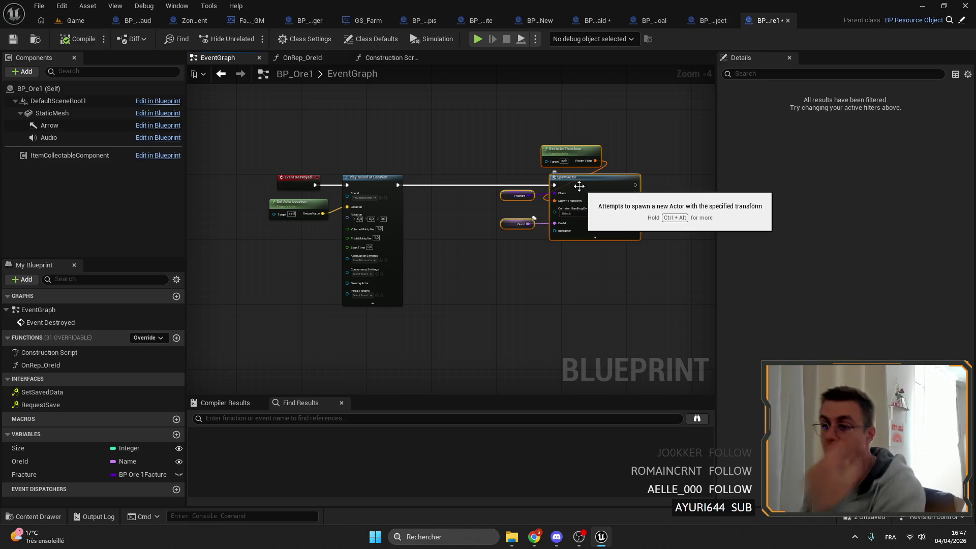
{"action": "left_click_drag", "start_coordinate": [577, 179], "coordinate": [493, 182]}
{"action": "mouse_move", "coordinate": [555, 305]}
{"action": "left_mouse_down"}
{"action": "mouse_move", "coordinate": [338, 144]}
{"action": "mouse_move", "coordinate": [323, 198]}
{"action": "left_mouse_up"}
{"action": "key", "text": "Delete"}
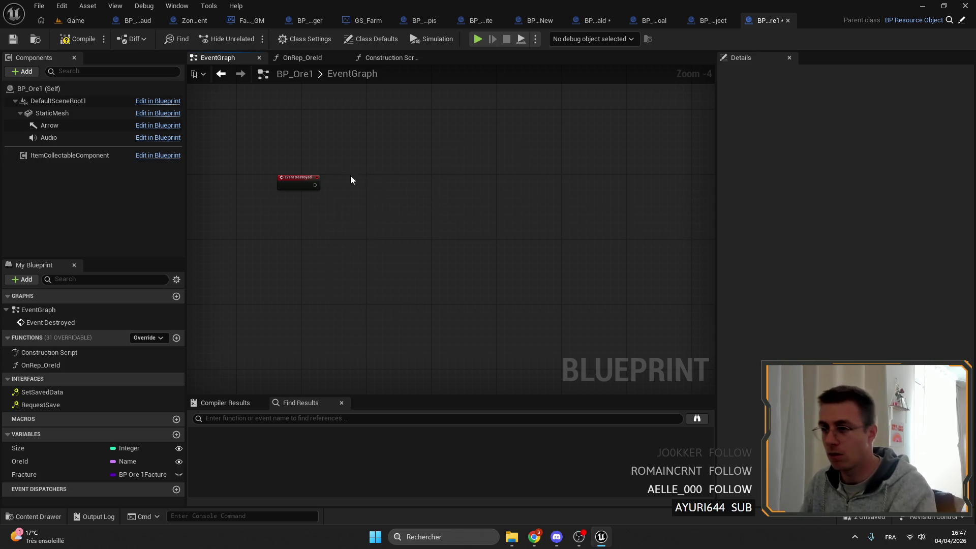
- Remove the Event Destroyed node from BP_Ore1 and save the blueprint
{"action": "key", "text": "ctrl+a"}
{"action": "key", "text": "Delete"}
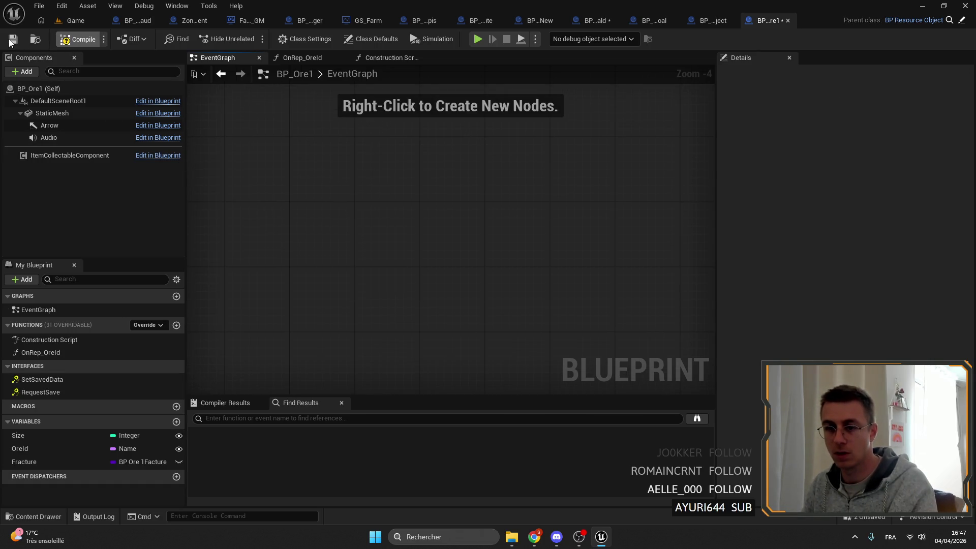
{"action": "left_click", "coordinate": [11, 40]}
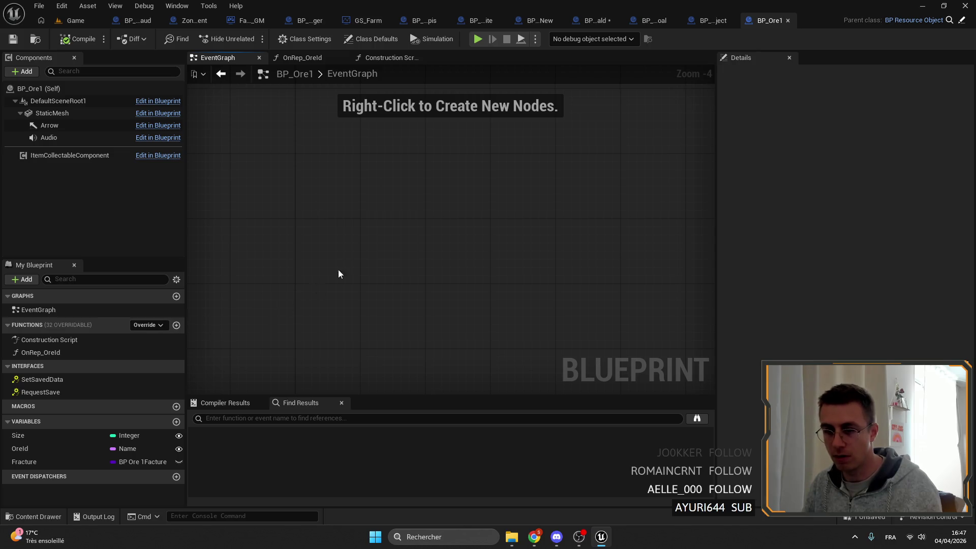
- Add a custom event named Multi_PlayFracture
{"action": "right_click", "coordinate": [376, 194]}
{"action": "type", "text": "custom event"}
{"action": "key", "text": "Return"}
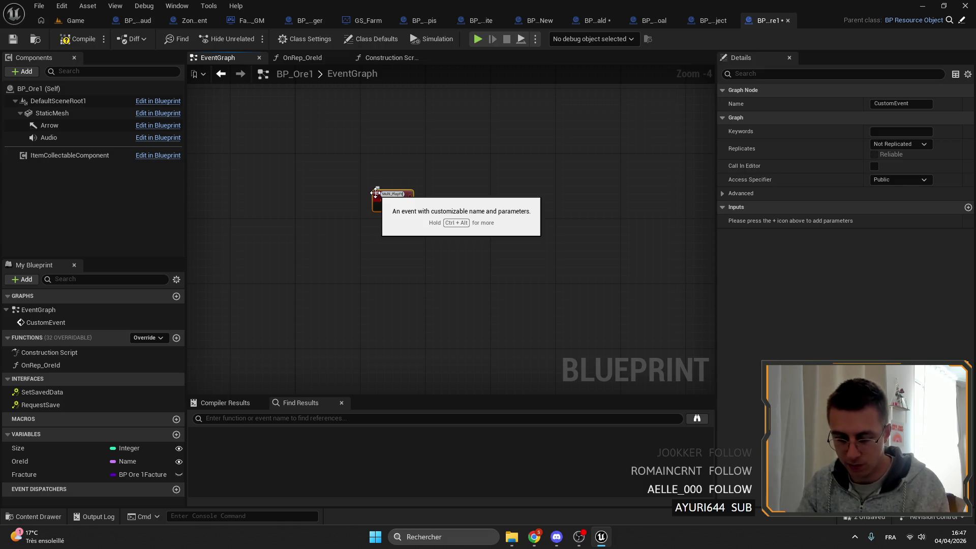
{"action": "scroll", "coordinate": [386, 198], "scroll_direction": "up", "scroll_amount": 4}
{"action": "left_click", "coordinate": [406, 216]}
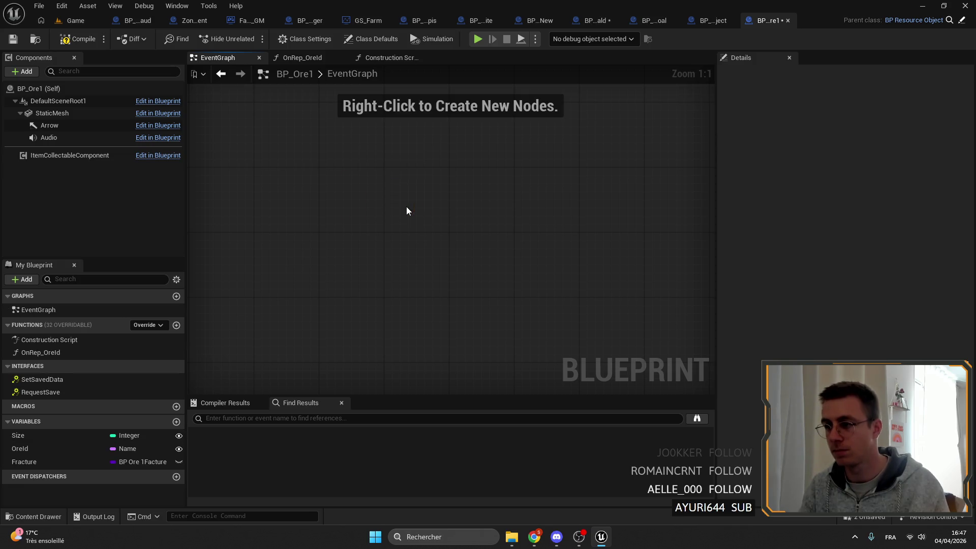
{"action": "left_click", "coordinate": [390, 184]}
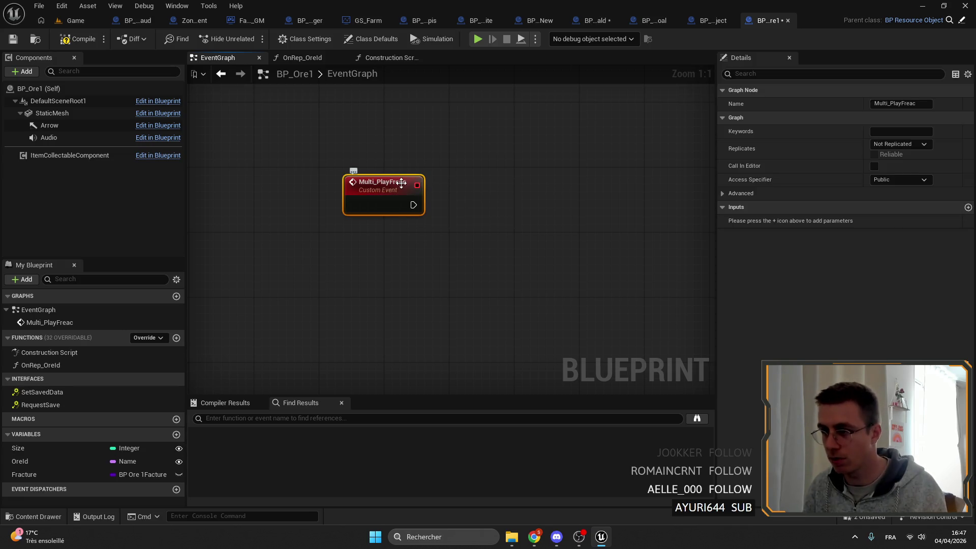
{"action": "double_click", "coordinate": [400, 183]}
{"action": "left_click_drag", "start_coordinate": [400, 183], "coordinate": [432, 184]}
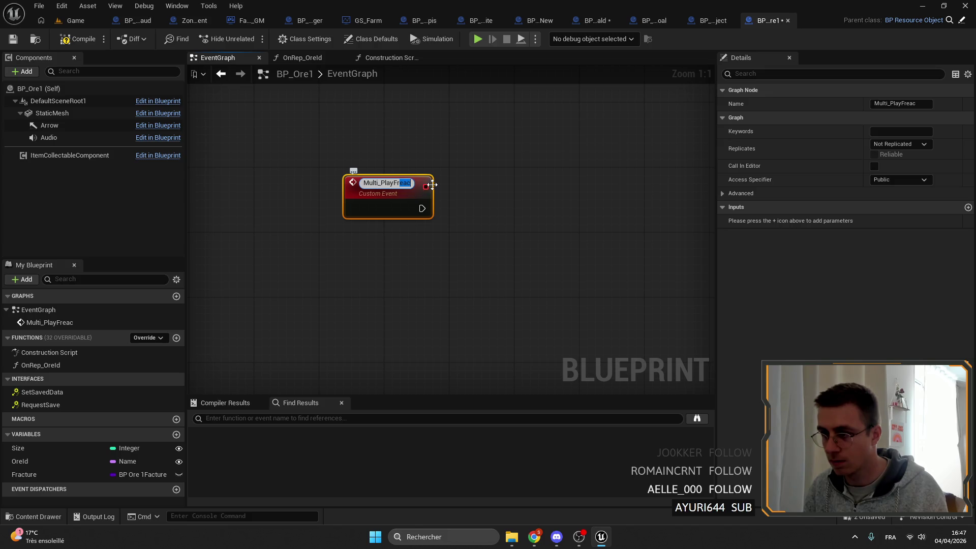
{"action": "type", "text": "ure"}
{"action": "key", "text": "Return"}
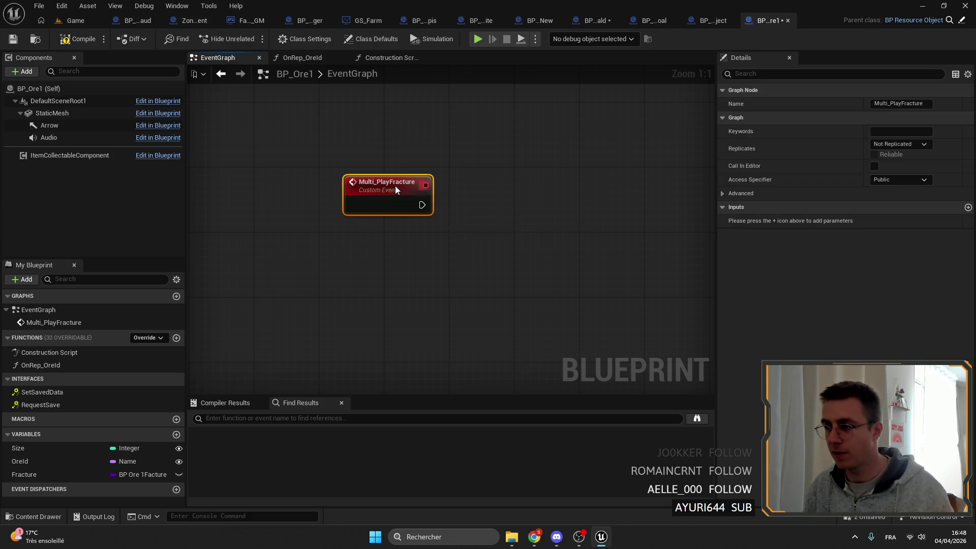
- Paste the sound and spawn nodes, wire them to Multi_PlayFracture, and set Replicates to Multicast
{"action": "key", "text": "ctrl+v"}
{"action": "mouse_move", "coordinate": [352, 157]}
{"action": "left_mouse_down"}
{"action": "mouse_move", "coordinate": [315, 157]}
{"action": "mouse_move", "coordinate": [412, 150]}
{"action": "left_mouse_up"}
{"action": "left_click", "coordinate": [278, 142]}
{"action": "left_click", "coordinate": [900, 144]}
{"action": "left_click", "coordinate": [886, 167]}
- Compile and save BP_Ore1
{"action": "left_click", "coordinate": [66, 37]}
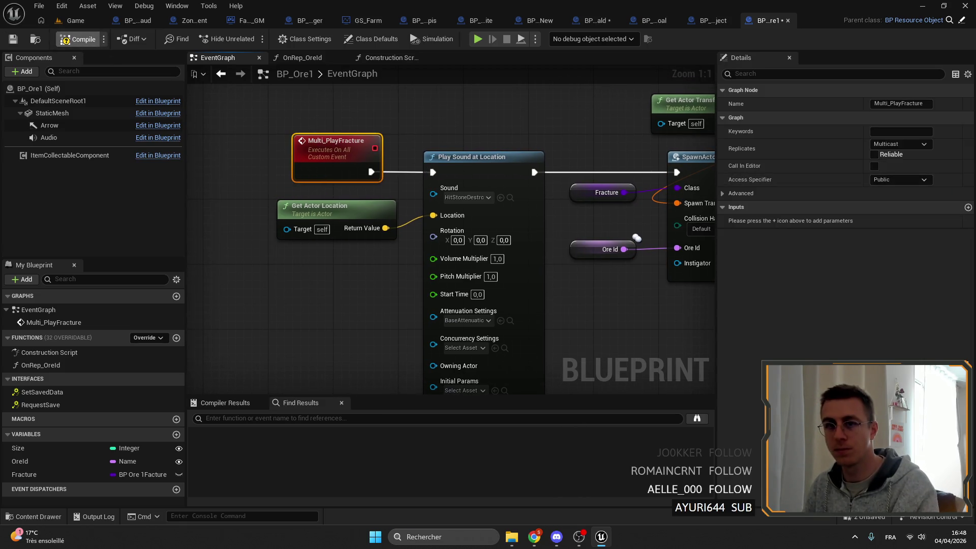
{"action": "left_click", "coordinate": [12, 39]}
{"action": "left_click_drag", "start_coordinate": [491, 159], "coordinate": [429, 152]}
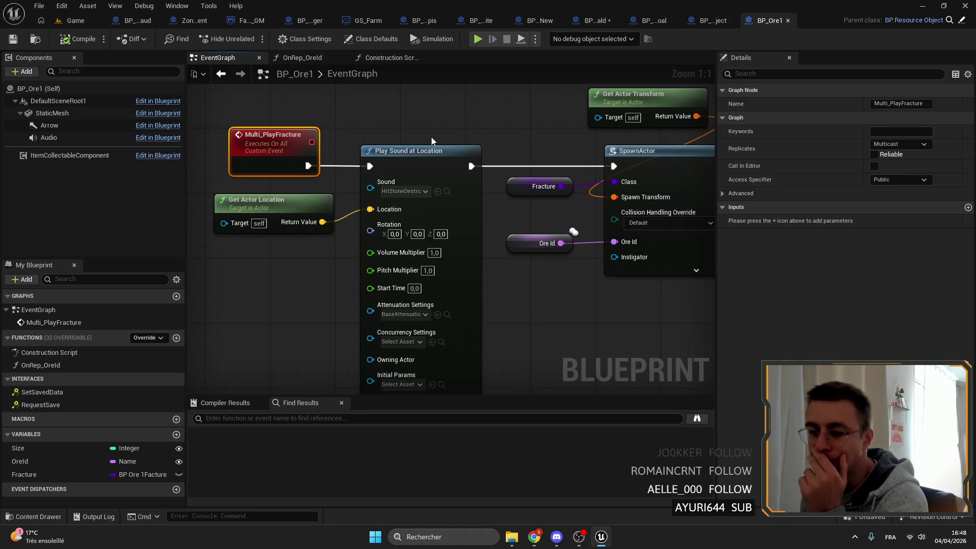
{"action": "scroll", "coordinate": [344, 127], "scroll_direction": "down", "scroll_amount": 4}
{"action": "scroll", "coordinate": [390, 133], "scroll_direction": "up", "scroll_amount": 2}
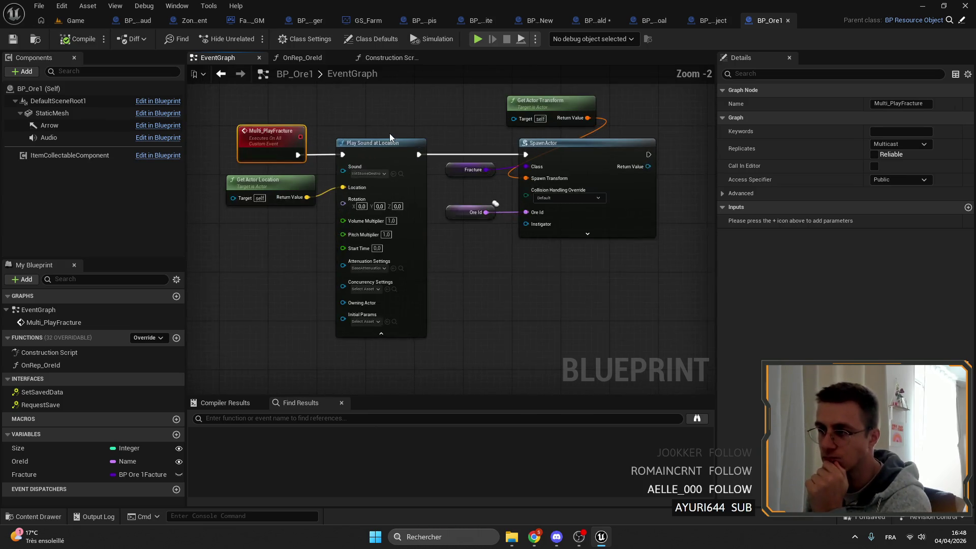
{"action": "left_click_drag", "start_coordinate": [390, 133], "coordinate": [441, 153]}
{"action": "left_click", "coordinate": [321, 121]}
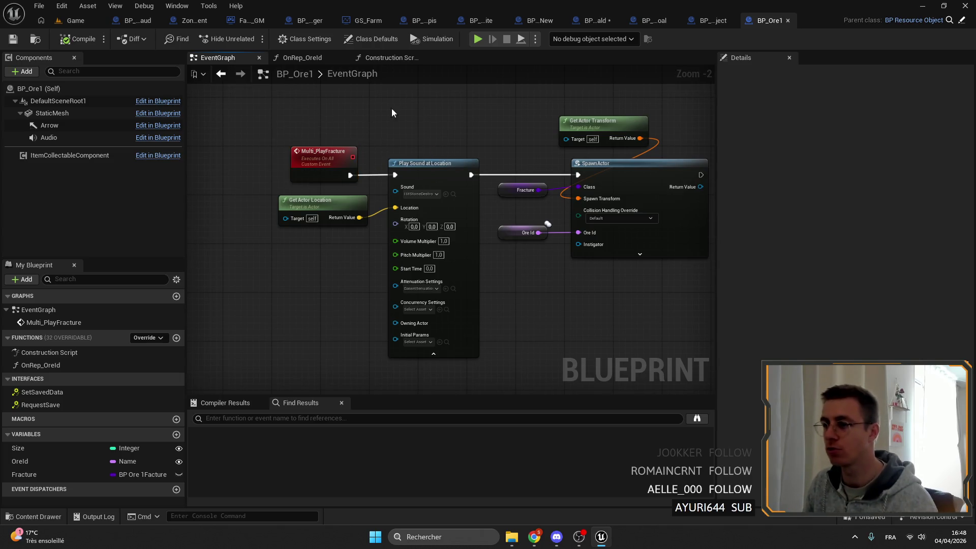
{"action": "scroll", "coordinate": [403, 179], "scroll_direction": "down", "scroll_amount": 4}
{"action": "right_click", "coordinate": [395, 168]}
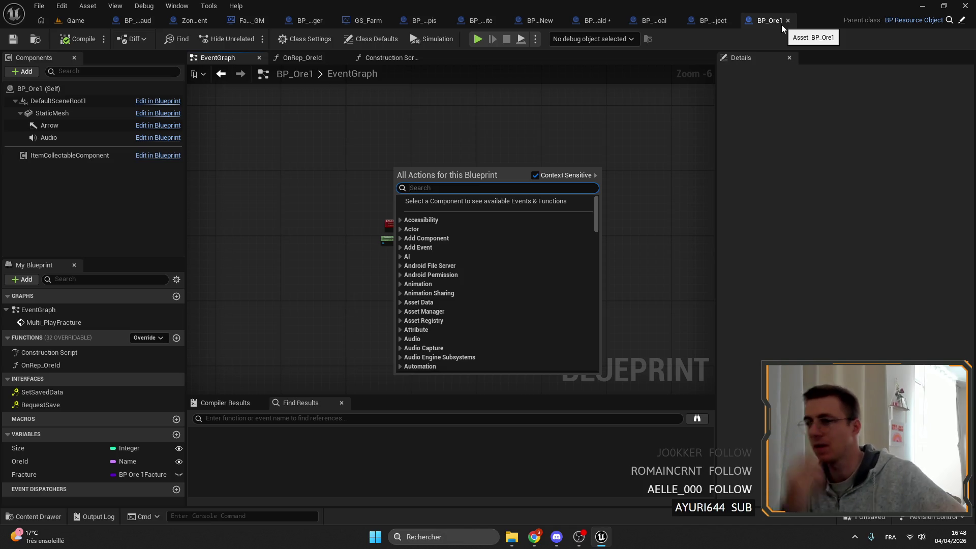
{"action": "left_click", "coordinate": [75, 22]}
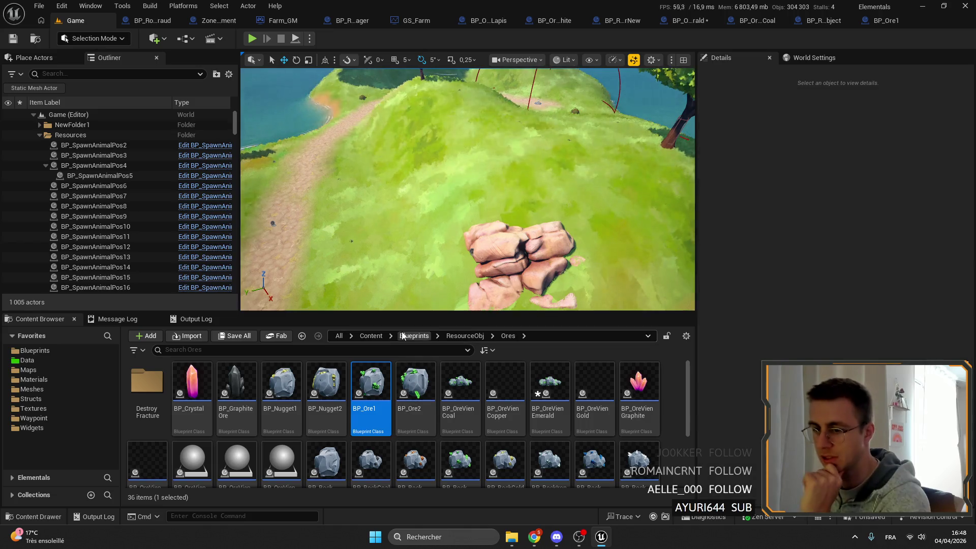
- Find Pickaxe_Iron via a 'tool' search and open its parent BP_BaseToolAttack
{"action": "type", "text": "tool"}
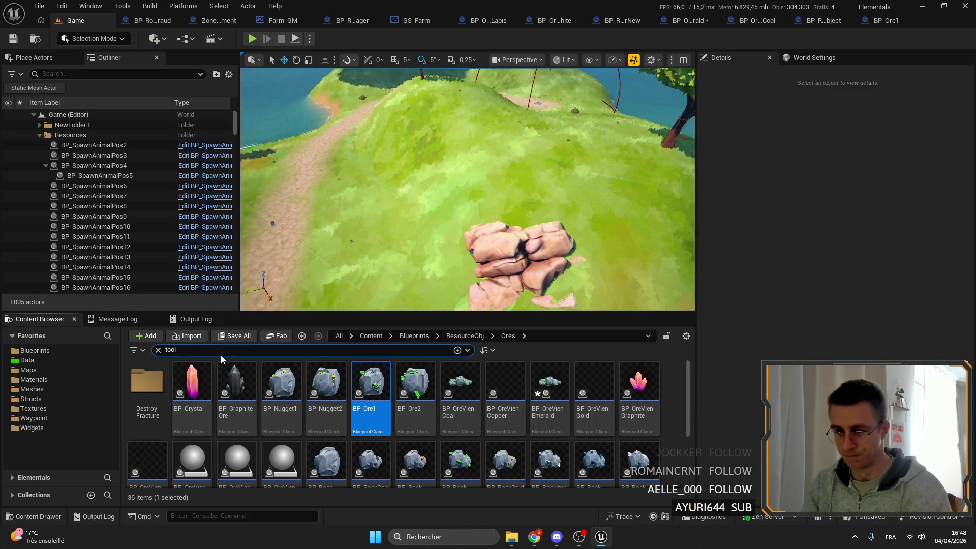
{"action": "left_click", "coordinate": [413, 336]}
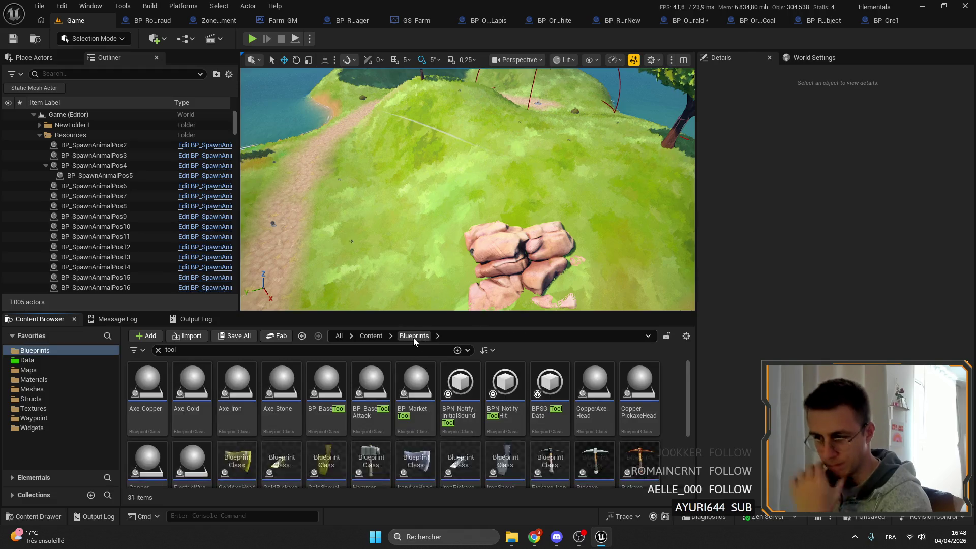
{"action": "scroll", "coordinate": [335, 386], "scroll_direction": "down", "scroll_amount": 1}
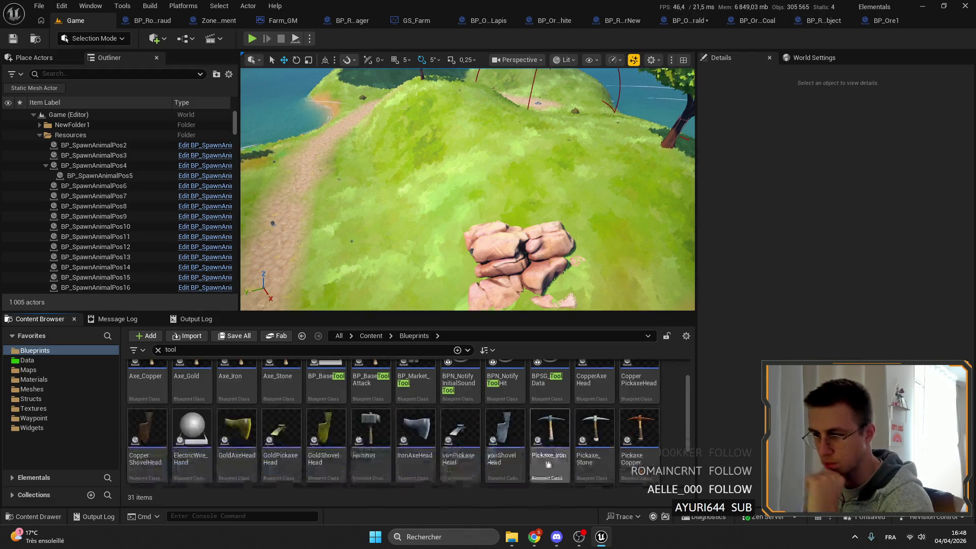
{"action": "left_click", "coordinate": [551, 432]}
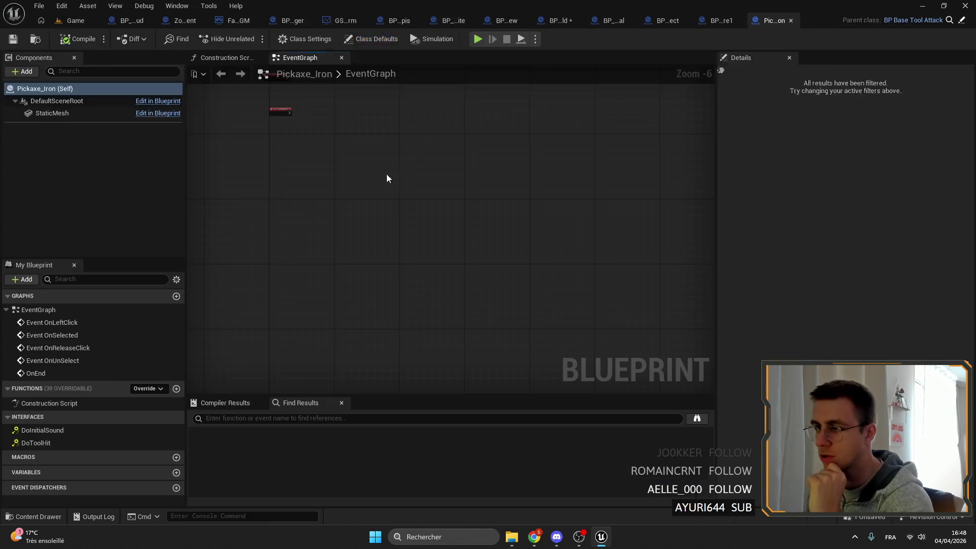
{"action": "scroll", "coordinate": [569, 237], "scroll_direction": "up", "scroll_amount": 2}
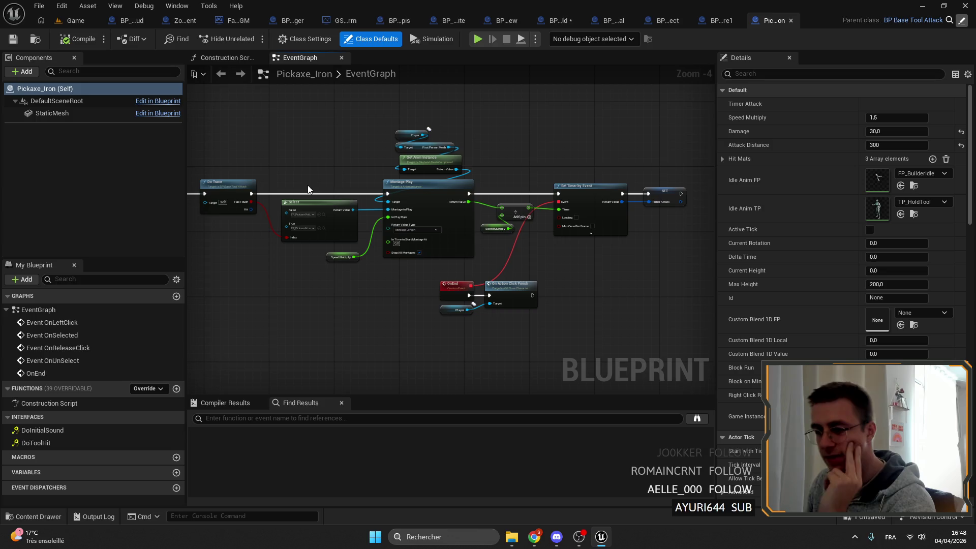
{"action": "double_click", "coordinate": [228, 187]}
- Follow Server Hit Resource into BP_ResourceObject's Hit function and review its Return nodes
{"action": "mouse_move", "coordinate": [506, 311]}
{"action": "left_mouse_down"}
{"action": "mouse_move", "coordinate": [506, 195]}
{"action": "mouse_move", "coordinate": [275, 362]}
{"action": "left_mouse_up"}
{"action": "left_click", "coordinate": [329, 237]}
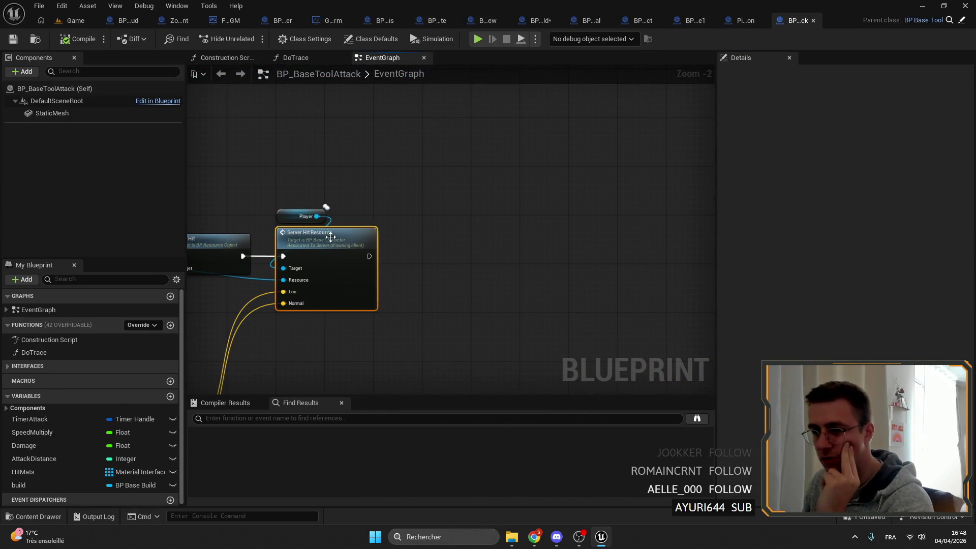
{"action": "double_click", "coordinate": [325, 238]}
{"action": "mouse_move", "coordinate": [615, 218]}
{"action": "left_mouse_down"}
{"action": "mouse_move", "coordinate": [421, 191]}
{"action": "mouse_move", "coordinate": [376, 225]}
{"action": "mouse_move", "coordinate": [532, 217]}
{"action": "mouse_move", "coordinate": [380, 244]}
{"action": "left_mouse_up"}
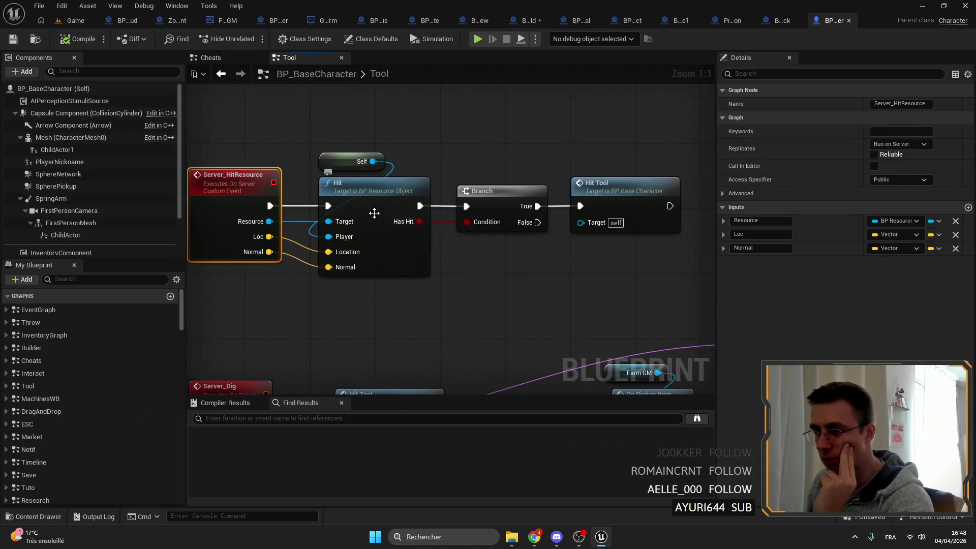
{"action": "double_click", "coordinate": [374, 212]}
{"action": "left_click_drag", "start_coordinate": [431, 179], "coordinate": [544, 180]}
{"action": "left_click", "coordinate": [410, 142]}
{"action": "left_click_drag", "start_coordinate": [328, 120], "coordinate": [442, 144]}
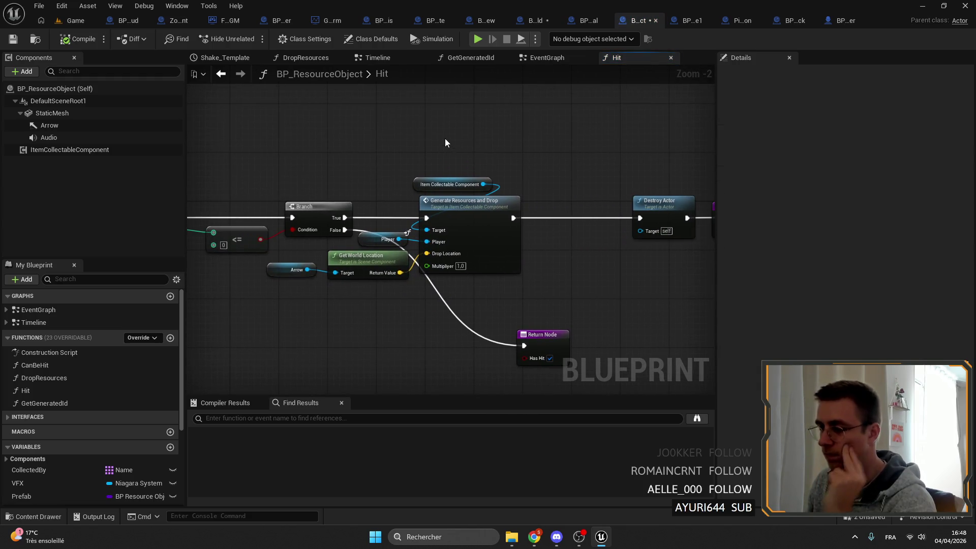
{"action": "mouse_move", "coordinate": [657, 151]}
{"action": "left_mouse_down"}
{"action": "mouse_move", "coordinate": [542, 140]}
{"action": "mouse_move", "coordinate": [578, 135]}
{"action": "left_mouse_up"}
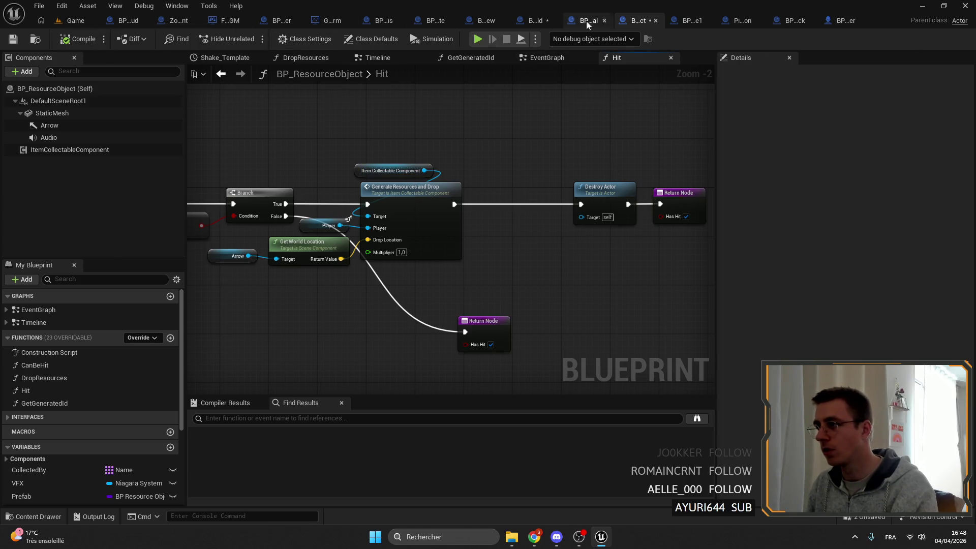
{"action": "left_click", "coordinate": [533, 20]}
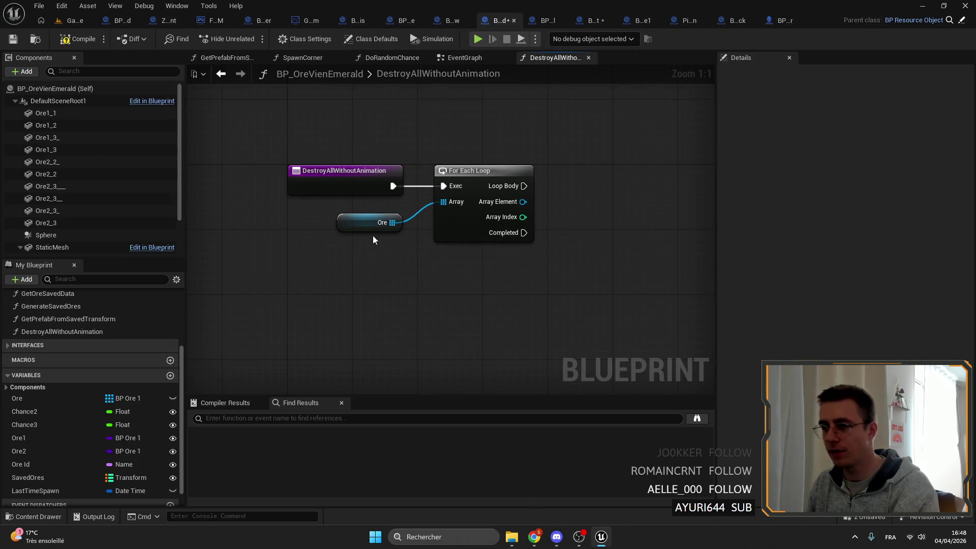
- Check the emerald vein's DestroyAllWithoutAnimation and EventGraph, then view BP_ResourceObject's EventGraph
{"action": "left_click", "coordinate": [76, 331]}
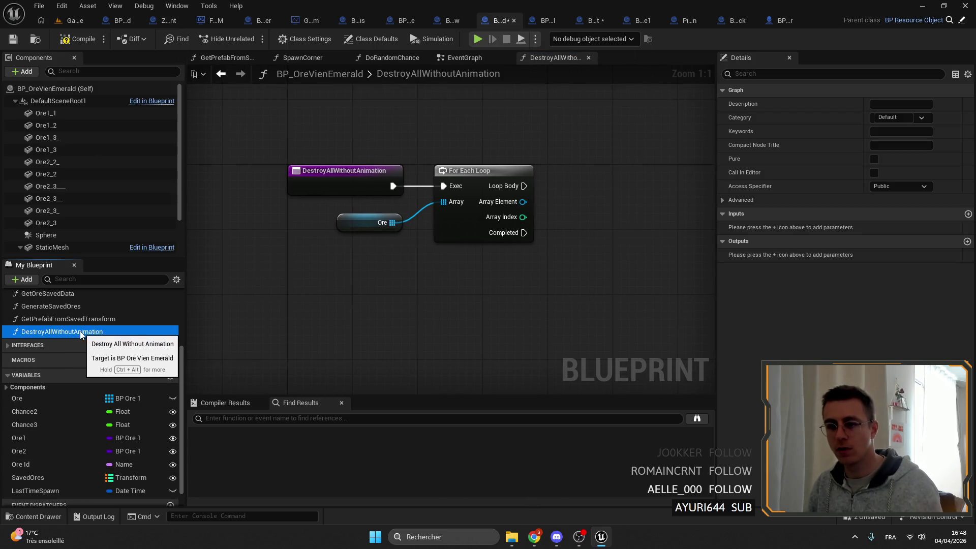
{"action": "left_click_drag", "start_coordinate": [298, 254], "coordinate": [351, 269]}
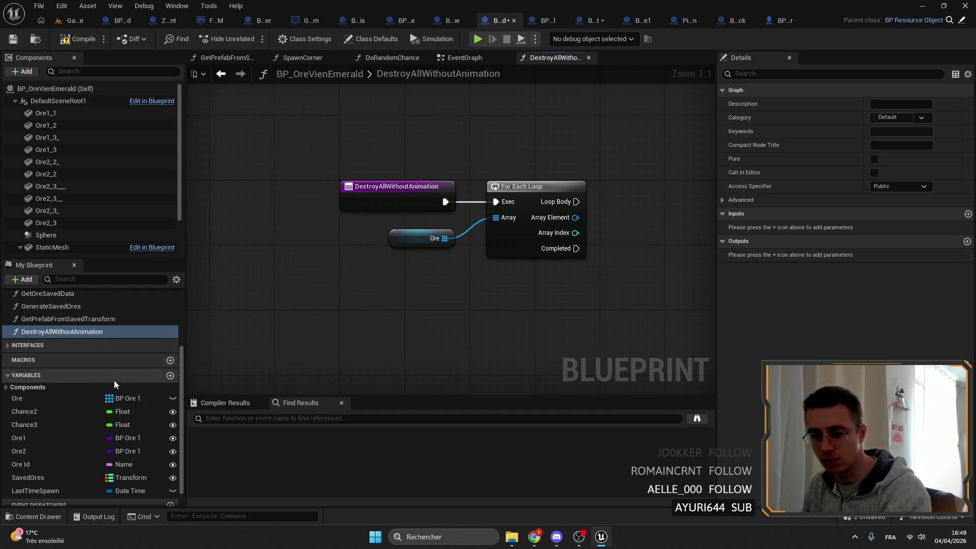
{"action": "scroll", "coordinate": [111, 376], "scroll_direction": "up", "scroll_amount": 4}
{"action": "double_click", "coordinate": [88, 309]}
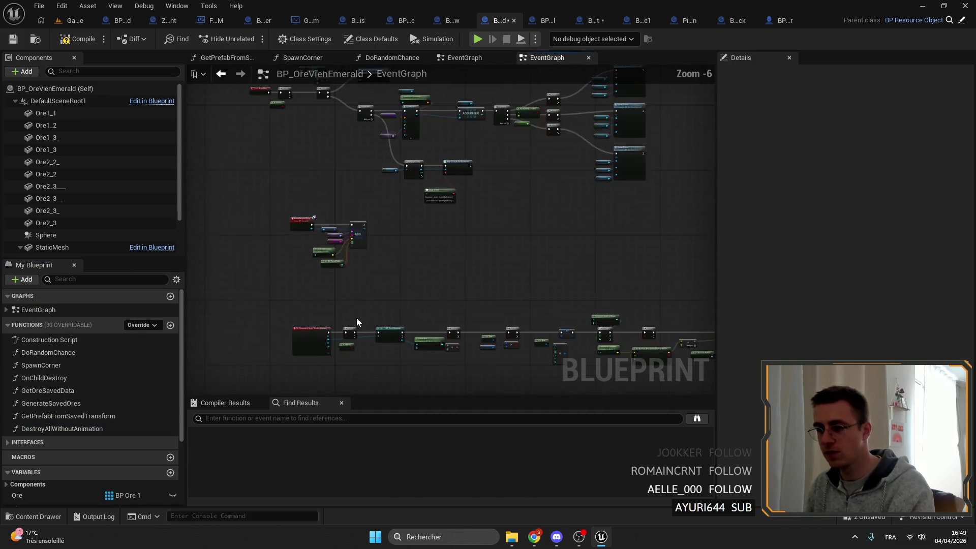
{"action": "left_click_drag", "start_coordinate": [356, 321], "coordinate": [379, 196]}
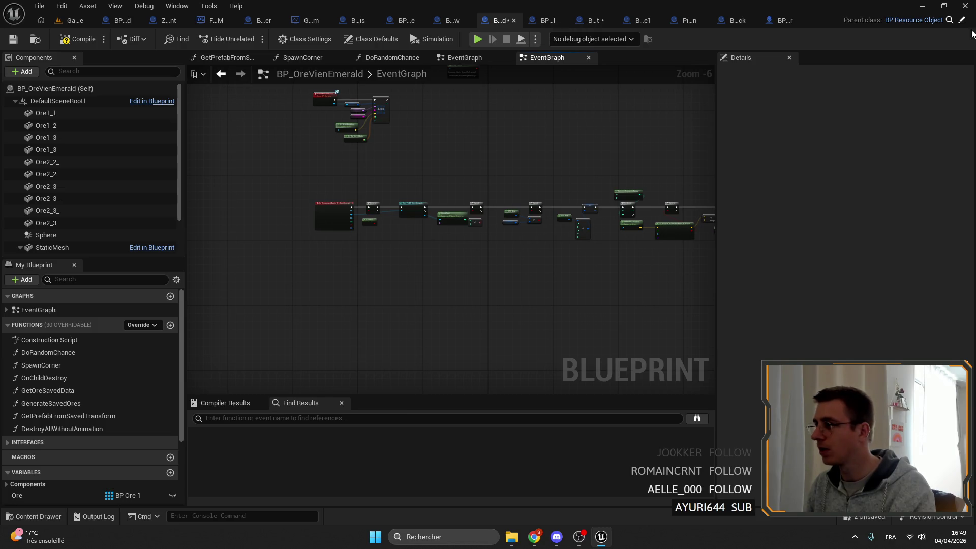
{"action": "left_click", "coordinate": [961, 20]}
{"action": "scroll", "coordinate": [455, 254], "scroll_direction": "down", "scroll_amount": 5}
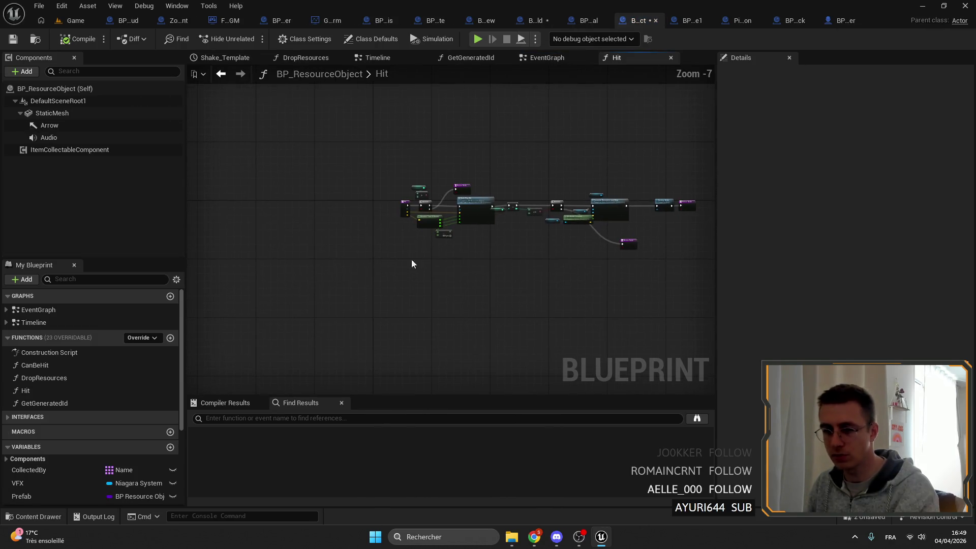
{"action": "double_click", "coordinate": [32, 309]}
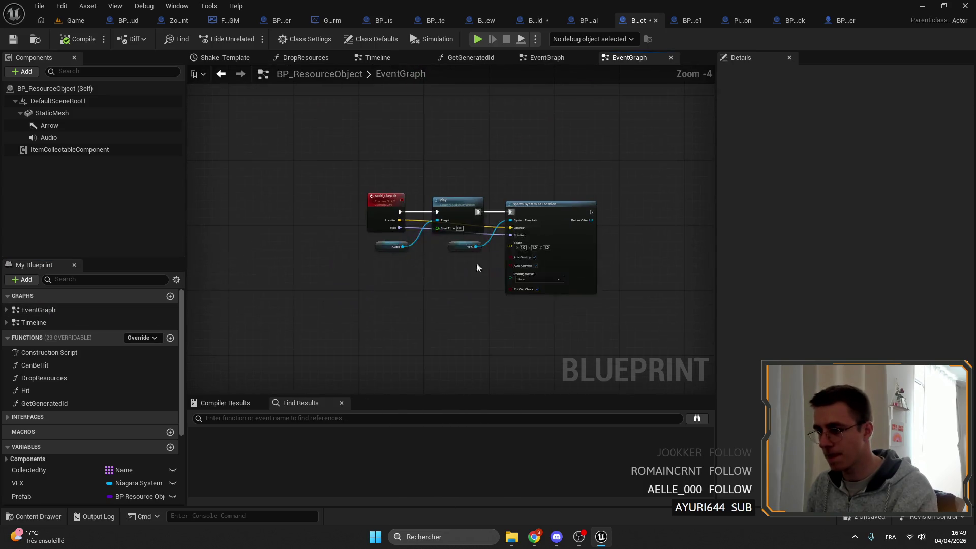
- Add a Multi_PlayDestroy custom event with Replicates set to Multicast
{"action": "right_click", "coordinate": [376, 337]}
{"action": "type", "text": "custom"}
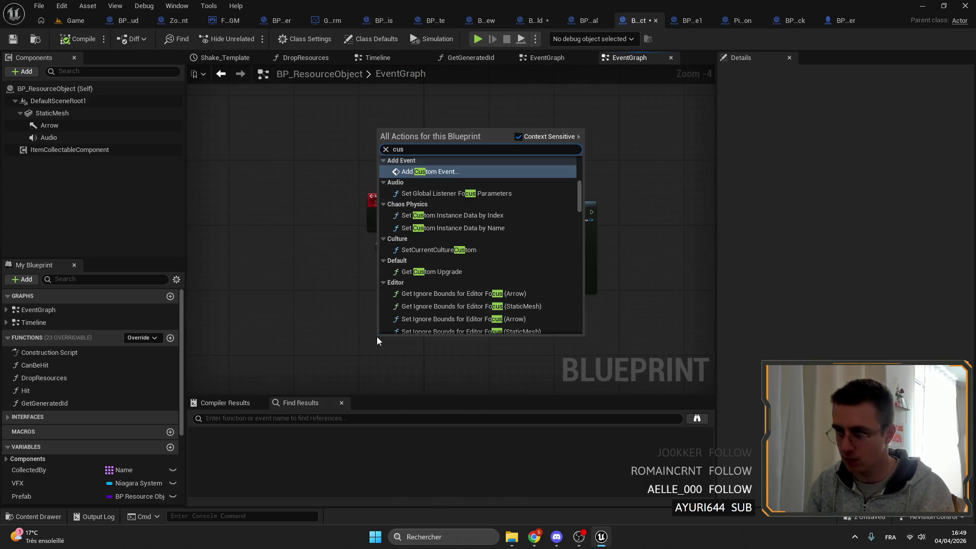
{"action": "key", "text": "Return"}
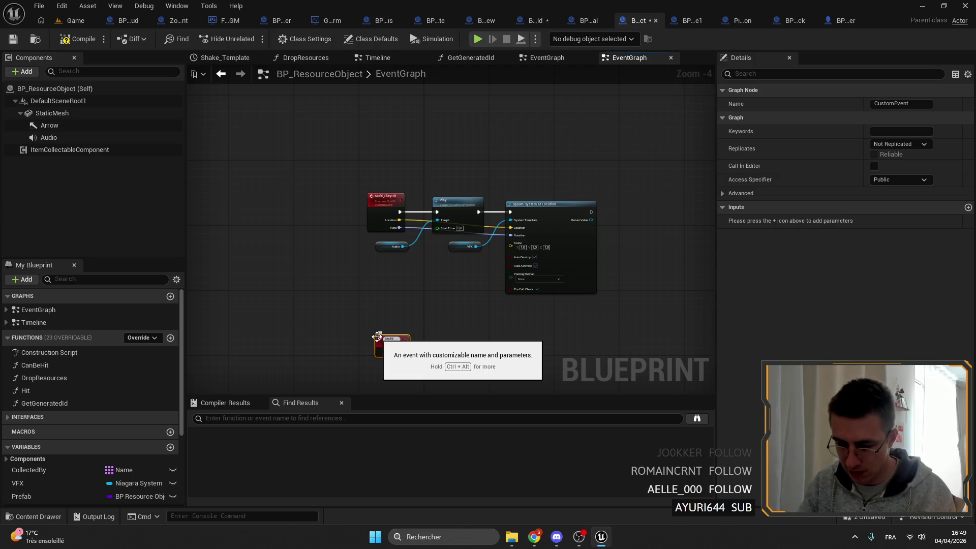
{"action": "type", "text": "Multi_PlayDestroy"}
{"action": "scroll", "coordinate": [399, 342], "scroll_direction": "up", "scroll_amount": 4}
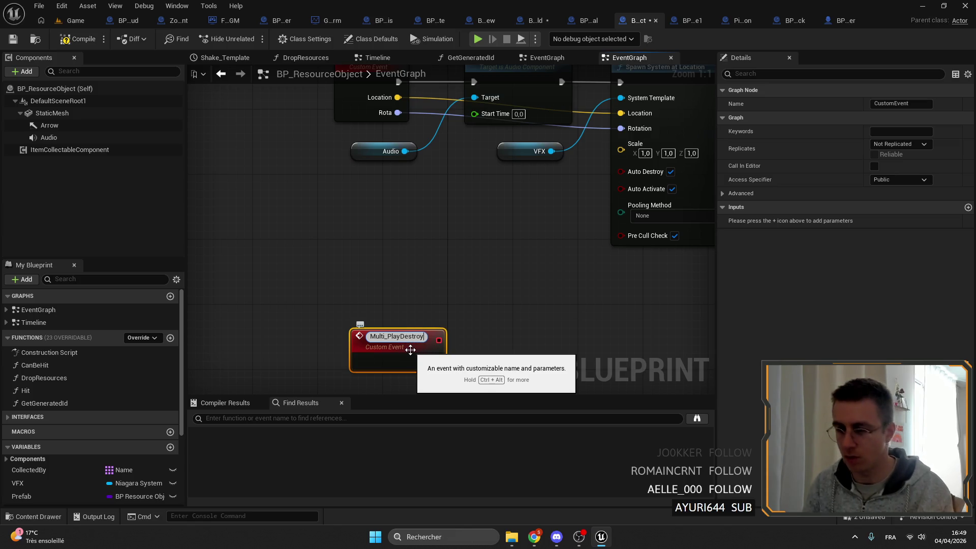
{"action": "key", "text": "Return"}
{"action": "left_click", "coordinate": [897, 144]}
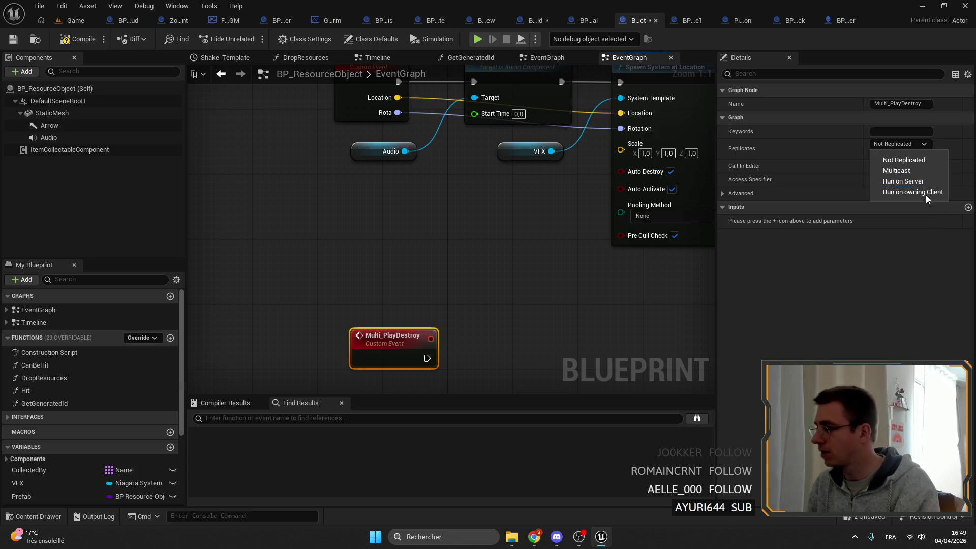
{"action": "left_click", "coordinate": [897, 170]}
- Reposition Multi_PlayDestroy in the graph and save BP_ResourceObject
{"action": "left_click_drag", "start_coordinate": [390, 303], "coordinate": [372, 303]}
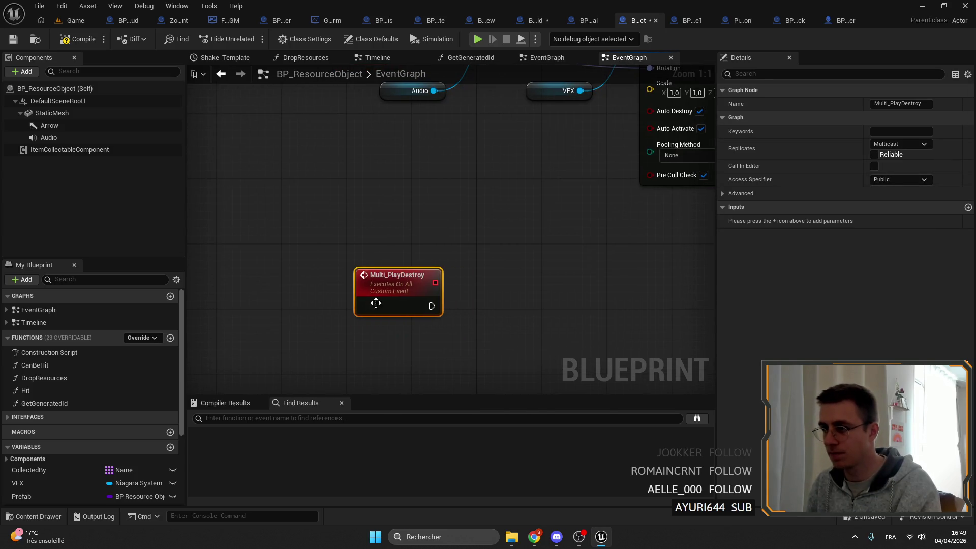
{"action": "scroll", "coordinate": [494, 308], "scroll_direction": "down", "scroll_amount": 4}
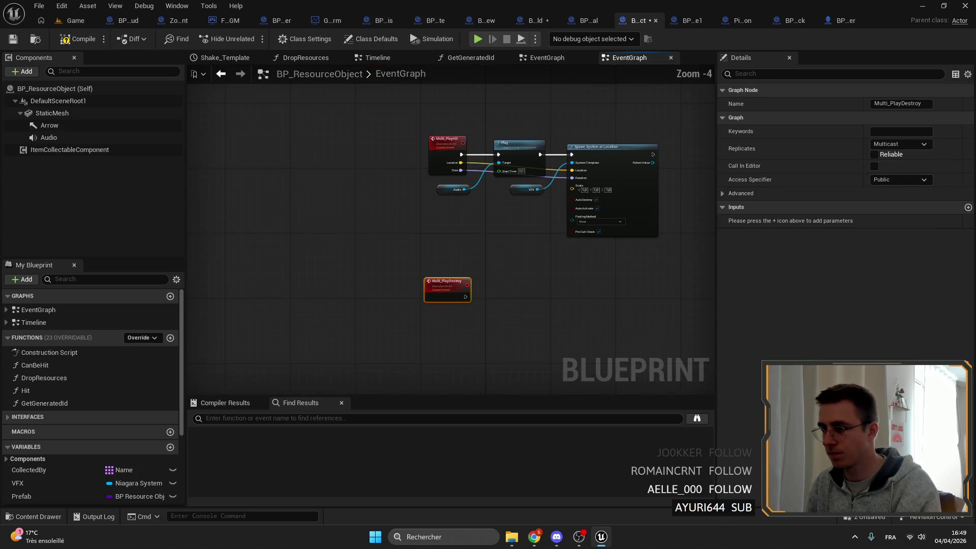
{"action": "left_click", "coordinate": [16, 39]}
{"action": "scroll", "coordinate": [448, 255], "scroll_direction": "up", "scroll_amount": 3}
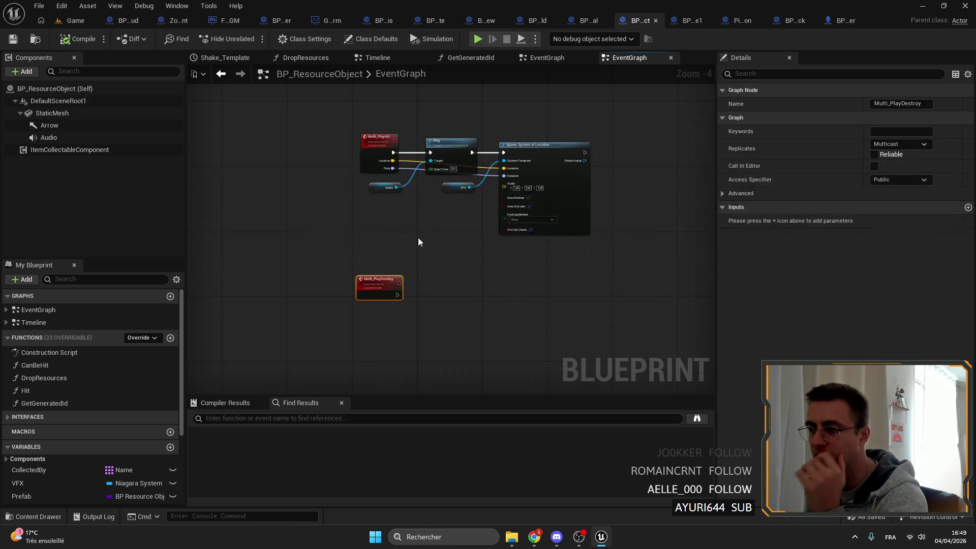
{"action": "left_click_drag", "start_coordinate": [443, 261], "coordinate": [443, 282]}
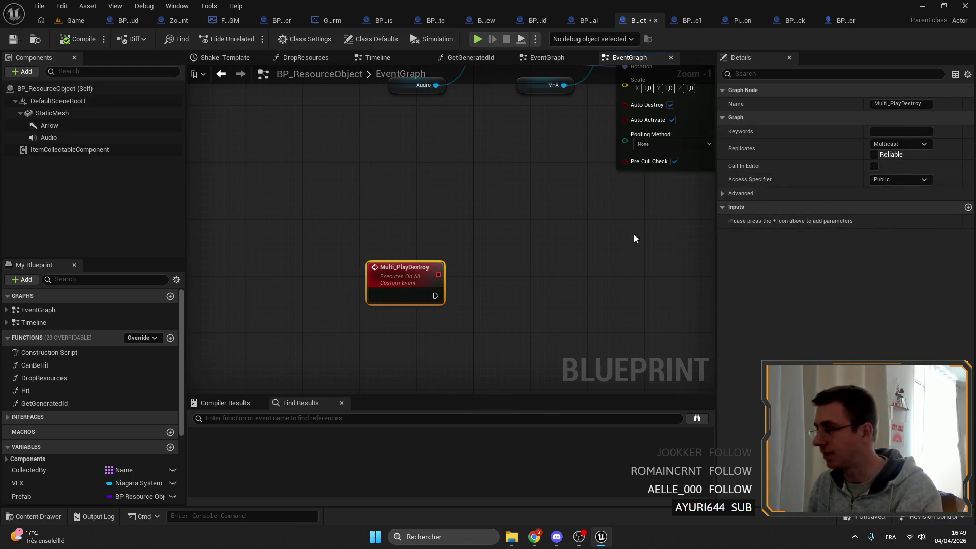
{"action": "scroll", "coordinate": [444, 361], "scroll_direction": "up", "scroll_amount": 1}
{"action": "left_click_drag", "start_coordinate": [445, 361], "coordinate": [445, 363]}
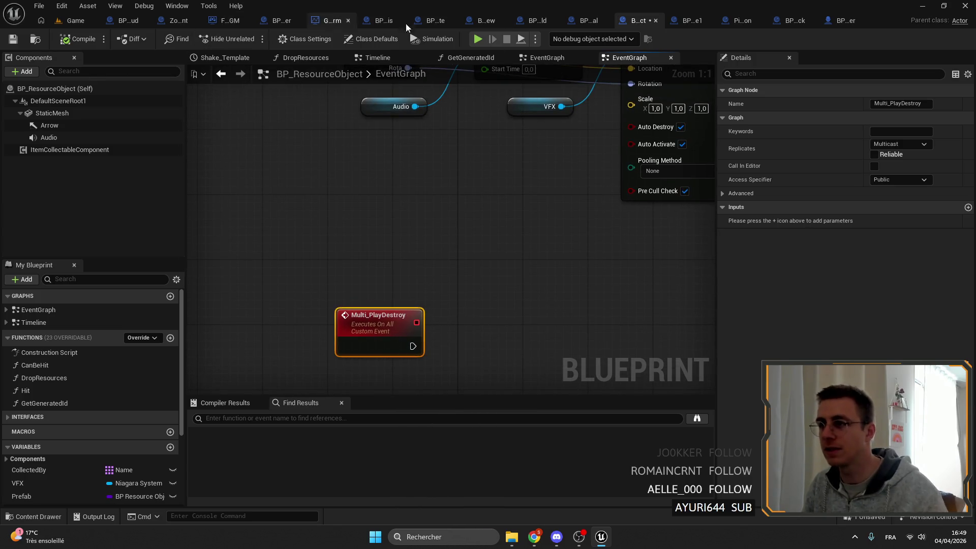
{"action": "left_click", "coordinate": [691, 20]}
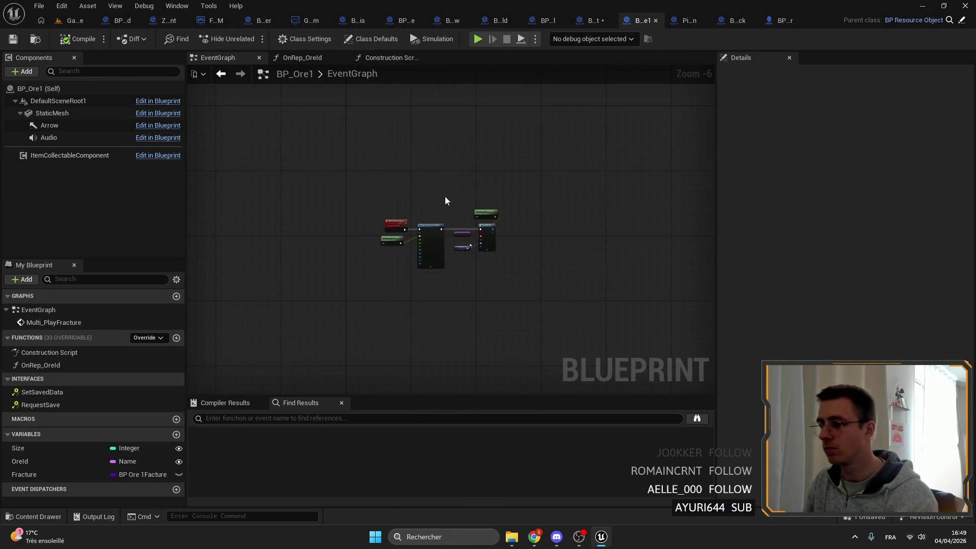
- Delete the Multi_PlayFracture event from BP_Ore1's event graph
{"action": "scroll", "coordinate": [422, 241], "scroll_direction": "up", "scroll_amount": 4}
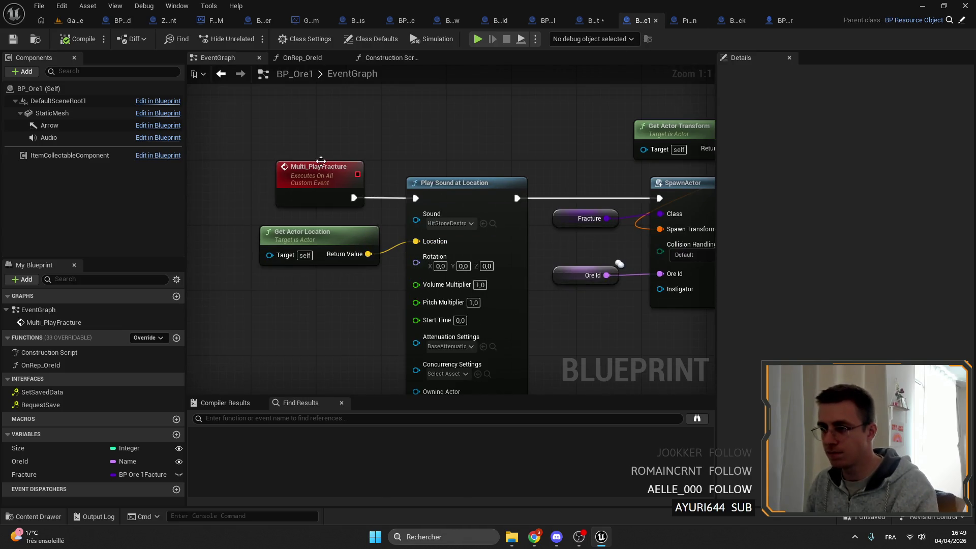
{"action": "left_click_drag", "start_coordinate": [337, 211], "coordinate": [373, 262]}
{"action": "left_click", "coordinate": [355, 218]}
{"action": "key", "text": "Delete"}
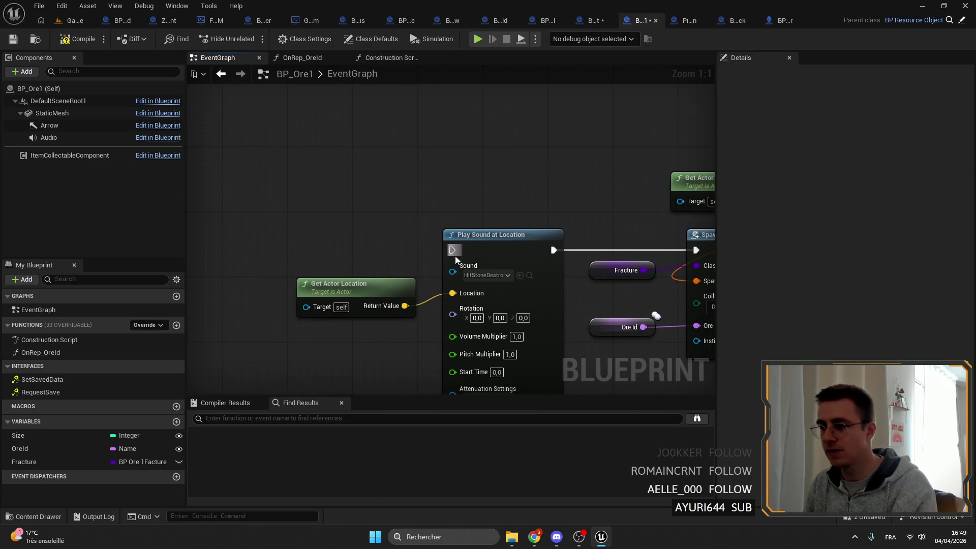
- Add an overridden Multi_PlayDestroy event above Get Actor Location and save BP_Ore1
{"action": "left_click", "coordinate": [162, 324]}
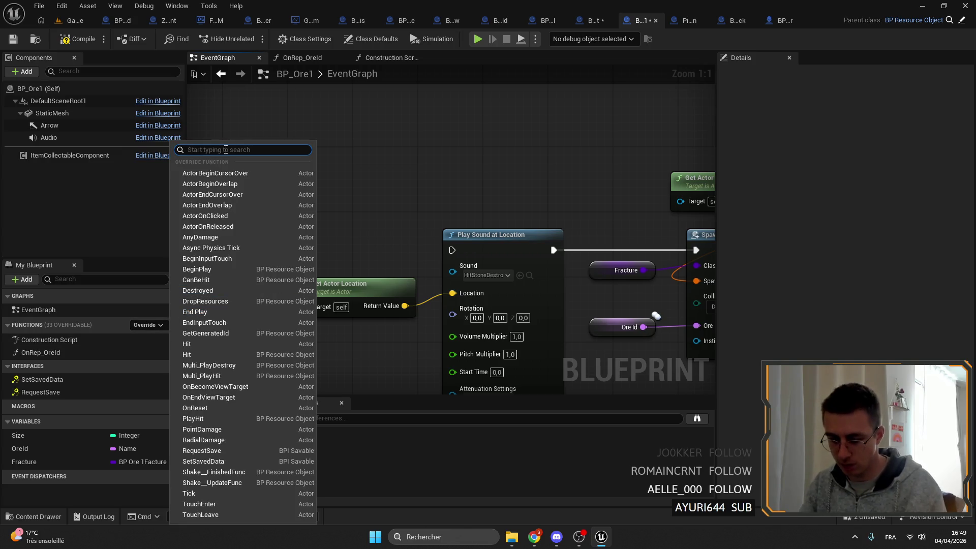
{"action": "type", "text": "mul"}
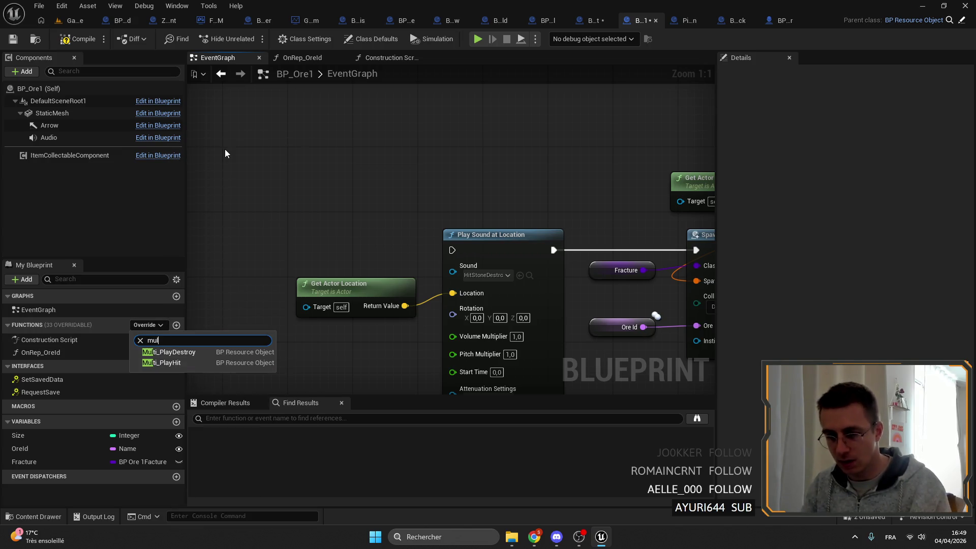
{"action": "left_click", "coordinate": [199, 355]}
{"action": "mouse_move", "coordinate": [483, 326]}
{"action": "left_mouse_down"}
{"action": "mouse_move", "coordinate": [512, 132]}
{"action": "mouse_move", "coordinate": [495, 126]}
{"action": "mouse_move", "coordinate": [540, 124]}
{"action": "left_mouse_up"}
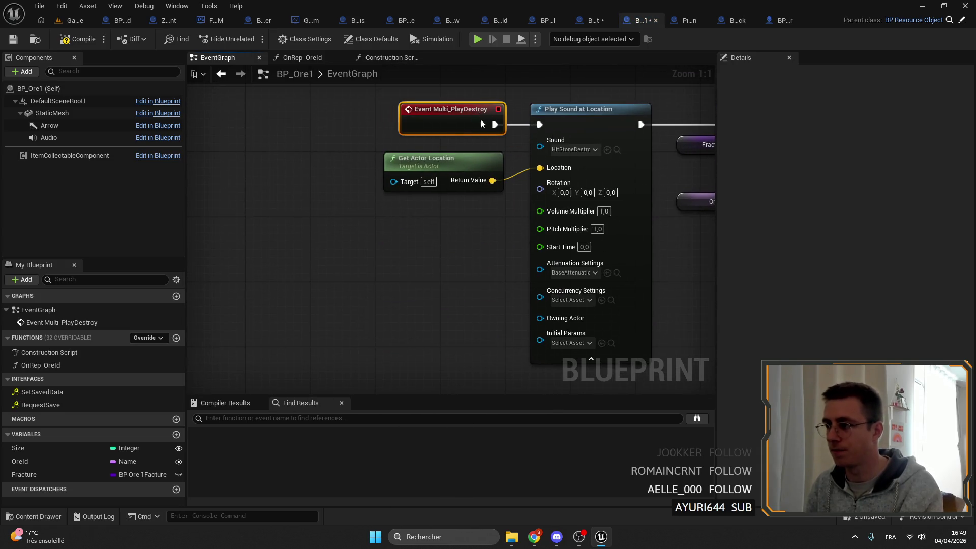
{"action": "scroll", "coordinate": [497, 180], "scroll_direction": "down", "scroll_amount": 1}
{"action": "left_click", "coordinate": [13, 39]}
{"action": "left_click", "coordinate": [597, 20]}
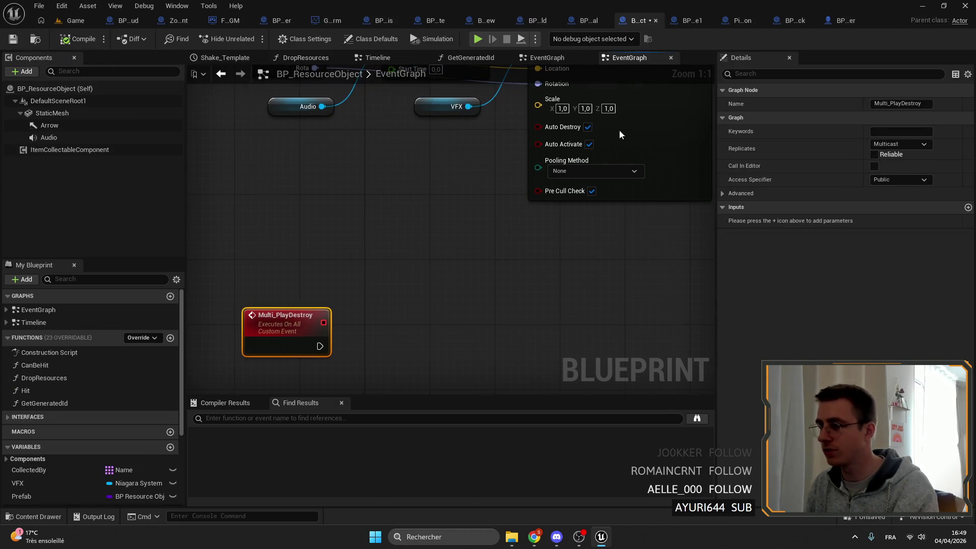
- Jump from BP_BaseCharacter's Tool graph to the Hit function's definition
{"action": "left_click", "coordinate": [755, 20]}
{"action": "left_click", "coordinate": [797, 20]}
{"action": "scroll", "coordinate": [426, 208], "scroll_direction": "down", "scroll_amount": 3}
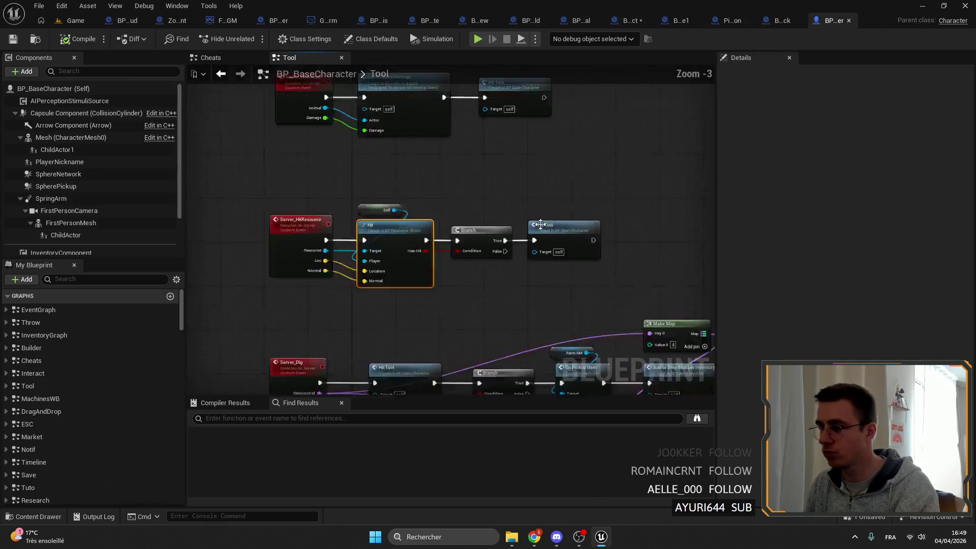
{"action": "double_click", "coordinate": [426, 208]}
{"action": "scroll", "coordinate": [585, 168], "scroll_direction": "up", "scroll_amount": 5}
- Insert a Multi Play Destroy call between Generate Resources and Drop and Destroy Actor
{"action": "left_click", "coordinate": [580, 192]}
{"action": "mouse_move", "coordinate": [329, 183]}
{"action": "left_mouse_down"}
{"action": "mouse_move", "coordinate": [387, 152]}
{"action": "mouse_move", "coordinate": [507, 205]}
{"action": "mouse_move", "coordinate": [581, 205]}
{"action": "left_mouse_up"}
{"action": "left_click", "coordinate": [508, 204]}
{"action": "type", "text": "multi play"}
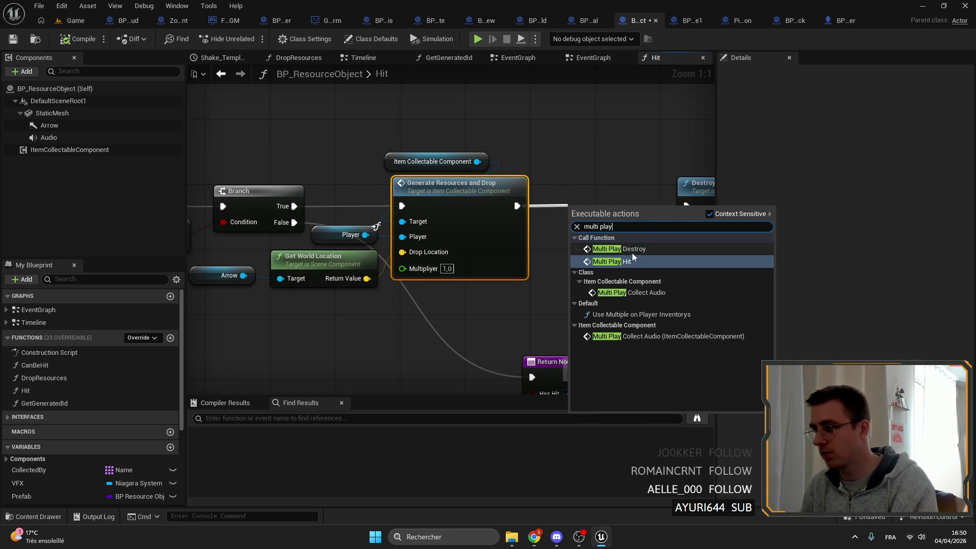
{"action": "left_click", "coordinate": [632, 250]}
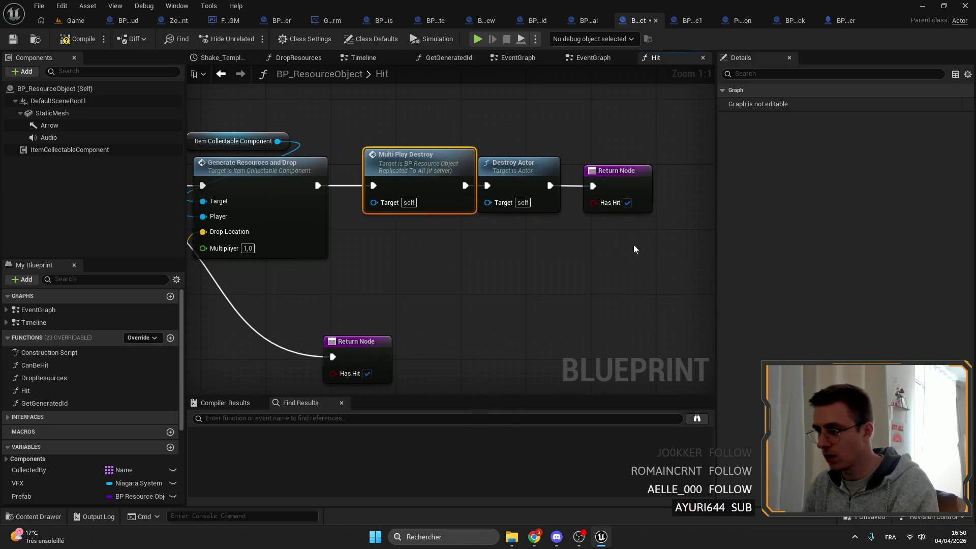
{"action": "left_click_drag", "start_coordinate": [482, 147], "coordinate": [676, 224]}
{"action": "scroll", "coordinate": [452, 239], "scroll_direction": "down", "scroll_amount": 3}
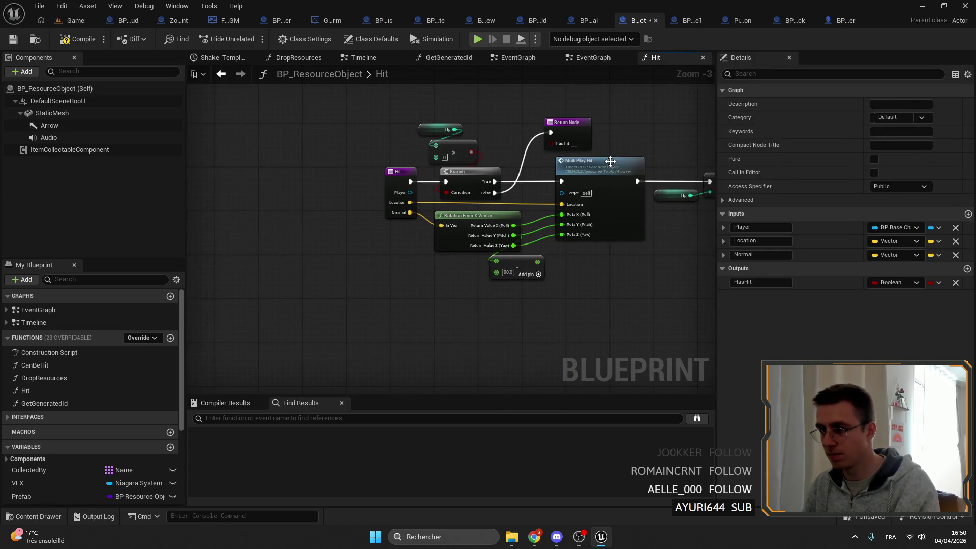
{"action": "mouse_move", "coordinate": [597, 222]}
{"action": "left_mouse_down"}
{"action": "mouse_move", "coordinate": [390, 188]}
{"action": "mouse_move", "coordinate": [584, 224]}
{"action": "mouse_move", "coordinate": [547, 248]}
{"action": "mouse_move", "coordinate": [394, 261]}
{"action": "left_mouse_up"}
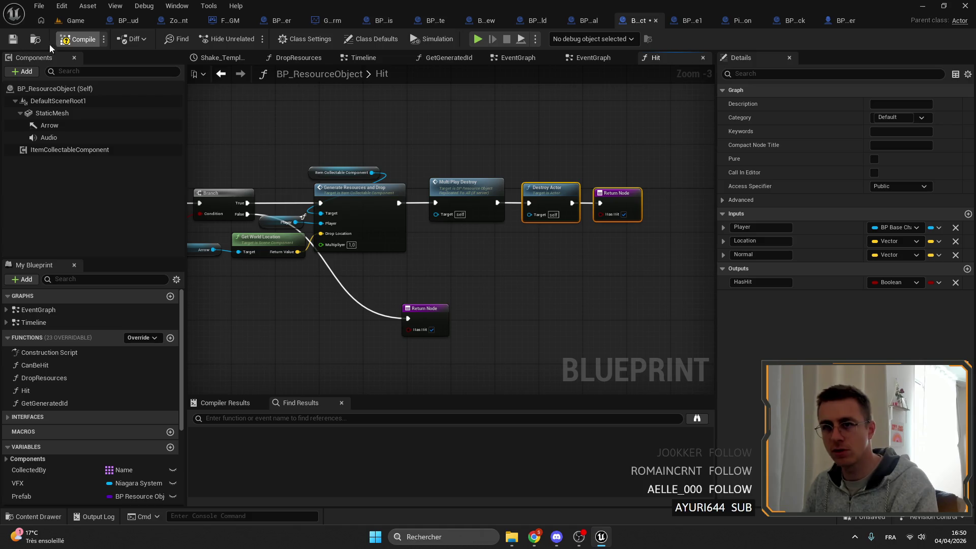
- Compile and save BP_ResourceObject with the updated Hit chain
{"action": "key", "text": "F7"}
{"action": "key", "text": "ctrl+s"}
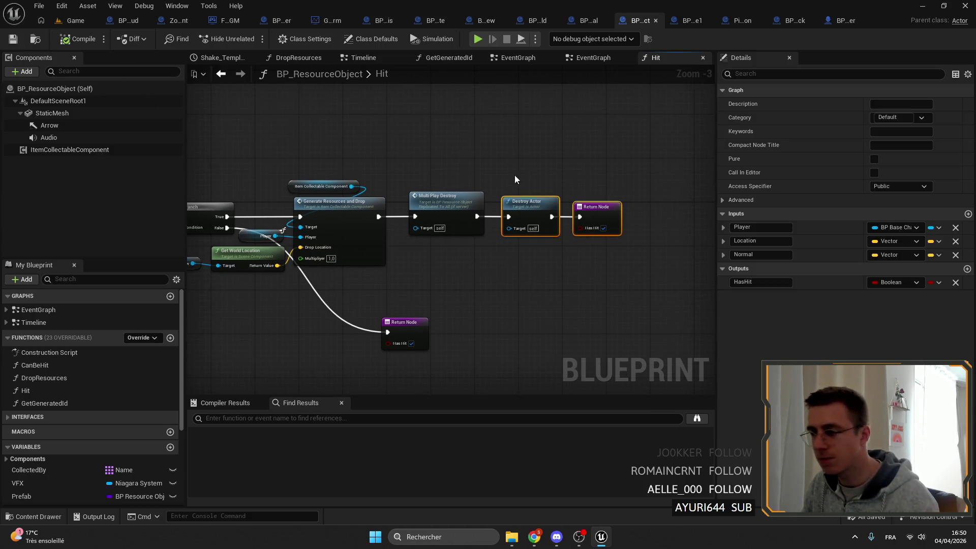
{"action": "left_click", "coordinate": [595, 224], "text": "ctrl"}
{"action": "left_click", "coordinate": [446, 196]}
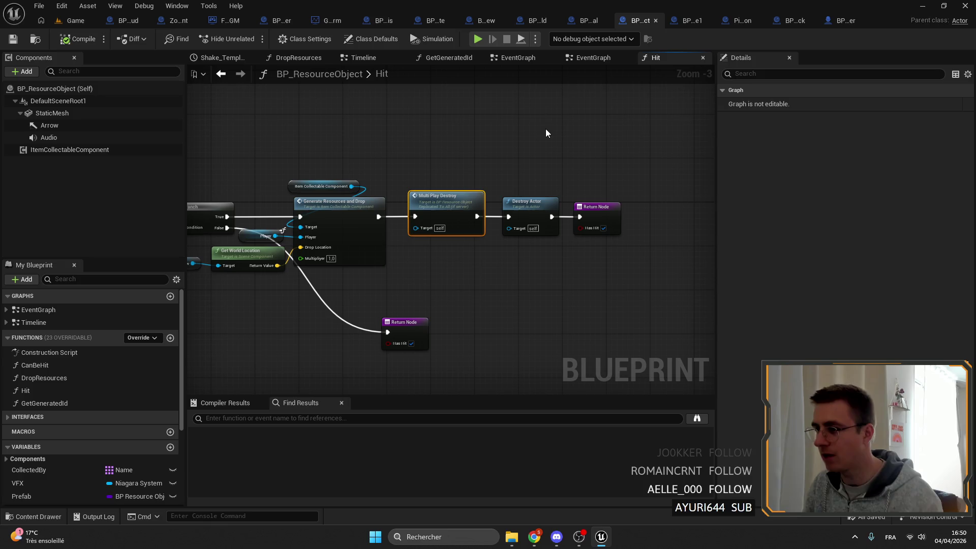
{"action": "mouse_move", "coordinate": [443, 202]}
{"action": "left_mouse_down"}
{"action": "mouse_move", "coordinate": [497, 196]}
{"action": "mouse_move", "coordinate": [547, 255]}
{"action": "mouse_move", "coordinate": [548, 287]}
{"action": "mouse_move", "coordinate": [504, 213]}
{"action": "left_mouse_up"}
{"action": "left_click", "coordinate": [584, 203], "text": "ctrl"}
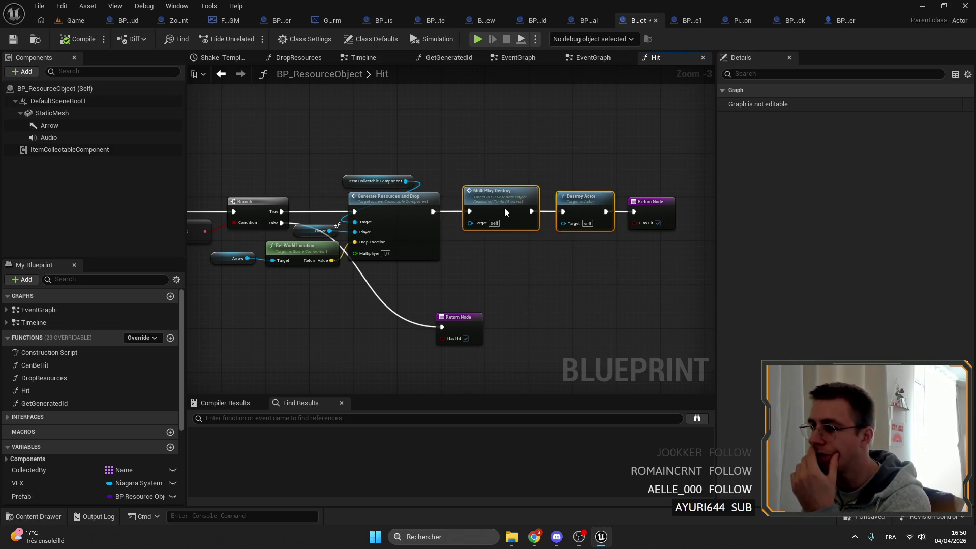
{"action": "left_click", "coordinate": [21, 39]}
- Move from BP_Ore1 to BP_RockEmeraud's EventGraph with its Event Destroyed sound chain
{"action": "left_click", "coordinate": [553, 199]}
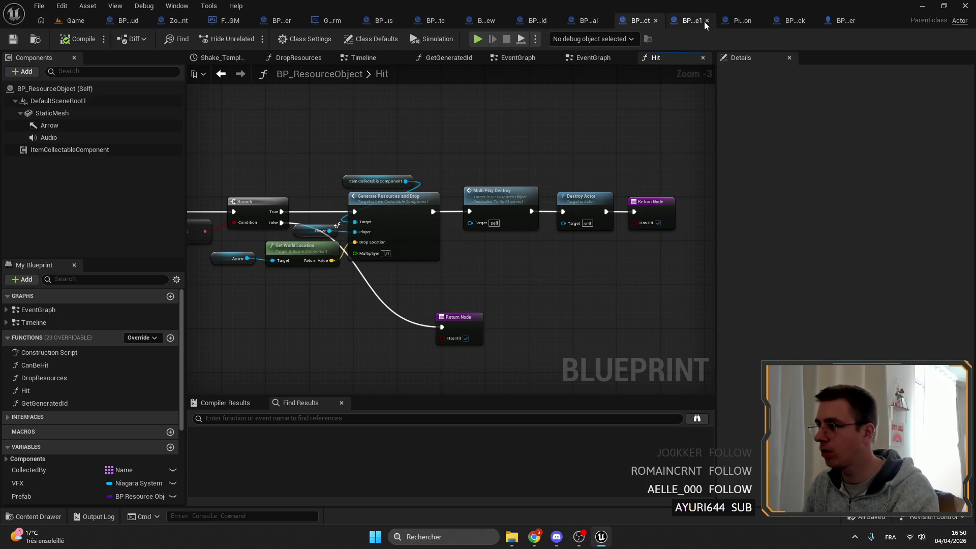
{"action": "left_click", "coordinate": [690, 20]}
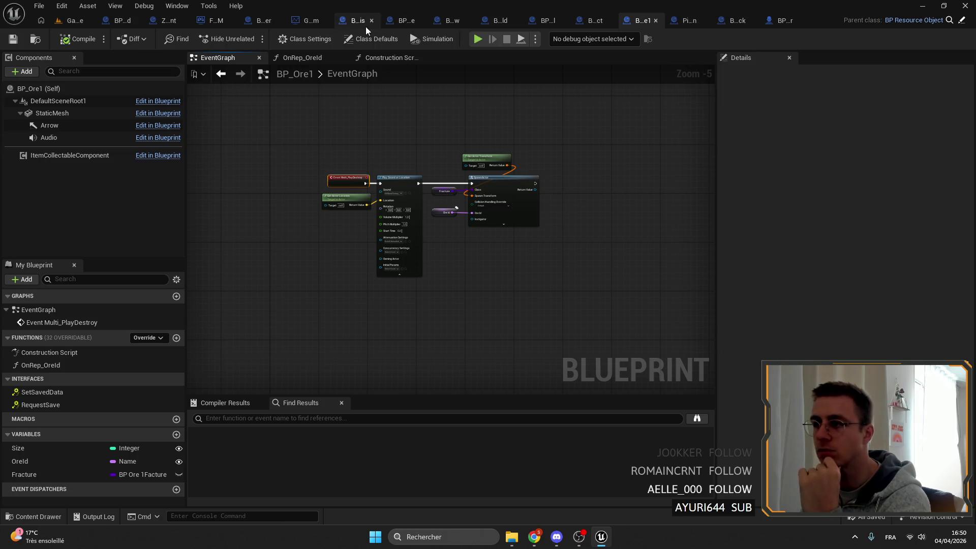
{"action": "left_click", "coordinate": [114, 22]}
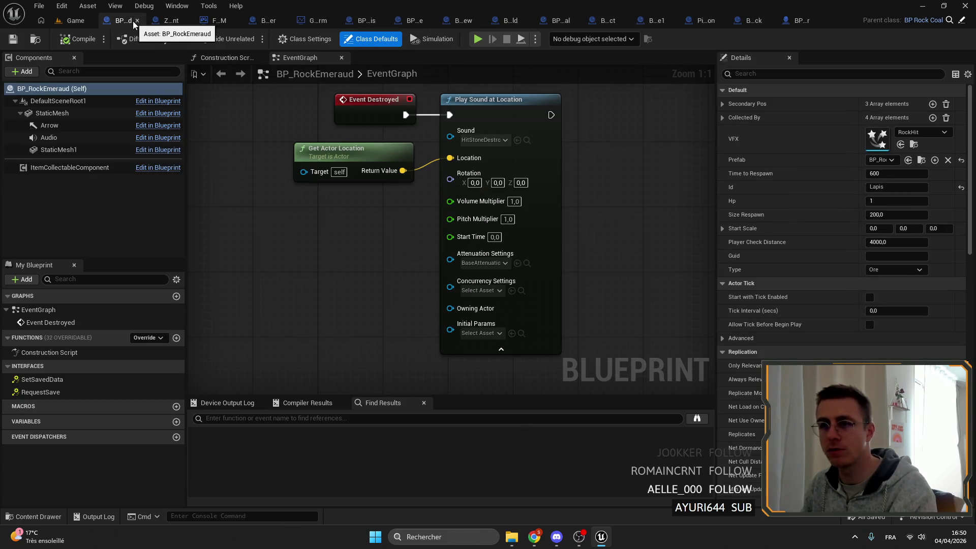
- Close BP_ResourceRespawnManager, GS_Farm, BP_OreVienLapis, BP_ResourceTimerNew, emerald vein and BP_RockEmeraud tabs; maximise the editor
{"action": "left_click", "coordinate": [176, 23]}
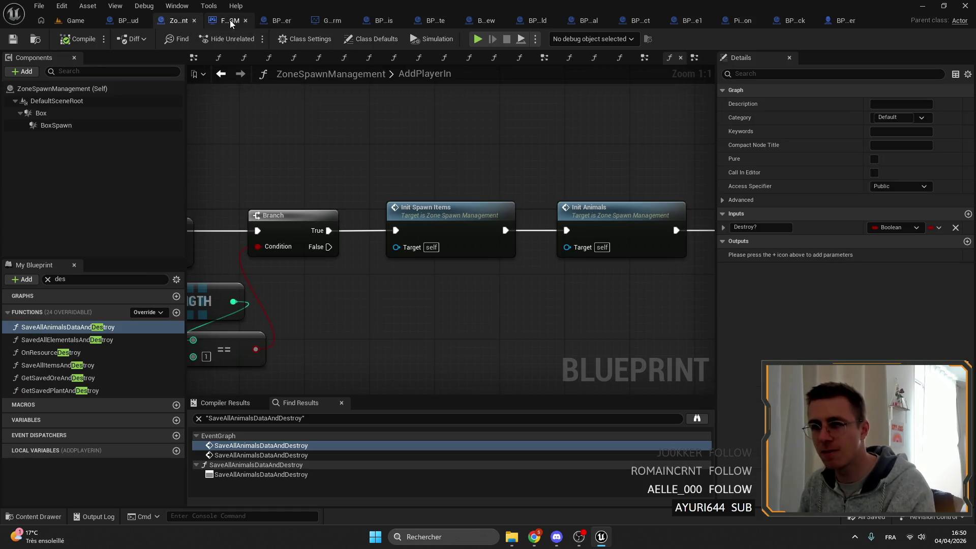
{"action": "left_click", "coordinate": [229, 19]}
{"action": "left_click", "coordinate": [245, 21]}
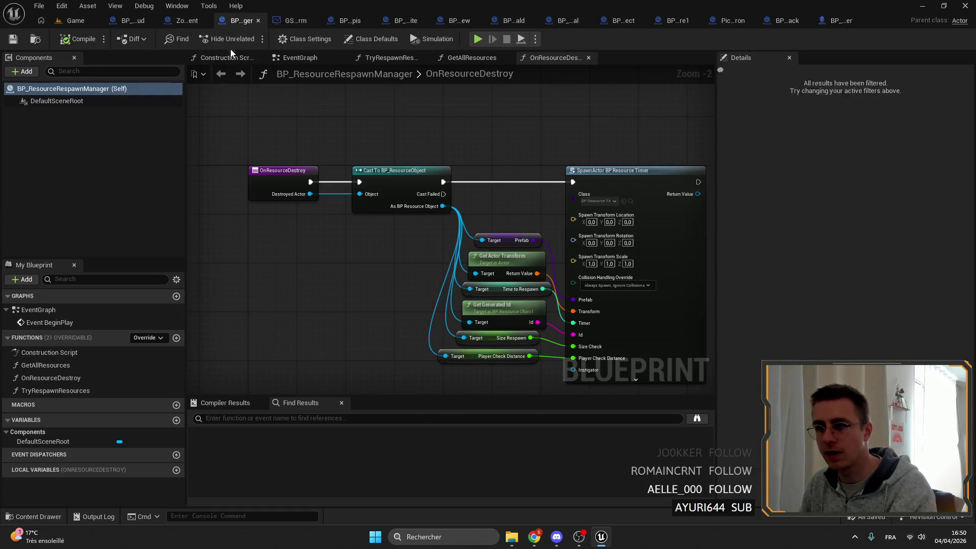
{"action": "left_click", "coordinate": [257, 21]}
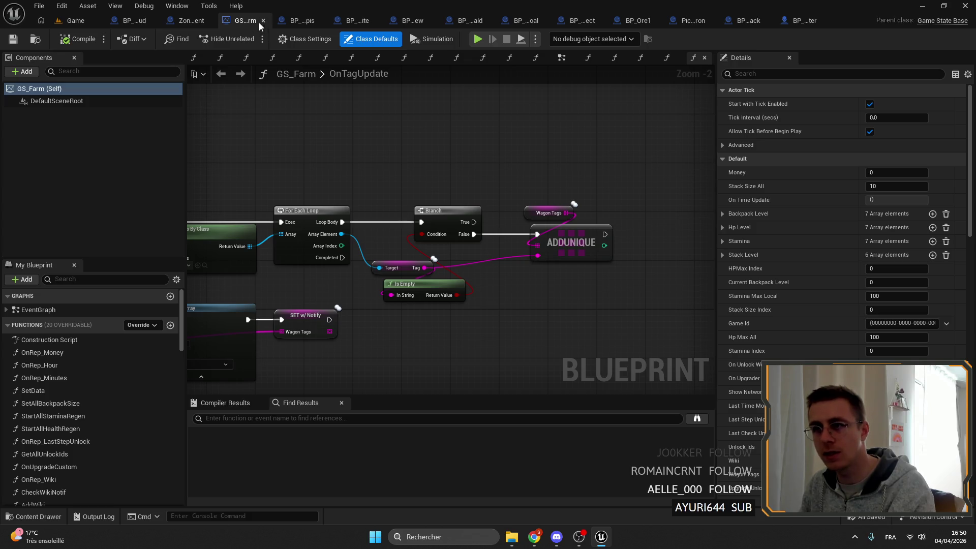
{"action": "left_click", "coordinate": [264, 20]}
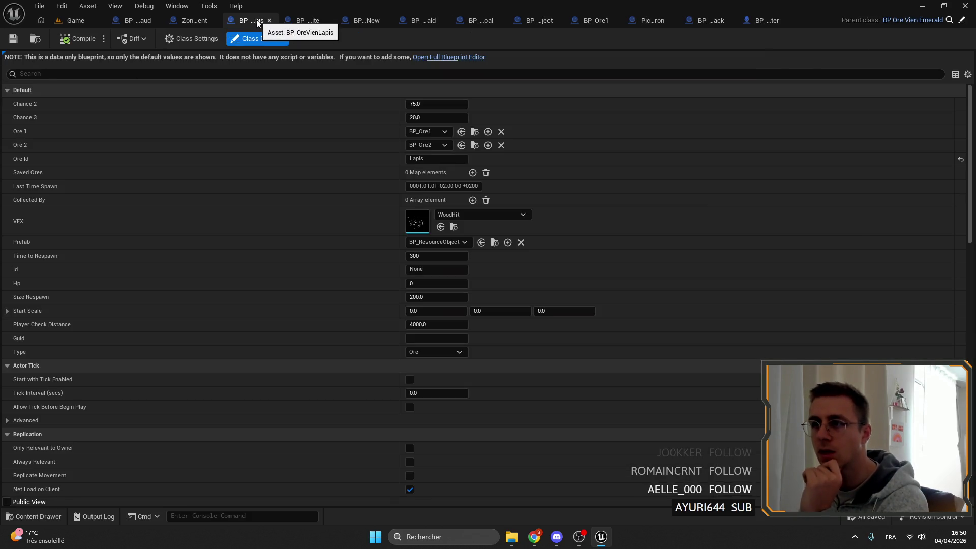
{"action": "left_click", "coordinate": [269, 20]}
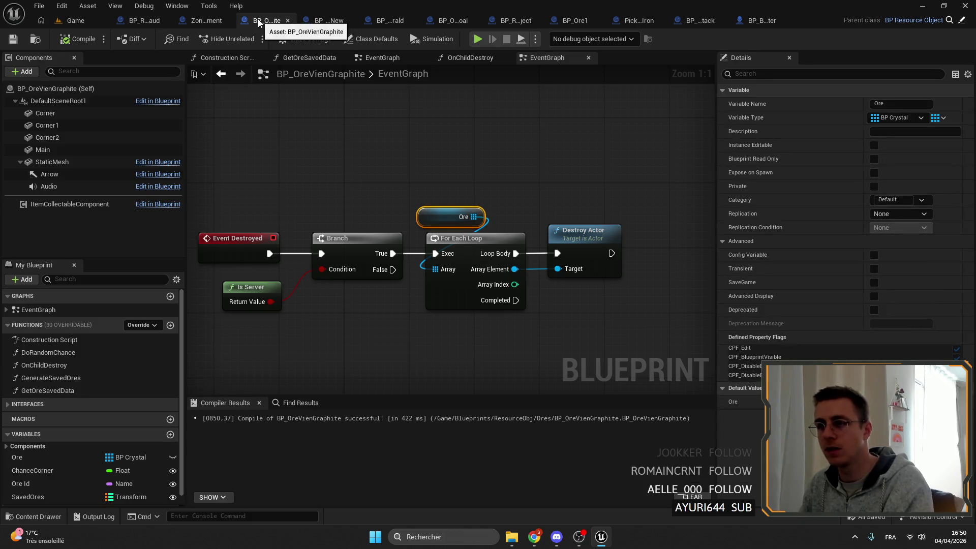
{"action": "left_click", "coordinate": [326, 23]}
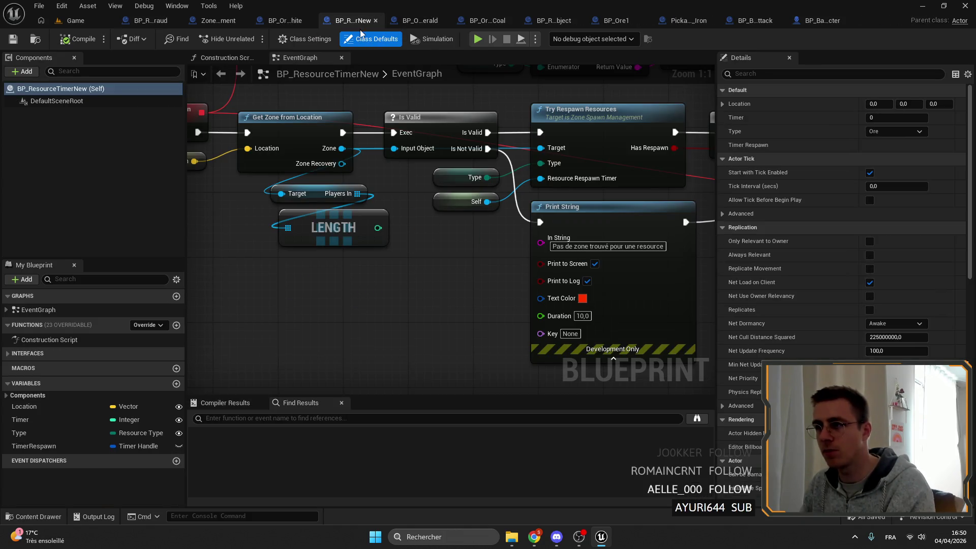
{"action": "left_click", "coordinate": [378, 21]}
{"action": "left_click", "coordinate": [377, 21]}
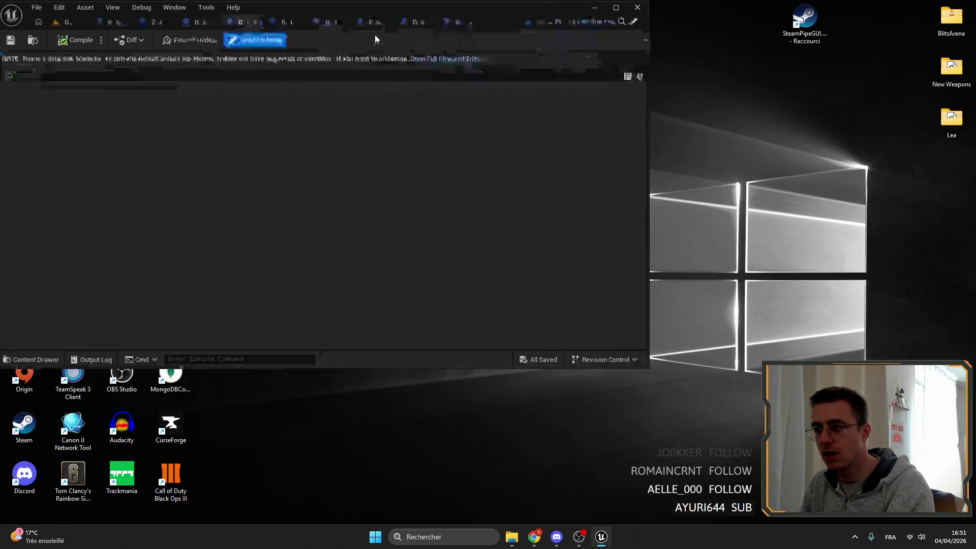
{"action": "double_click", "coordinate": [367, 20]}
{"action": "left_click", "coordinate": [157, 21]}
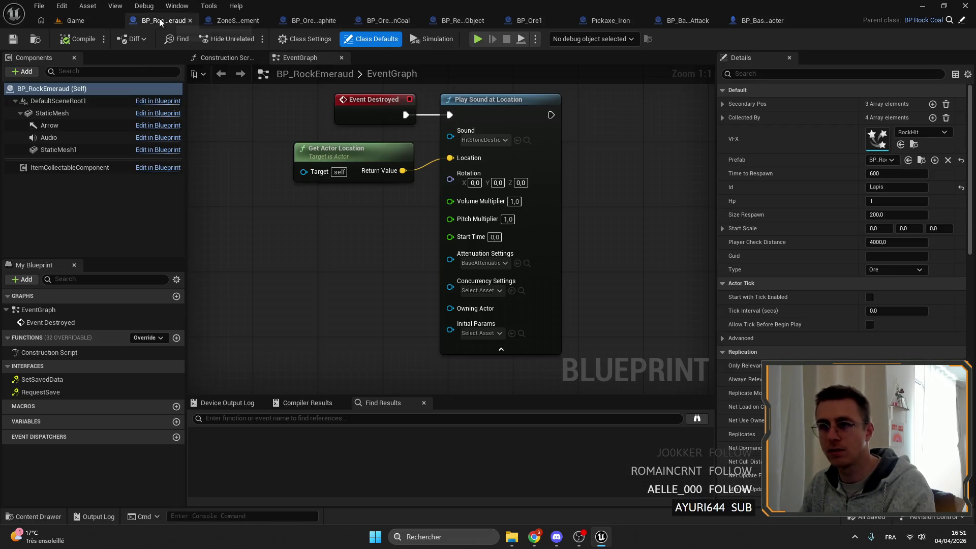
{"action": "left_click", "coordinate": [191, 21]}
- Delete all Event Destroyed nodes in BP_OreVienGraphite's EventGraph and compile it
{"action": "left_click", "coordinate": [307, 21]}
{"action": "left_click", "coordinate": [237, 23]}
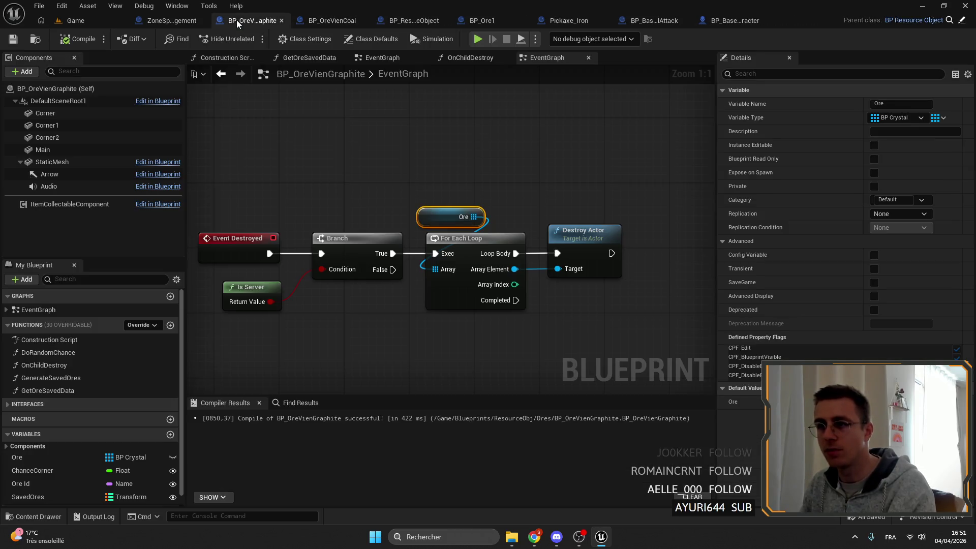
{"action": "scroll", "coordinate": [458, 174], "scroll_direction": "down", "scroll_amount": 1}
{"action": "scroll", "coordinate": [342, 166], "scroll_direction": "up", "scroll_amount": 1}
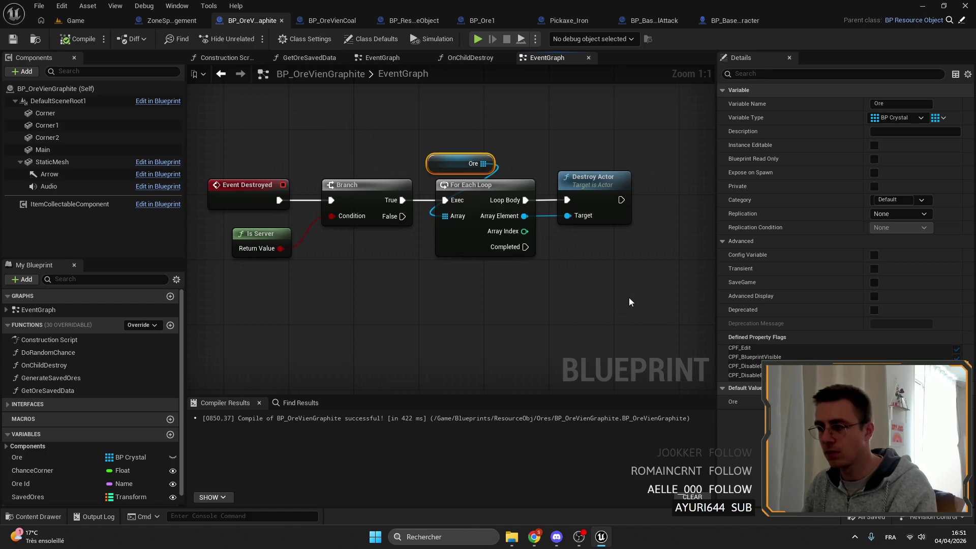
{"action": "left_click_drag", "start_coordinate": [629, 300], "coordinate": [282, 111]}
{"action": "left_click_drag", "start_coordinate": [599, 254], "coordinate": [289, 123]}
{"action": "key", "text": "Delete"}
{"action": "left_click", "coordinate": [80, 39]}
{"action": "left_click", "coordinate": [75, 20]}
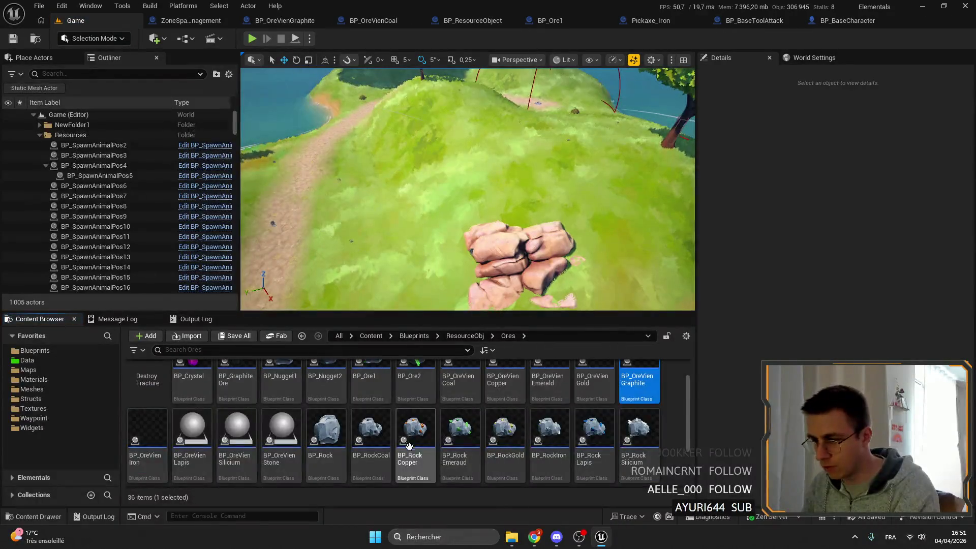
{"action": "scroll", "coordinate": [457, 447], "scroll_direction": "down", "scroll_amount": 2}
{"action": "scroll", "coordinate": [360, 453], "scroll_direction": "up", "scroll_amount": 3}
{"action": "scroll", "coordinate": [359, 454], "scroll_direction": "down", "scroll_amount": 2}
{"action": "scroll", "coordinate": [458, 455], "scroll_direction": "up", "scroll_amount": 1}
{"action": "scroll", "coordinate": [538, 460], "scroll_direction": "down", "scroll_amount": 1}
{"action": "scroll", "coordinate": [356, 447], "scroll_direction": "up", "scroll_amount": 1}
{"action": "scroll", "coordinate": [228, 437], "scroll_direction": "down", "scroll_amount": 1}
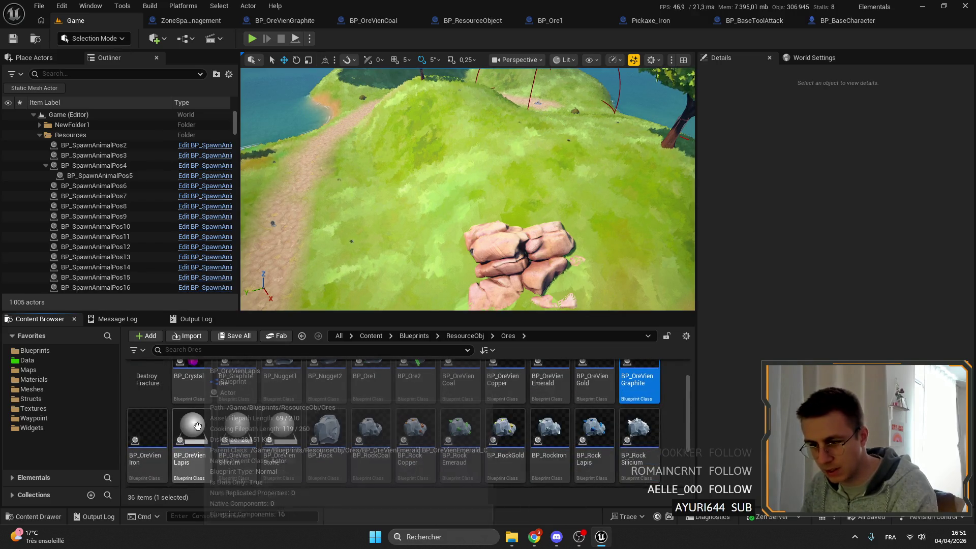
{"action": "scroll", "coordinate": [193, 426], "scroll_direction": "up", "scroll_amount": 2}
{"action": "scroll", "coordinate": [178, 430], "scroll_direction": "down", "scroll_amount": 2}
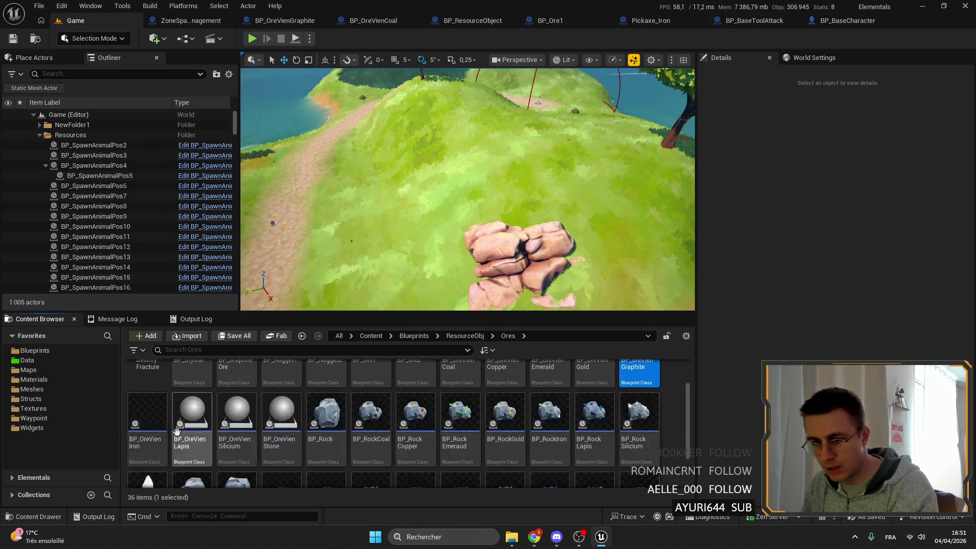
{"action": "scroll", "coordinate": [468, 436], "scroll_direction": "up", "scroll_amount": 1}
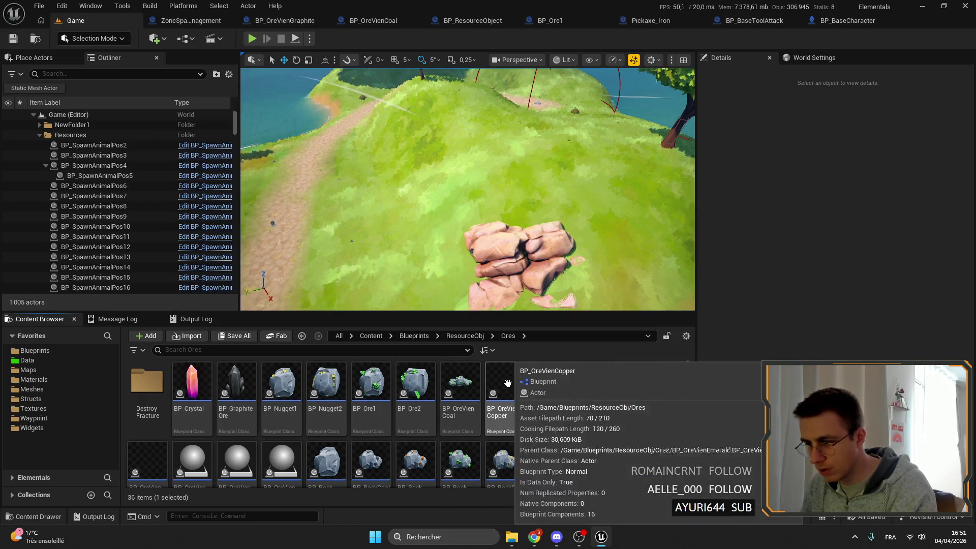
{"action": "double_click", "coordinate": [550, 386]}
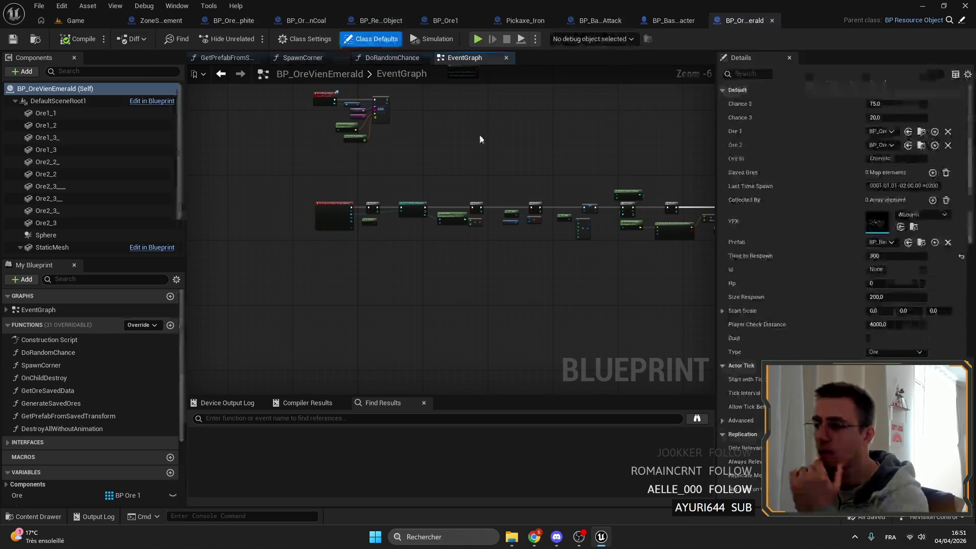
- In BP_OreVienEmerald's DestroyAllWithoutAnimation, add Destroy Actor on the loop's Array Element, compile and save
{"action": "double_click", "coordinate": [40, 431]}
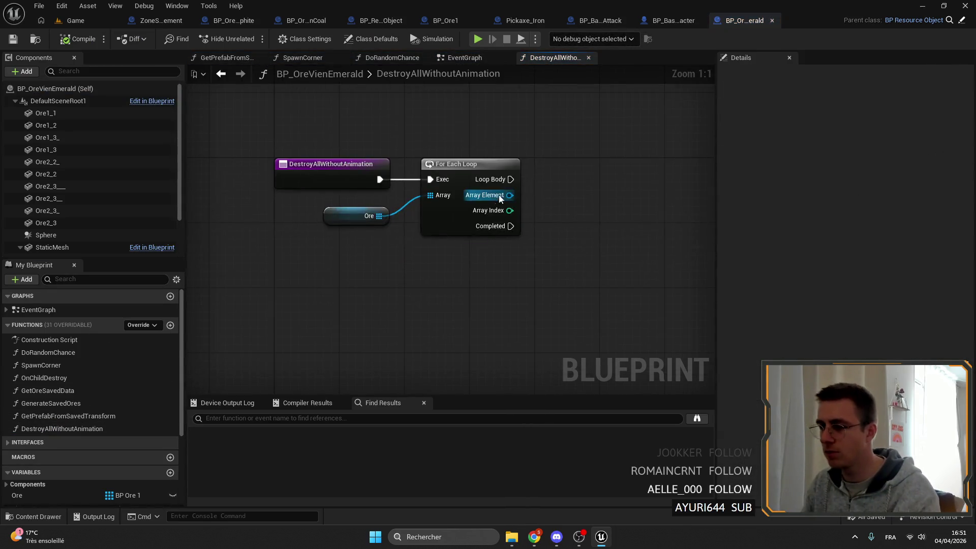
{"action": "left_click_drag", "start_coordinate": [482, 215], "coordinate": [526, 209]}
{"action": "type", "text": "destroy actor"}
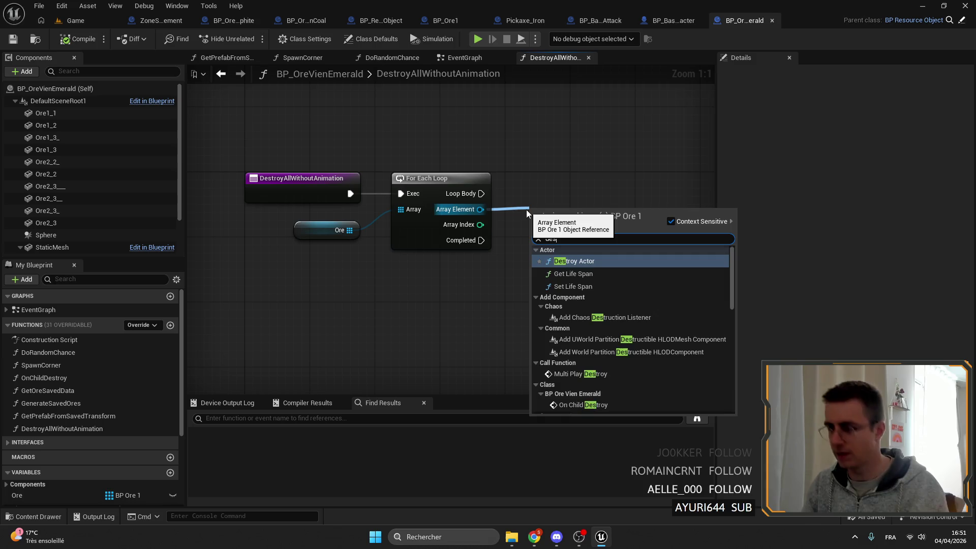
{"action": "key", "text": "Return"}
{"action": "left_click_drag", "start_coordinate": [550, 224], "coordinate": [543, 183]}
{"action": "left_click", "coordinate": [571, 261]}
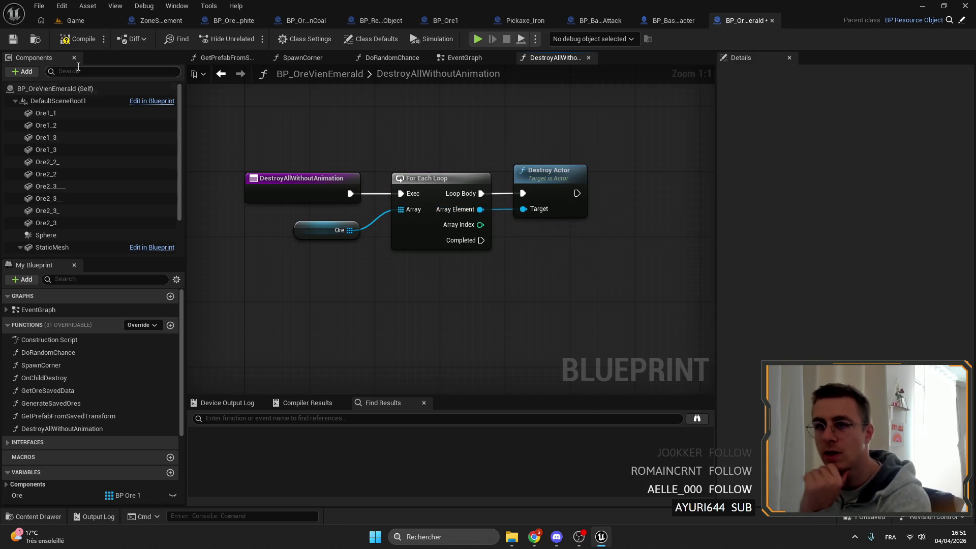
{"action": "left_click", "coordinate": [77, 40]}
{"action": "left_click", "coordinate": [14, 41]}
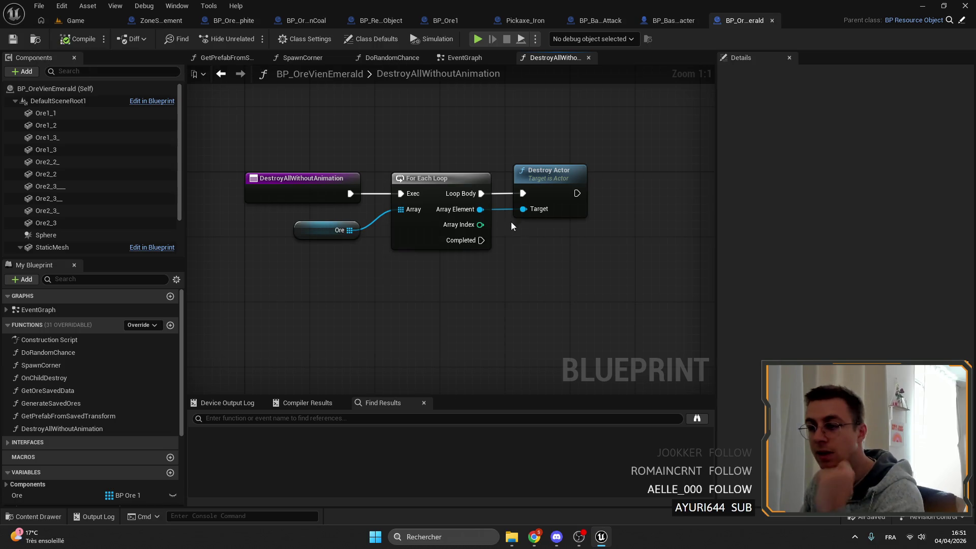
- Open ZoneSpawnManagement's GetSavedOreAndDestroy function graph
{"action": "left_click_drag", "start_coordinate": [494, 219], "coordinate": [351, 172]}
{"action": "left_click", "coordinate": [336, 196]}
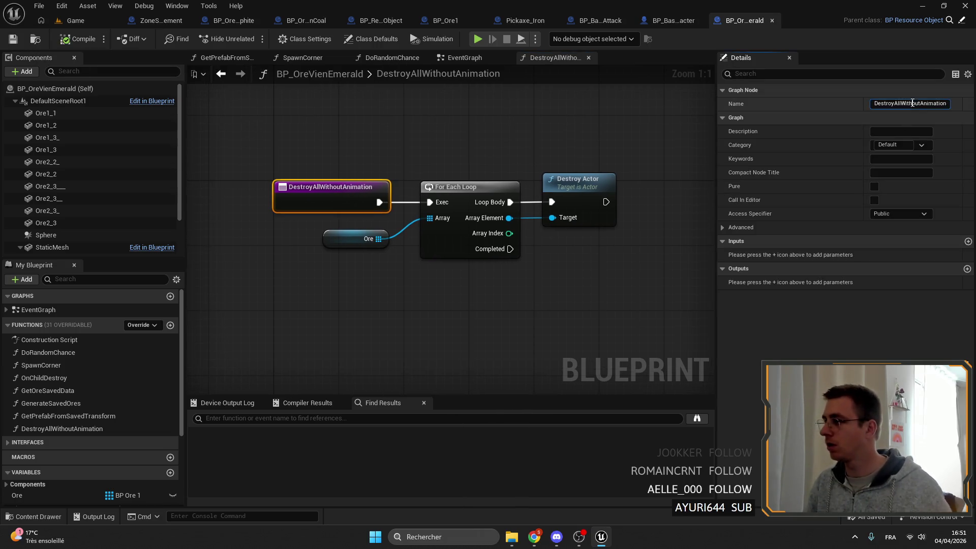
{"action": "left_click", "coordinate": [162, 20]}
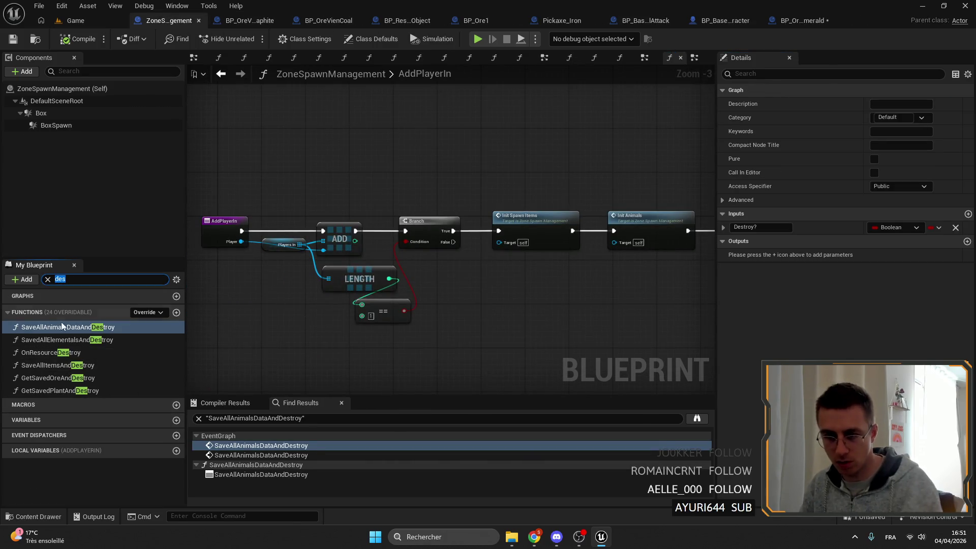
{"action": "double_click", "coordinate": [88, 379]}
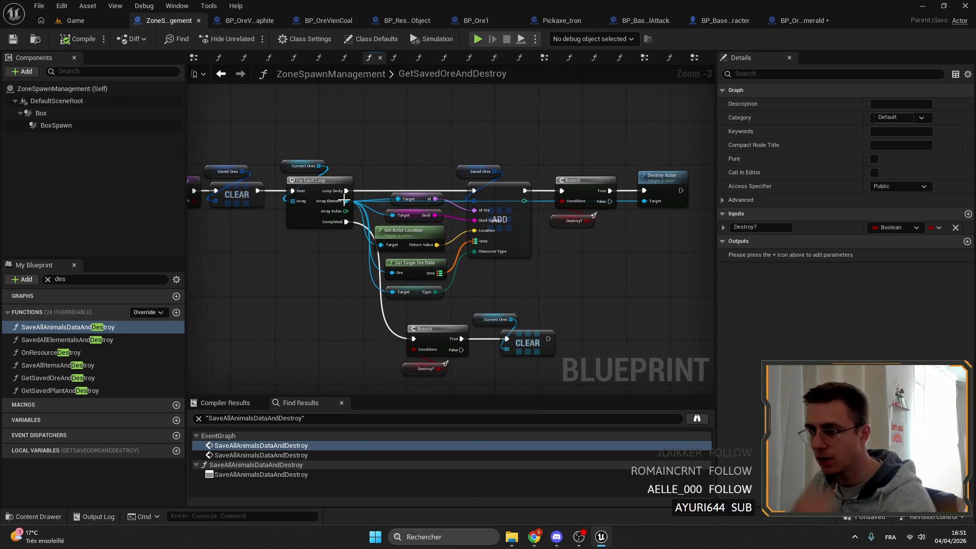
- Empty and delete BP_OreVienEmerald's own DestroyAllWithoutAnimation function
{"action": "left_click", "coordinate": [803, 21]}
{"action": "key", "text": "ctrl+a"}
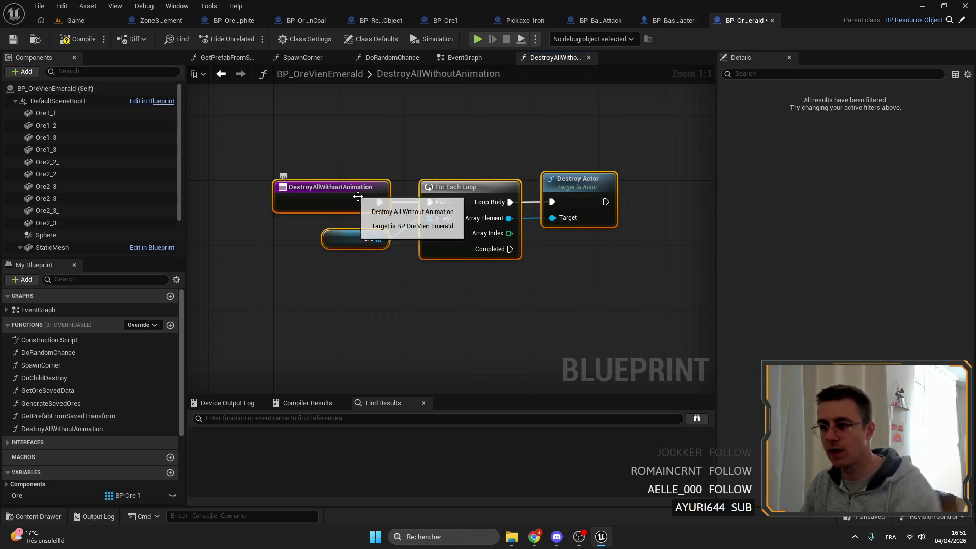
{"action": "key", "text": "Delete"}
{"action": "left_click", "coordinate": [330, 201]}
{"action": "left_click", "coordinate": [14, 39]}
{"action": "left_click", "coordinate": [79, 429]}
{"action": "right_click", "coordinate": [376, 255]}
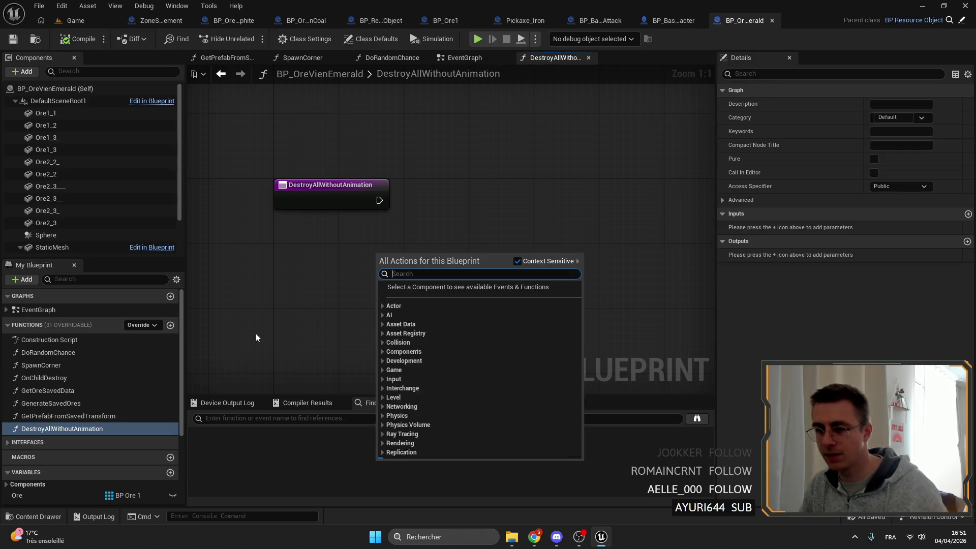
{"action": "left_click", "coordinate": [104, 429]}
{"action": "key", "text": "Delete"}
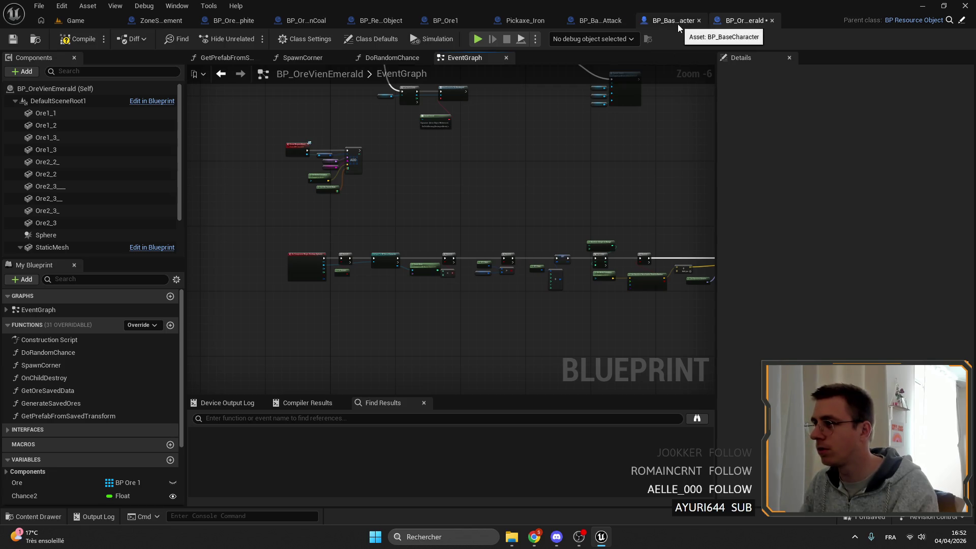
- Paste DestroyAllWithoutAnimation into BP_ResourceObject, add Destroy Actor after its entry, and save
{"action": "left_click", "coordinate": [377, 21]}
{"action": "key", "text": "ctrl+v"}
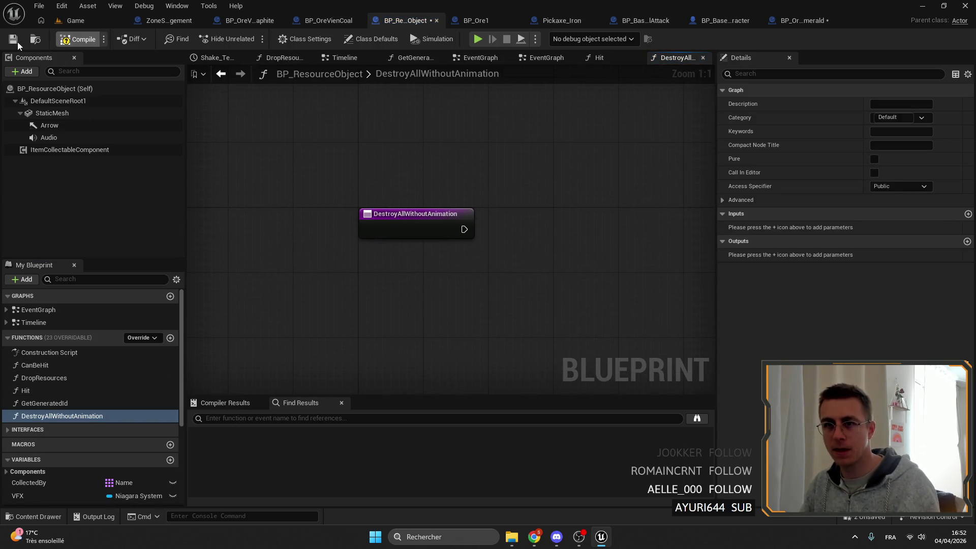
{"action": "key", "text": "ctrl+shift+s"}
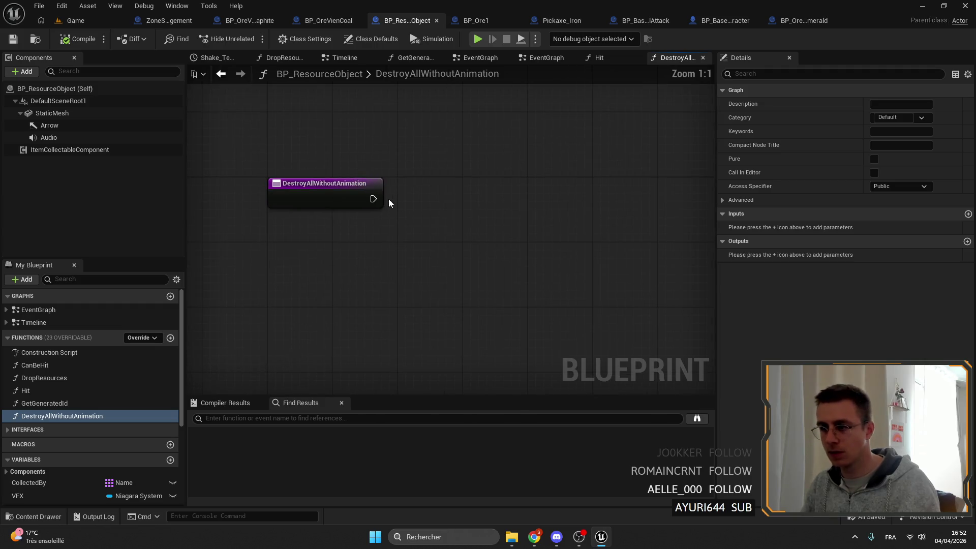
{"action": "left_click_drag", "start_coordinate": [465, 197], "coordinate": [434, 178]}
{"action": "type", "text": "destroy"}
{"action": "key", "text": "Return"}
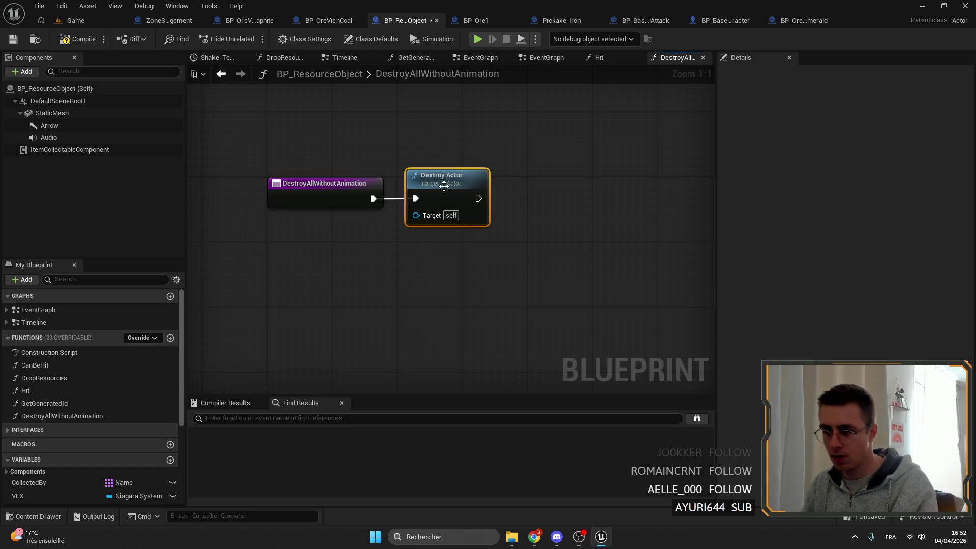
{"action": "left_click", "coordinate": [13, 39]}
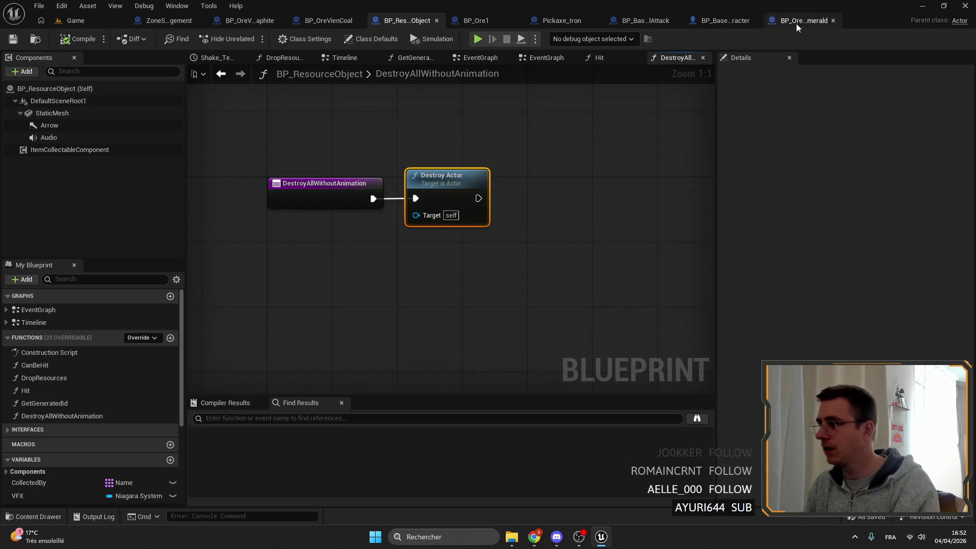
{"action": "left_click", "coordinate": [803, 20]}
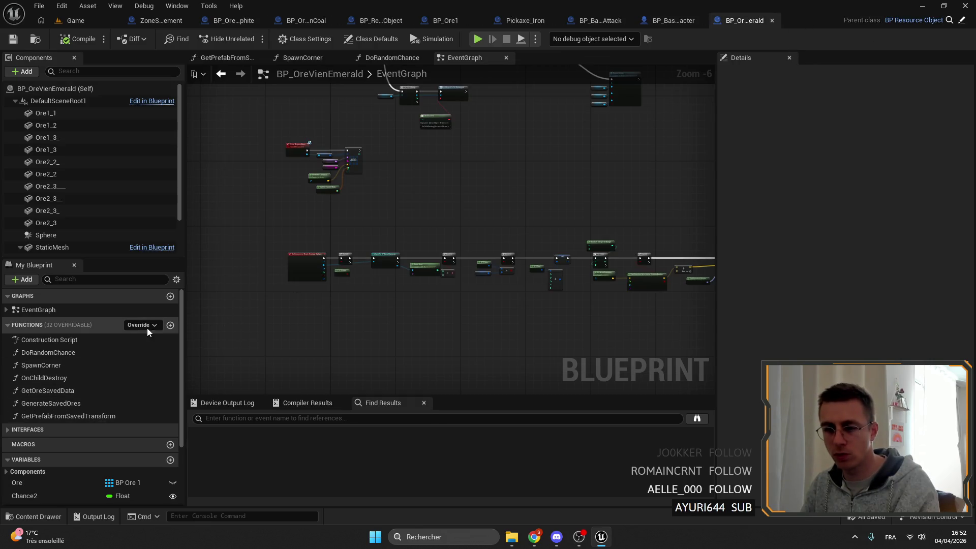
- Override DestroyAllWithoutAnimation in BP_OreVienEmerald, removing the stray AnyDamage event and duplicate function
{"action": "left_click", "coordinate": [143, 326]}
{"action": "left_click", "coordinate": [224, 183]}
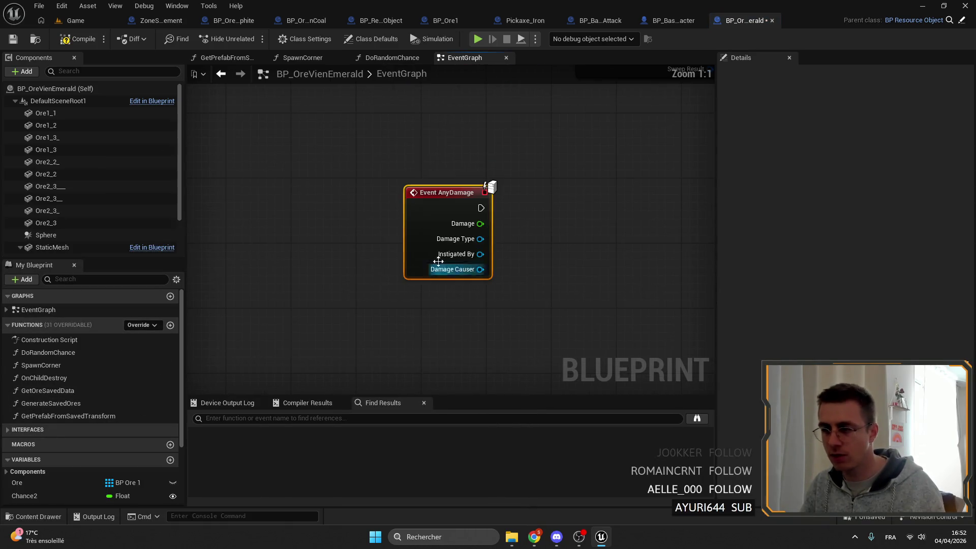
{"action": "key", "text": "Delete"}
{"action": "left_click", "coordinate": [141, 327]}
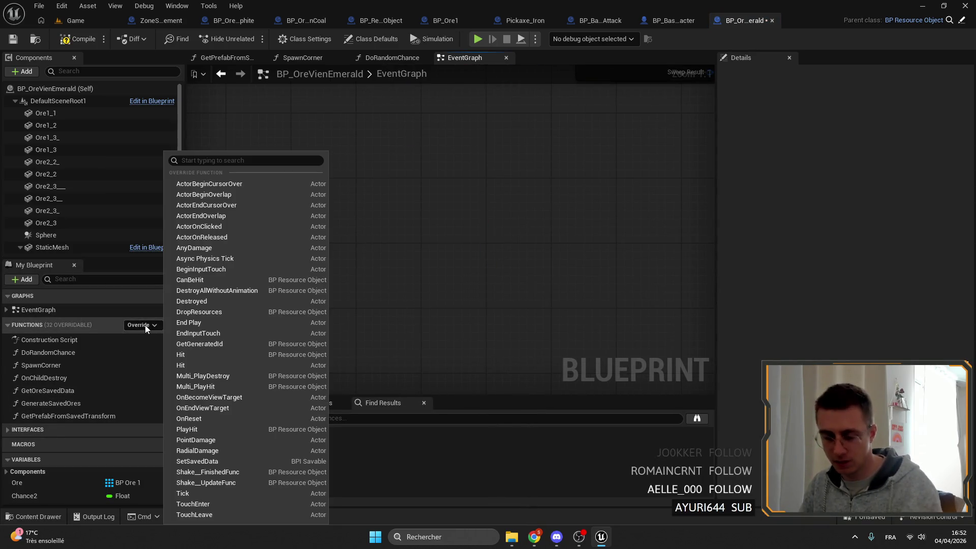
{"action": "type", "text": "destroy"}
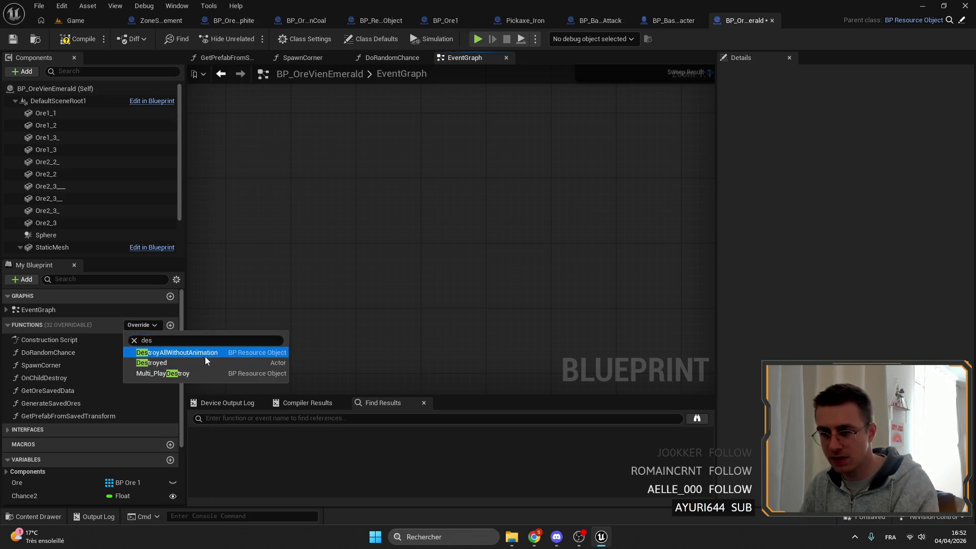
{"action": "left_click", "coordinate": [203, 354]}
{"action": "key", "text": "ctrl+d"}
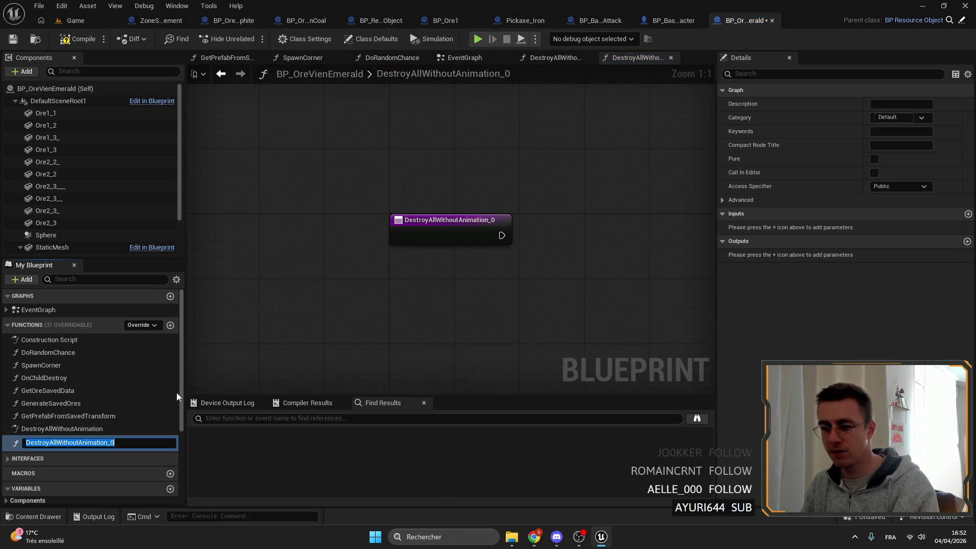
{"action": "left_click", "coordinate": [61, 440]}
{"action": "key", "text": "Delete"}
{"action": "mouse_move", "coordinate": [304, 155]}
{"action": "left_mouse_down"}
{"action": "mouse_move", "coordinate": [524, 155]}
{"action": "mouse_move", "coordinate": [583, 206]}
{"action": "mouse_move", "coordinate": [294, 257]}
{"action": "left_mouse_up"}
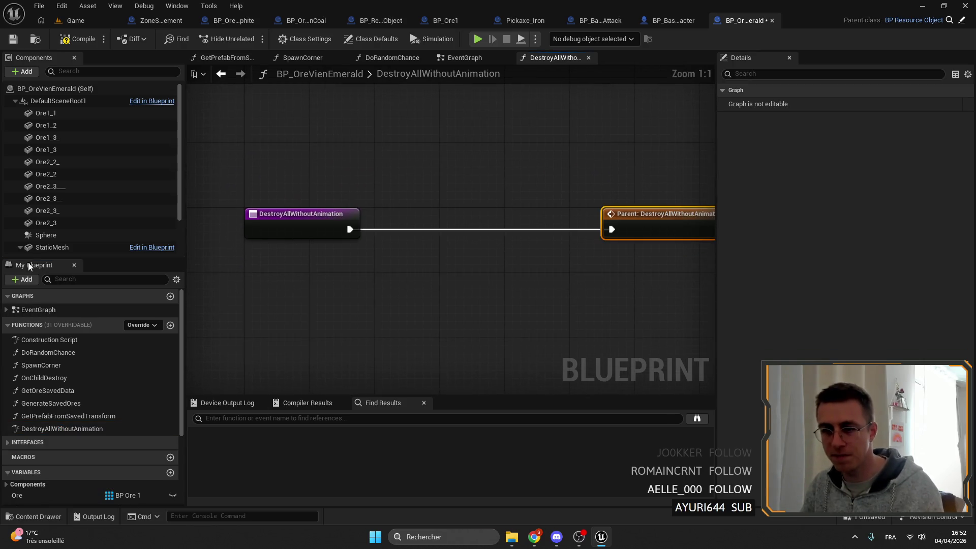
{"action": "scroll", "coordinate": [82, 406], "scroll_direction": "down", "scroll_amount": 5}
- Loop over Ore destroying each Array Element, with Completed wired to the parent call
{"action": "mouse_move", "coordinate": [78, 377]}
{"action": "left_mouse_down"}
{"action": "mouse_move", "coordinate": [359, 286]}
{"action": "mouse_move", "coordinate": [357, 266]}
{"action": "left_mouse_up"}
{"action": "mouse_move", "coordinate": [389, 265]}
{"action": "left_mouse_down"}
{"action": "mouse_move", "coordinate": [433, 273]}
{"action": "mouse_move", "coordinate": [450, 216]}
{"action": "left_mouse_up"}
{"action": "type", "text": "f"}
{"action": "left_click", "coordinate": [480, 354]}
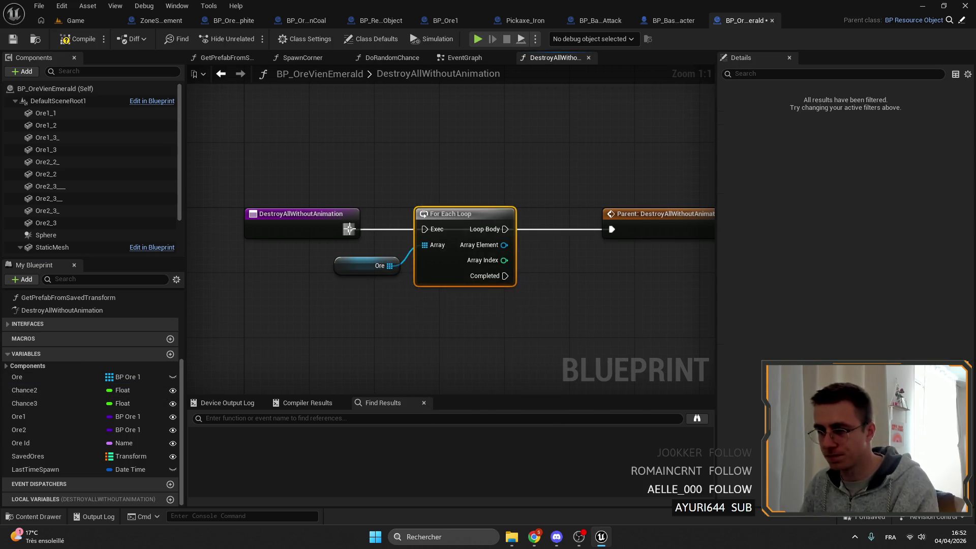
{"action": "left_click_drag", "start_coordinate": [628, 238], "coordinate": [615, 232]}
{"action": "left_click_drag", "start_coordinate": [628, 237], "coordinate": [602, 345]}
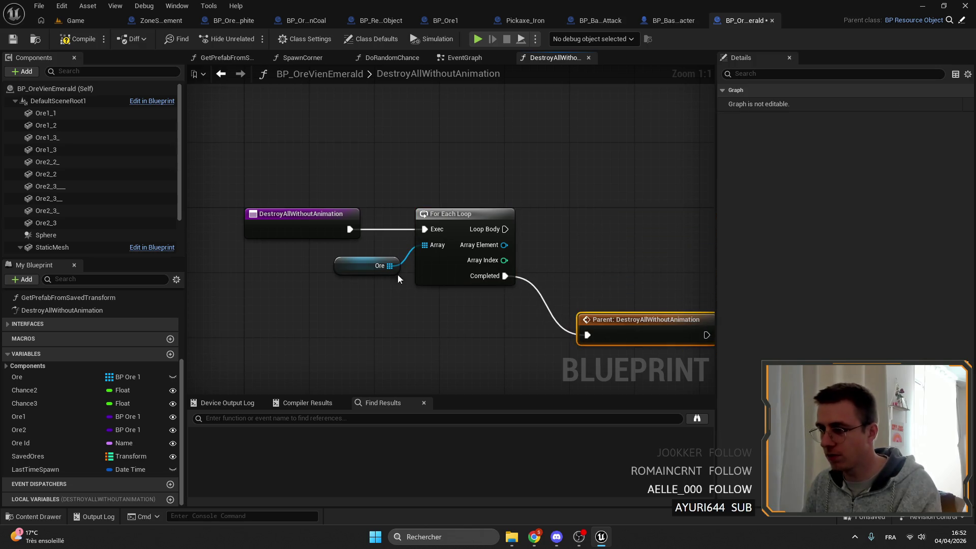
{"action": "left_click_drag", "start_coordinate": [352, 273], "coordinate": [351, 266]}
{"action": "mouse_move", "coordinate": [550, 241]}
{"action": "left_mouse_down"}
{"action": "mouse_move", "coordinate": [580, 230]}
{"action": "mouse_move", "coordinate": [572, 221]}
{"action": "left_mouse_up"}
{"action": "left_click", "coordinate": [625, 361]}
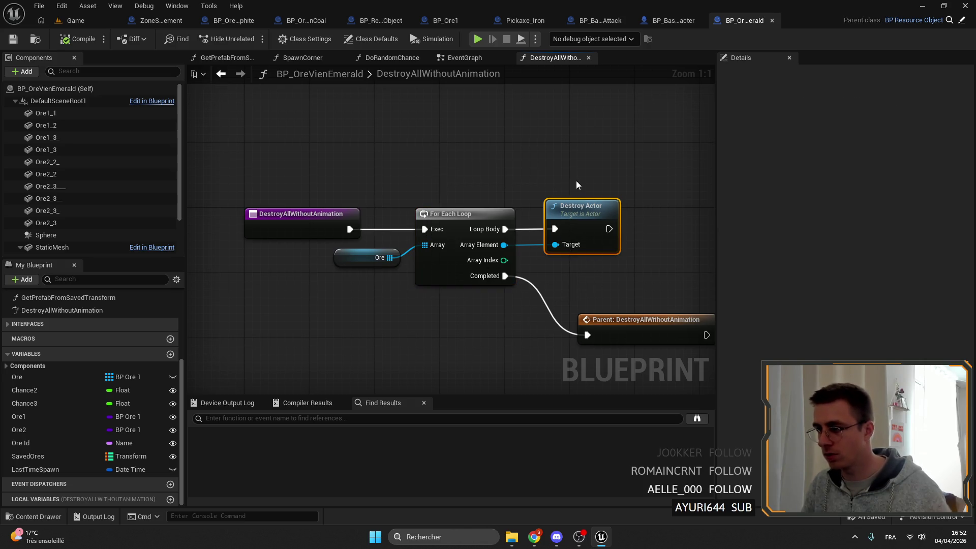
{"action": "scroll", "coordinate": [455, 185], "scroll_direction": "down", "scroll_amount": 4}
{"action": "left_click_drag", "start_coordinate": [525, 290], "coordinate": [523, 322]}
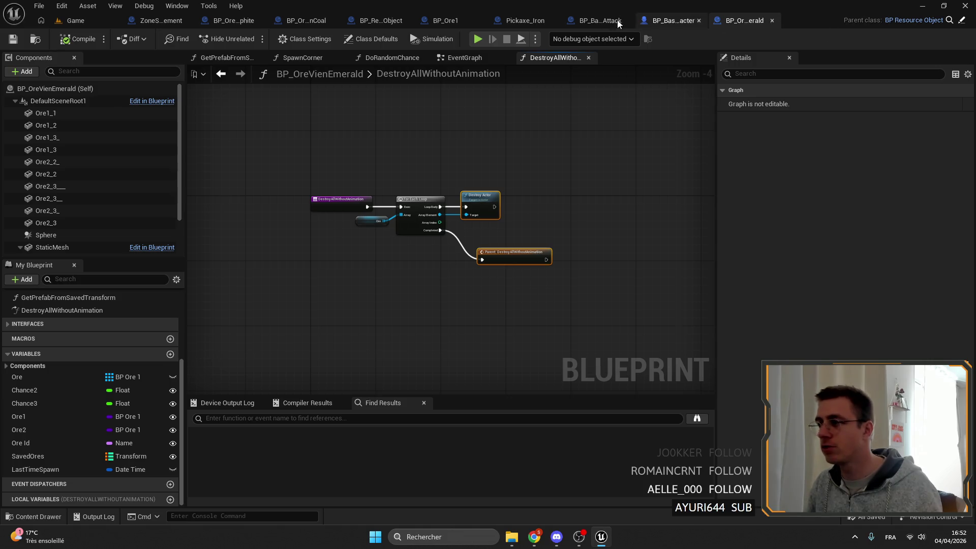
{"action": "left_click", "coordinate": [218, 20]}
- Override DestroyAllWithoutAnimation in BP_OreVienGraphite
{"action": "left_click", "coordinate": [142, 325]}
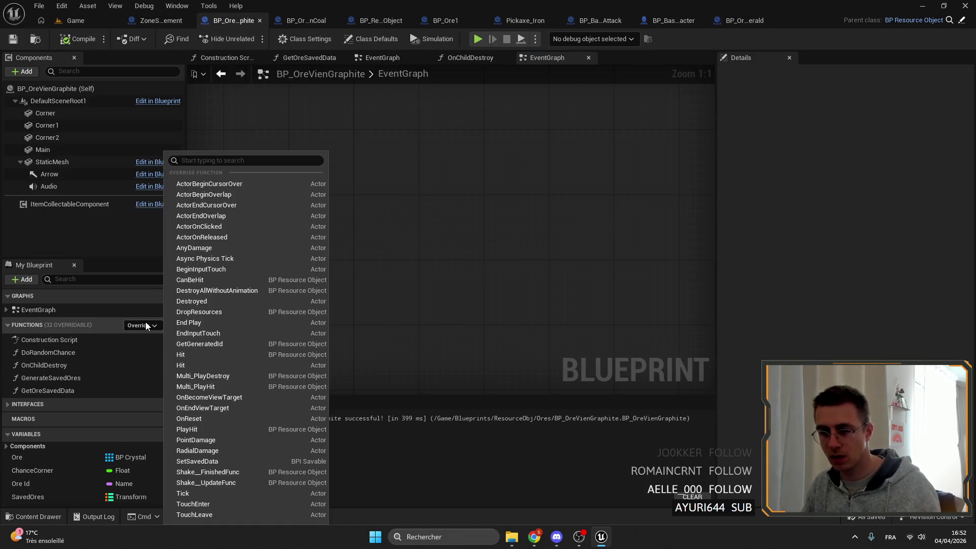
{"action": "type", "text": "destroy"}
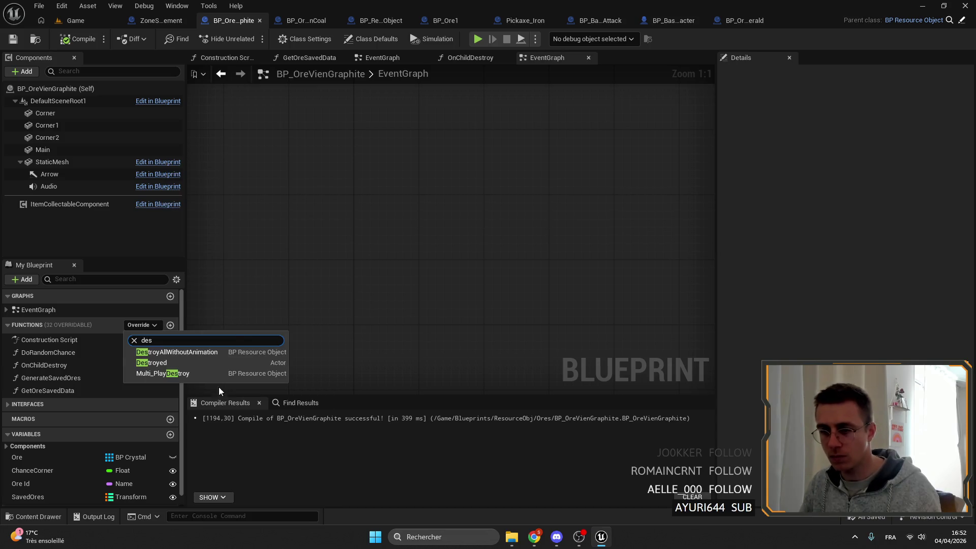
{"action": "left_click", "coordinate": [185, 352]}
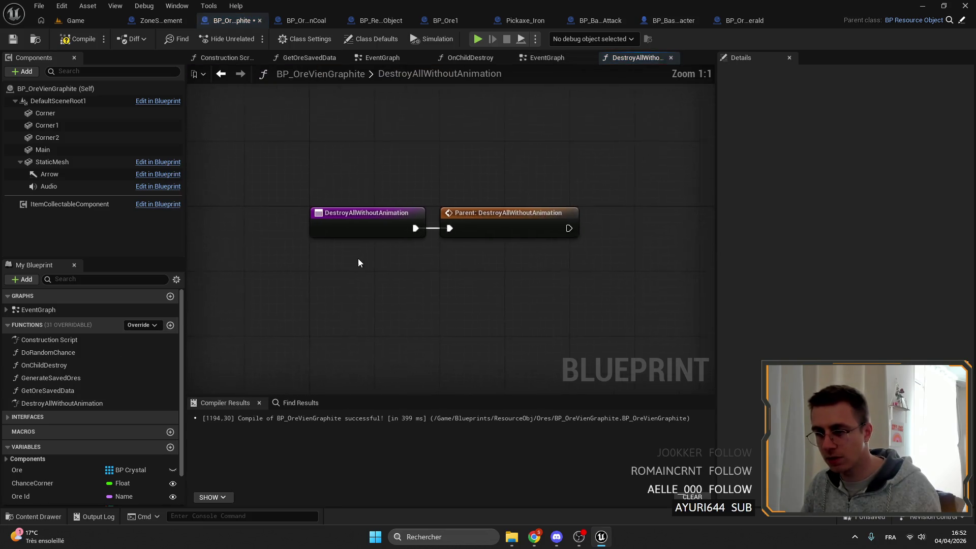
- Drive a For Each Loop over the Ore array from the function entry
{"action": "mouse_move", "coordinate": [30, 469]}
{"action": "left_mouse_down"}
{"action": "mouse_move", "coordinate": [366, 288]}
{"action": "mouse_move", "coordinate": [399, 303]}
{"action": "mouse_move", "coordinate": [502, 278]}
{"action": "left_mouse_up"}
{"action": "type", "text": "for each"}
{"action": "left_click", "coordinate": [546, 427]}
{"action": "left_click_drag", "start_coordinate": [360, 248], "coordinate": [374, 263]}
{"action": "mouse_move", "coordinate": [530, 281]}
{"action": "left_mouse_down"}
{"action": "mouse_move", "coordinate": [530, 241]}
{"action": "mouse_move", "coordinate": [473, 227]}
{"action": "mouse_move", "coordinate": [498, 238]}
{"action": "left_mouse_up"}
{"action": "left_click", "coordinate": [369, 285]}
{"action": "mouse_move", "coordinate": [369, 284]}
{"action": "left_mouse_down"}
{"action": "mouse_move", "coordinate": [441, 205]}
{"action": "mouse_move", "coordinate": [405, 202]}
{"action": "mouse_move", "coordinate": [405, 210]}
{"action": "left_mouse_up"}
{"action": "left_click", "coordinate": [461, 236], "text": "ctrl"}
{"action": "left_click", "coordinate": [426, 253]}
{"action": "left_click_drag", "start_coordinate": [426, 252], "coordinate": [426, 244]}
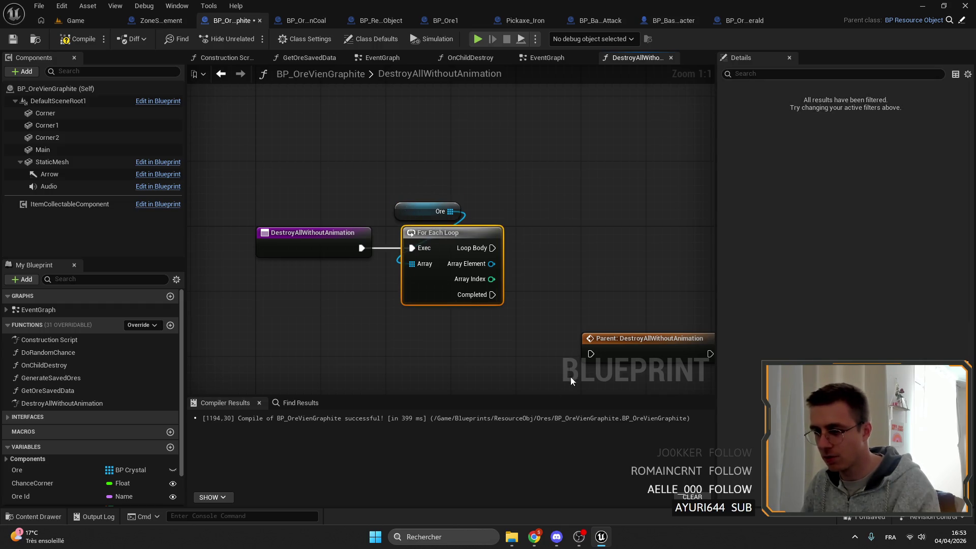
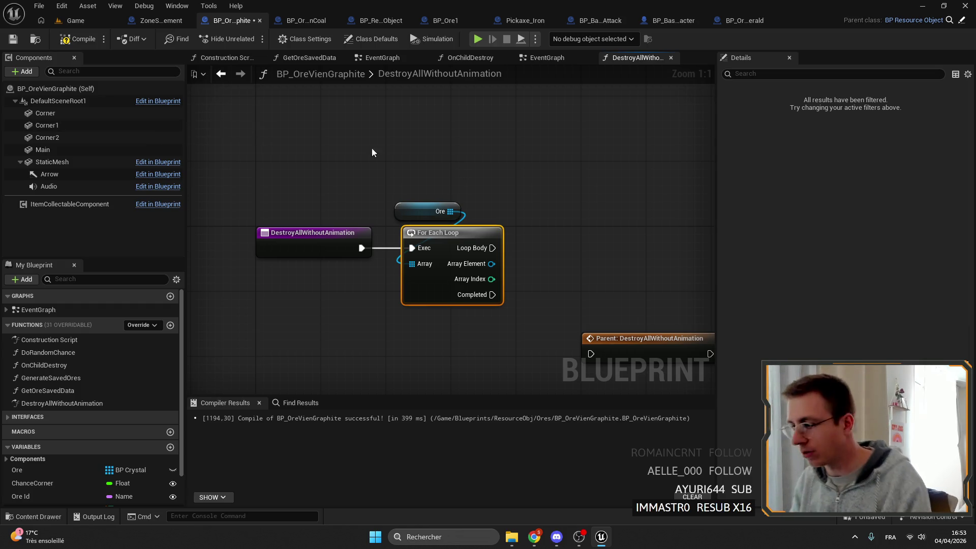
- Call Destroy Actor on each Ore array element in the loop body and compile BP_OreVienGraphite
{"action": "mouse_move", "coordinate": [571, 293]}
{"action": "left_mouse_down"}
{"action": "mouse_move", "coordinate": [461, 235]}
{"action": "mouse_move", "coordinate": [466, 207]}
{"action": "mouse_move", "coordinate": [442, 185]}
{"action": "mouse_move", "coordinate": [480, 185]}
{"action": "mouse_move", "coordinate": [329, 208]}
{"action": "mouse_move", "coordinate": [424, 218]}
{"action": "left_mouse_up"}
{"action": "type", "text": "destr"}
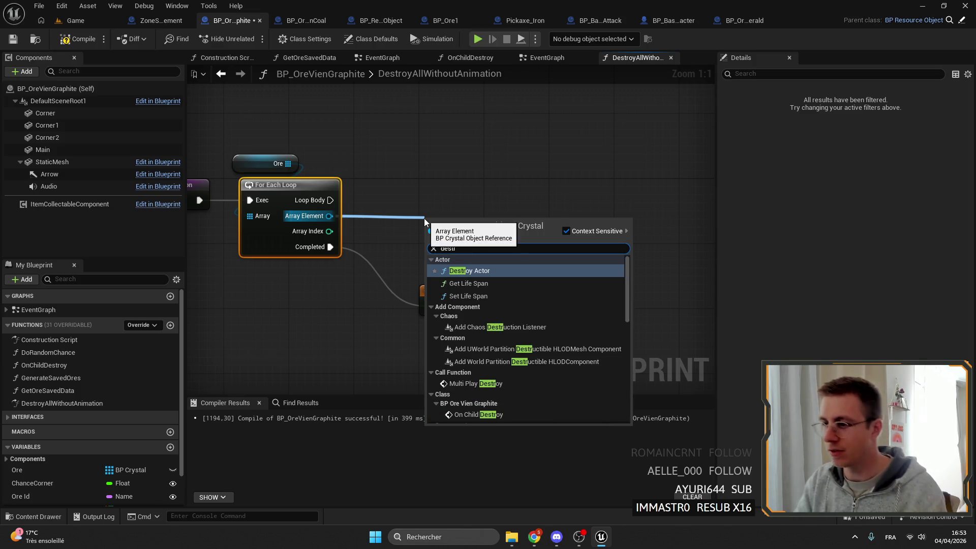
{"action": "key", "text": "Return"}
{"action": "mouse_move", "coordinate": [330, 199]}
{"action": "left_mouse_down"}
{"action": "mouse_move", "coordinate": [427, 236]}
{"action": "mouse_move", "coordinate": [420, 194]}
{"action": "left_mouse_up"}
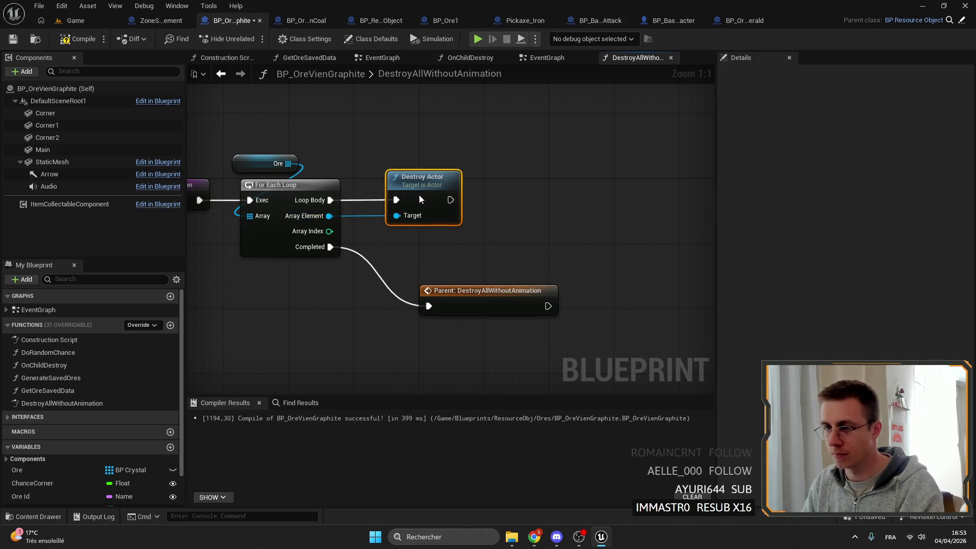
{"action": "left_click", "coordinate": [438, 269]}
{"action": "left_click_drag", "start_coordinate": [438, 270], "coordinate": [421, 262]}
{"action": "left_click", "coordinate": [76, 39]}
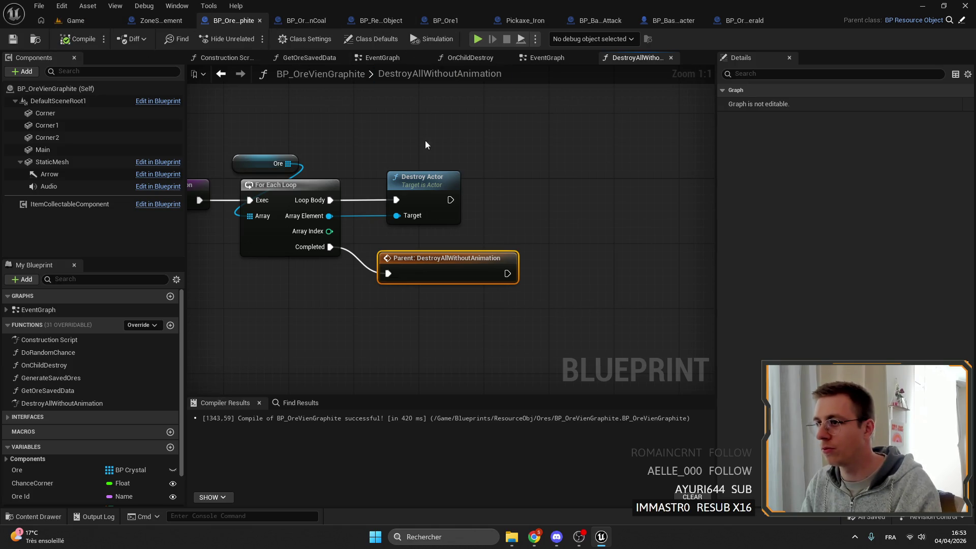
- In ZoneSpawnManagement's GetSavedOreAndDestroy, delete the Destroy Actor node
{"action": "left_click", "coordinate": [174, 23]}
{"action": "scroll", "coordinate": [470, 194], "scroll_direction": "up", "scroll_amount": 3}
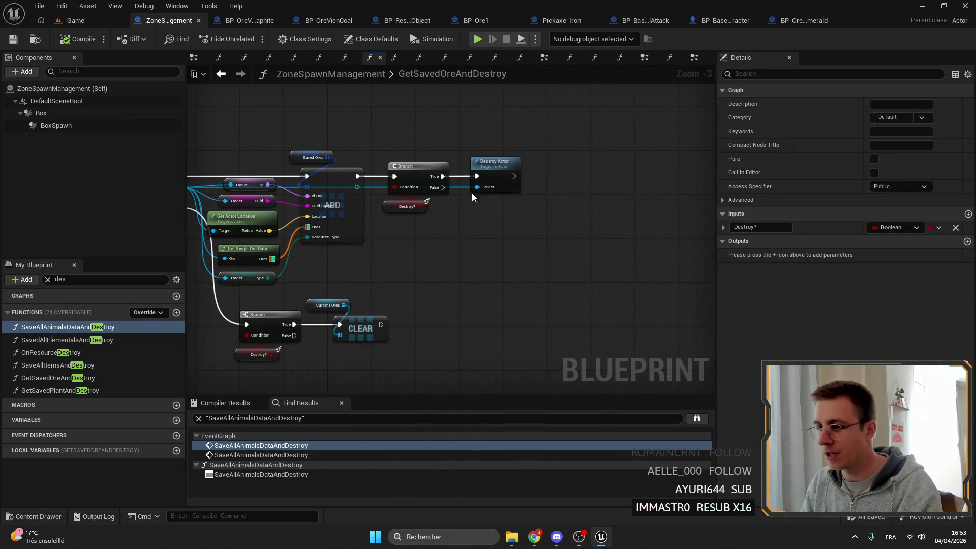
{"action": "key", "text": "Delete"}
{"action": "scroll", "coordinate": [491, 178], "scroll_direction": "up", "scroll_amount": 2}
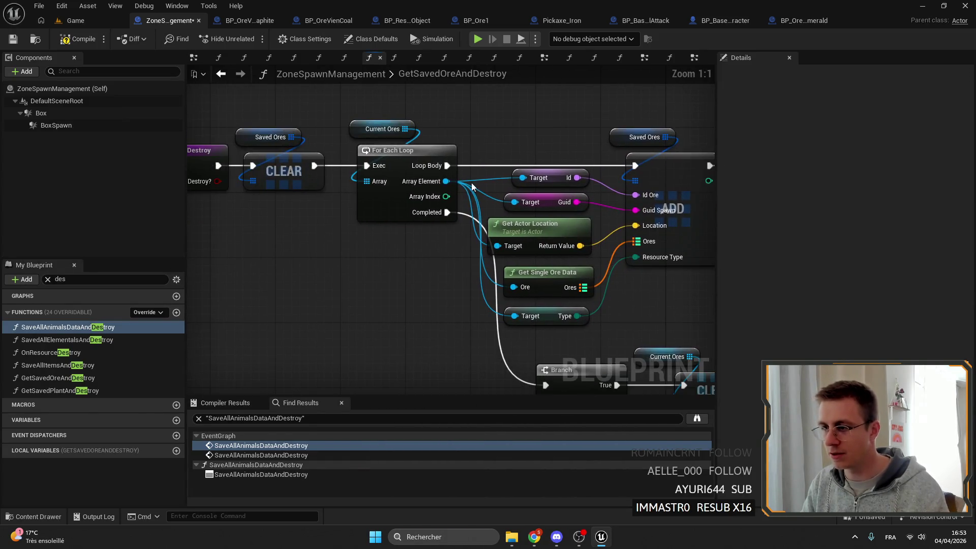
- Add a Destroy All Without Animation node from the Branch True output
{"action": "left_click_drag", "start_coordinate": [407, 166], "coordinate": [481, 168]}
{"action": "type", "text": "des ty"}
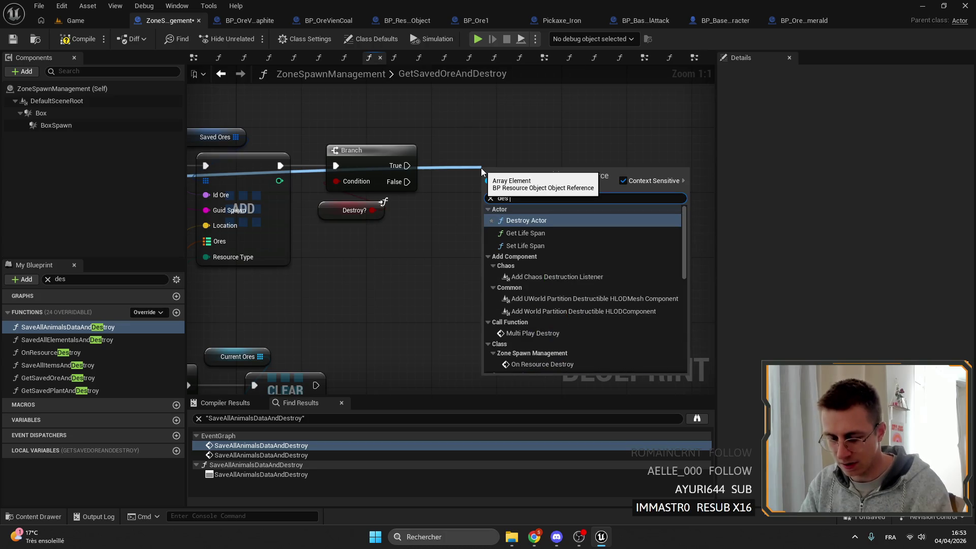
{"action": "key", "text": "BackSpace"}
{"action": "key", "text": "BackSpace"}
{"action": "key", "text": "BackSpace"}
{"action": "type", "text": "tr"}
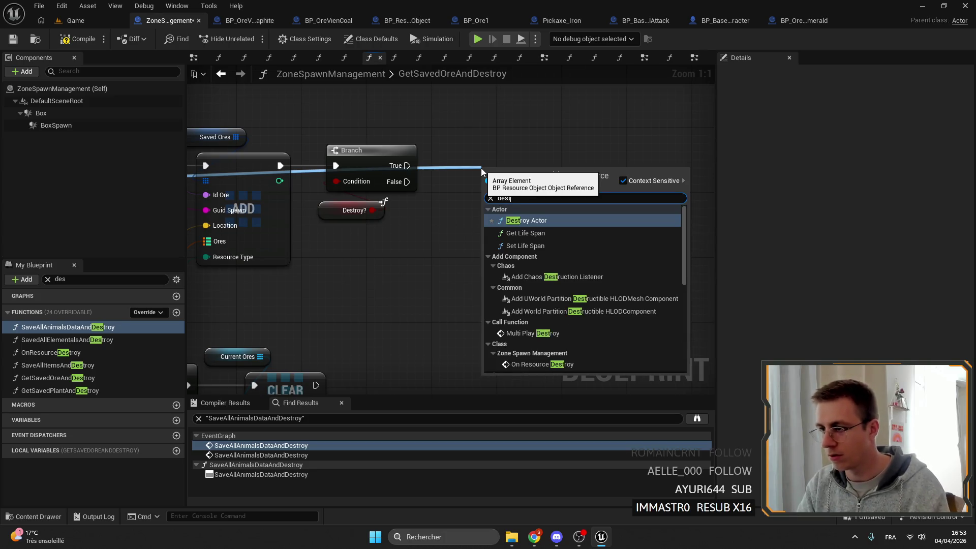
{"action": "scroll", "coordinate": [600, 281], "scroll_direction": "down", "scroll_amount": 2}
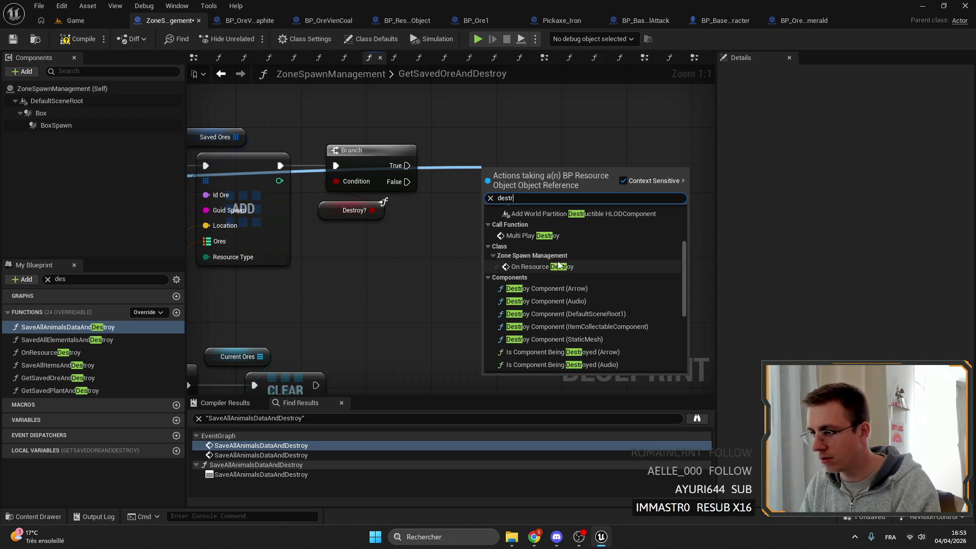
{"action": "scroll", "coordinate": [584, 284], "scroll_direction": "down", "scroll_amount": 5}
{"action": "scroll", "coordinate": [620, 326], "scroll_direction": "up", "scroll_amount": 2}
{"action": "scroll", "coordinate": [615, 325], "scroll_direction": "down", "scroll_amount": 3}
{"action": "left_click", "coordinate": [565, 285]}
- Wire the ore into the new node's Target and Branch True into its execution
{"action": "left_click_drag", "start_coordinate": [489, 203], "coordinate": [481, 158]}
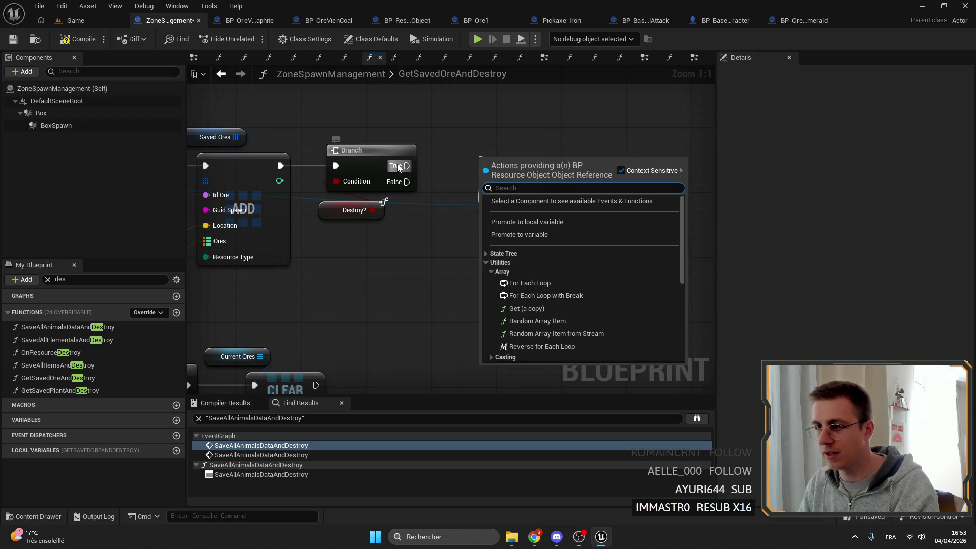
{"action": "left_click_drag", "start_coordinate": [398, 166], "coordinate": [490, 190]}
{"action": "key", "text": "ctrl+z"}
{"action": "mouse_move", "coordinate": [555, 241]}
{"action": "left_mouse_down"}
{"action": "mouse_move", "coordinate": [508, 225]}
{"action": "mouse_move", "coordinate": [544, 237]}
{"action": "left_mouse_up"}
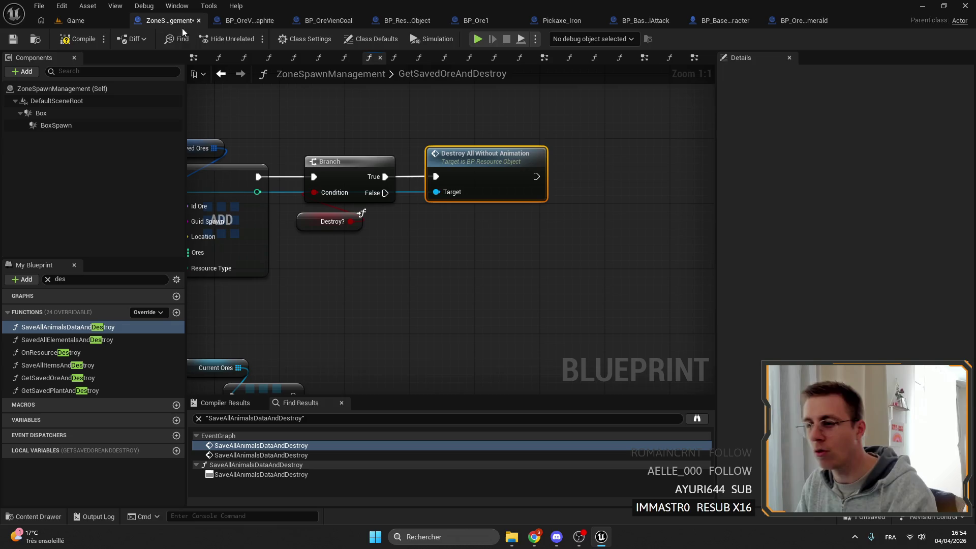
- Compile and save ZoneSpawnManagement, then return to the Game level editor
{"action": "key", "text": "F7"}
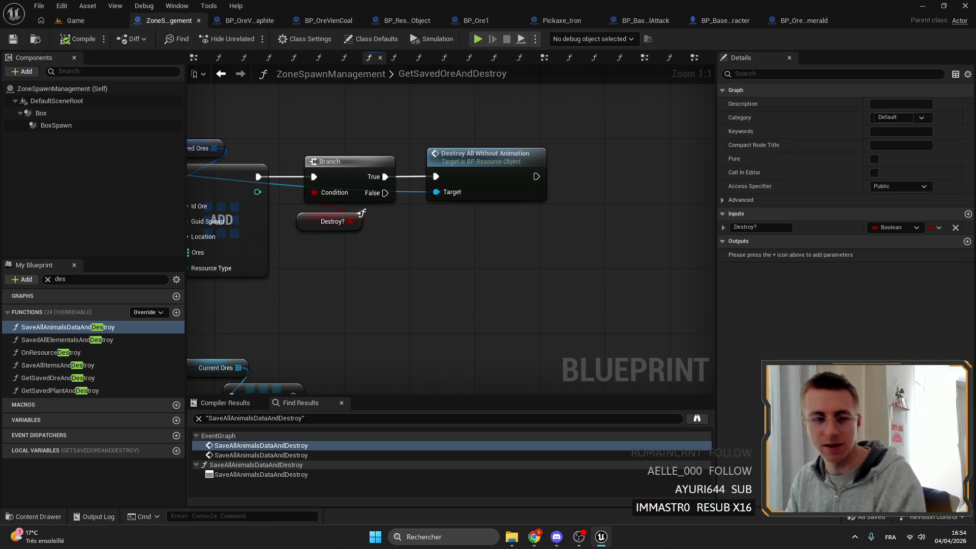
{"action": "left_click", "coordinate": [13, 38]}
{"action": "mouse_move", "coordinate": [407, 152]}
{"action": "left_mouse_down"}
{"action": "mouse_move", "coordinate": [446, 205]}
{"action": "mouse_move", "coordinate": [487, 194]}
{"action": "left_mouse_up"}
{"action": "scroll", "coordinate": [487, 194], "scroll_direction": "down", "scroll_amount": 2}
{"action": "left_click", "coordinate": [605, 160]}
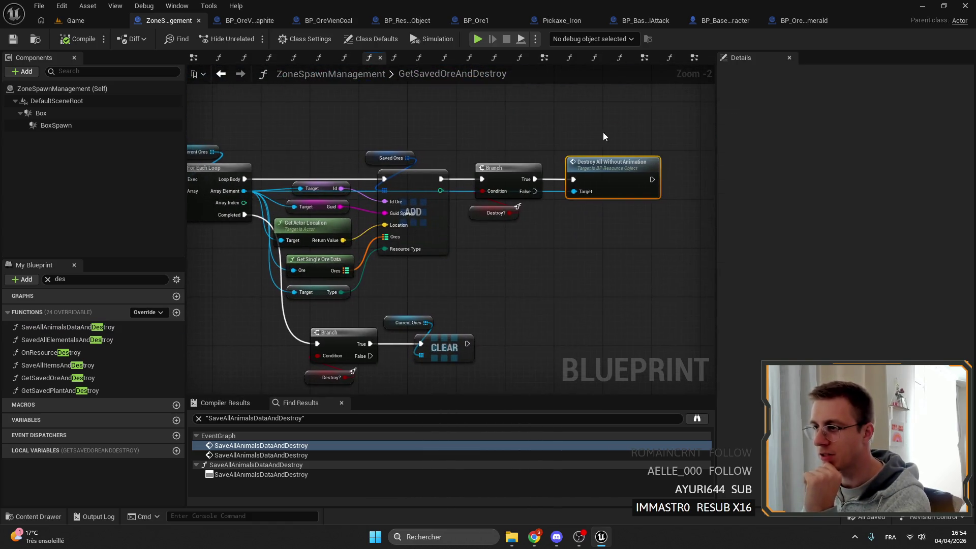
{"action": "left_click", "coordinate": [85, 25]}
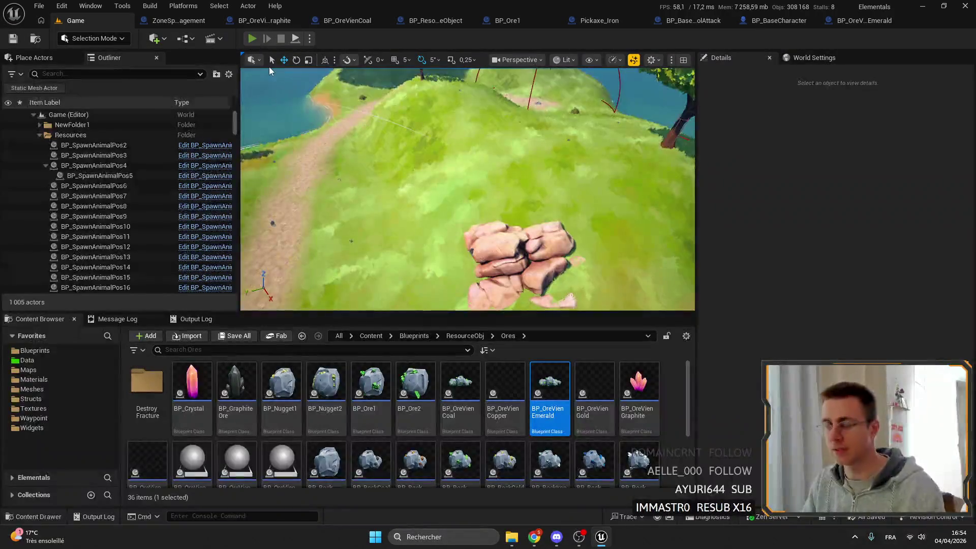
- Test-play the level fullscreen, walking forward and back, stop it, and open BP_OreVienEmerald
{"action": "key", "text": "alt+p"}
{"action": "key", "text": "F11"}
{"action": "key", "text": "w"}
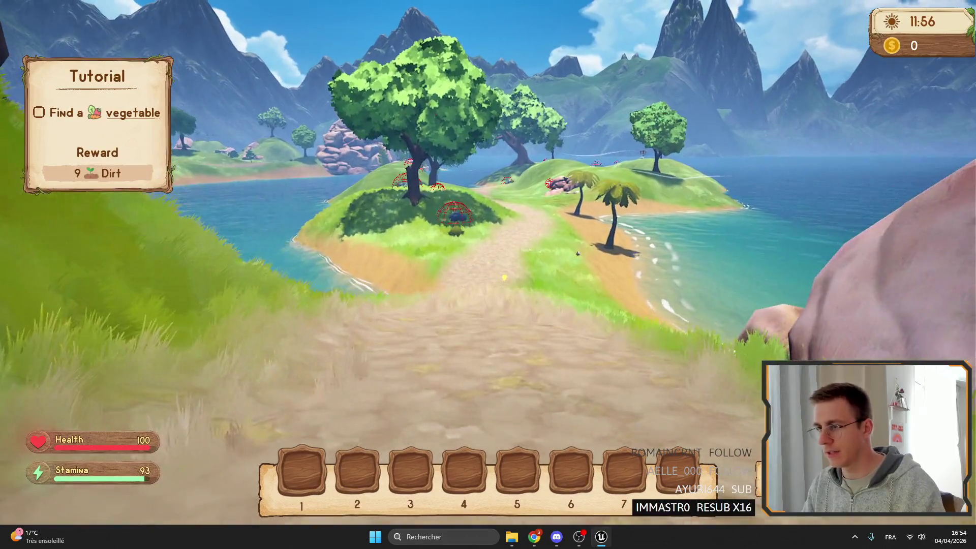
{"action": "key", "text": "s"}
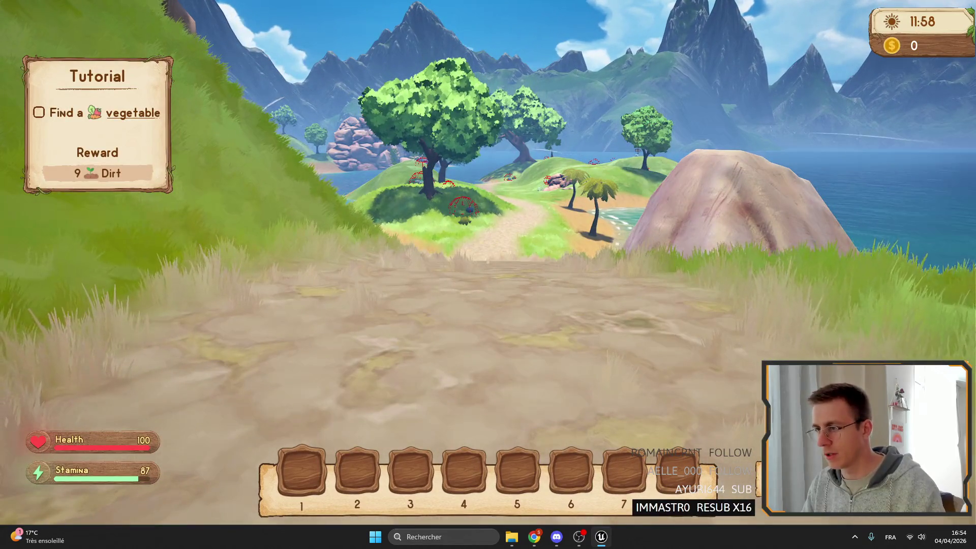
{"action": "key", "text": "w"}
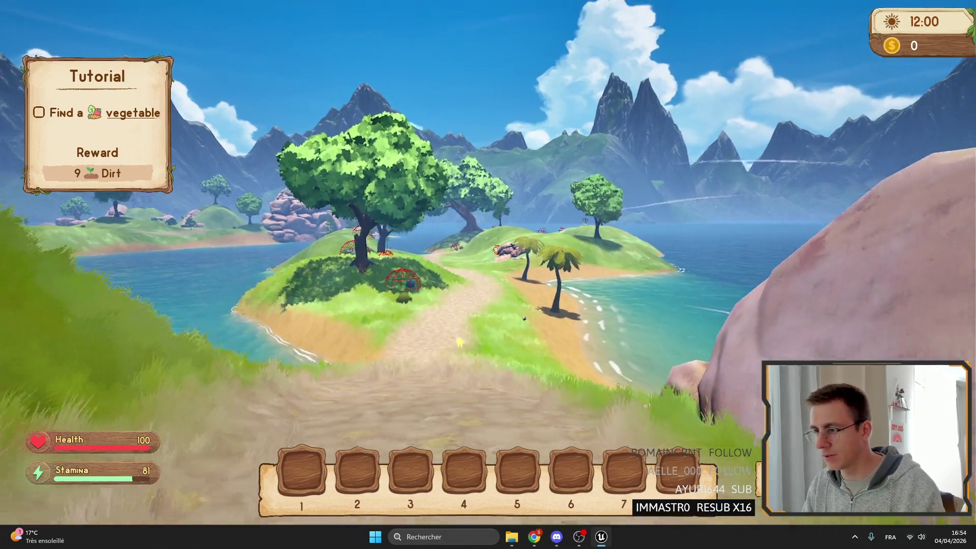
{"action": "key", "text": "s"}
{"action": "key", "text": "F11"}
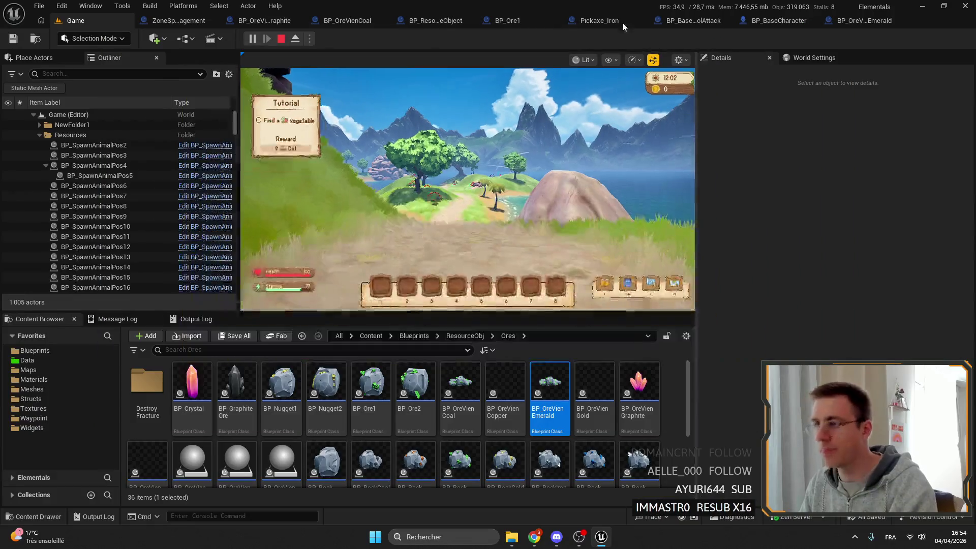
{"action": "key", "text": "Escape"}
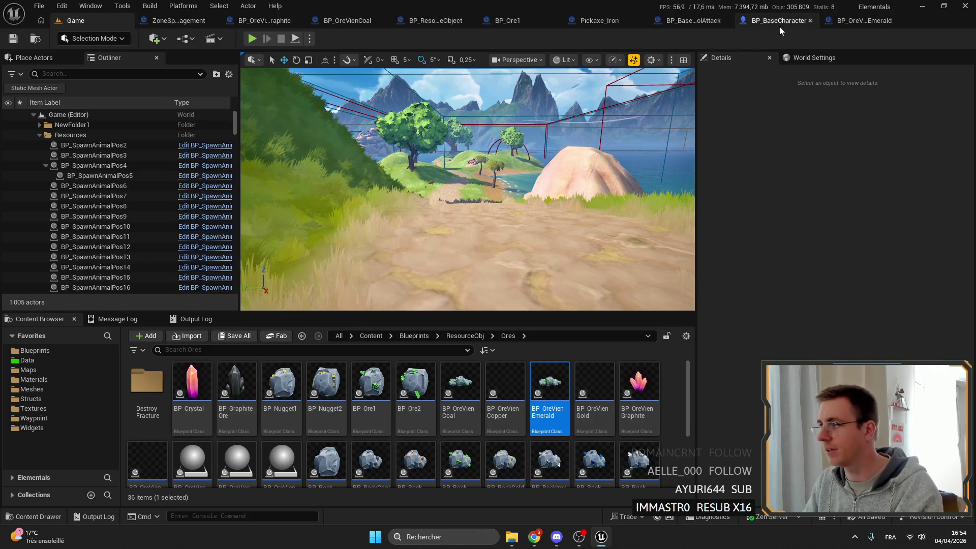
{"action": "left_click", "coordinate": [858, 21]}
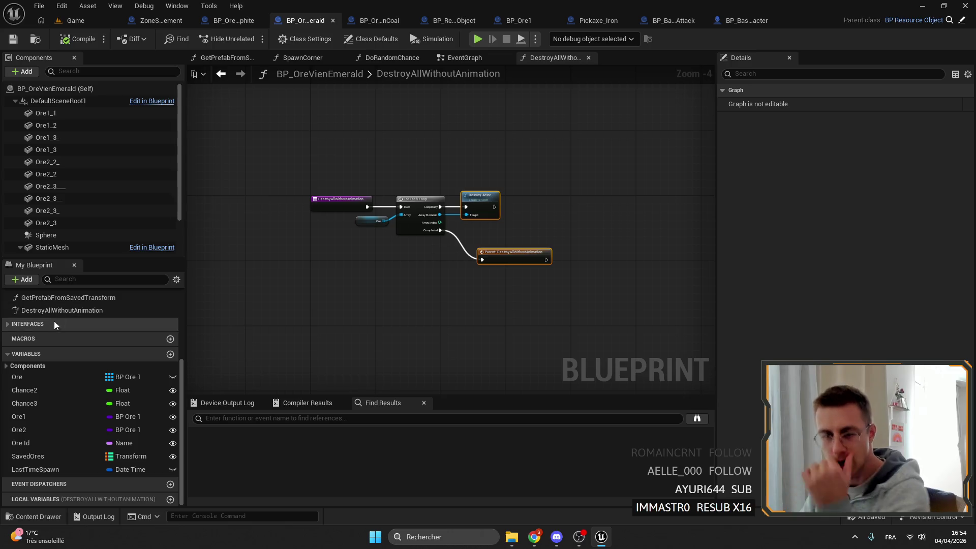
- Inspect the Emerald ore's EventGraph
{"action": "scroll", "coordinate": [87, 351], "scroll_direction": "up", "scroll_amount": 5}
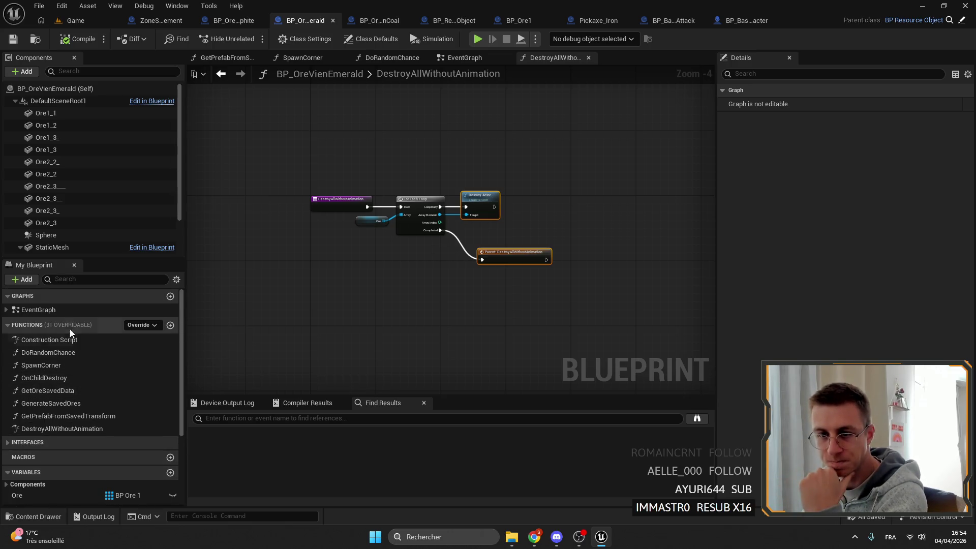
{"action": "double_click", "coordinate": [39, 309]}
{"action": "scroll", "coordinate": [380, 197], "scroll_direction": "down", "scroll_amount": 5}
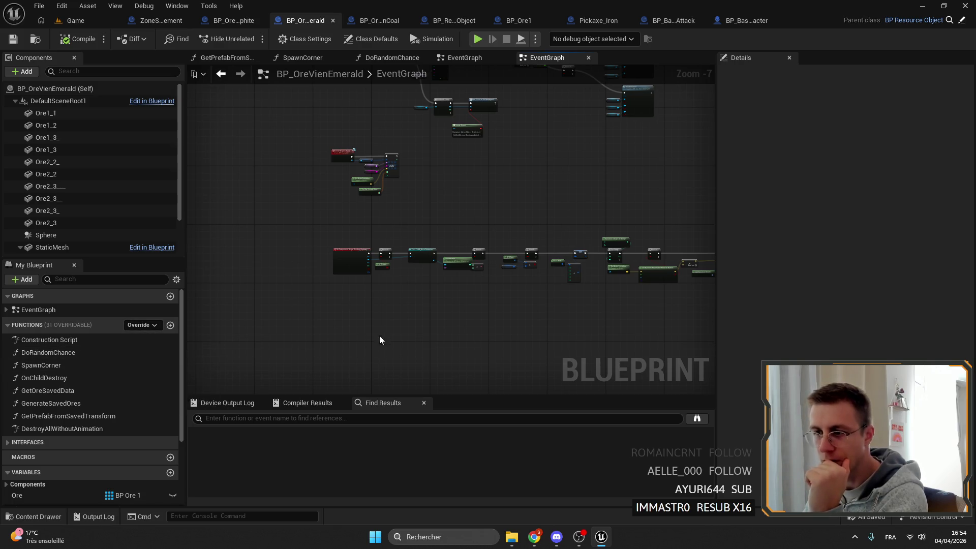
{"action": "scroll", "coordinate": [365, 265], "scroll_direction": "up", "scroll_amount": 5}
{"action": "scroll", "coordinate": [390, 261], "scroll_direction": "down", "scroll_amount": 5}
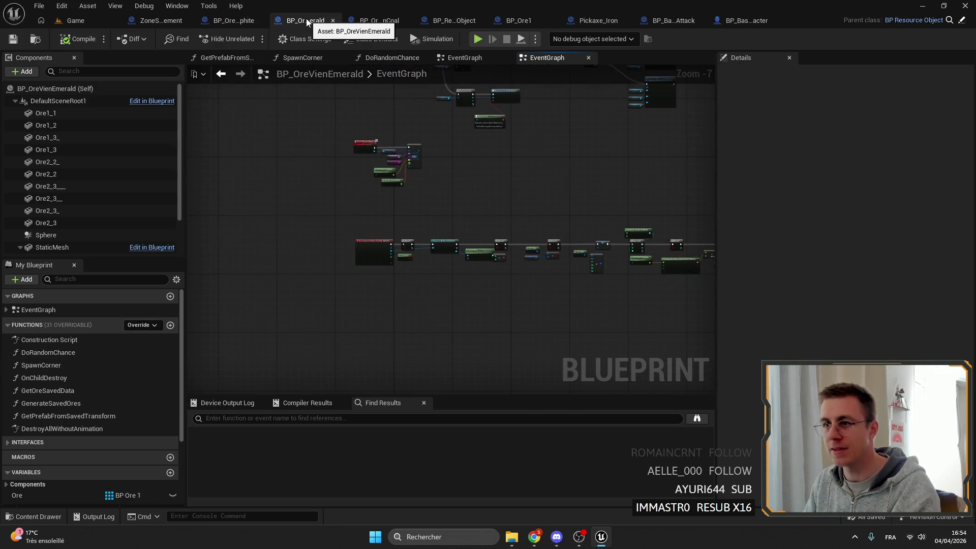
{"action": "mouse_move", "coordinate": [431, 191]}
{"action": "left_mouse_down"}
{"action": "mouse_move", "coordinate": [222, 190]}
{"action": "mouse_move", "coordinate": [320, 239]}
{"action": "mouse_move", "coordinate": [295, 212]}
{"action": "left_mouse_up"}
- Review BP_Ore1's event nodes by box-selecting them
{"action": "left_click", "coordinate": [529, 22]}
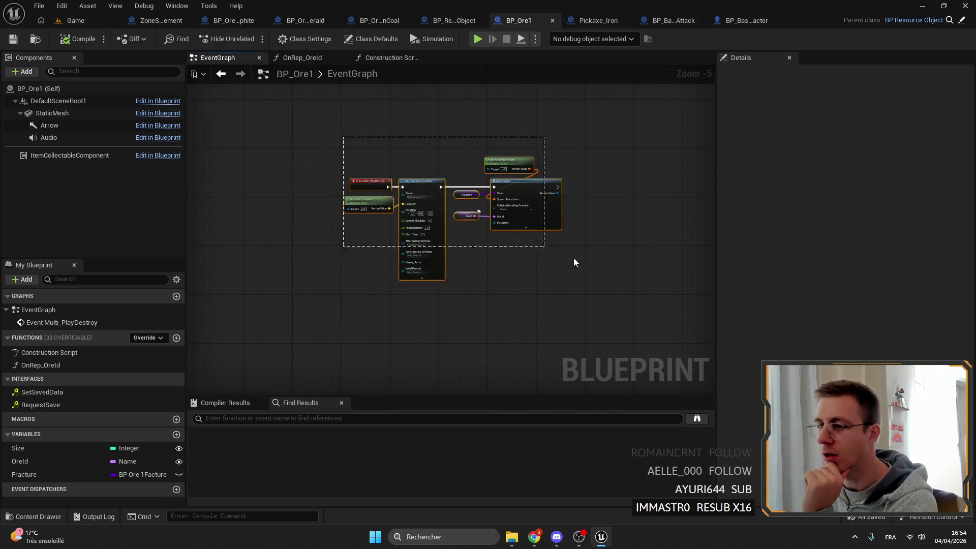
{"action": "scroll", "coordinate": [458, 213], "scroll_direction": "up", "scroll_amount": 5}
{"action": "left_click_drag", "start_coordinate": [272, 93], "coordinate": [606, 272]}
{"action": "left_click_drag", "start_coordinate": [199, 120], "coordinate": [600, 270]}
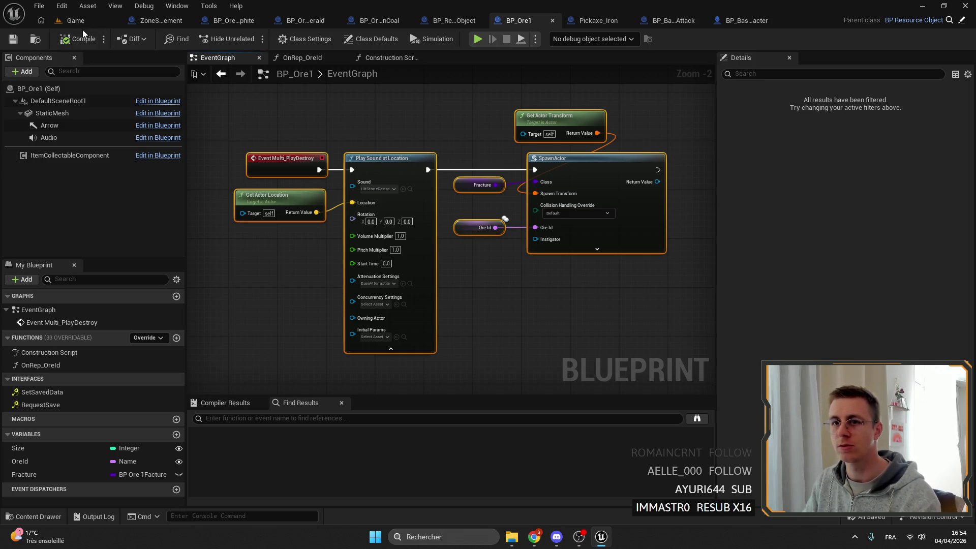
- Filter the Content Browser by 'crys', inspect BP_CrystalFacture's EventGraph, then open BP_Crystal
{"action": "left_click", "coordinate": [97, 21]}
{"action": "left_click", "coordinate": [219, 349]}
{"action": "type", "text": "crys"}
{"action": "left_click", "coordinate": [192, 386]}
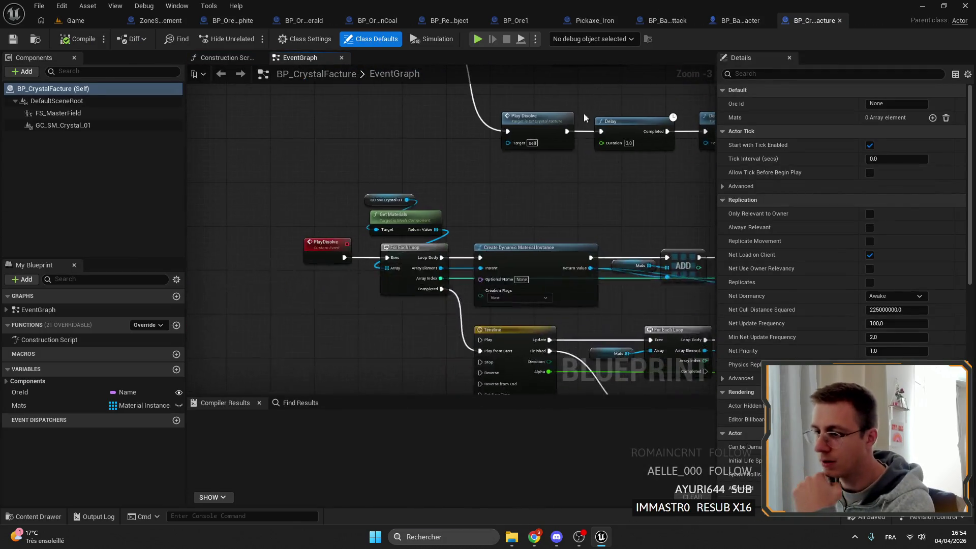
{"action": "scroll", "coordinate": [590, 103], "scroll_direction": "down", "scroll_amount": 6}
{"action": "left_click", "coordinate": [69, 310]}
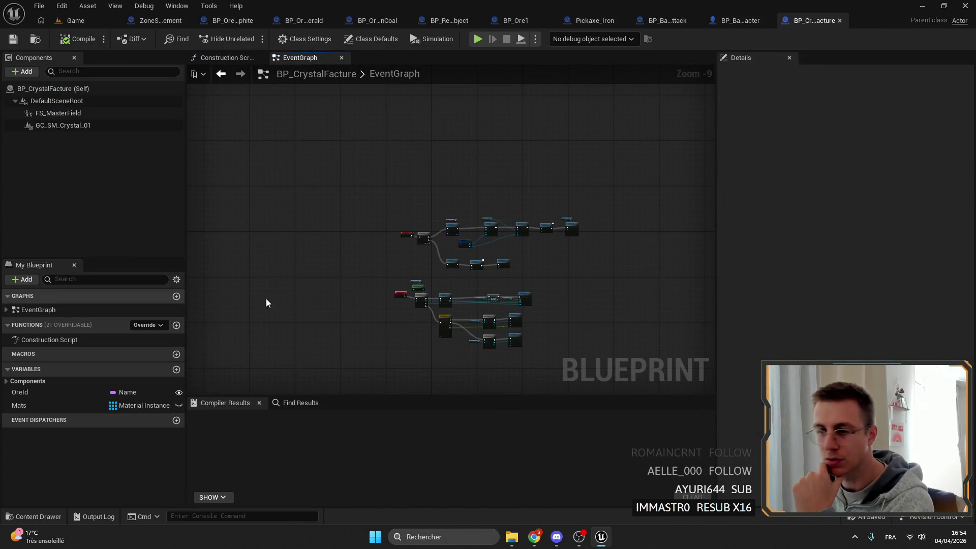
{"action": "scroll", "coordinate": [438, 226], "scroll_direction": "up", "scroll_amount": 6}
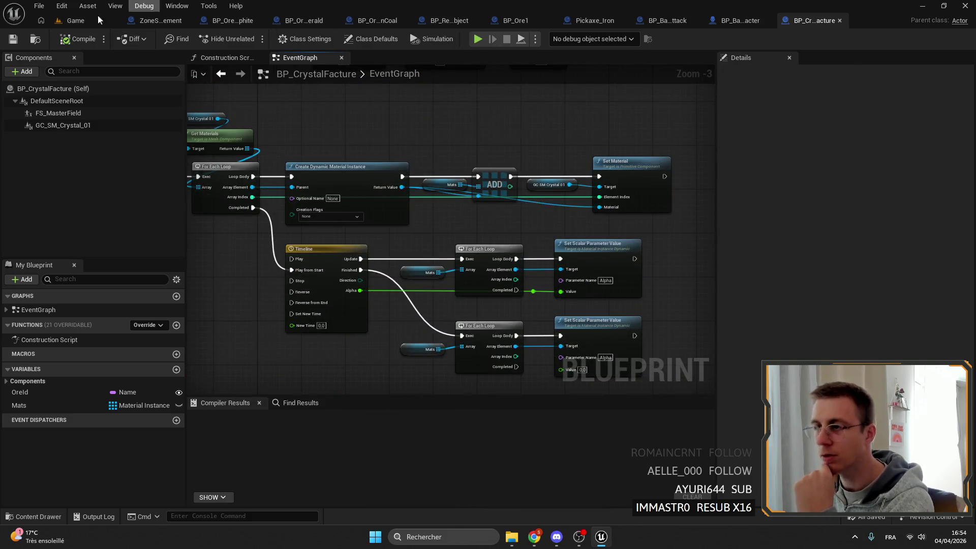
{"action": "left_click", "coordinate": [75, 20]}
{"action": "double_click", "coordinate": [147, 396]}
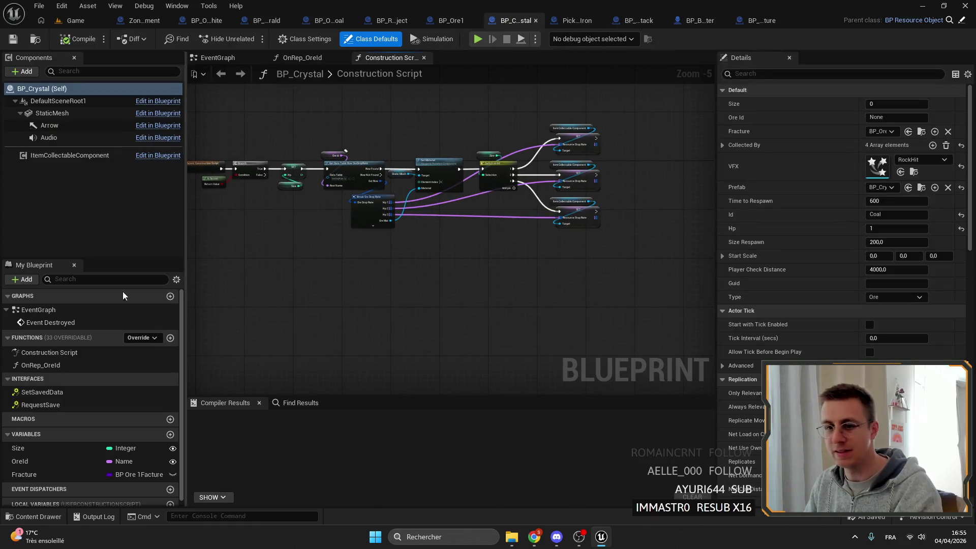
- Clear BP_Crystal's EventGraph, removing Event Destroyed and its sound and spawn nodes
{"action": "double_click", "coordinate": [39, 310]}
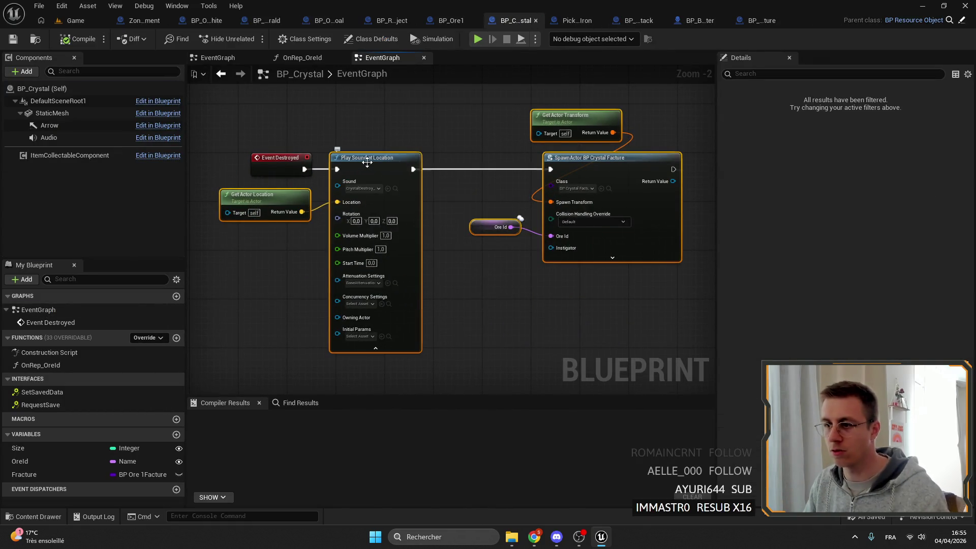
{"action": "key", "text": "Delete"}
{"action": "key", "text": "ctrl+a"}
{"action": "key", "text": "Delete"}
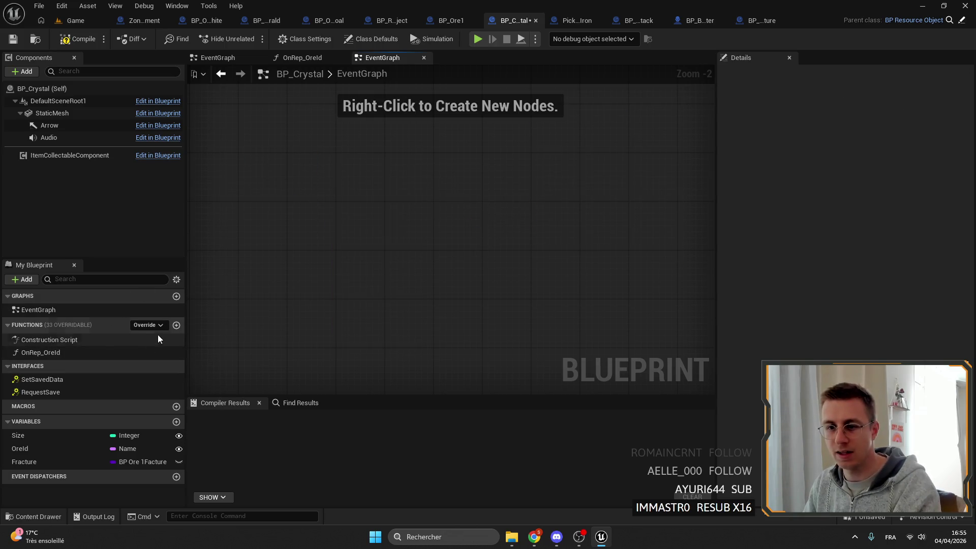
- Add the Event Multi_PlayDestroy override and drive the pasted sound and spawn nodes from it
{"action": "left_click", "coordinate": [147, 325]}
{"action": "type", "text": "ulti"}
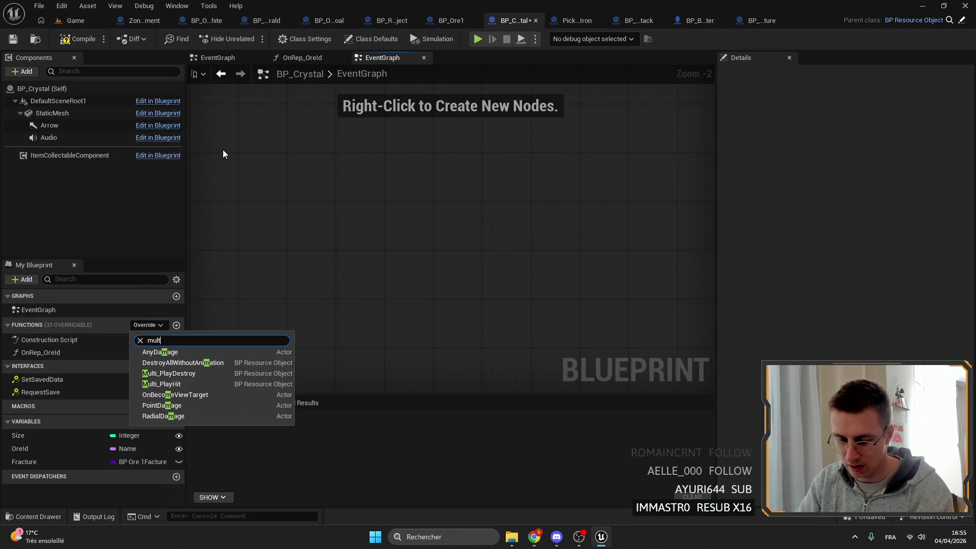
{"action": "left_click", "coordinate": [204, 352]}
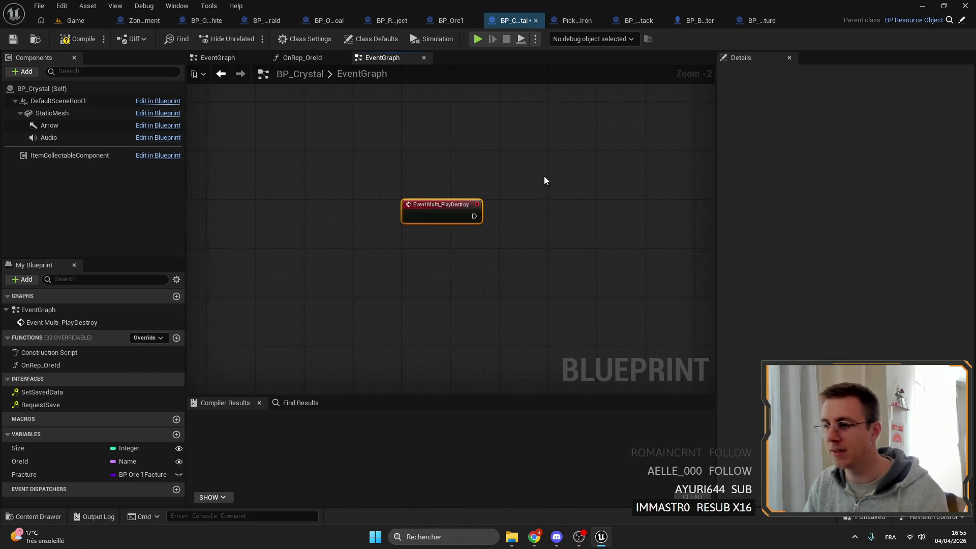
{"action": "key", "text": "ctrl+v"}
{"action": "scroll", "coordinate": [407, 178], "scroll_direction": "up", "scroll_amount": 2}
{"action": "left_click_drag", "start_coordinate": [444, 184], "coordinate": [441, 183]}
{"action": "scroll", "coordinate": [397, 140], "scroll_direction": "down", "scroll_amount": 2}
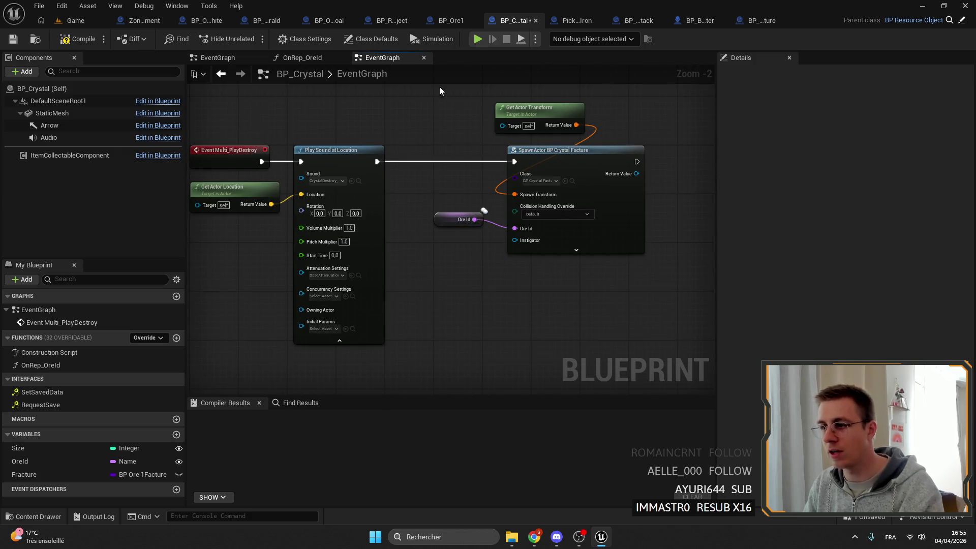
- Compile and save BP_Crystal, then start a play session in the level
{"action": "left_click", "coordinate": [79, 39]}
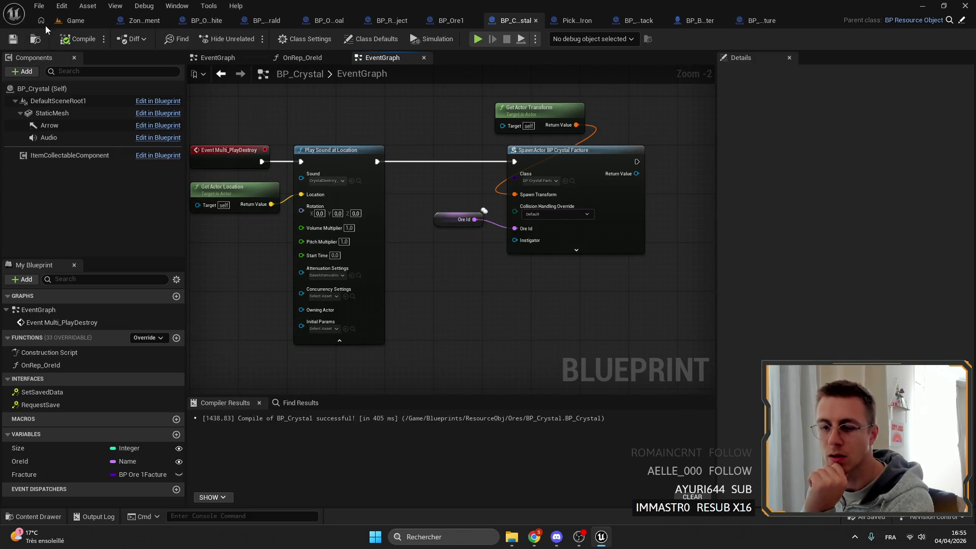
{"action": "left_click", "coordinate": [41, 20]}
{"action": "left_click", "coordinate": [253, 39]}
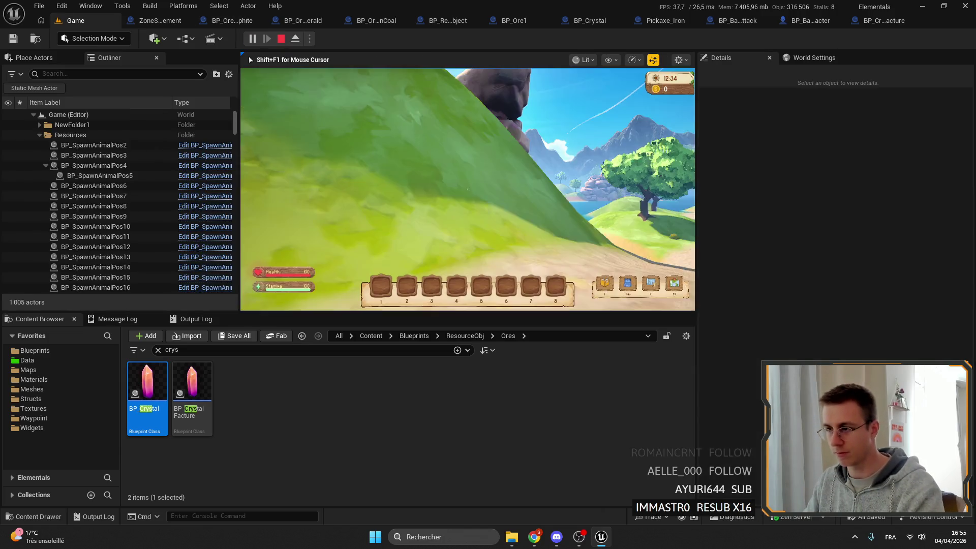
- In fullscreen play, walk the character down the path toward the island rock
{"action": "key", "text": "F11"}
{"action": "key", "text": "w"}
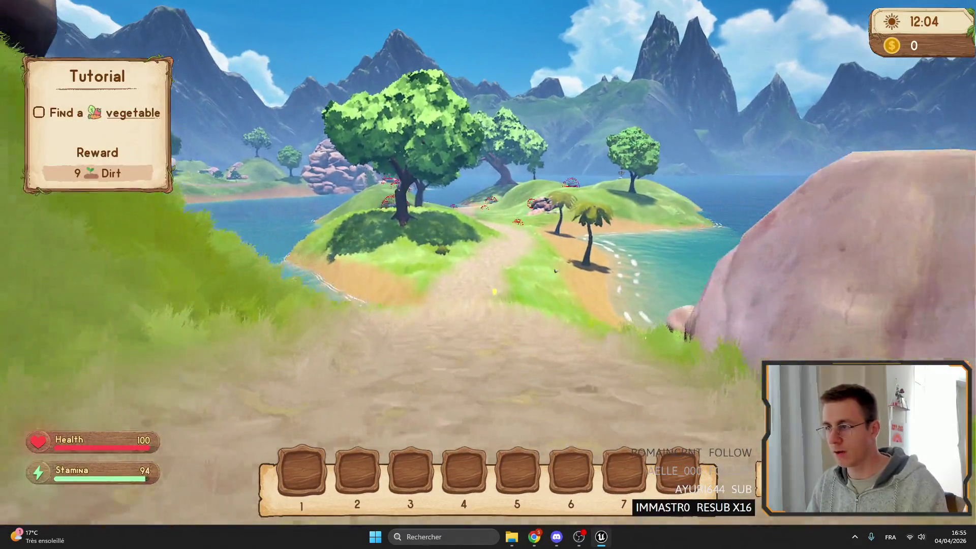
{"action": "key", "text": "w"}
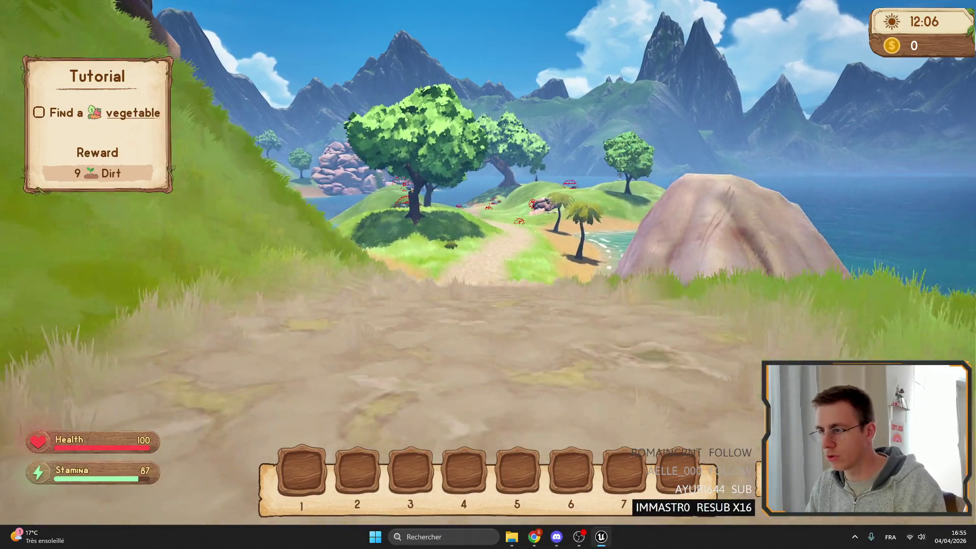
{"action": "key", "text": "w"}
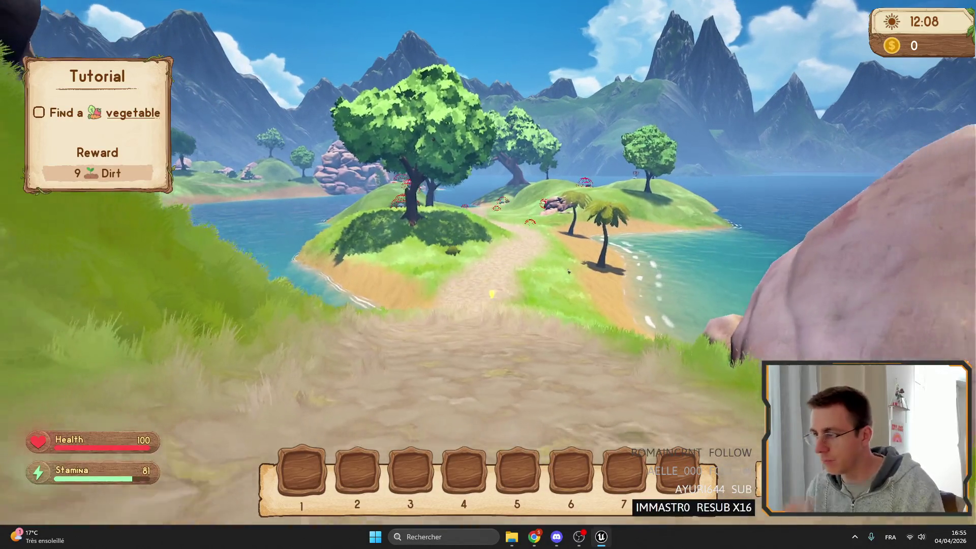
{"action": "key", "text": "d"}
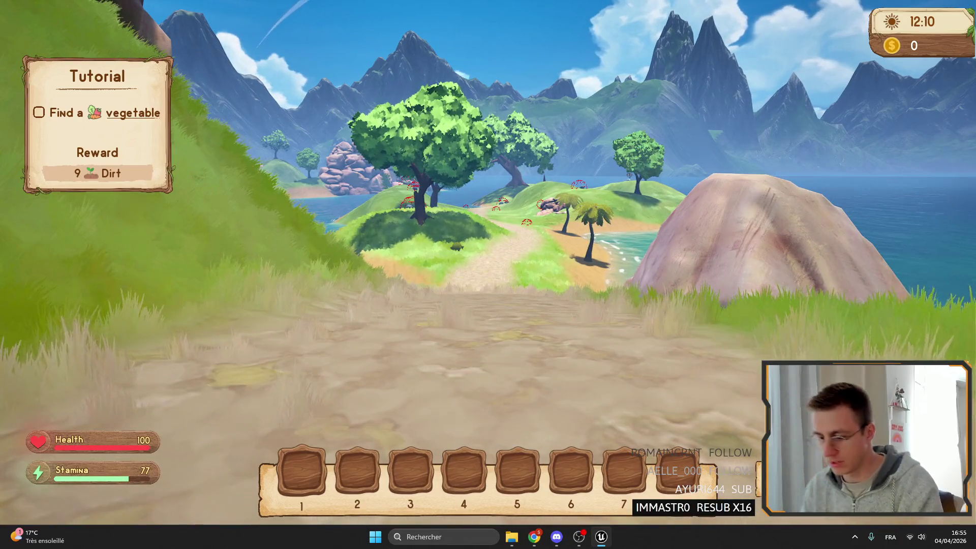
- Eject with F8 to fly to the red debug spheres, then stop the play session
{"action": "key", "text": "F8"}
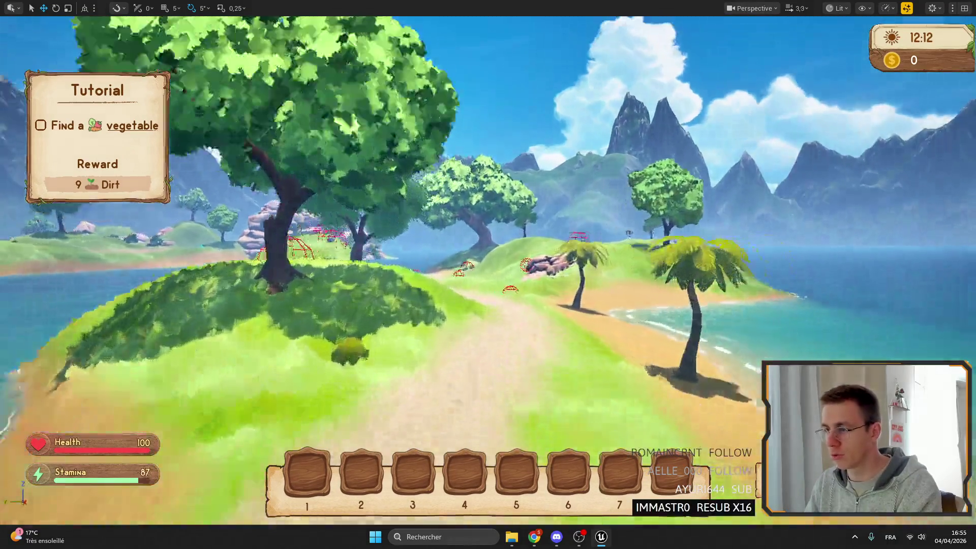
{"action": "key", "text": "w"}
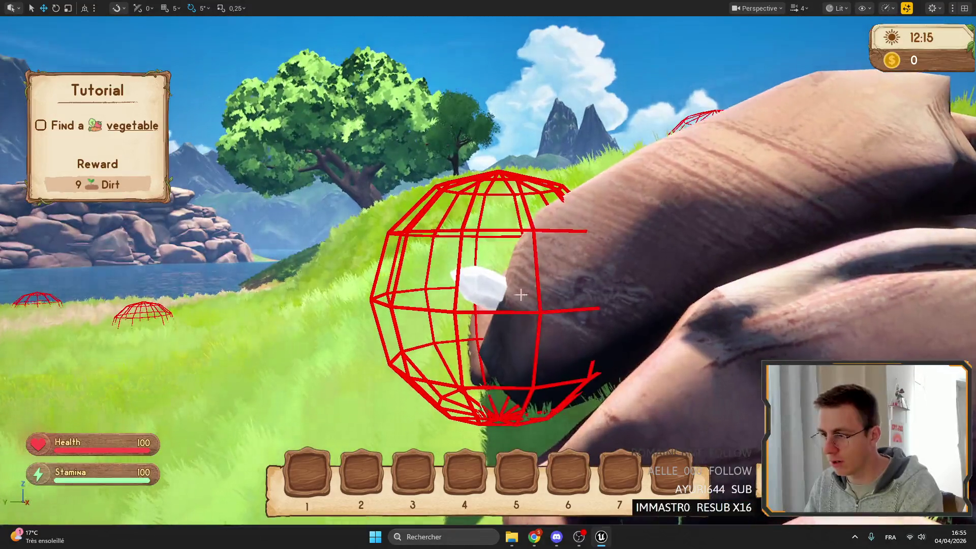
{"action": "scroll", "coordinate": [478, 300], "scroll_direction": "down", "scroll_amount": 3}
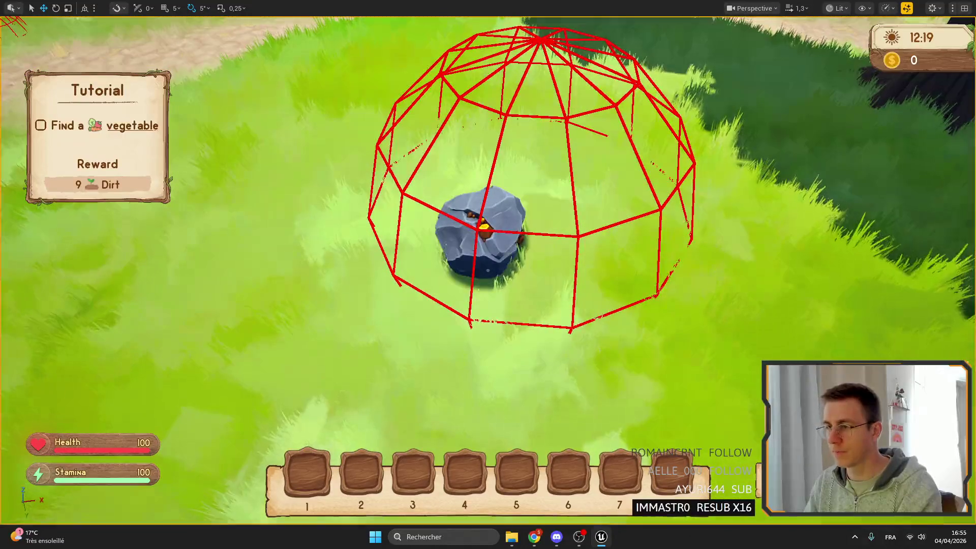
{"action": "scroll", "coordinate": [487, 275], "scroll_direction": "up", "scroll_amount": 2}
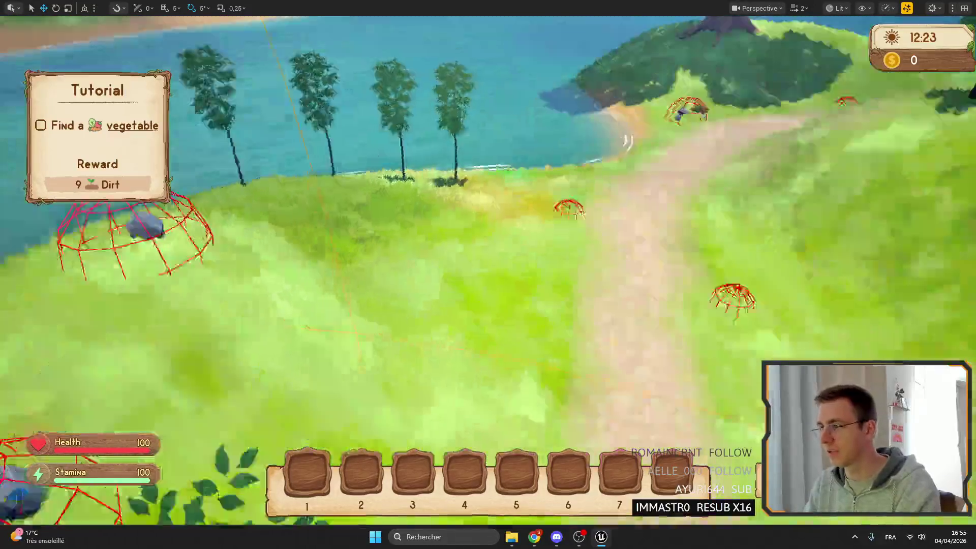
{"action": "scroll", "coordinate": [488, 275], "scroll_direction": "up", "scroll_amount": 1}
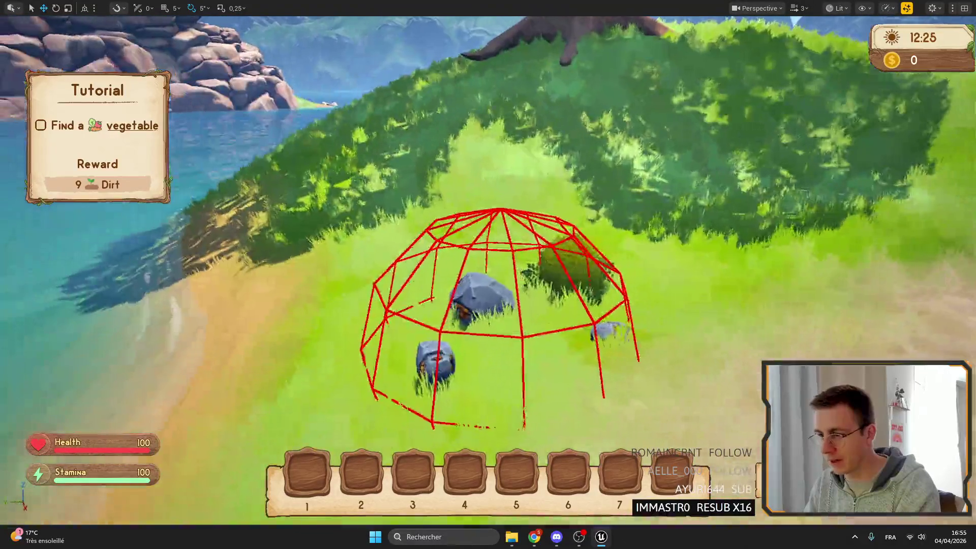
{"action": "key", "text": "F11"}
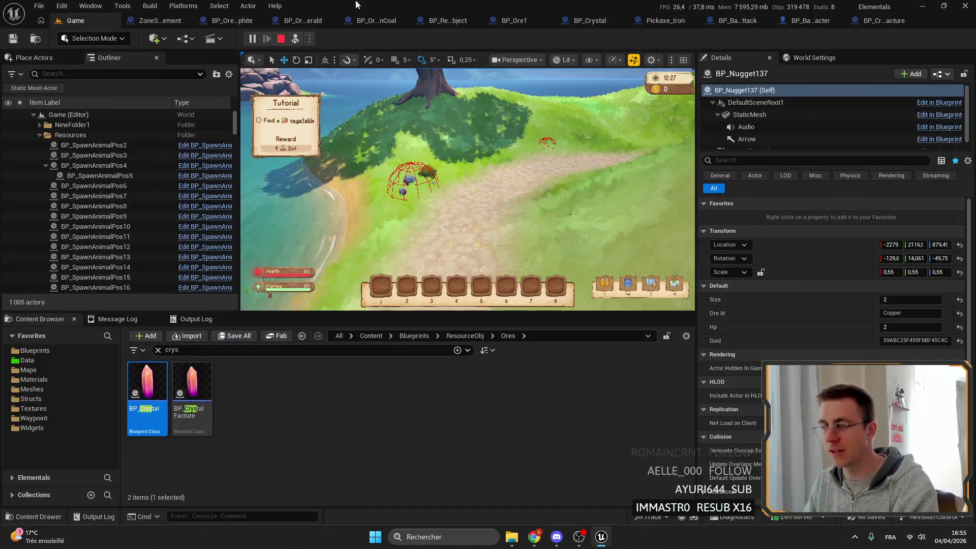
{"action": "key", "text": "Escape"}
- In BP_OreVienEmerald's EventGraph, bring the Spawn Corner calls into view
{"action": "left_click", "coordinate": [285, 22]}
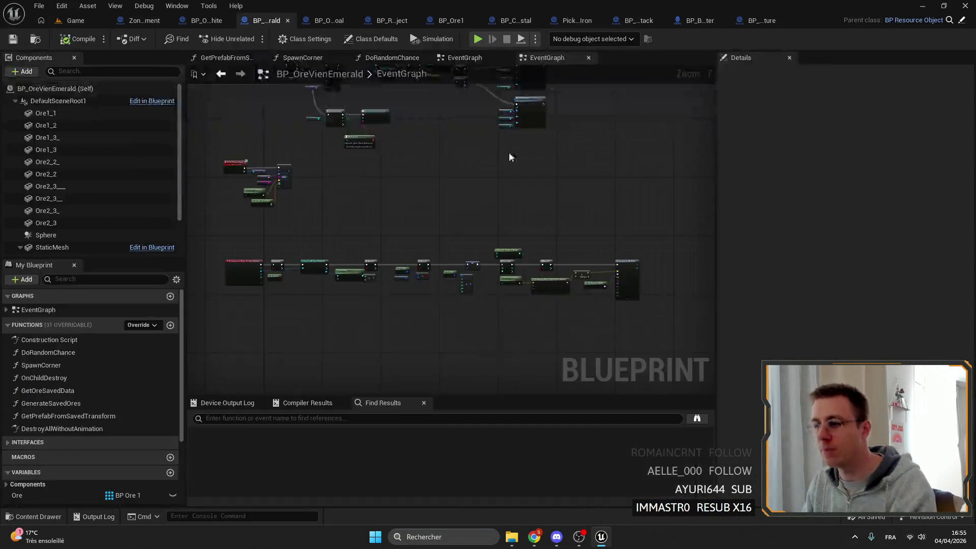
{"action": "scroll", "coordinate": [559, 213], "scroll_direction": "up", "scroll_amount": 3}
{"action": "left_click_drag", "start_coordinate": [586, 186], "coordinate": [540, 139]}
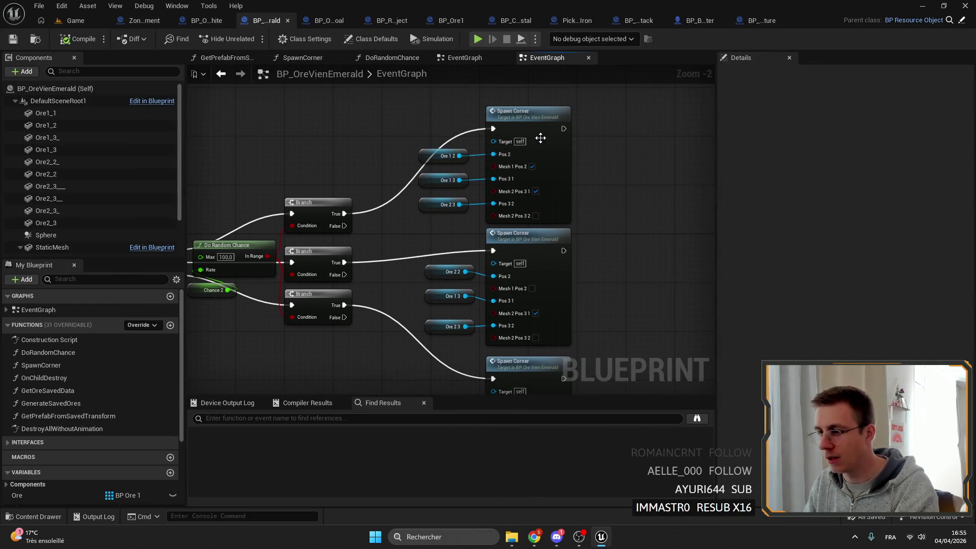
{"action": "mouse_move", "coordinate": [561, 214]}
{"action": "left_mouse_down"}
{"action": "mouse_move", "coordinate": [583, 224]}
{"action": "mouse_move", "coordinate": [596, 261]}
{"action": "mouse_move", "coordinate": [567, 158]}
{"action": "left_mouse_up"}
{"action": "left_click_drag", "start_coordinate": [492, 108], "coordinate": [538, 120]}
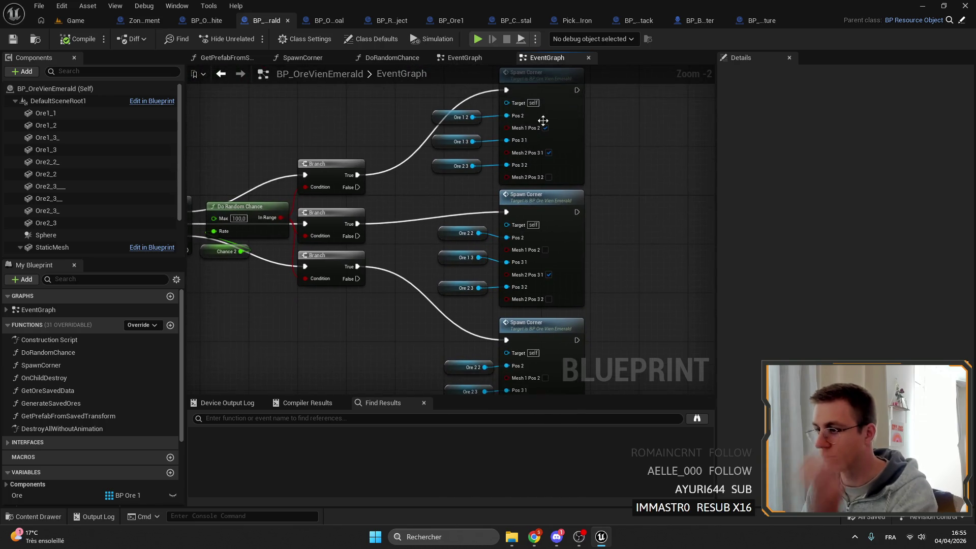
- Inspect the SpawnCorner function's Branch, Select and SpawnActor to AddUnique chains
{"action": "double_click", "coordinate": [570, 126]}
{"action": "mouse_move", "coordinate": [552, 287]}
{"action": "left_mouse_down"}
{"action": "mouse_move", "coordinate": [541, 244]}
{"action": "mouse_move", "coordinate": [610, 203]}
{"action": "mouse_move", "coordinate": [553, 124]}
{"action": "mouse_move", "coordinate": [649, 291]}
{"action": "mouse_move", "coordinate": [542, 263]}
{"action": "left_mouse_up"}
{"action": "left_click_drag", "start_coordinate": [340, 241], "coordinate": [508, 283]}
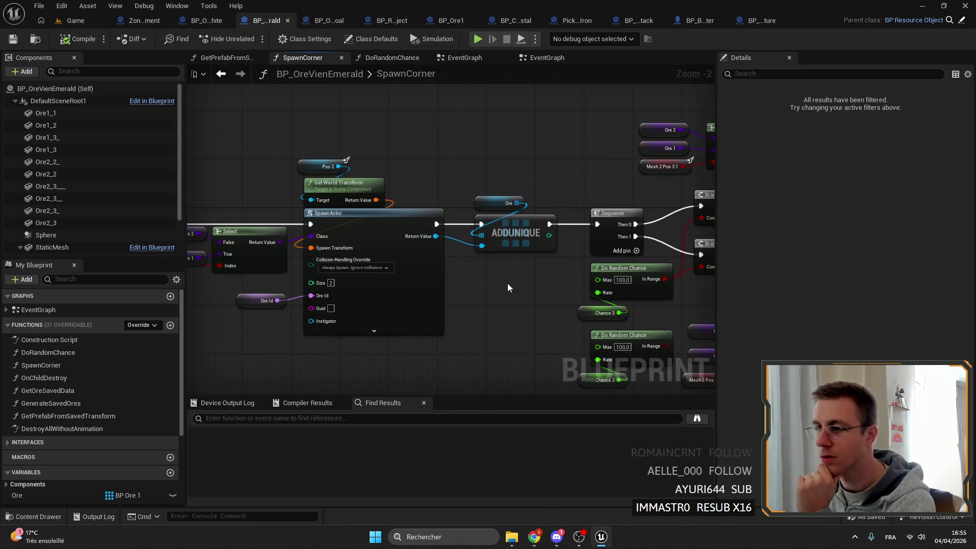
{"action": "left_click_drag", "start_coordinate": [521, 168], "coordinate": [172, 181]}
{"action": "left_click_drag", "start_coordinate": [610, 178], "coordinate": [451, 178]}
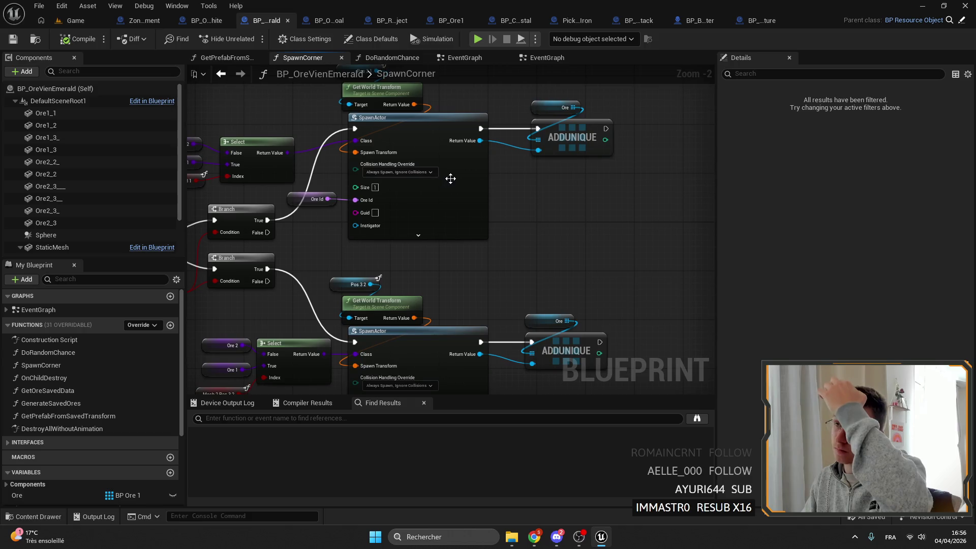
{"action": "right_click", "coordinate": [541, 195]}
{"action": "left_click_drag", "start_coordinate": [494, 271], "coordinate": [552, 229]}
{"action": "left_click_drag", "start_coordinate": [335, 229], "coordinate": [563, 187]}
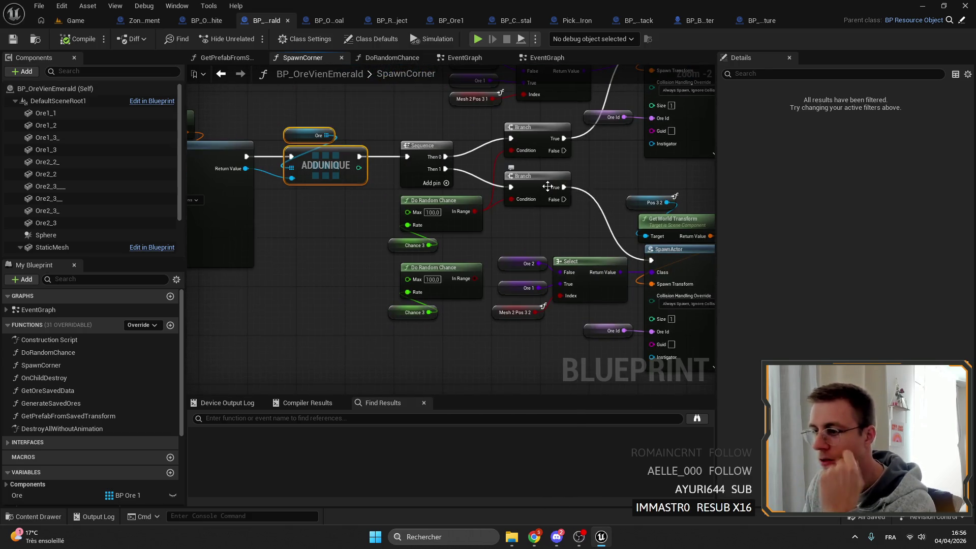
{"action": "left_click_drag", "start_coordinate": [296, 231], "coordinate": [481, 224]}
{"action": "left_click_drag", "start_coordinate": [468, 164], "coordinate": [448, 230]}
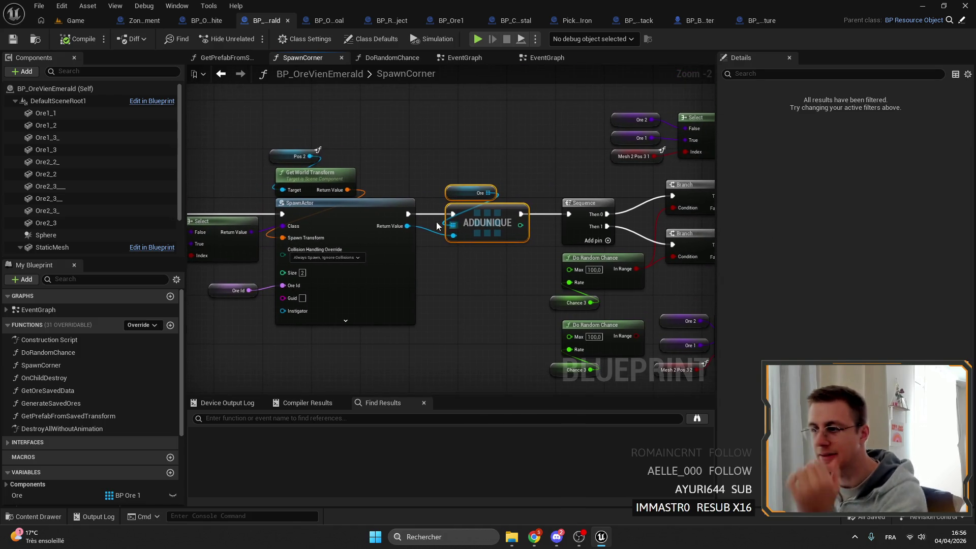
{"action": "mouse_move", "coordinate": [390, 213]}
{"action": "left_mouse_down"}
{"action": "mouse_move", "coordinate": [448, 172]}
{"action": "mouse_move", "coordinate": [605, 196]}
{"action": "mouse_move", "coordinate": [680, 189]}
{"action": "mouse_move", "coordinate": [458, 164]}
{"action": "left_mouse_up"}
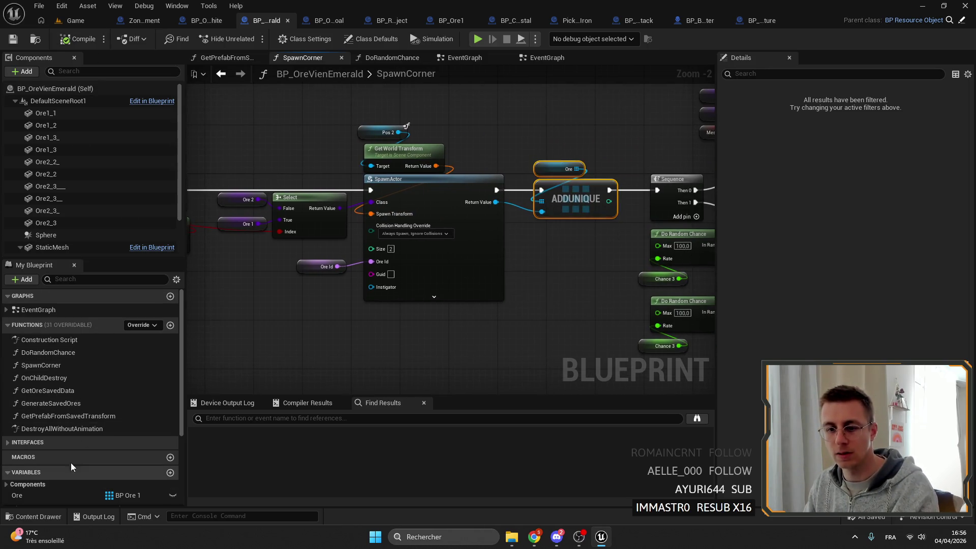
- Review the GetOreSavedData and GenerateSavedOres function graphs
{"action": "double_click", "coordinate": [63, 389]}
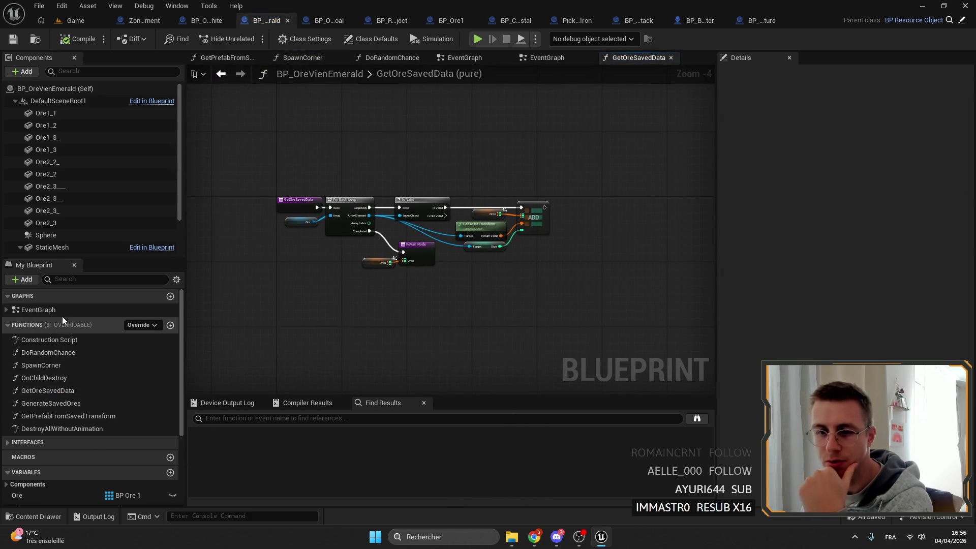
{"action": "double_click", "coordinate": [62, 309]}
{"action": "double_click", "coordinate": [501, 294]}
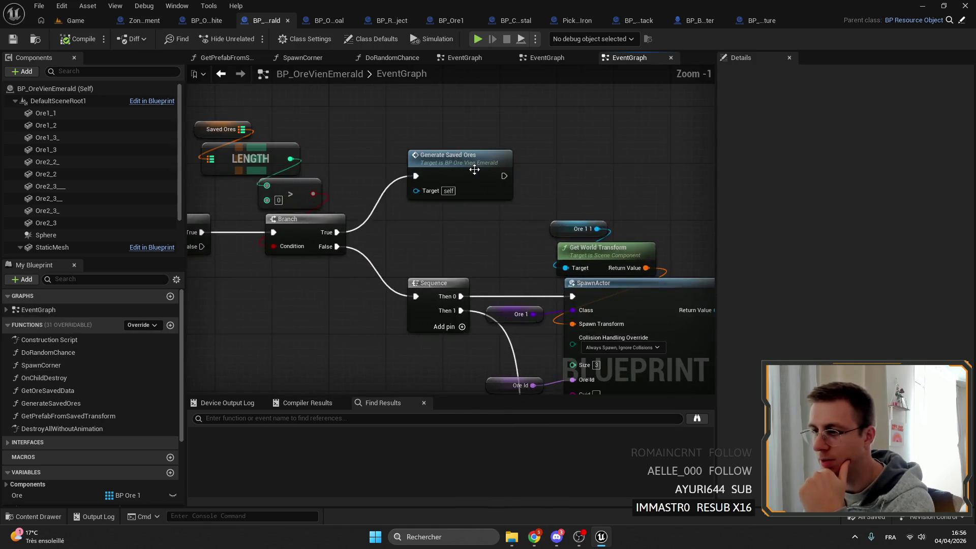
{"action": "scroll", "coordinate": [495, 195], "scroll_direction": "up", "scroll_amount": 3}
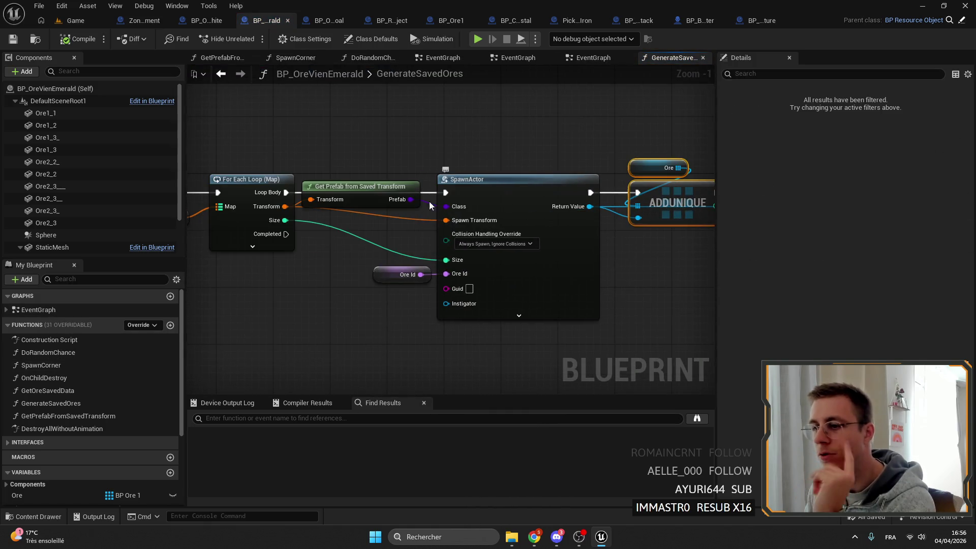
{"action": "mouse_move", "coordinate": [370, 212]}
{"action": "left_mouse_down"}
{"action": "mouse_move", "coordinate": [444, 234]}
{"action": "mouse_move", "coordinate": [371, 223]}
{"action": "left_mouse_up"}
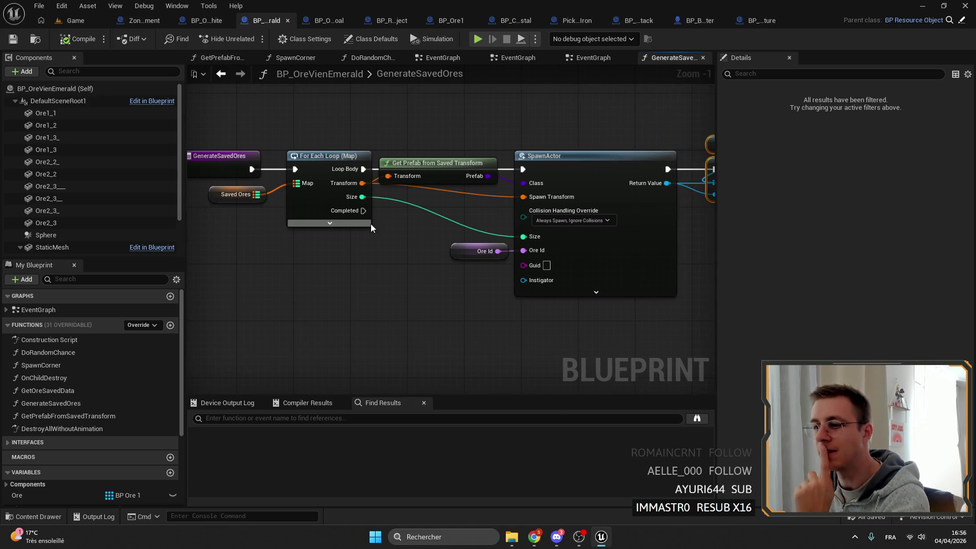
{"action": "left_click_drag", "start_coordinate": [584, 246], "coordinate": [229, 234]}
- Run a brief fullscreen play session of the Game level, then stop it
{"action": "left_click", "coordinate": [75, 20]}
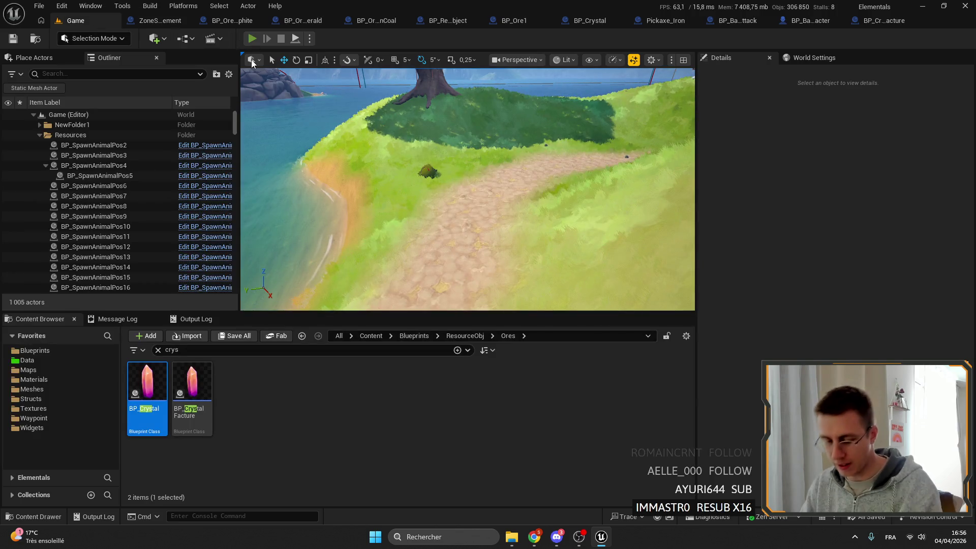
{"action": "left_click", "coordinate": [252, 39]}
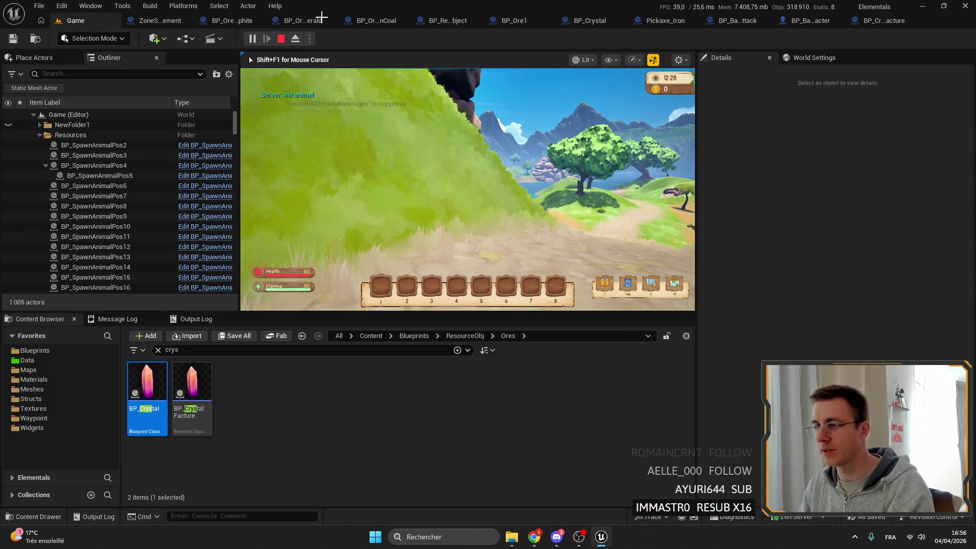
{"action": "key", "text": "Escape"}
{"action": "left_click", "coordinate": [252, 40]}
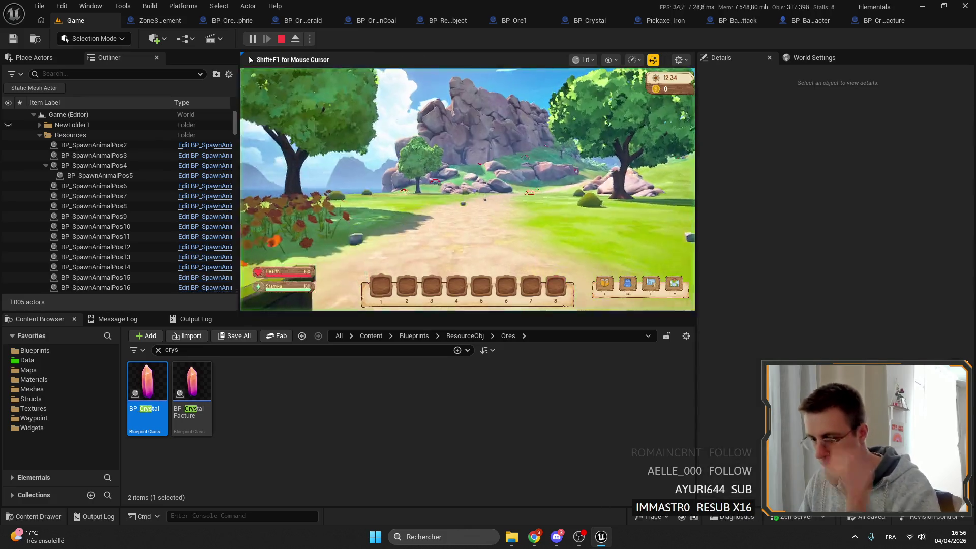
{"action": "key", "text": "F11"}
{"action": "key", "text": "Escape"}
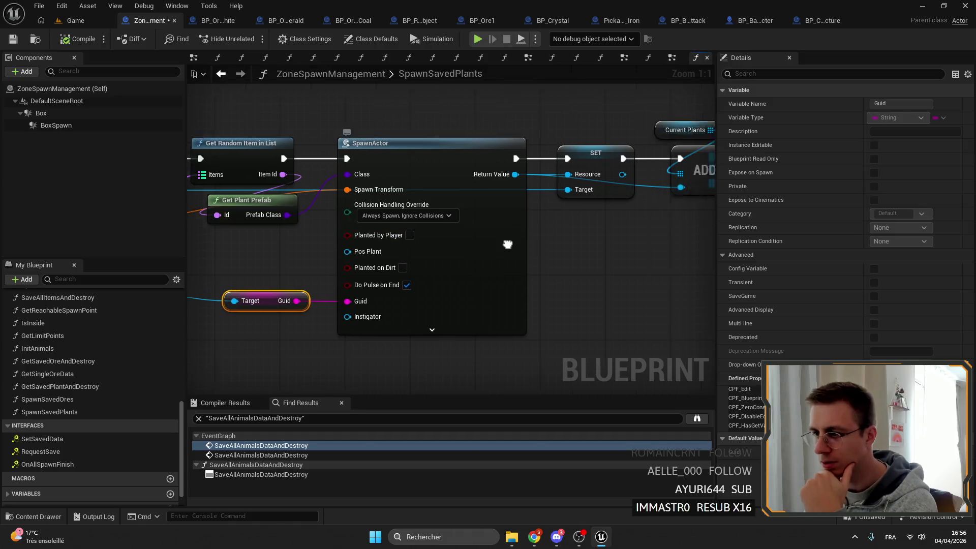
- Browse ZoneSpawnManagement's functions and inspect the SpawnResources spawn nodes
{"action": "left_click_drag", "start_coordinate": [471, 161], "coordinate": [582, 160]}
{"action": "scroll", "coordinate": [581, 160], "scroll_direction": "down", "scroll_amount": 3}
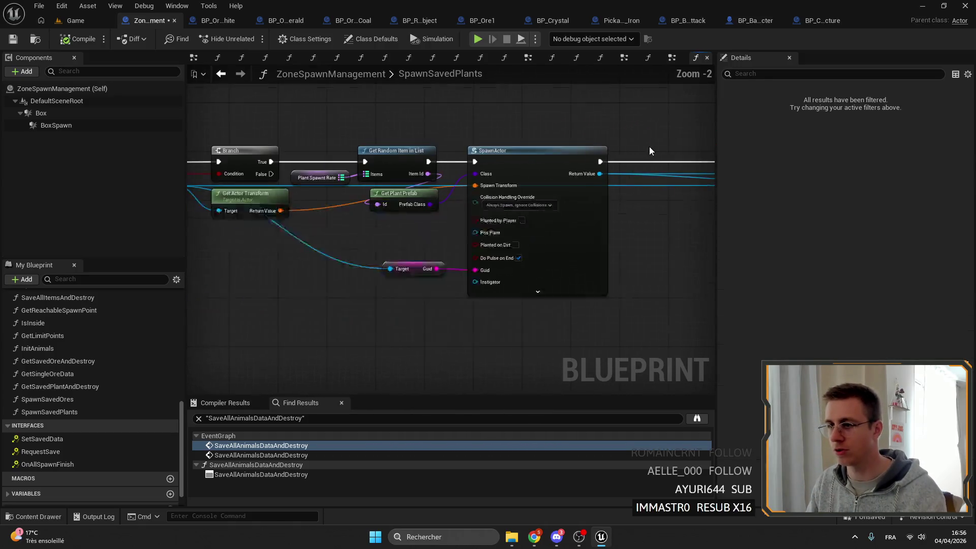
{"action": "scroll", "coordinate": [87, 393], "scroll_direction": "up", "scroll_amount": 3}
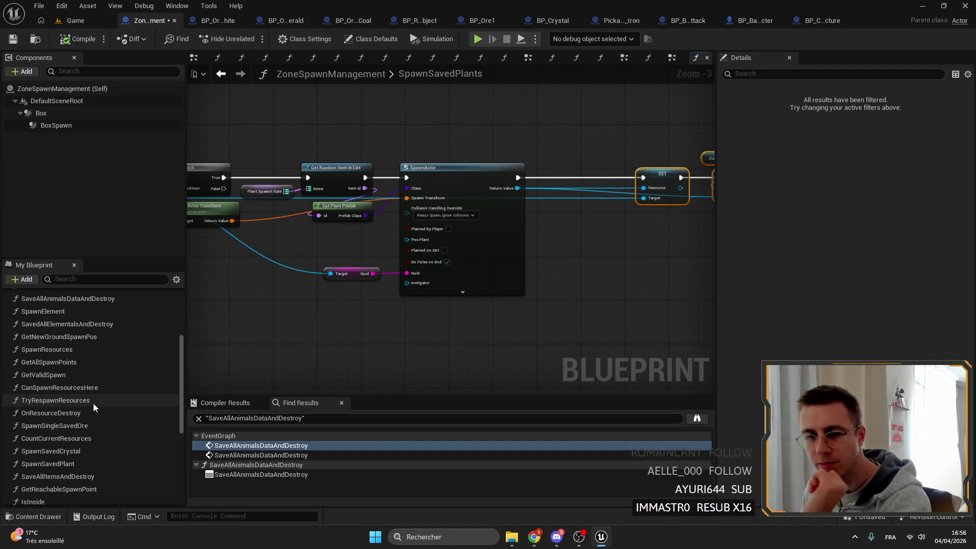
{"action": "scroll", "coordinate": [83, 366], "scroll_direction": "up", "scroll_amount": 5}
{"action": "scroll", "coordinate": [89, 346], "scroll_direction": "up", "scroll_amount": 2}
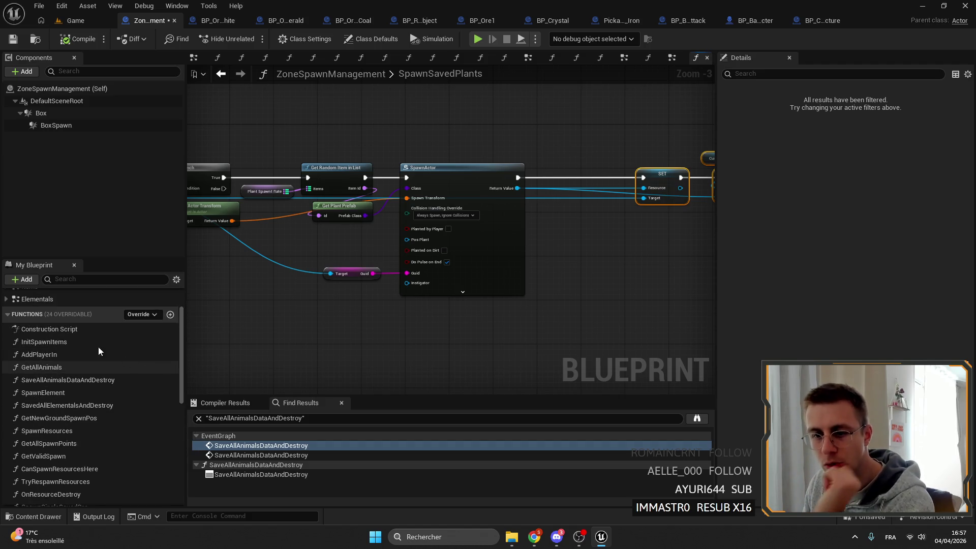
{"action": "double_click", "coordinate": [77, 431]}
{"action": "left_click_drag", "start_coordinate": [606, 318], "coordinate": [441, 207]}
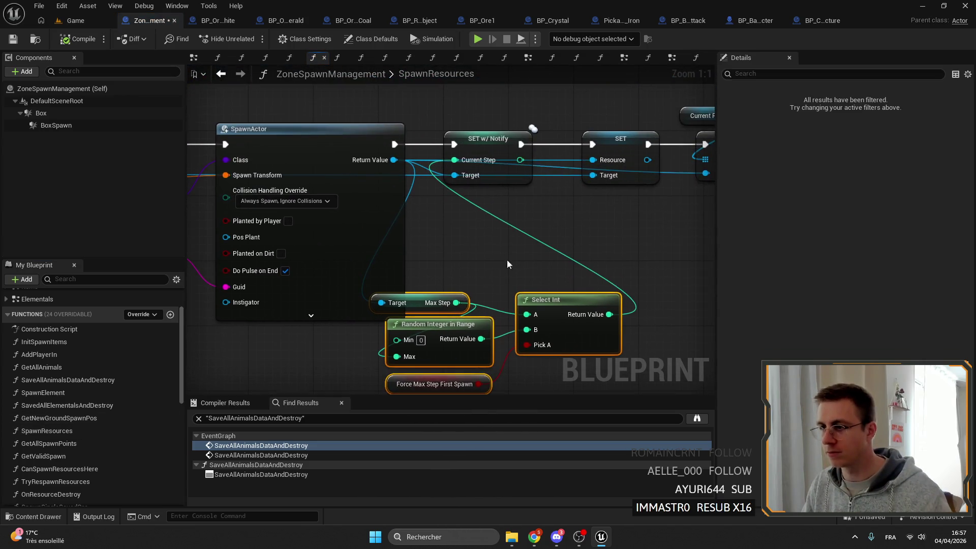
{"action": "scroll", "coordinate": [495, 144], "scroll_direction": "down", "scroll_amount": 5}
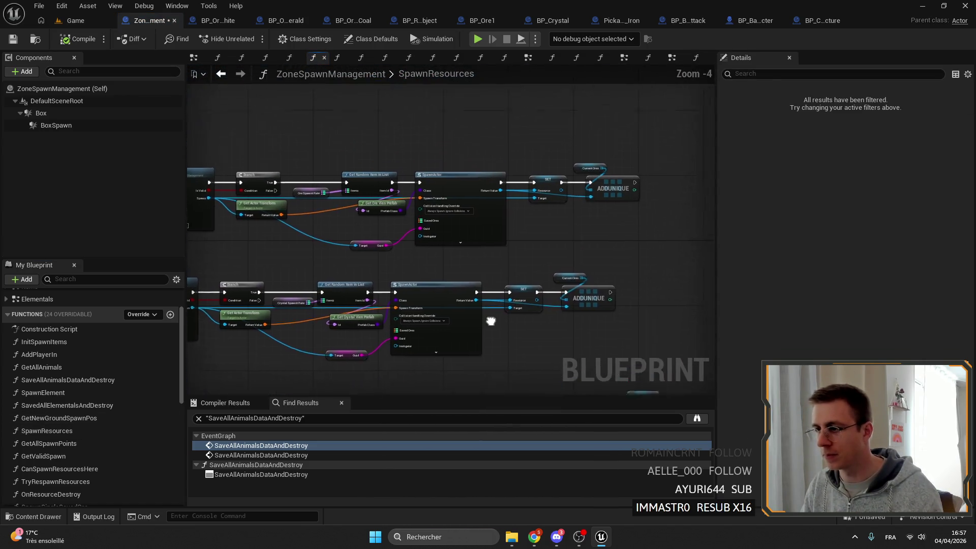
- In SpawnSavedPlants, rearrange the nodes and reconnect SET w/ Notify's execution
{"action": "left_click", "coordinate": [696, 58]}
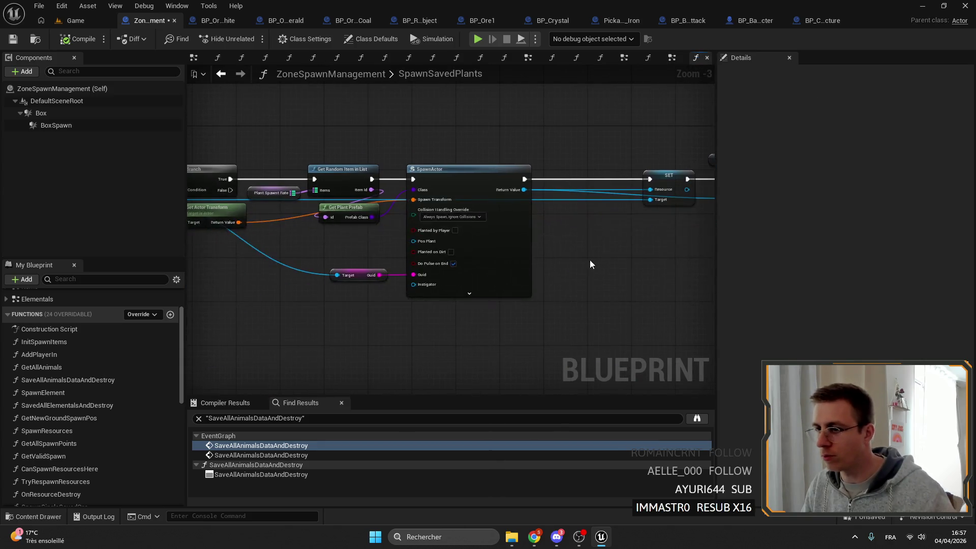
{"action": "scroll", "coordinate": [633, 227], "scroll_direction": "up", "scroll_amount": 3}
{"action": "left_click_drag", "start_coordinate": [620, 120], "coordinate": [571, 136]}
{"action": "left_click_drag", "start_coordinate": [672, 141], "coordinate": [673, 141]}
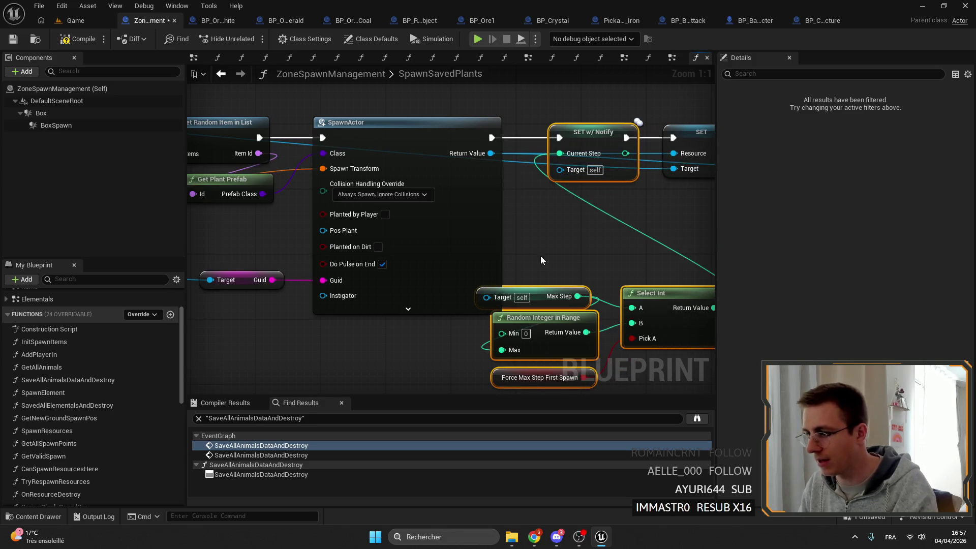
{"action": "left_click_drag", "start_coordinate": [540, 255], "coordinate": [595, 339]}
{"action": "left_click_drag", "start_coordinate": [462, 224], "coordinate": [519, 149]}
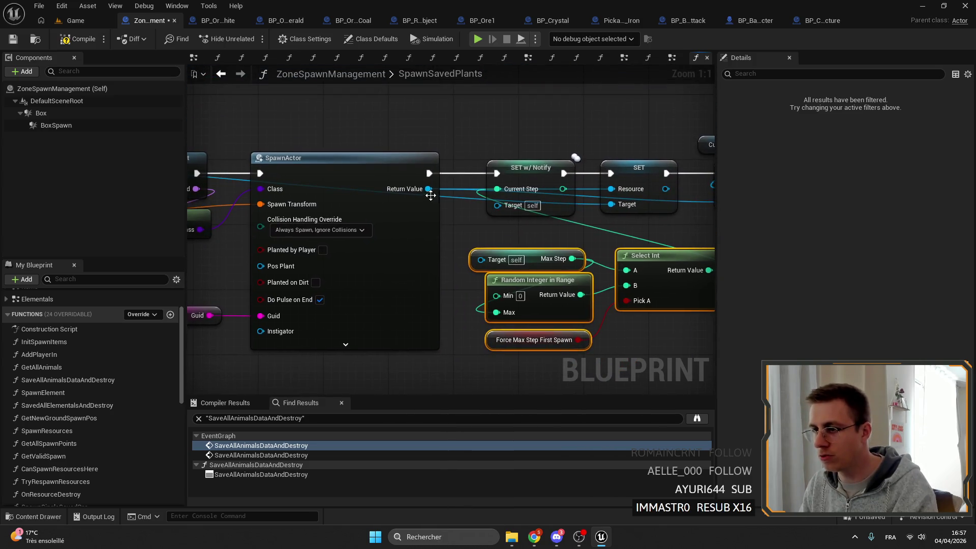
{"action": "left_click_drag", "start_coordinate": [643, 259], "coordinate": [490, 222]}
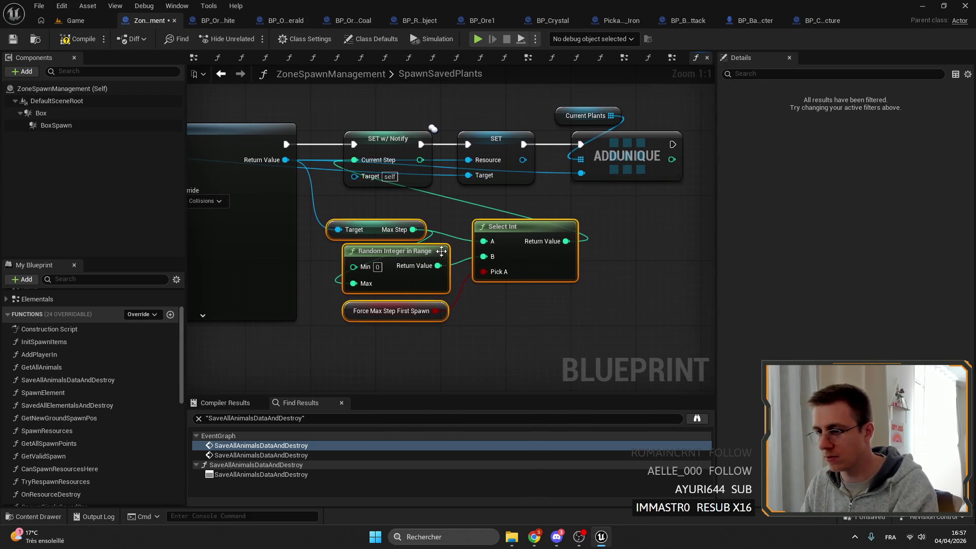
- Wire SpawnActor's Return Value into SET w/ Notify's Target, compile, save, and start play
{"action": "left_click", "coordinate": [13, 38]}
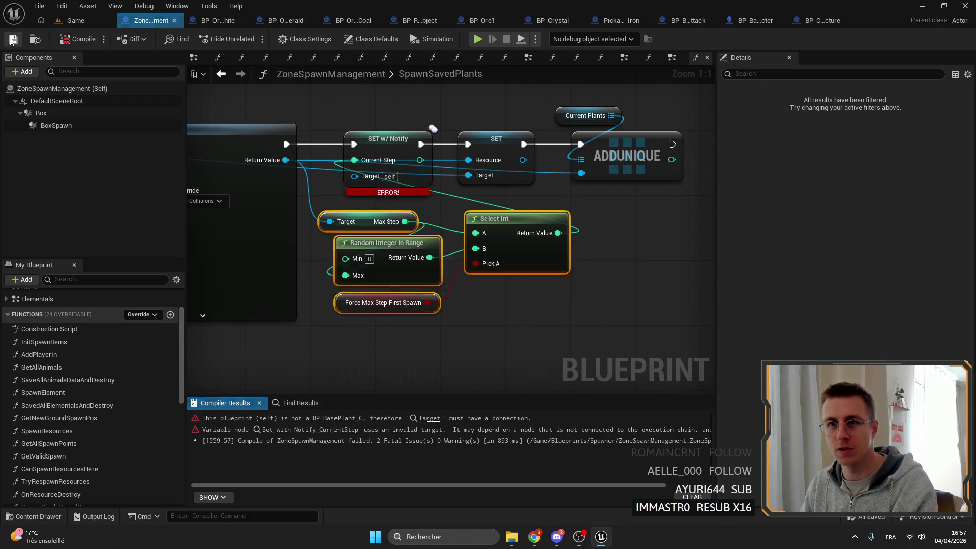
{"action": "left_click_drag", "start_coordinate": [392, 193], "coordinate": [384, 184]}
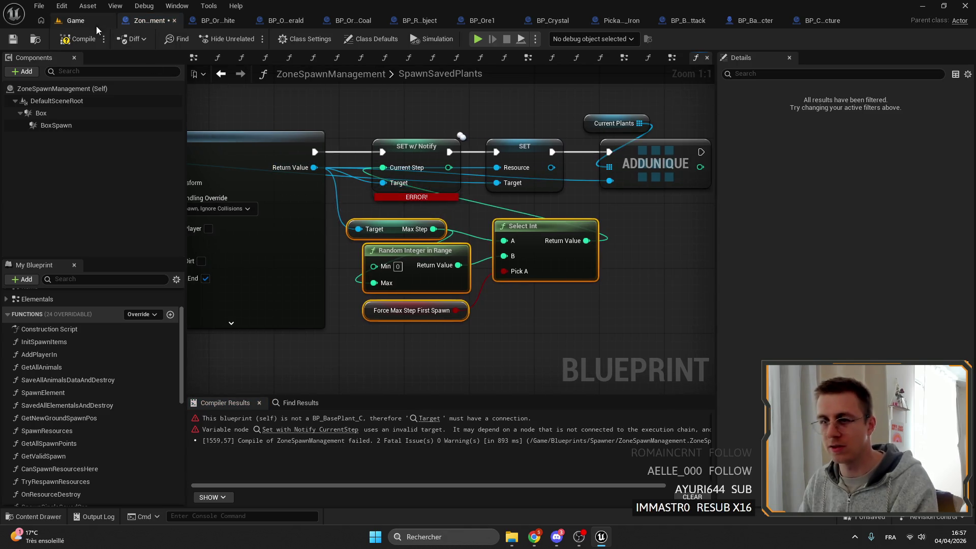
{"action": "left_click", "coordinate": [14, 39]}
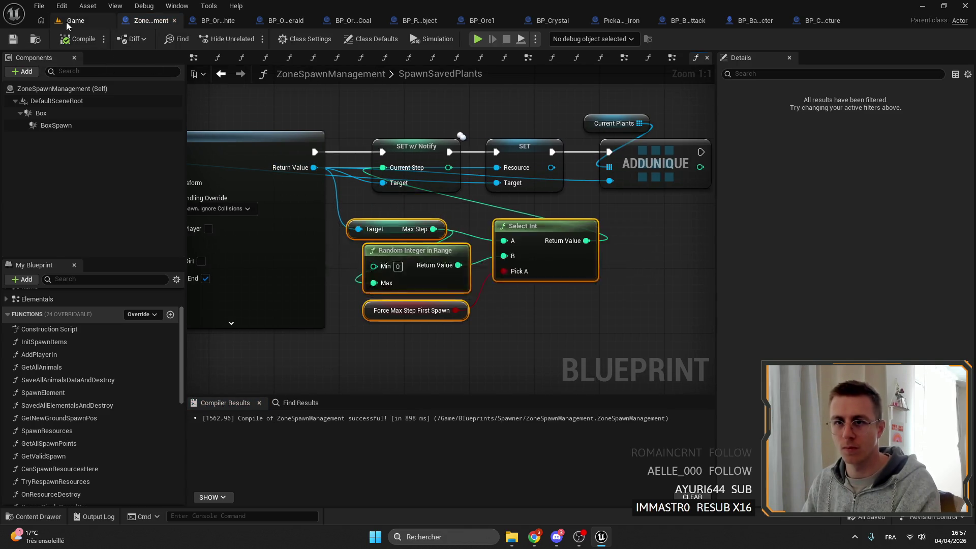
{"action": "left_click", "coordinate": [76, 20]}
{"action": "left_click", "coordinate": [256, 42]}
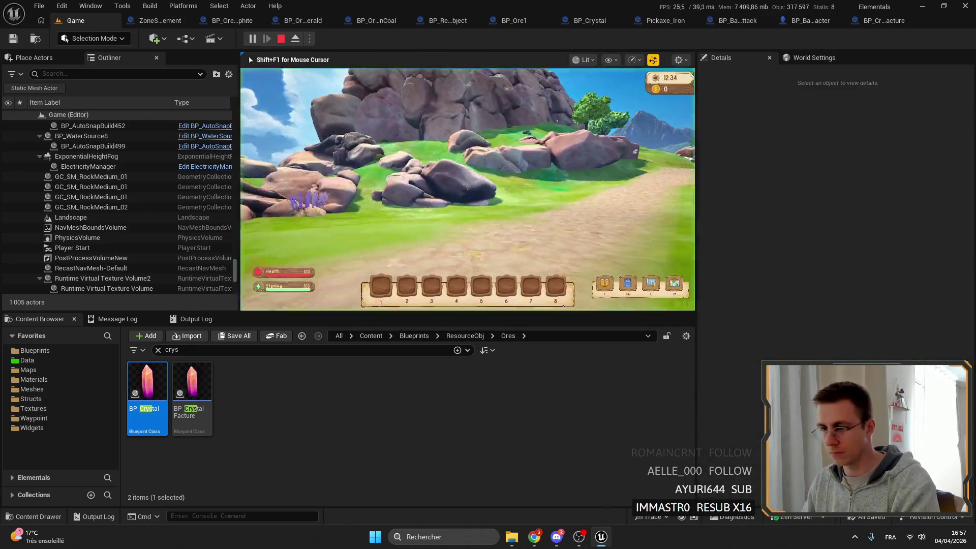
- Stop the current play session and start a new one in fullscreen
{"action": "key", "text": "F11"}
{"action": "key", "text": "Escape"}
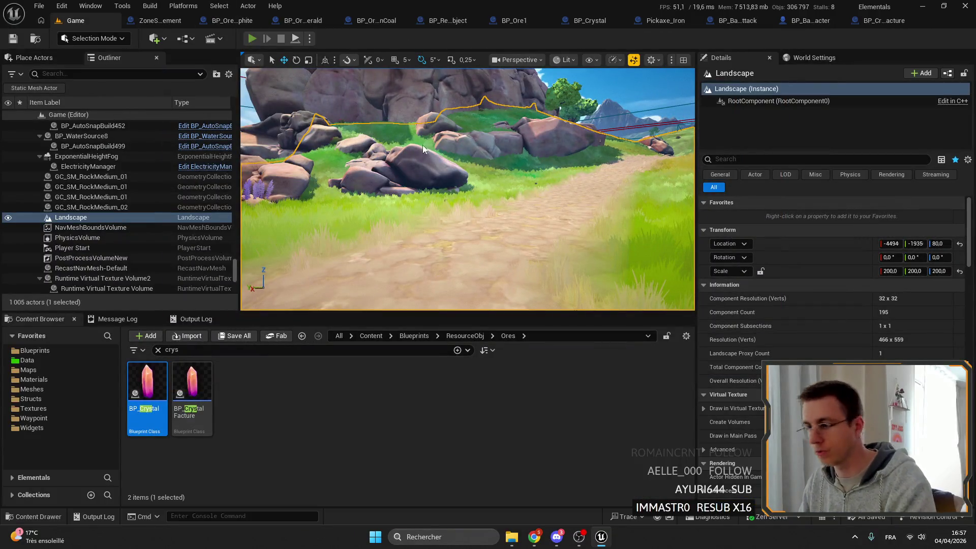
{"action": "key", "text": "alt+p"}
{"action": "key", "text": "F11"}
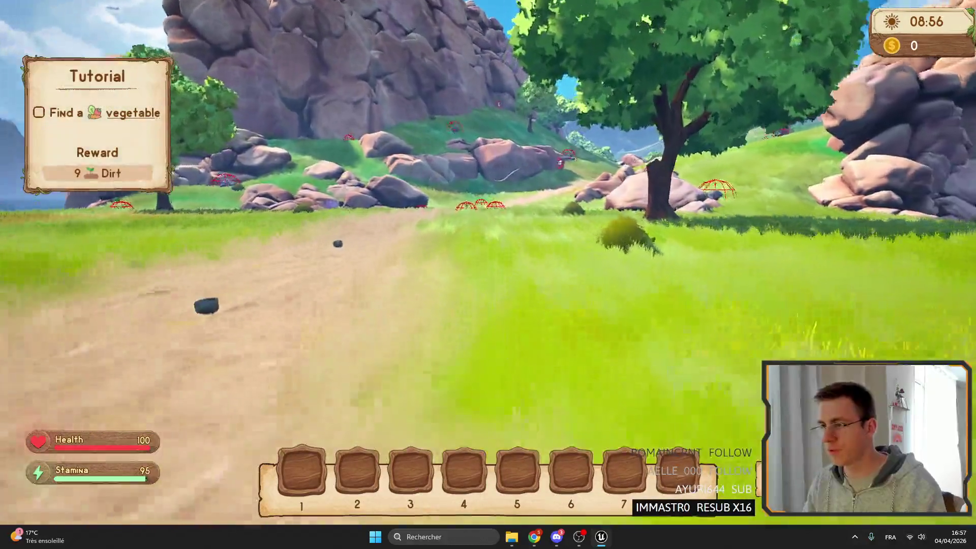
- Walk and sprint past the red wireframe dome and rocky area toward the island trees
{"action": "key", "text": "shift+w"}
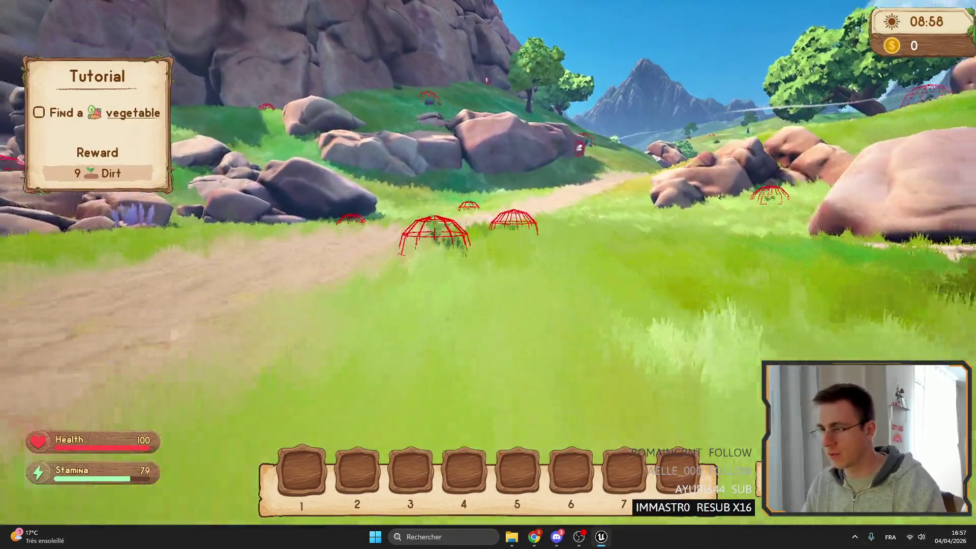
{"action": "key", "text": "shift+w"}
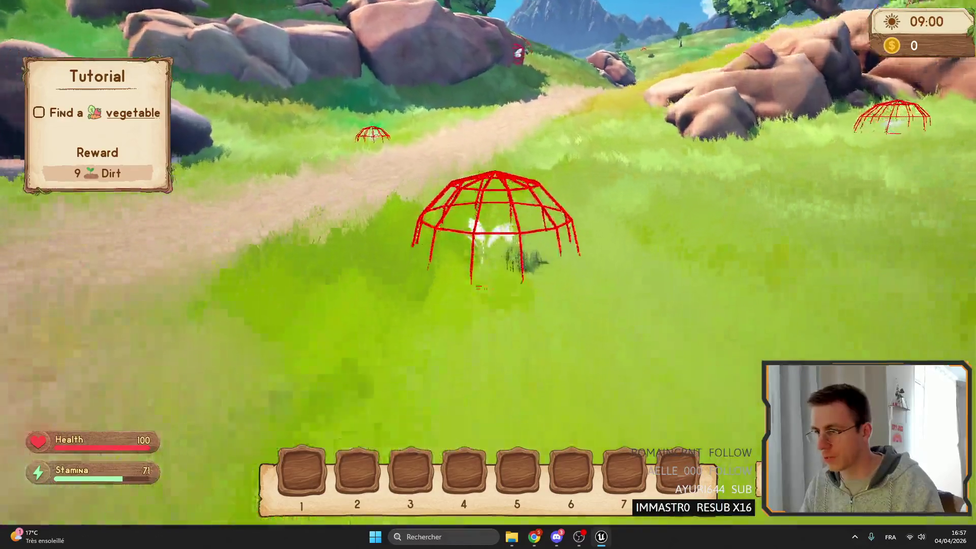
{"action": "key", "text": "w"}
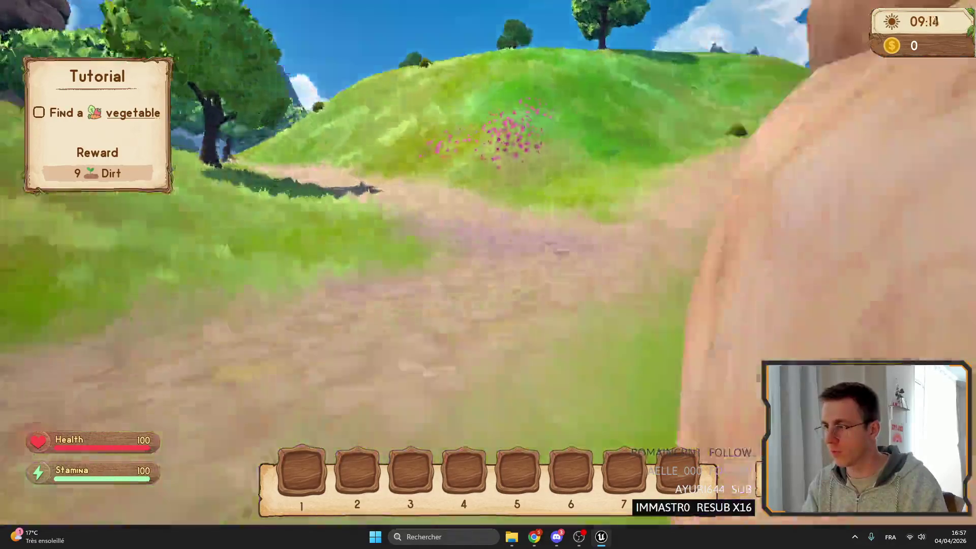
{"action": "key", "text": "shift+w"}
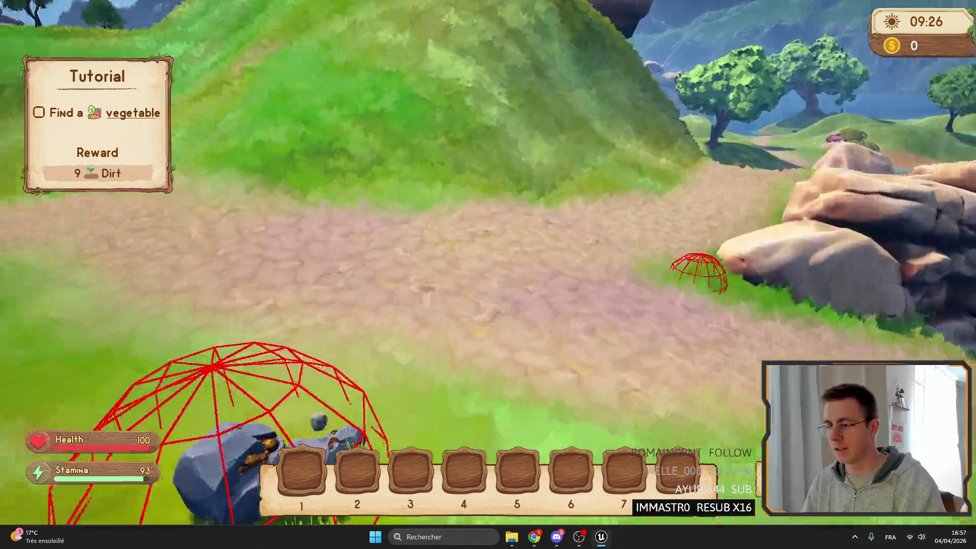
{"action": "key", "text": "shift+w"}
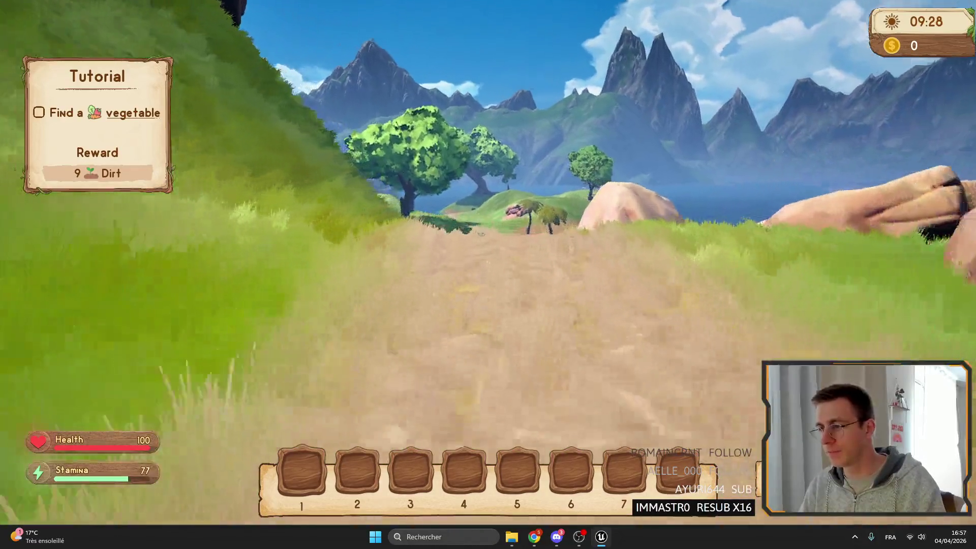
{"action": "key", "text": "shift+w"}
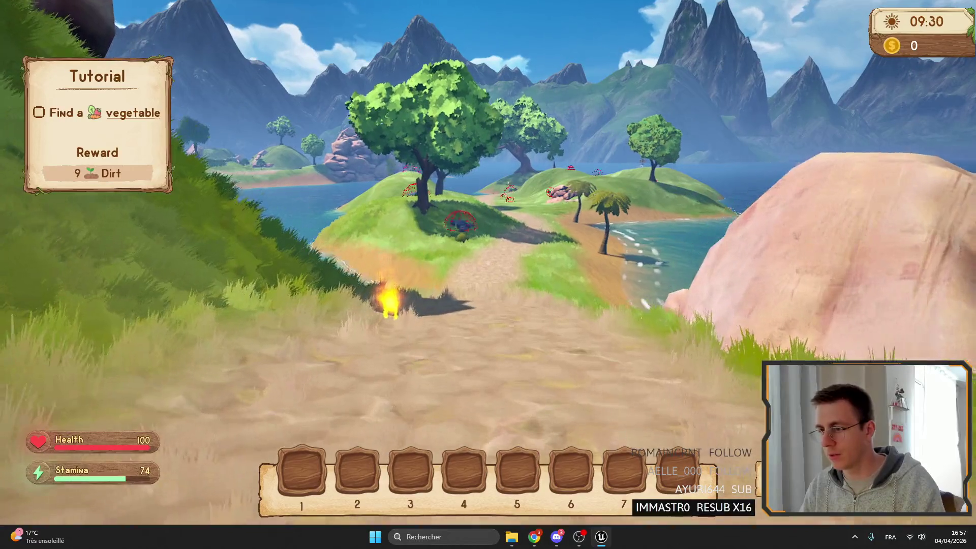
{"action": "key", "text": "w"}
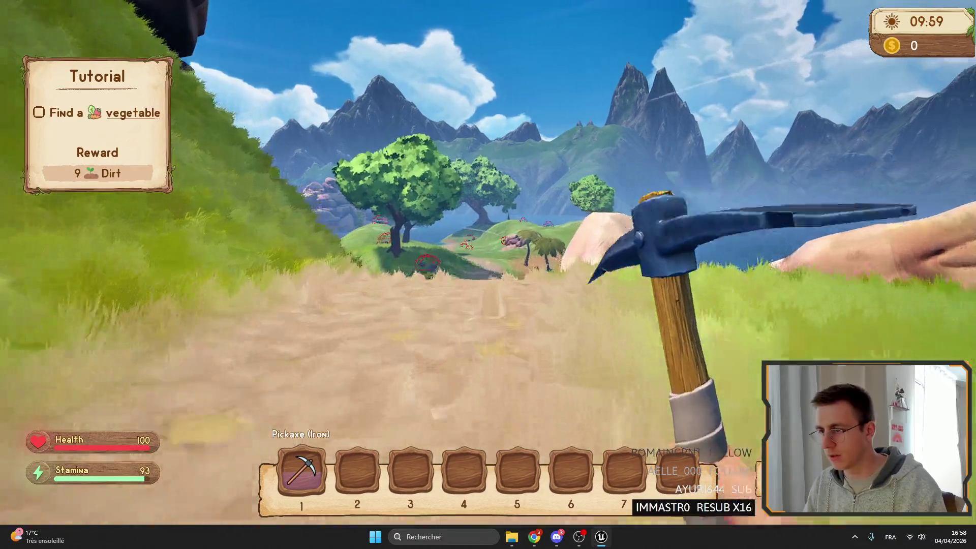
{"action": "key", "text": "w"}
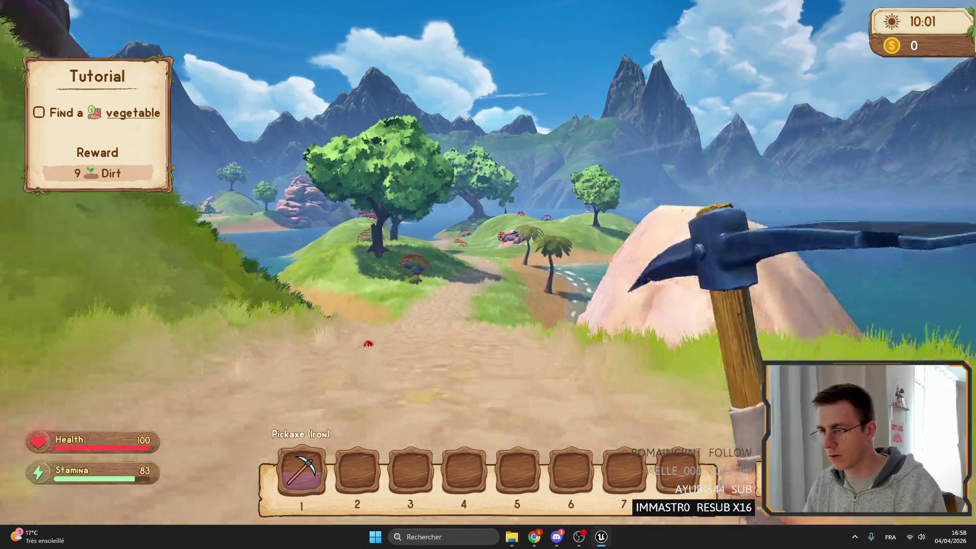
{"action": "key", "text": "w"}
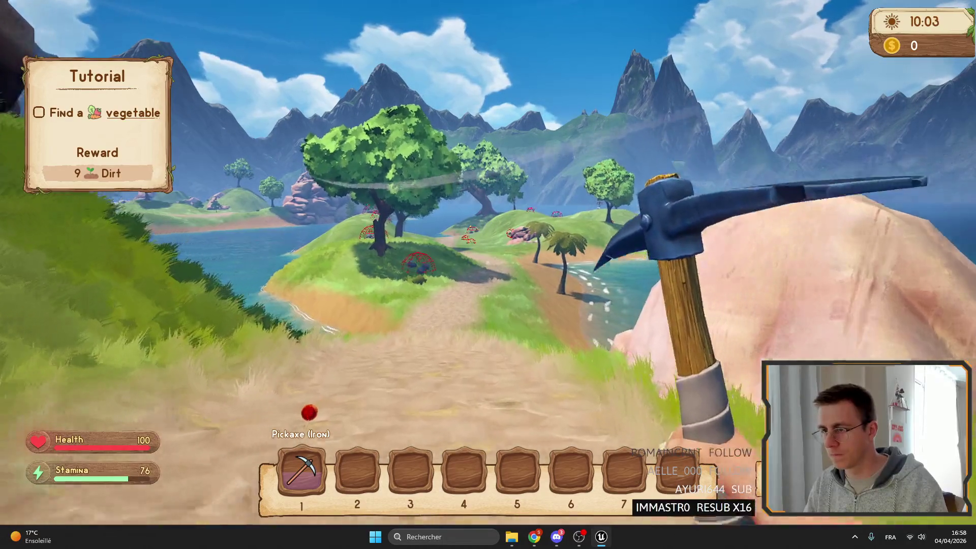
{"action": "key", "text": "w"}
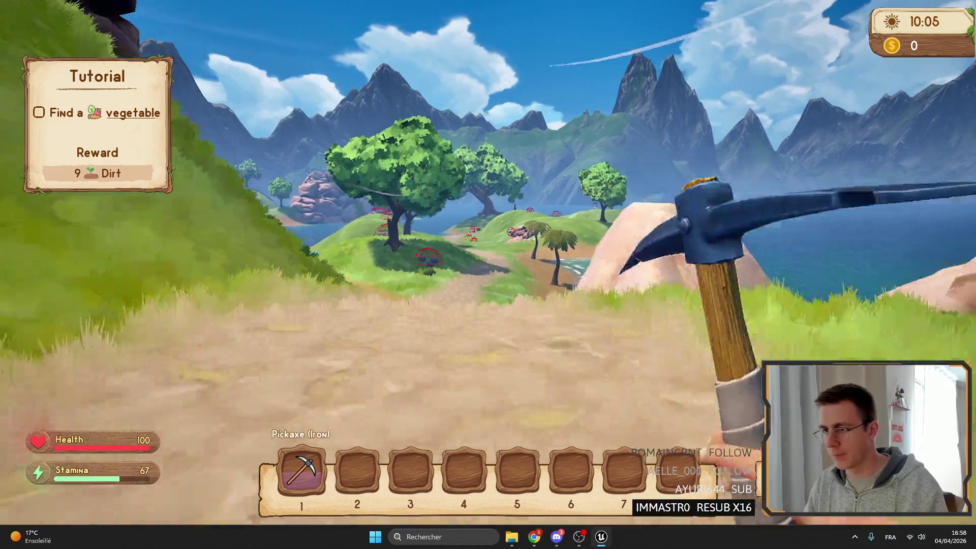
{"action": "key", "text": "w"}
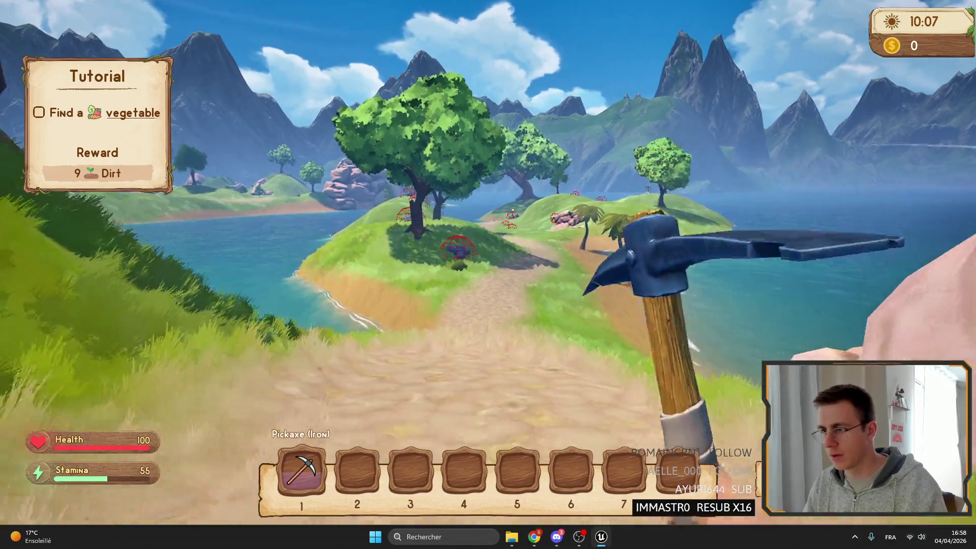
- Swing the iron pickaxe twice along the path, then exit fullscreen and stop play
{"action": "left_click", "coordinate": [488, 275]}
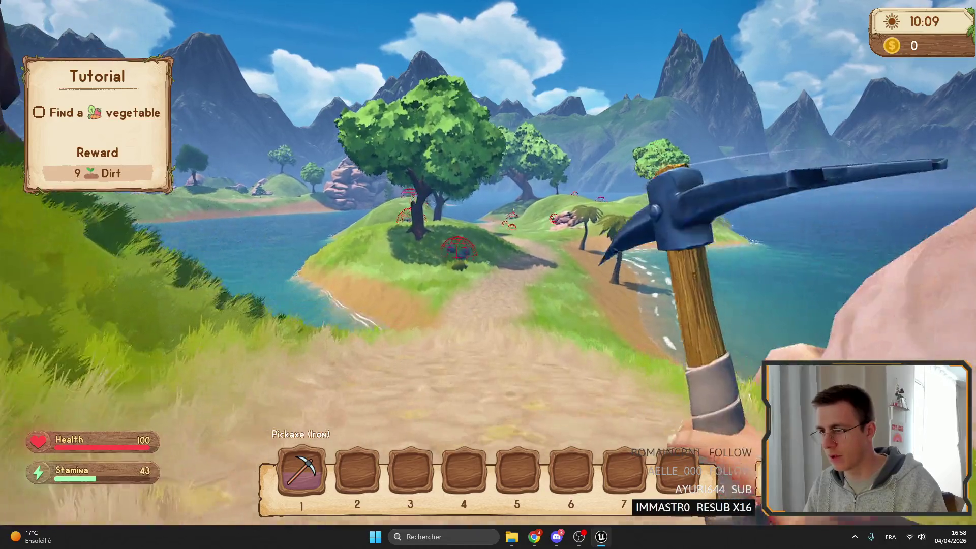
{"action": "key", "text": "w"}
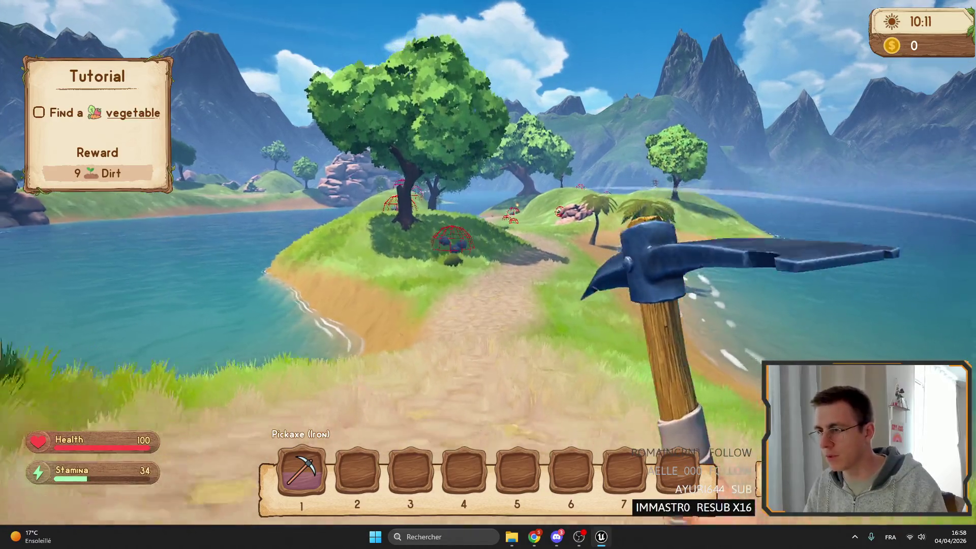
{"action": "left_click", "coordinate": [488, 274]}
{"action": "key", "text": "F11"}
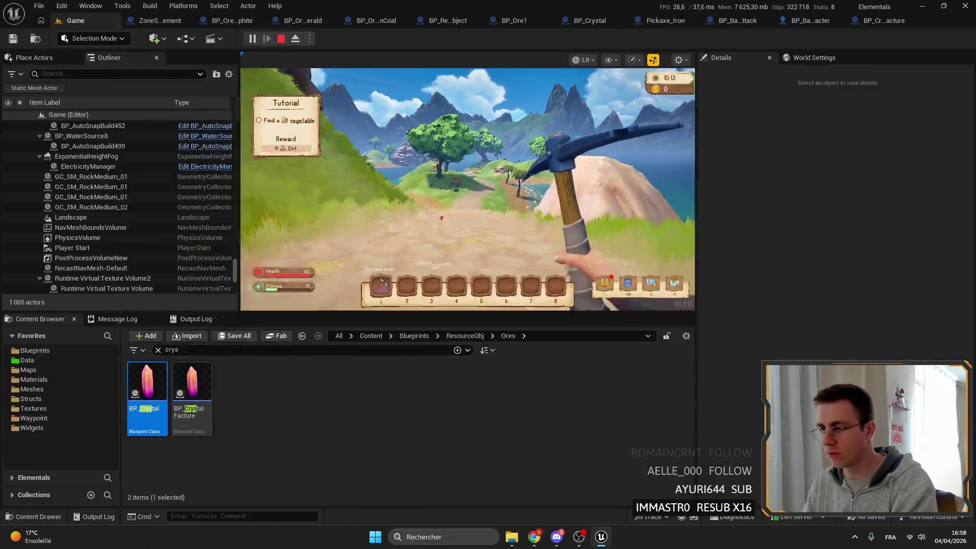
{"action": "key", "text": "Escape"}
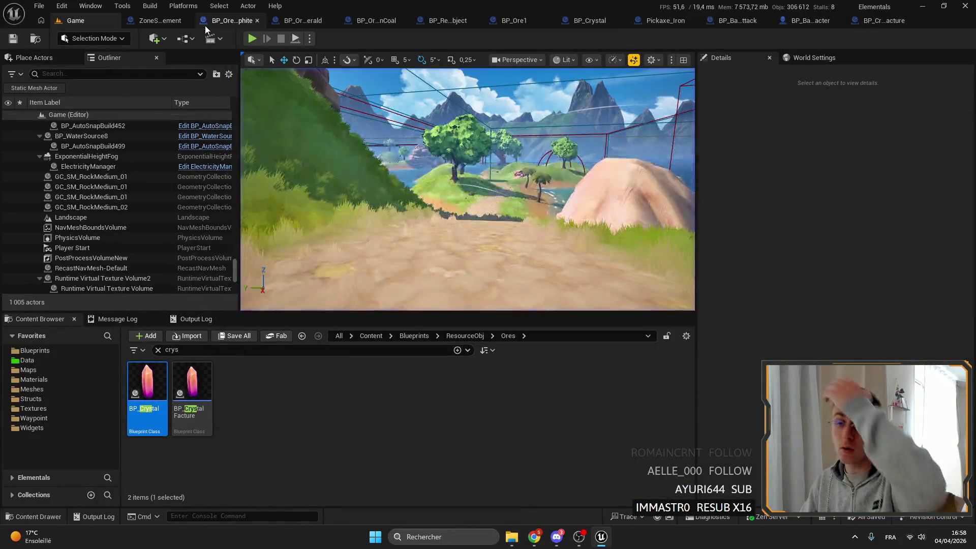
- Open the DestroyAllWithoutAnimation function graph in BP_OreVienEmerald
{"action": "left_click", "coordinate": [156, 22]}
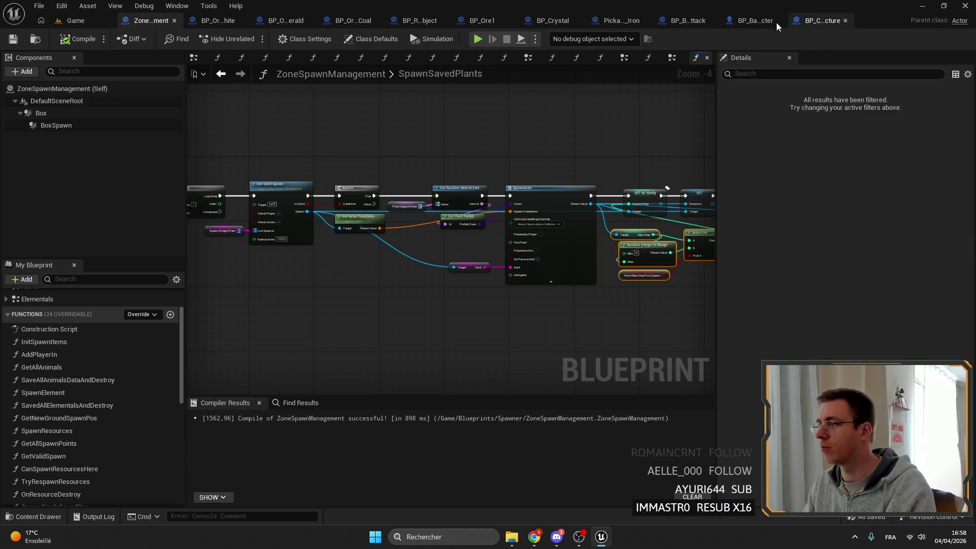
{"action": "left_click", "coordinate": [679, 22]}
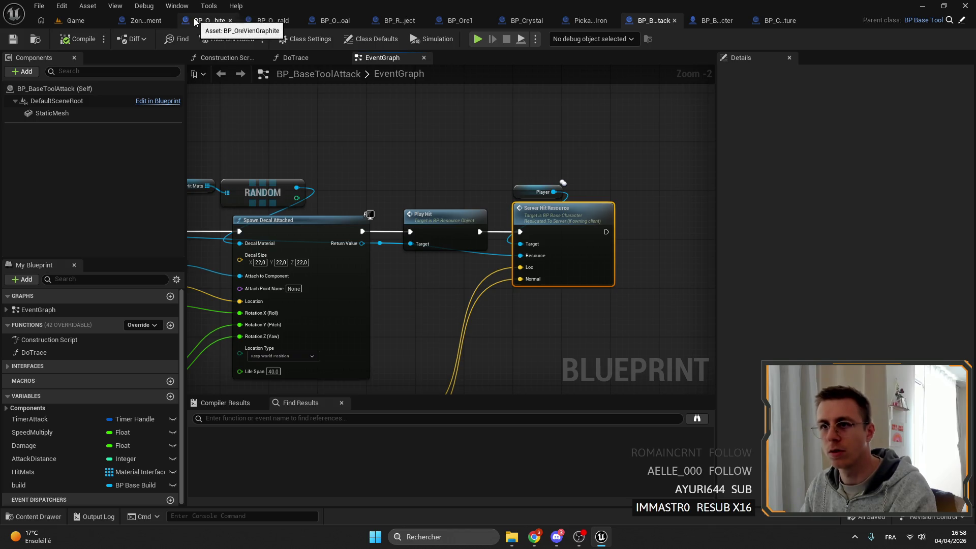
{"action": "left_click", "coordinate": [274, 21]}
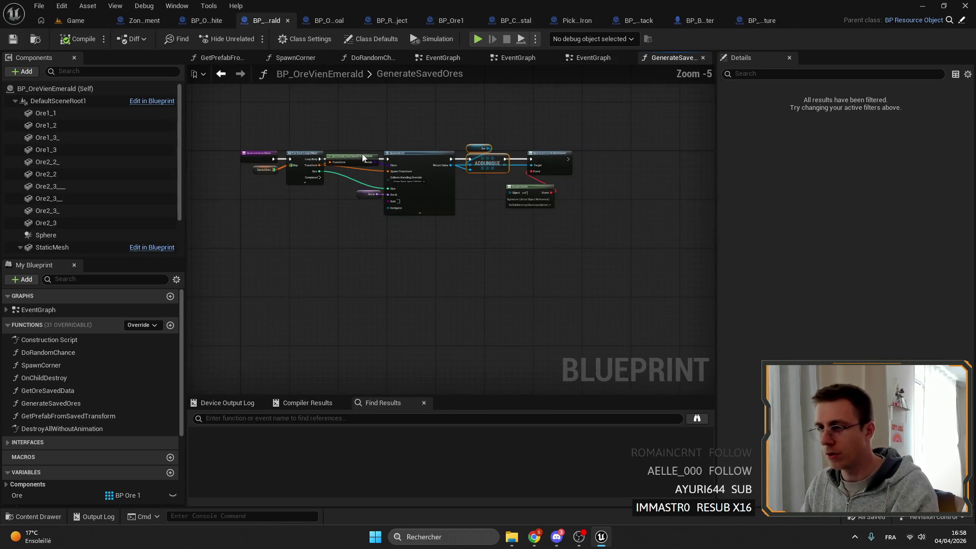
{"action": "double_click", "coordinate": [78, 429]}
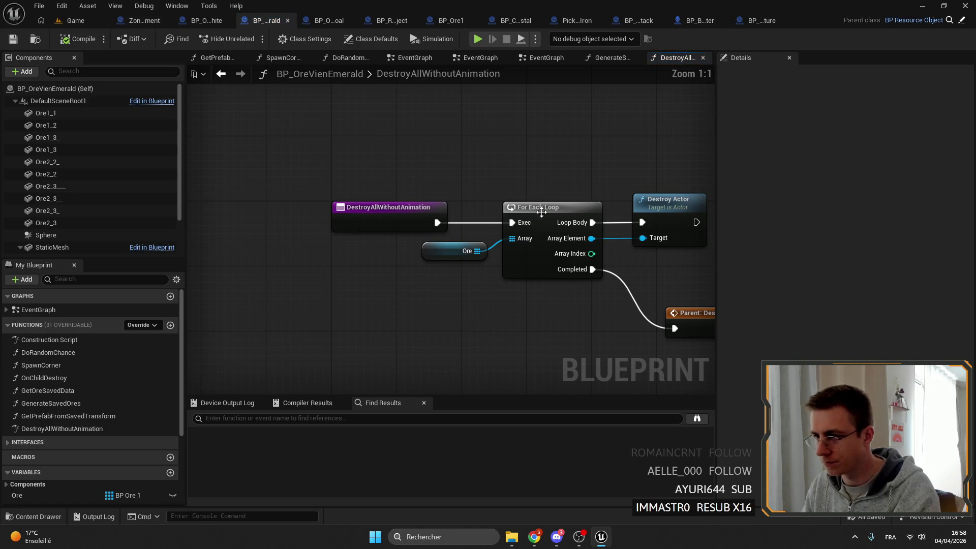
- Add a breakpoint to the For Each Loop node and go back to the level editor
{"action": "right_click", "coordinate": [541, 207]}
{"action": "left_click", "coordinate": [575, 447]}
{"action": "left_click", "coordinate": [75, 20]}
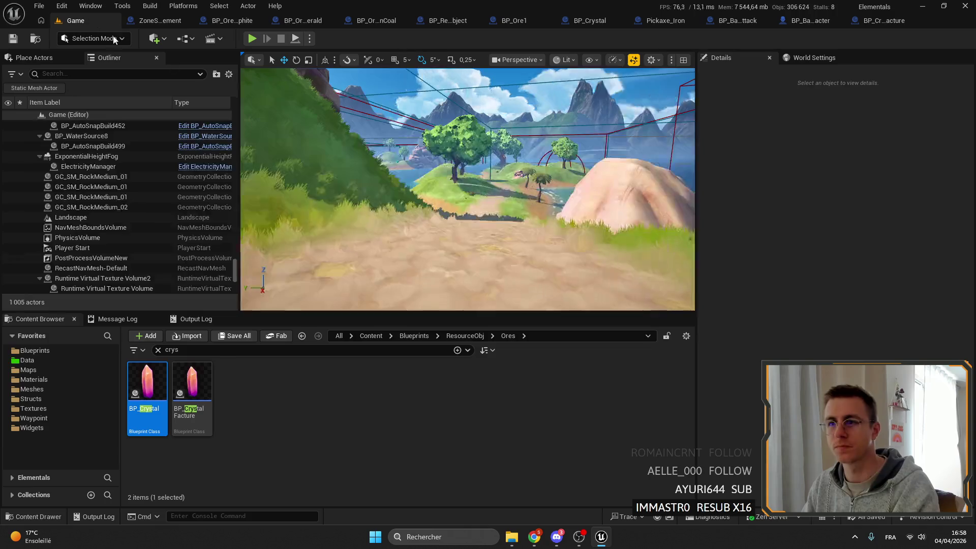
- Run a short fullscreen play session, walking forward briefly, then stop it with Esc
{"action": "key", "text": "F11"}
{"action": "key", "text": "F11"}
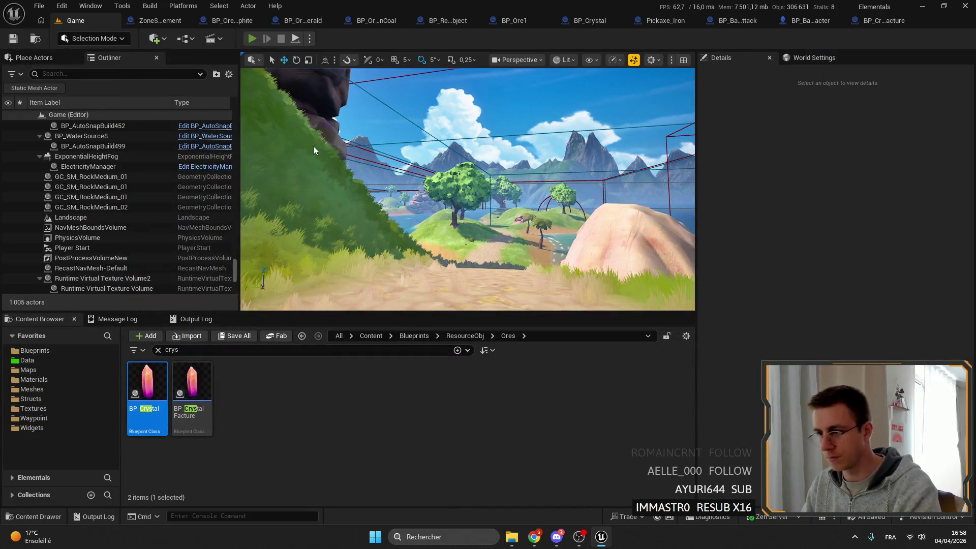
{"action": "key", "text": "alt+p"}
{"action": "key", "text": "F11"}
{"action": "key", "text": "w"}
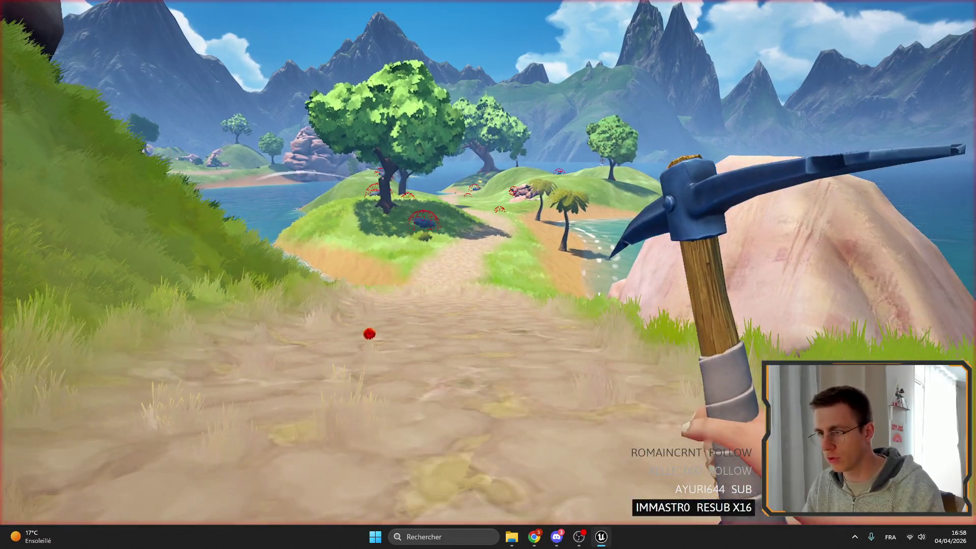
{"action": "key", "text": "Escape"}
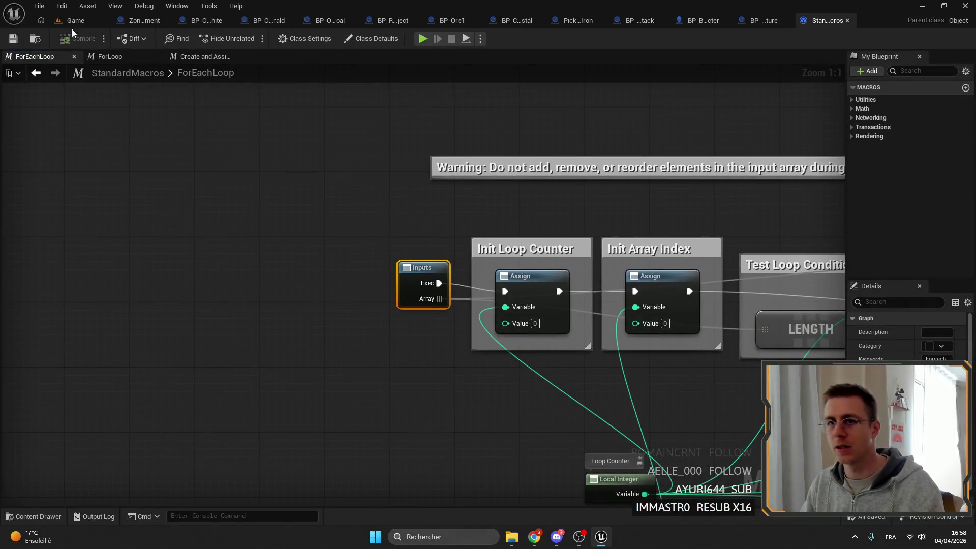
- Start a play session, walk until the breakpoint hits, and expand the Ore array
{"action": "left_click", "coordinate": [73, 21]}
{"action": "left_click", "coordinate": [252, 38]}
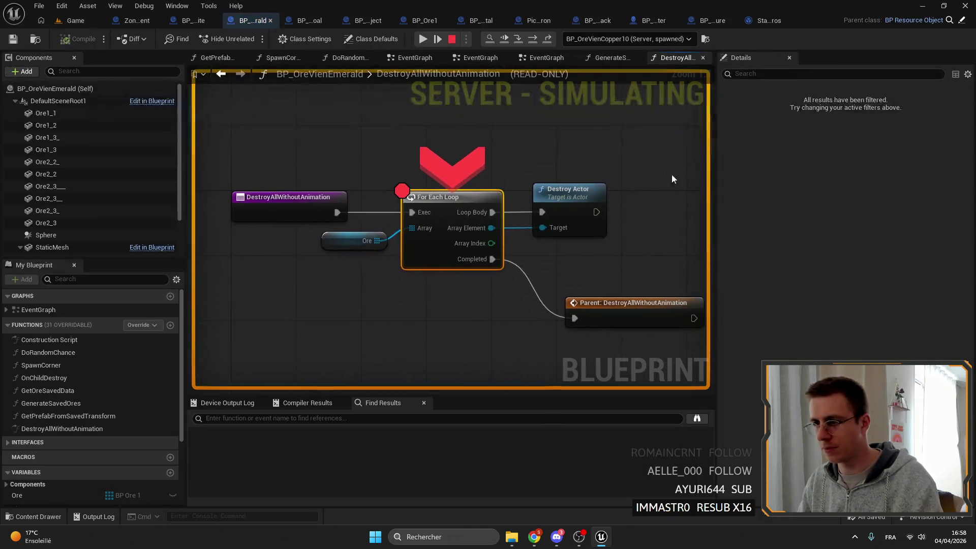
{"action": "key", "text": "shift+F1"}
{"action": "left_click", "coordinate": [421, 153]}
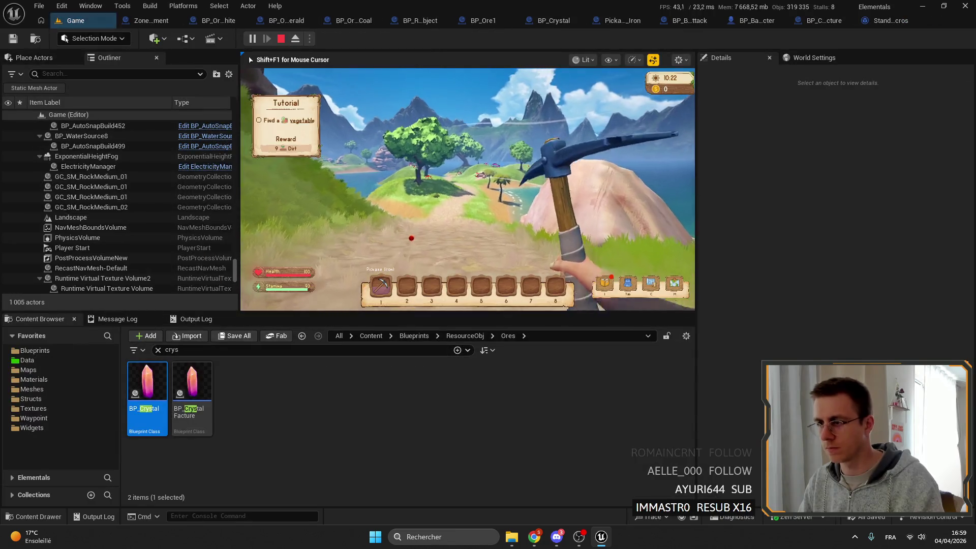
{"action": "key", "text": "w"}
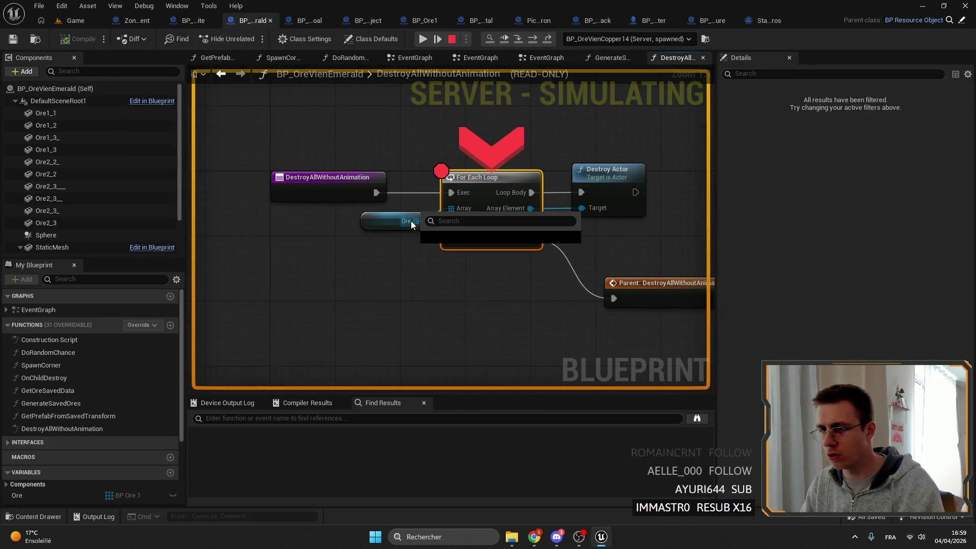
{"action": "mouse_move", "coordinate": [410, 221]}
{"action": "left_click", "coordinate": [433, 233]}
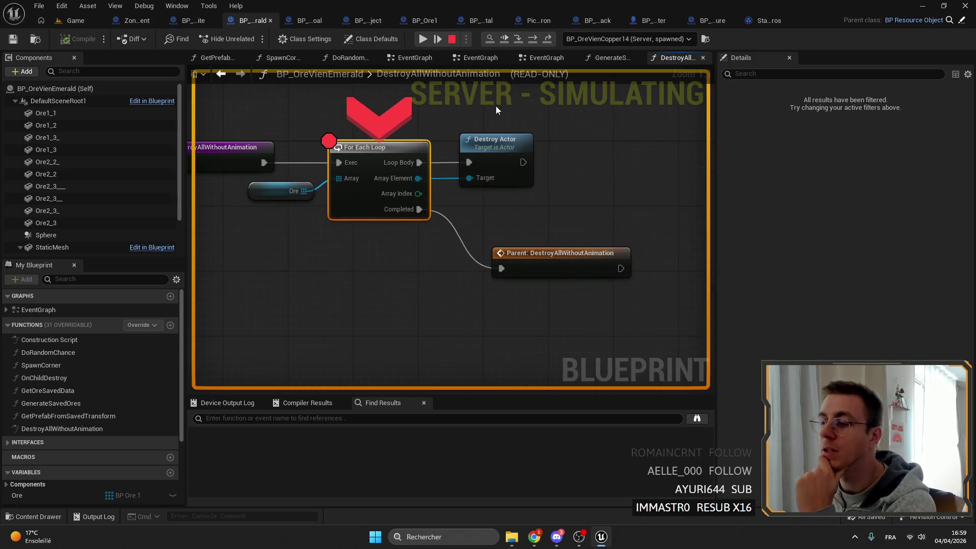
- Add a breakpoint to the Parent node, resume, and check the Ore array's nuggets
{"action": "right_click", "coordinate": [562, 267]}
{"action": "left_click", "coordinate": [584, 353]}
{"action": "left_click", "coordinate": [434, 40]}
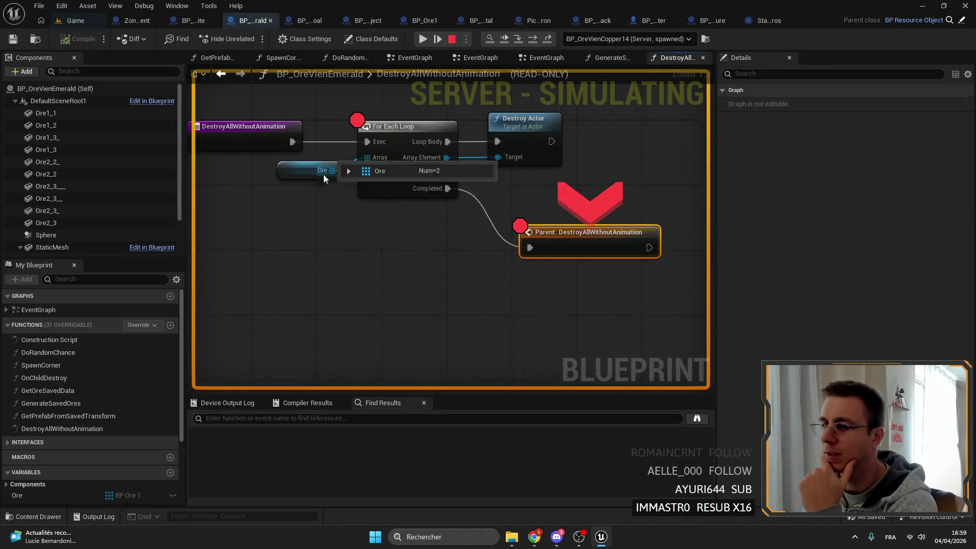
{"action": "left_click", "coordinate": [351, 182]}
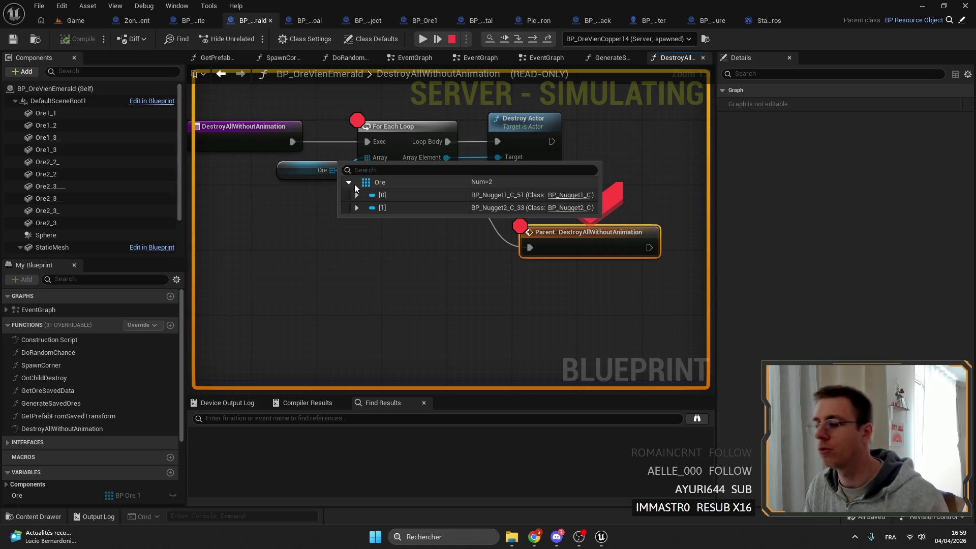
{"action": "left_click", "coordinate": [355, 184]}
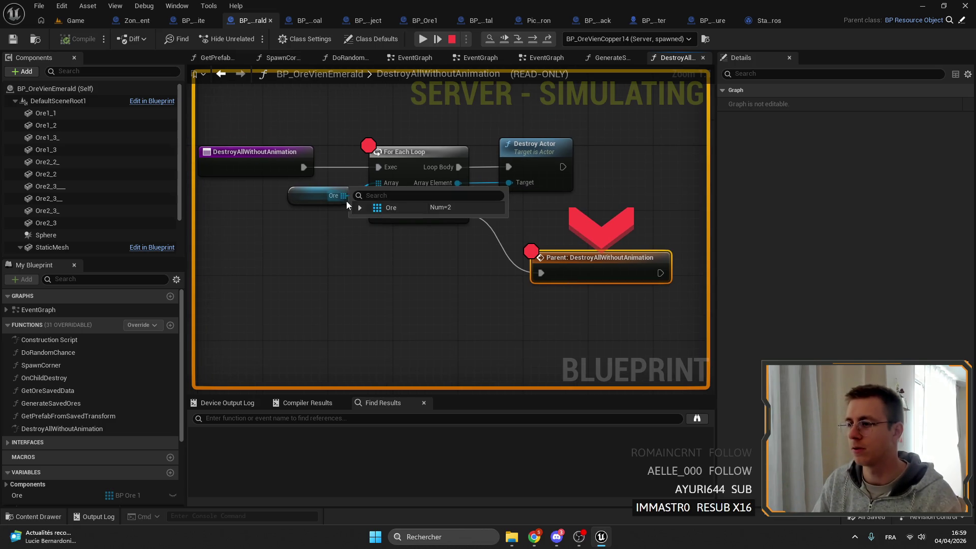
- Resume through further breakpoint hits, watching the Ore array grow to four elements
{"action": "mouse_move", "coordinate": [474, 201]}
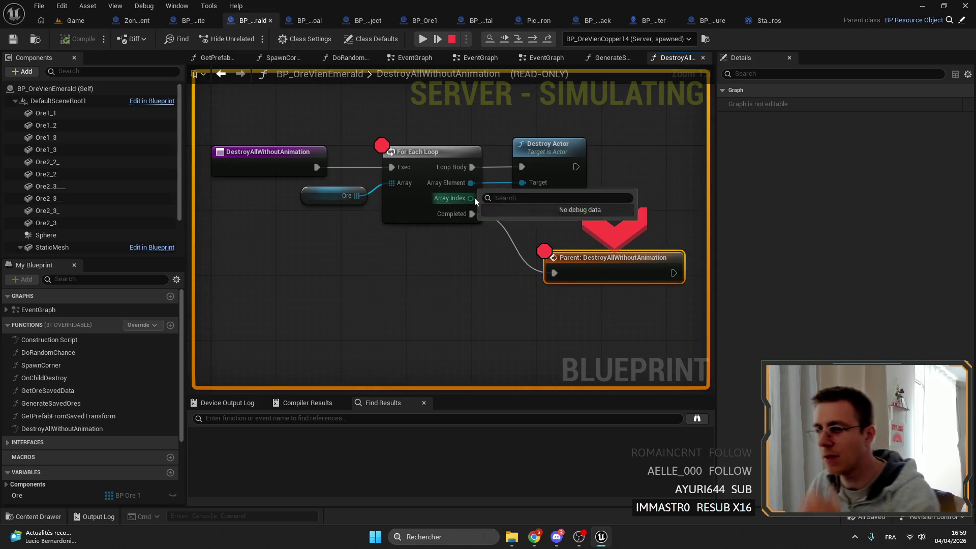
{"action": "mouse_move", "coordinate": [351, 198]}
{"action": "left_click", "coordinate": [374, 208]}
{"action": "left_click", "coordinate": [423, 40]}
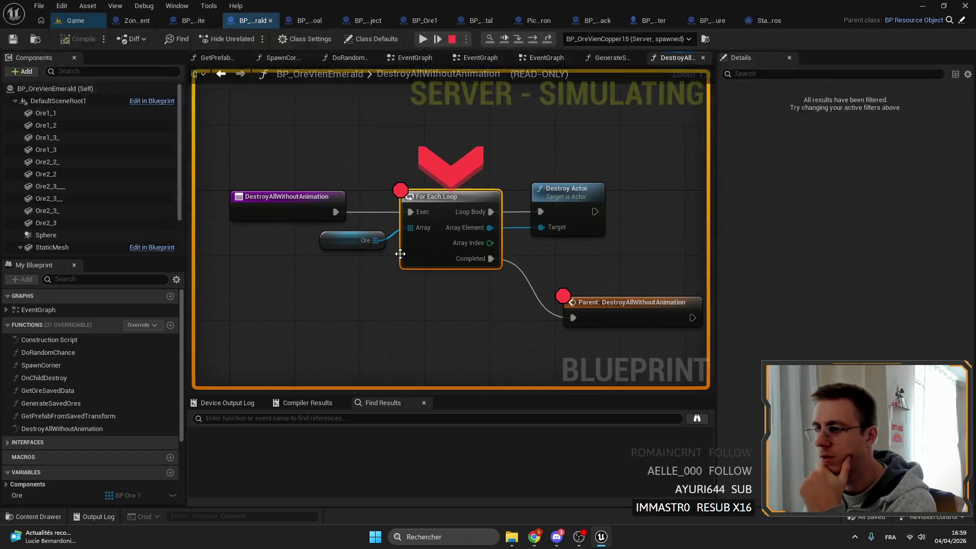
{"action": "left_click", "coordinate": [359, 218]}
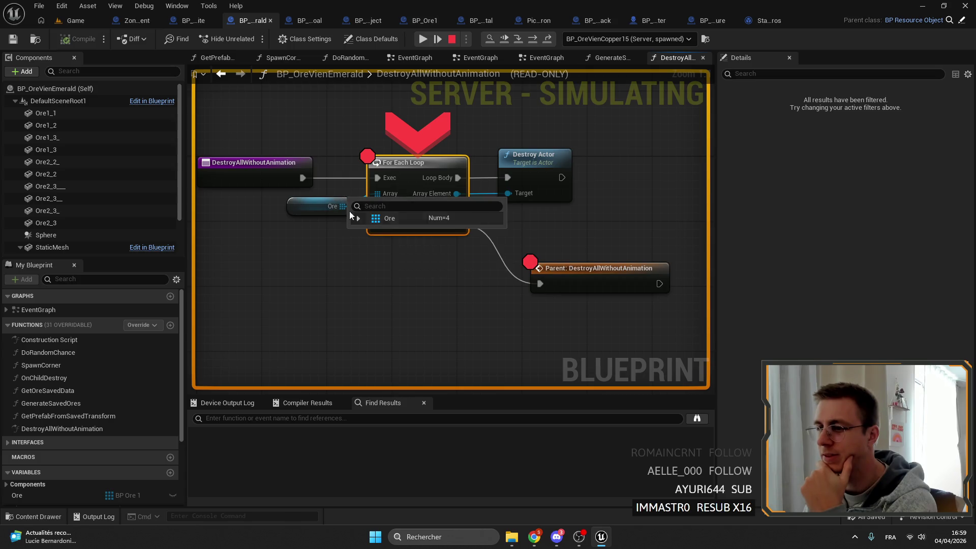
{"action": "left_click", "coordinate": [359, 220]}
{"action": "left_click", "coordinate": [425, 40]}
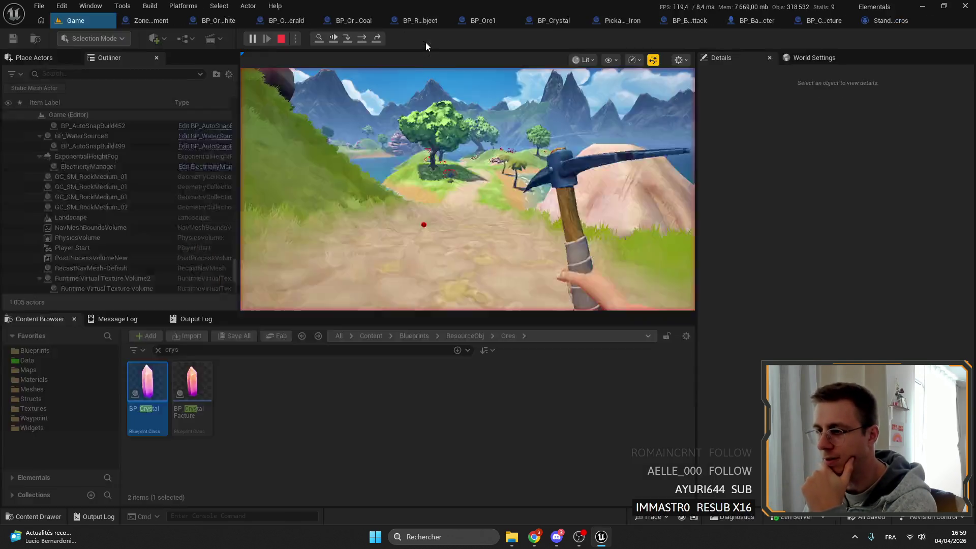
- Inspect the two-nugget Ore array and resume through the For Each Loop and Parent breakpoints
{"action": "left_click", "coordinate": [338, 176]}
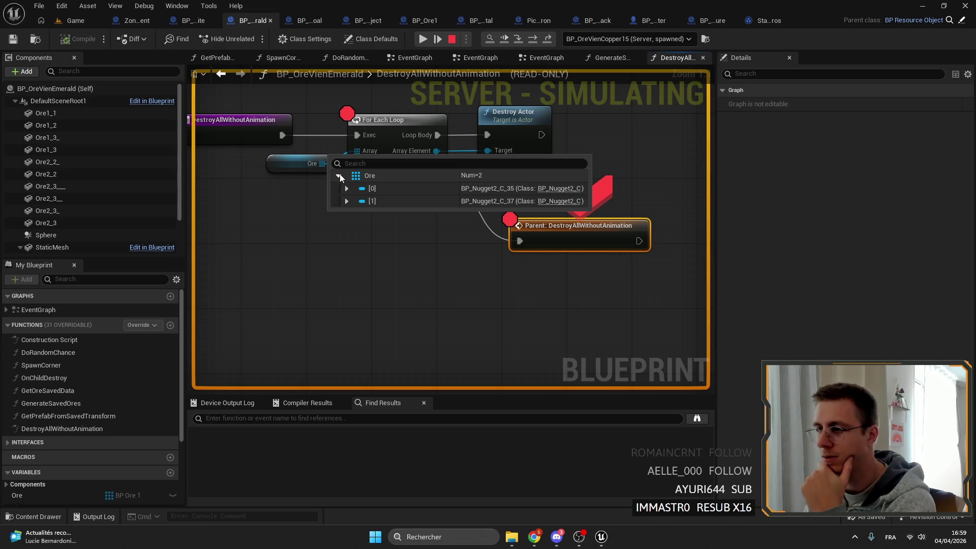
{"action": "left_click", "coordinate": [423, 39]}
{"action": "mouse_move", "coordinate": [394, 171]}
{"action": "left_click", "coordinate": [403, 189]}
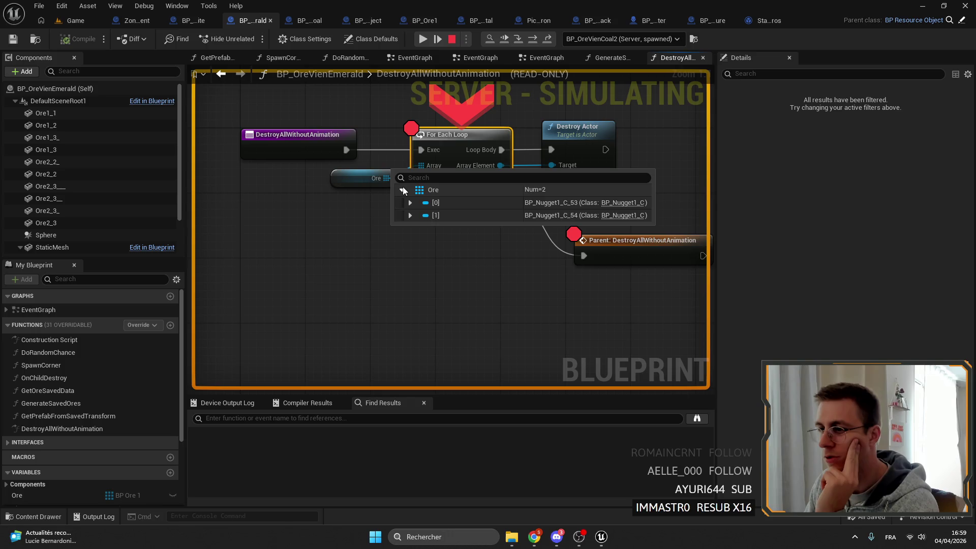
{"action": "left_click", "coordinate": [423, 39]}
- Inspect Ore arrays holding one and three nuggets, stepping on to the Parent node
{"action": "mouse_move", "coordinate": [387, 161]}
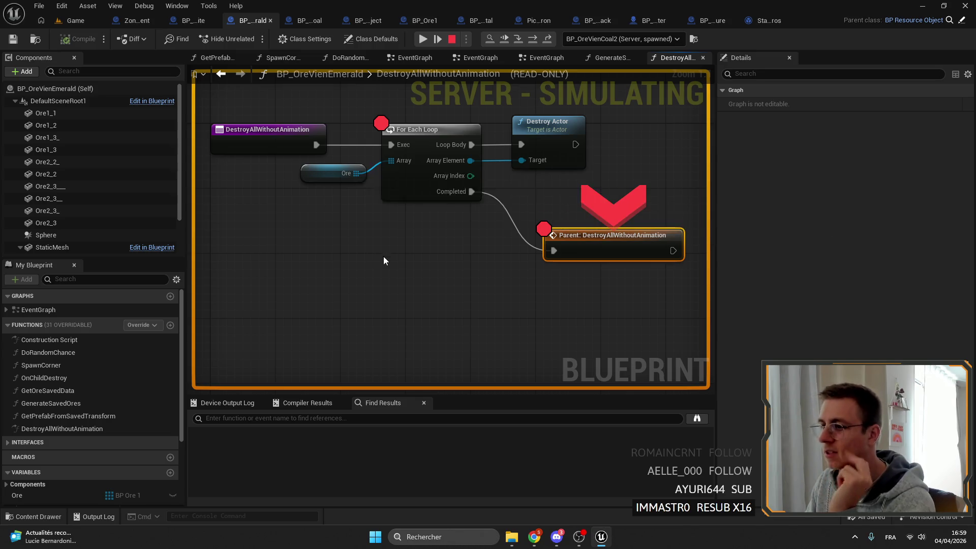
{"action": "left_click_drag", "start_coordinate": [383, 256], "coordinate": [452, 254]}
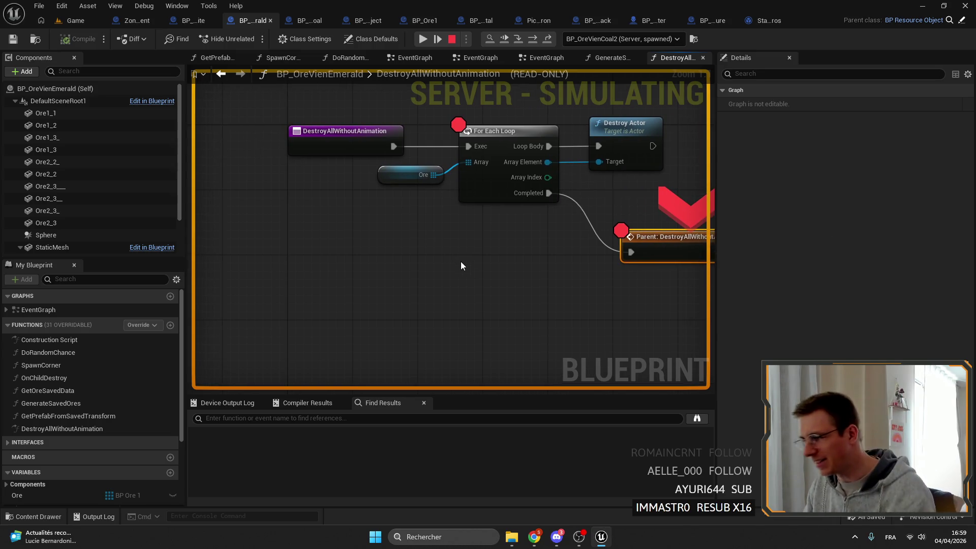
{"action": "mouse_move", "coordinate": [427, 177]}
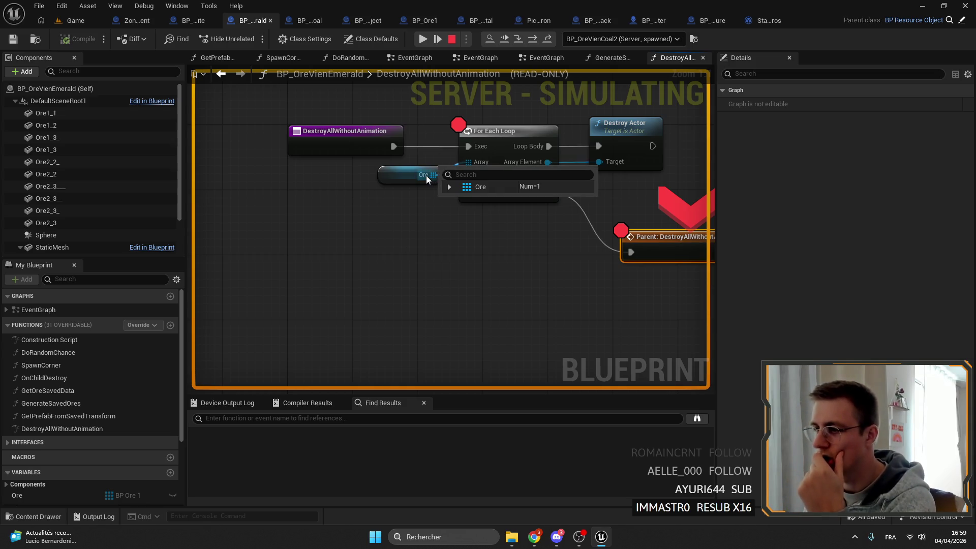
{"action": "left_click", "coordinate": [450, 186]}
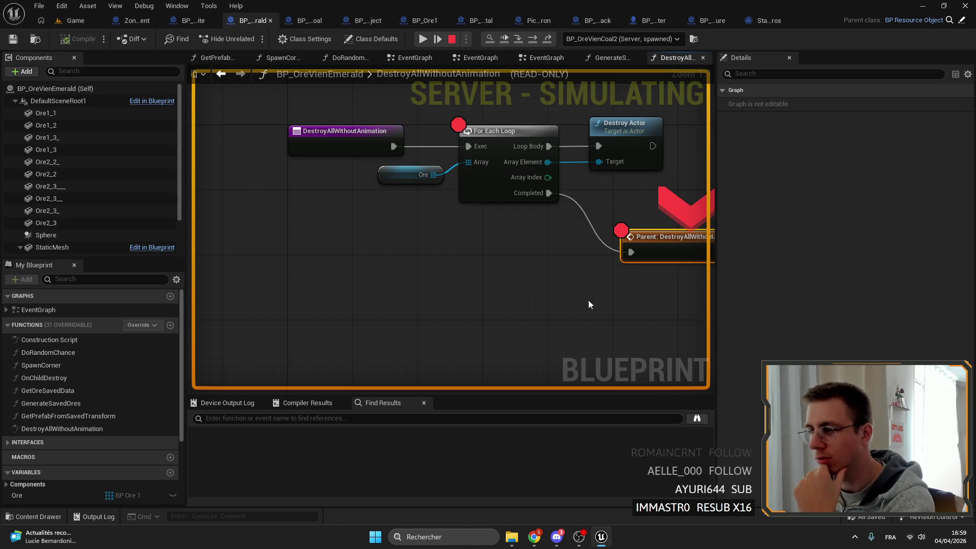
{"action": "mouse_move", "coordinate": [362, 236]}
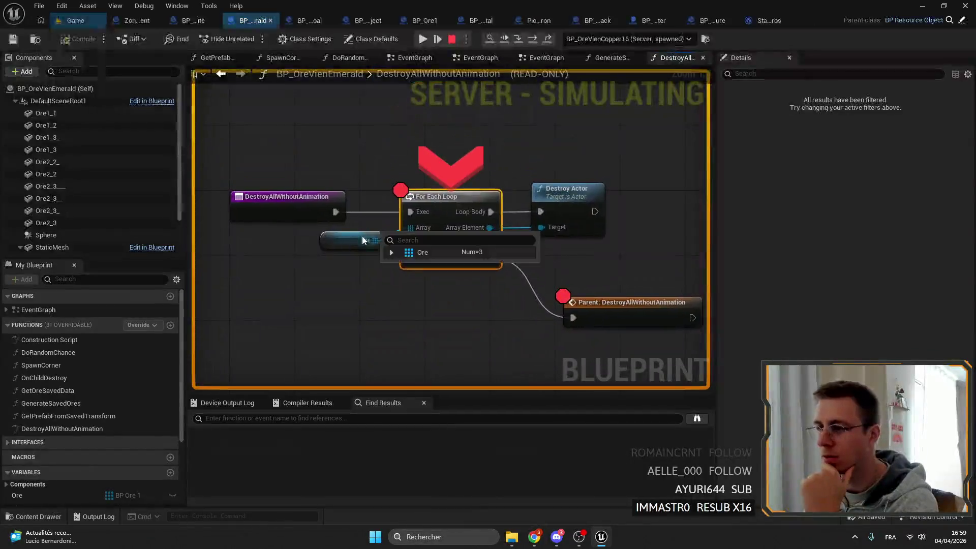
{"action": "left_click", "coordinate": [394, 251]}
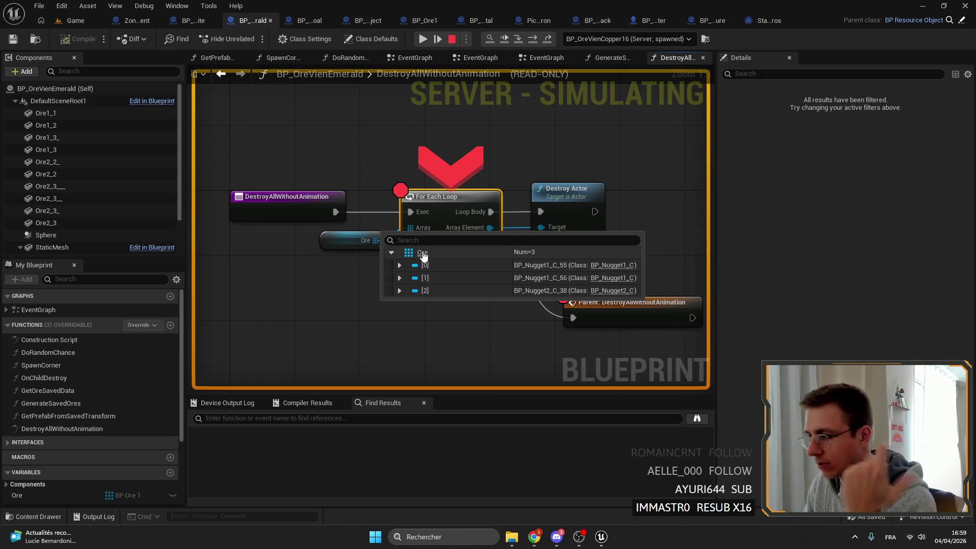
{"action": "left_click", "coordinate": [437, 39]}
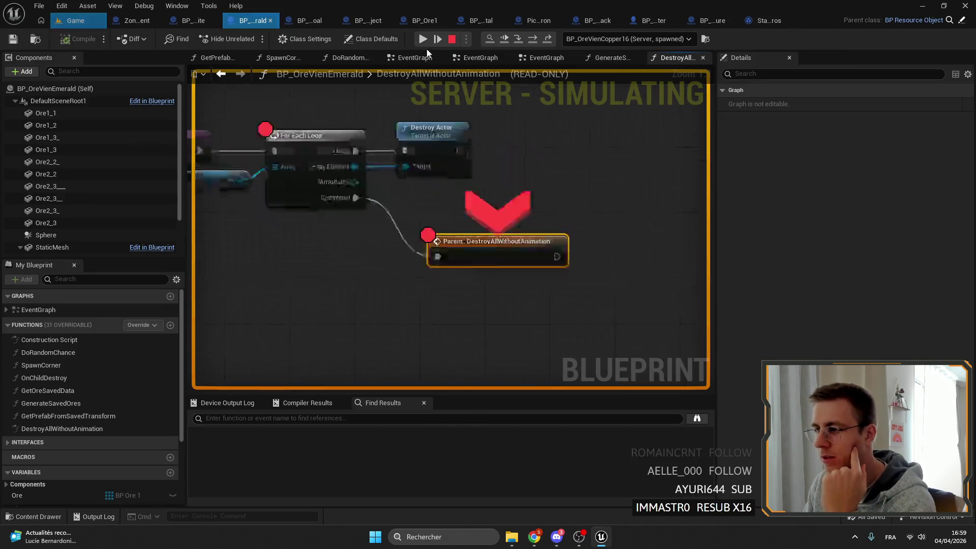
{"action": "left_click", "coordinate": [384, 191]}
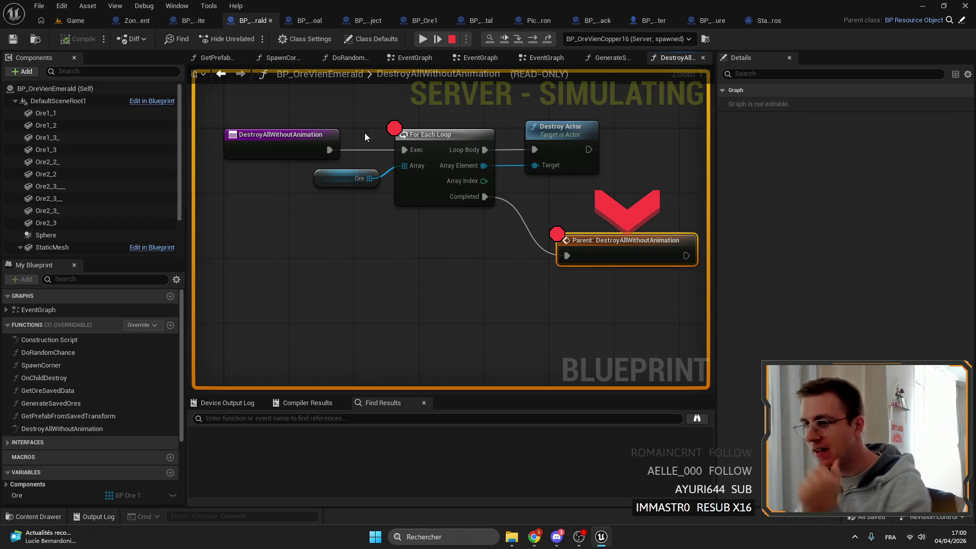
- Resume to the next ore actors, checking the two-element Ore array at each stop
{"action": "left_click", "coordinate": [423, 38]}
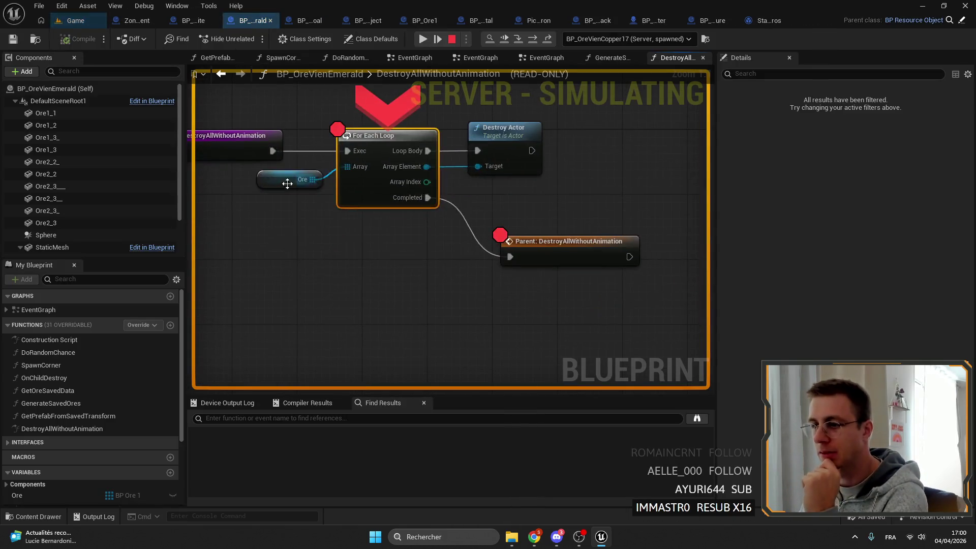
{"action": "left_click", "coordinate": [328, 192]}
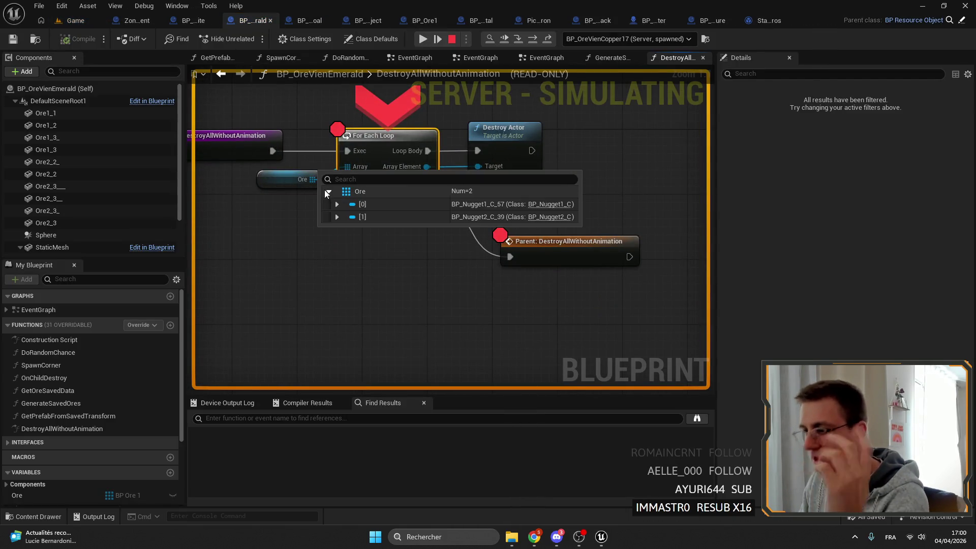
{"action": "left_click", "coordinate": [422, 39]}
{"action": "left_click", "coordinate": [235, 162]}
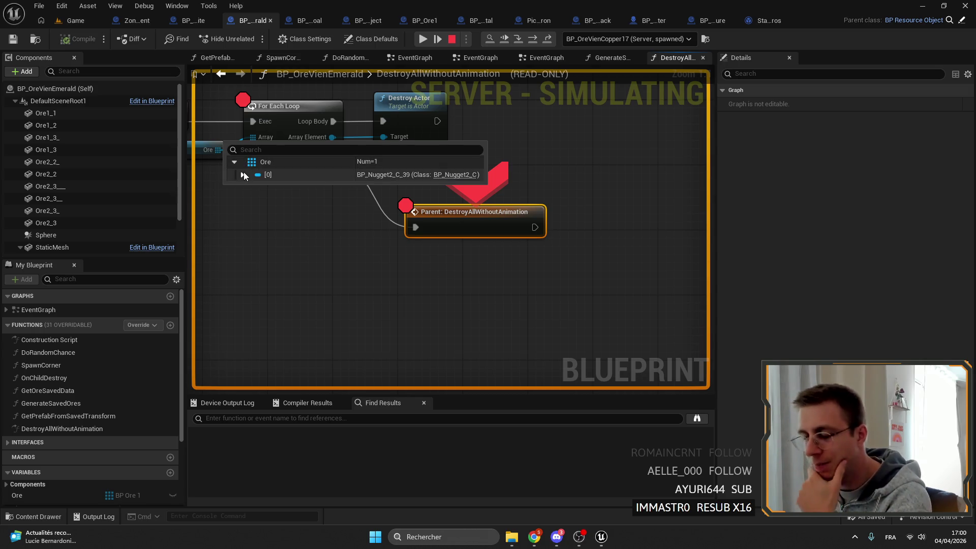
- Remove the For Each Loop breakpoint, check Ore once more, and resume the running game
{"action": "right_click", "coordinate": [365, 124]}
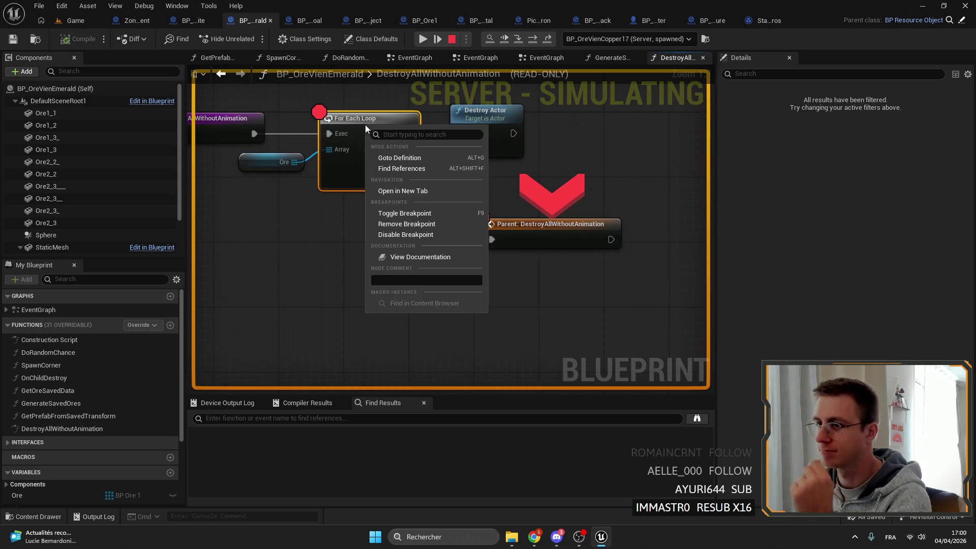
{"action": "left_click", "coordinate": [410, 224]}
{"action": "mouse_move", "coordinate": [352, 176]}
{"action": "left_click", "coordinate": [382, 190]}
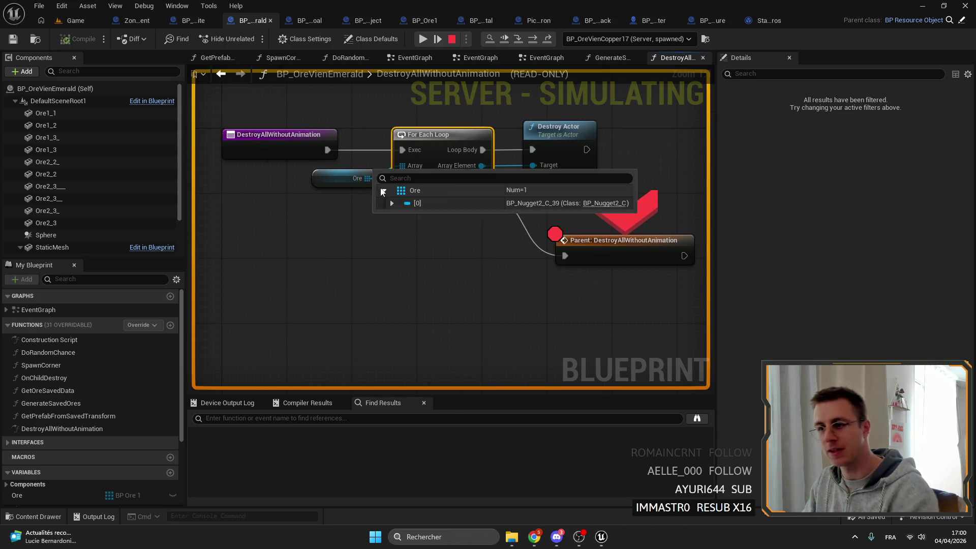
{"action": "mouse_move", "coordinate": [494, 178]}
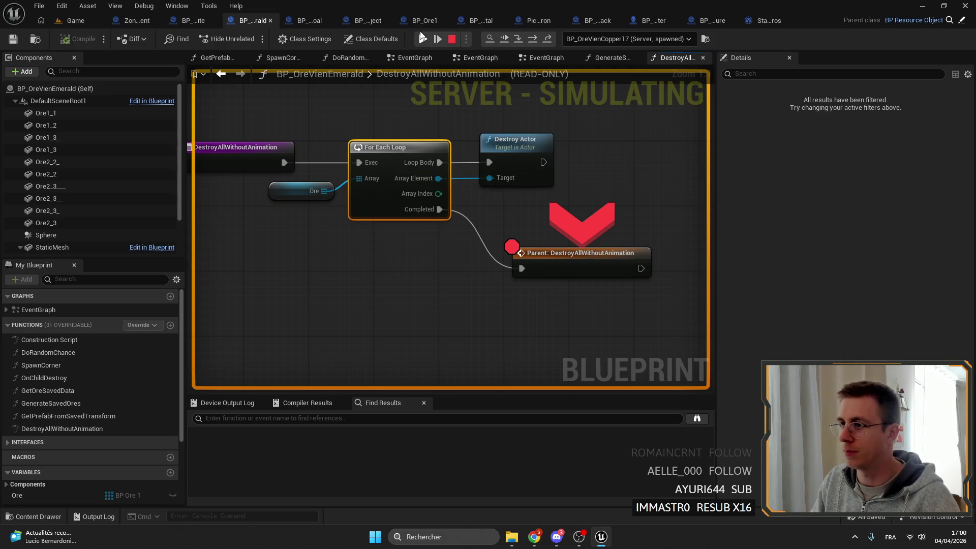
{"action": "left_click", "coordinate": [421, 39]}
{"action": "left_click", "coordinate": [420, 127]}
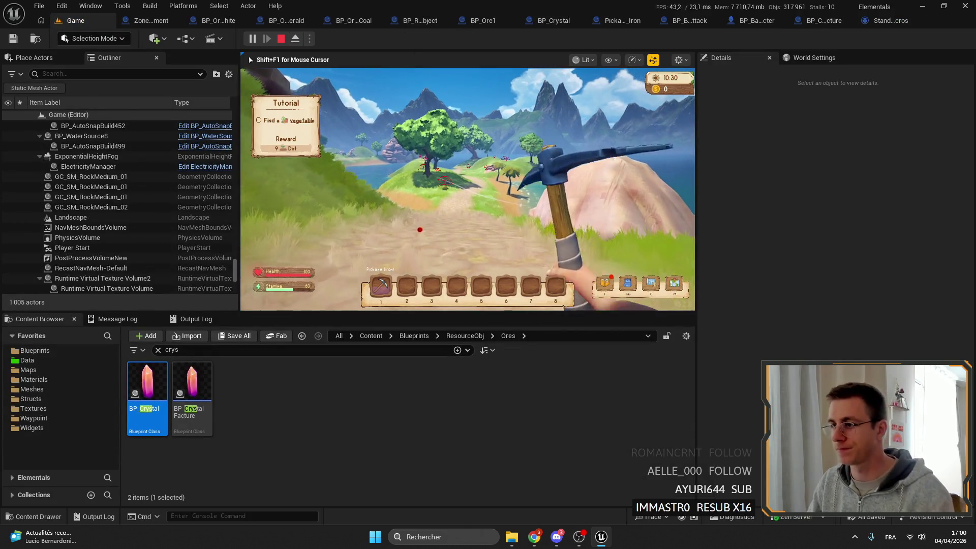
- Swing the pickaxe at the ore three times until the breakpoint triggers
{"action": "left_click", "coordinate": [408, 243]}
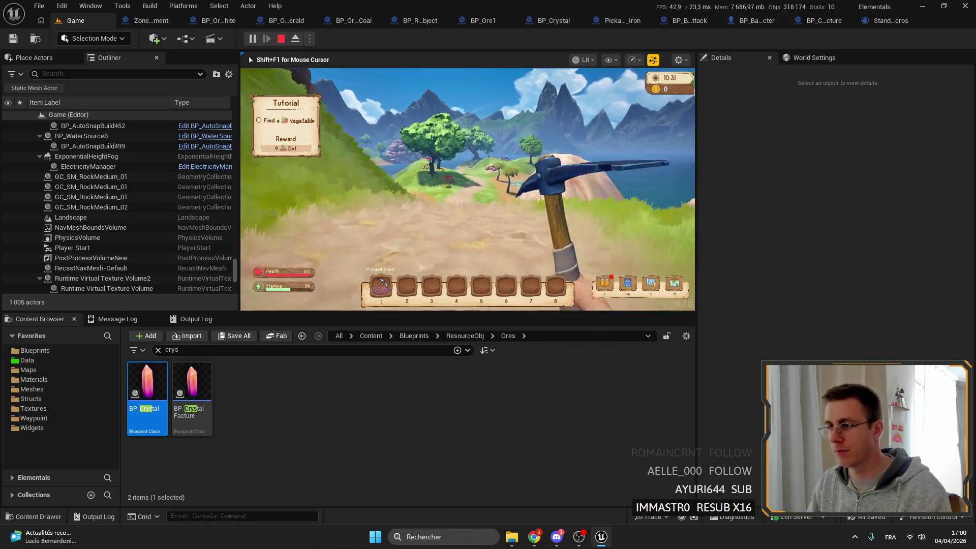
{"action": "left_click", "coordinate": [413, 237]}
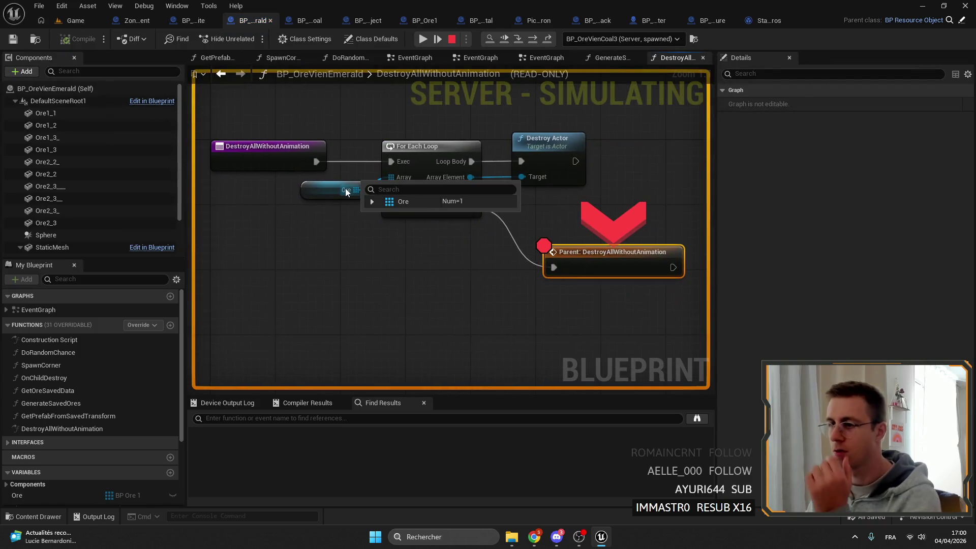
{"action": "left_click", "coordinate": [373, 203]}
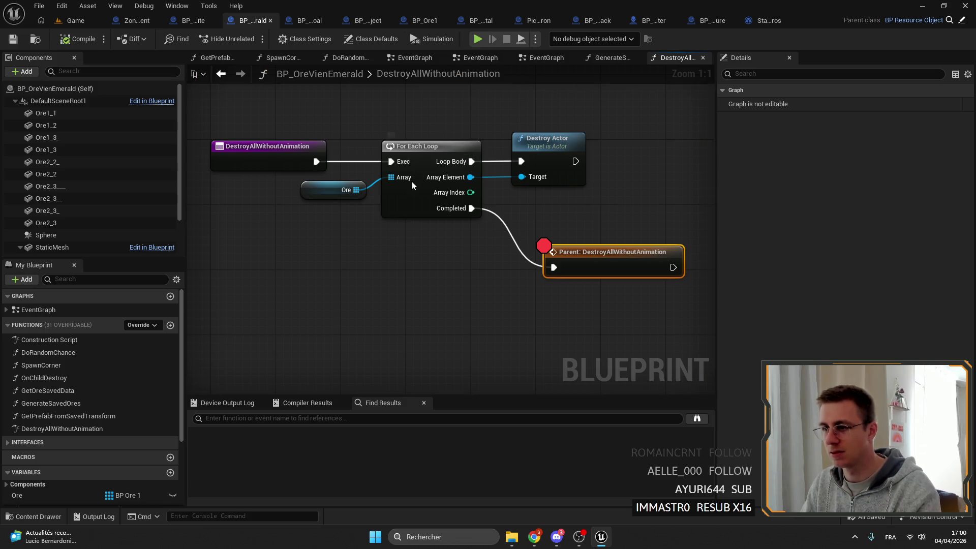
{"action": "right_click", "coordinate": [582, 259]}
{"action": "left_click", "coordinate": [631, 457]}
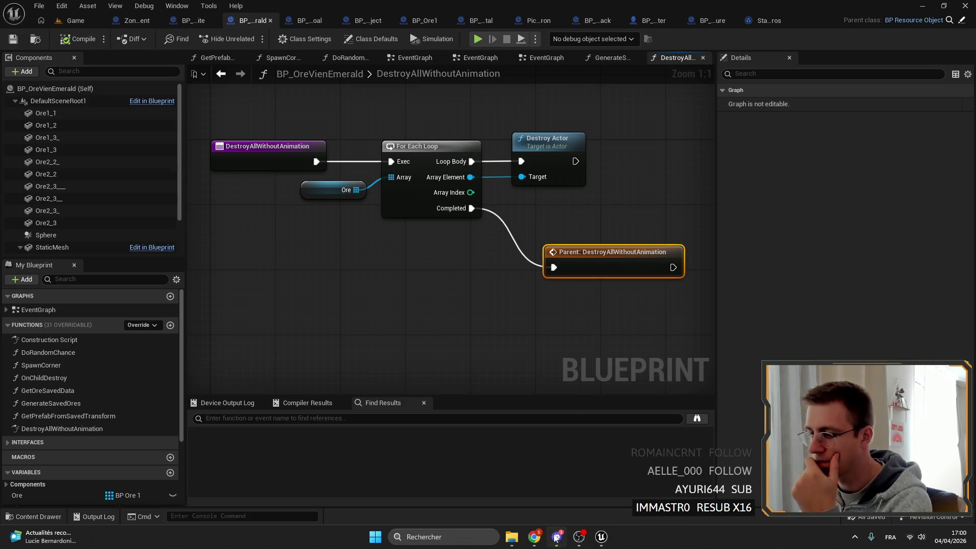
{"action": "left_click", "coordinate": [557, 535]}
{"action": "left_click", "coordinate": [436, 76]}
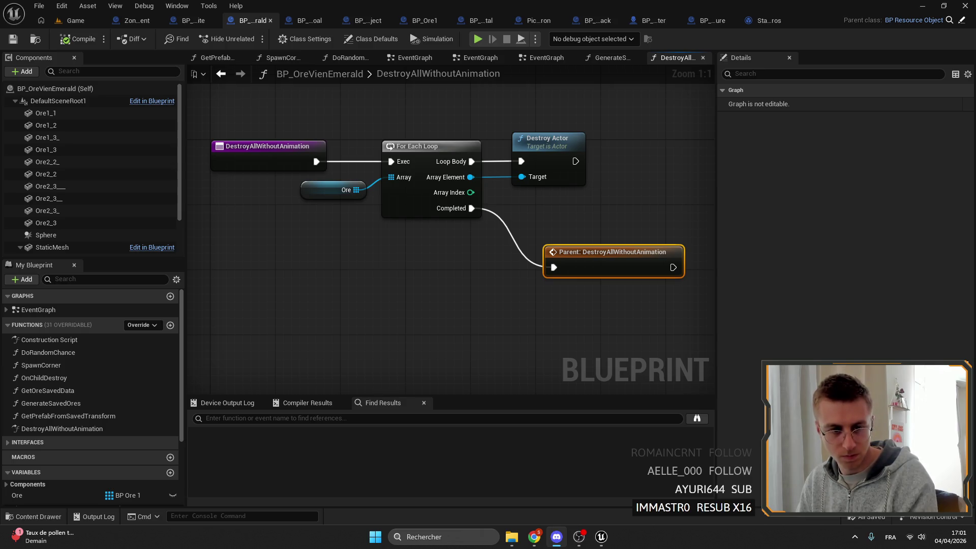
{"action": "mouse_move", "coordinate": [393, 134]}
{"action": "left_mouse_down"}
{"action": "mouse_move", "coordinate": [440, 194]}
{"action": "mouse_move", "coordinate": [333, 154]}
{"action": "left_mouse_up"}
{"action": "right_click", "coordinate": [375, 162]}
{"action": "left_click_drag", "start_coordinate": [528, 291], "coordinate": [504, 278]}
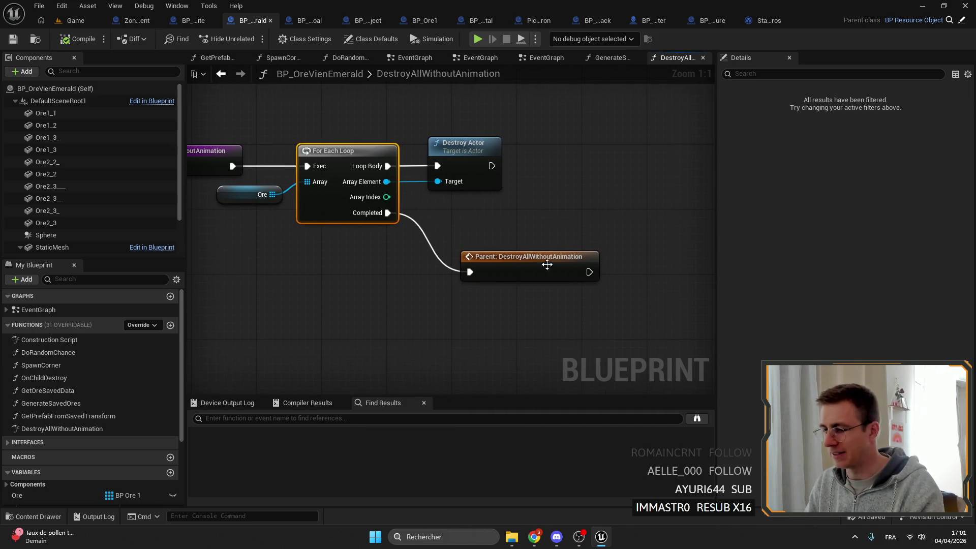
{"action": "right_click", "coordinate": [539, 264]}
{"action": "left_click", "coordinate": [577, 469]}
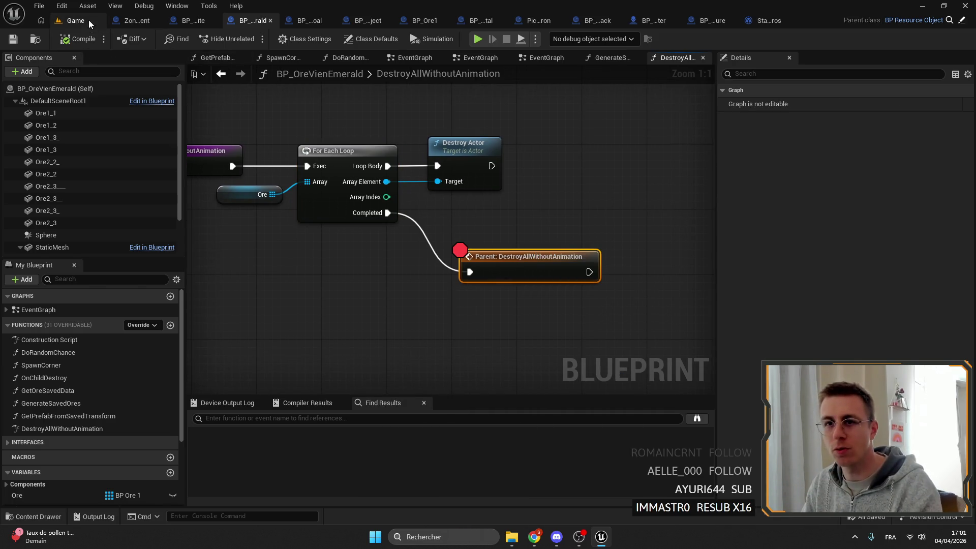
- Start a fullscreen play session and mine the ore to hit the breakpoint
{"action": "left_click", "coordinate": [76, 21]}
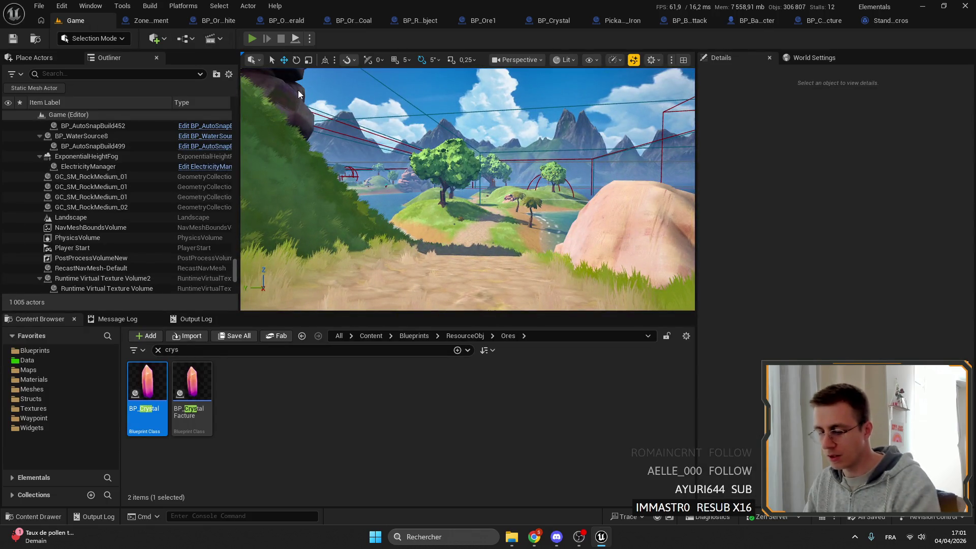
{"action": "key", "text": "alt+p"}
{"action": "key", "text": "F11"}
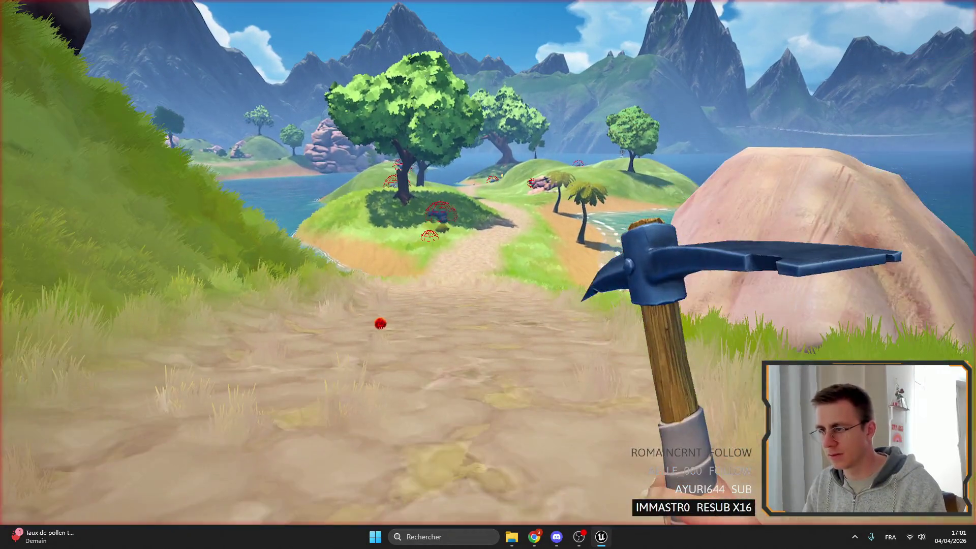
{"action": "left_click", "coordinate": [745, 230]}
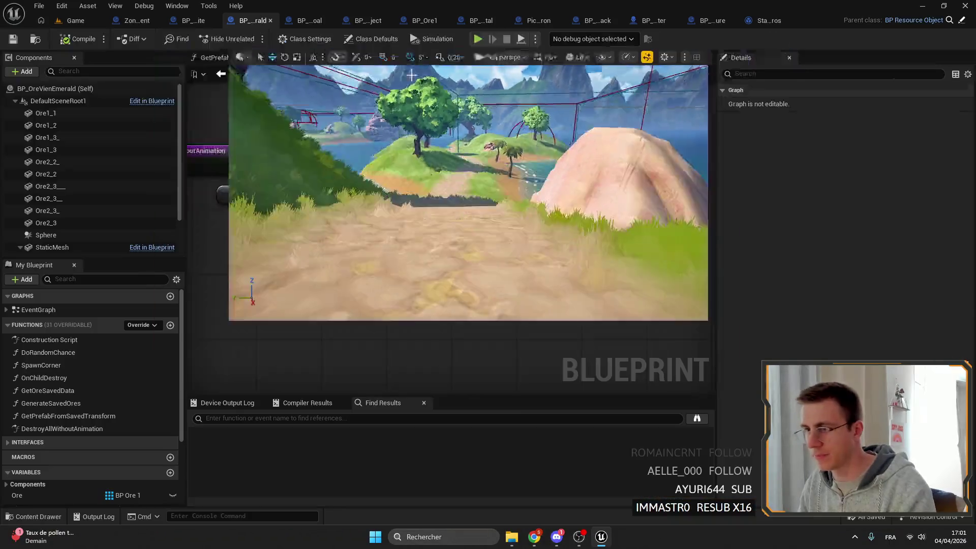
- Run another fullscreen session, walking and swinging the pickaxe at the ore, then end it
{"action": "left_click", "coordinate": [96, 21]}
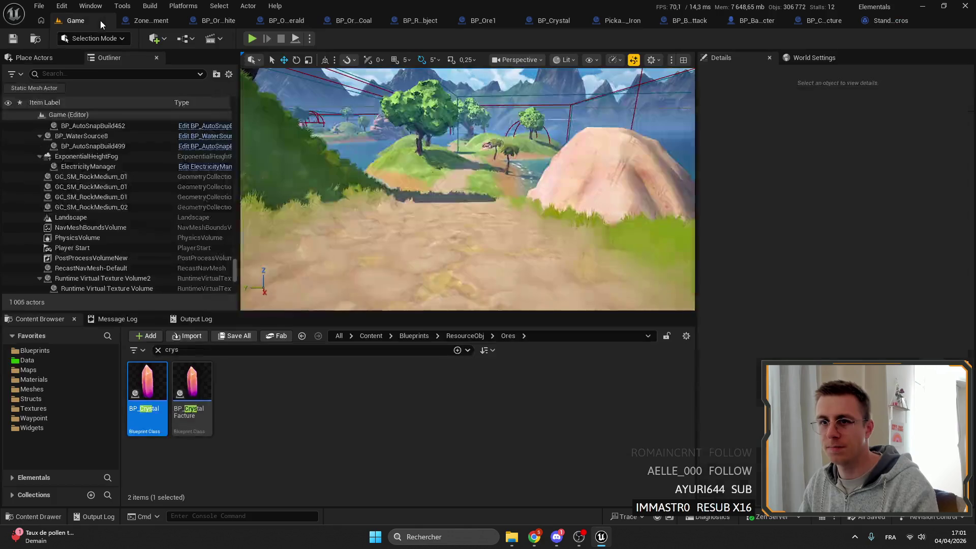
{"action": "key", "text": "alt+p"}
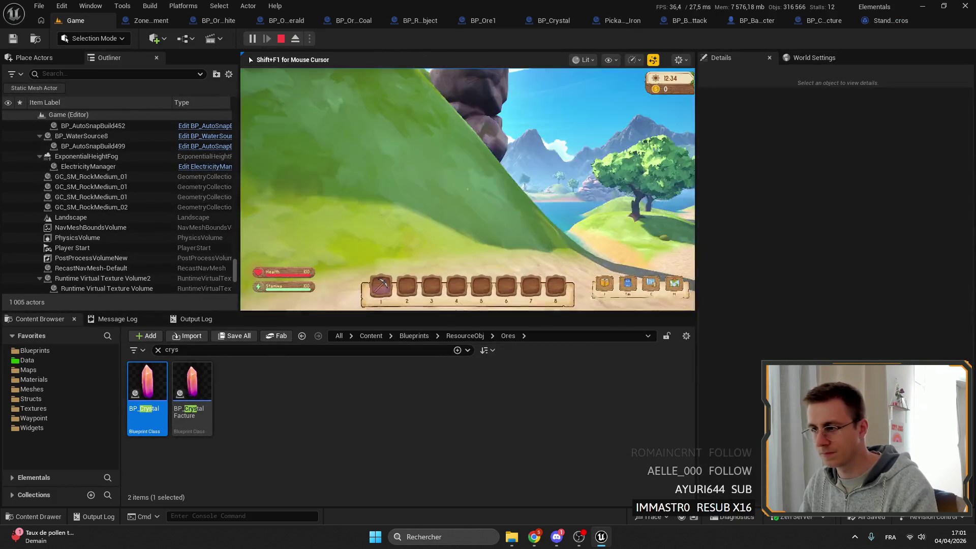
{"action": "key", "text": "F11"}
{"action": "key", "text": "w"}
{"action": "left_click", "coordinate": [488, 274]}
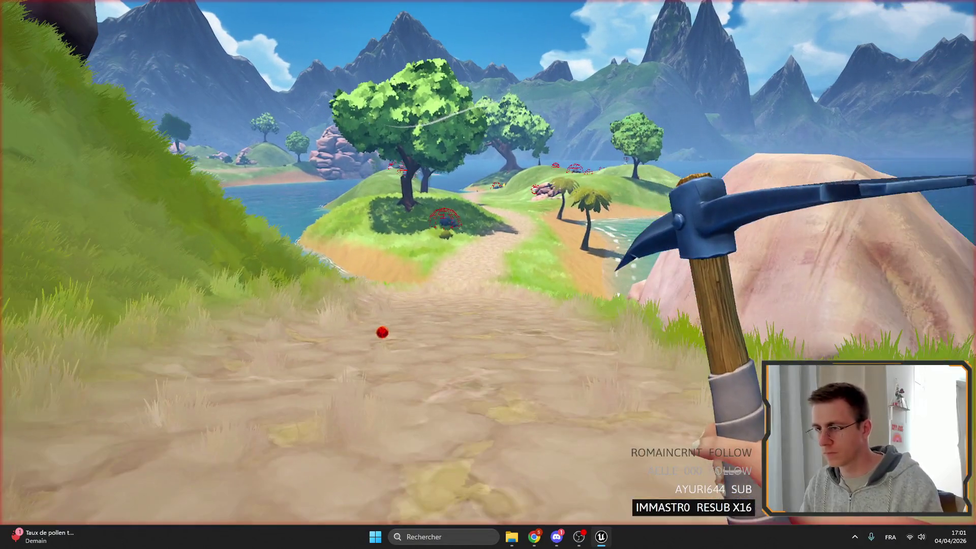
{"action": "key", "text": "Escape"}
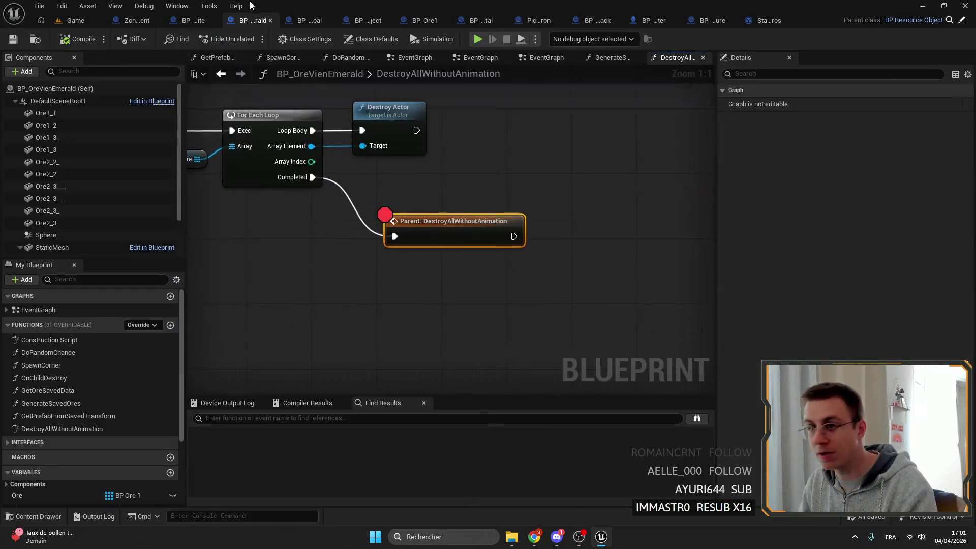
- Play again, inspect the three-nugget Ore array at the breakpoint, stop, and duplicate the loop nodes
{"action": "left_click", "coordinate": [71, 20]}
{"action": "left_click", "coordinate": [252, 38]}
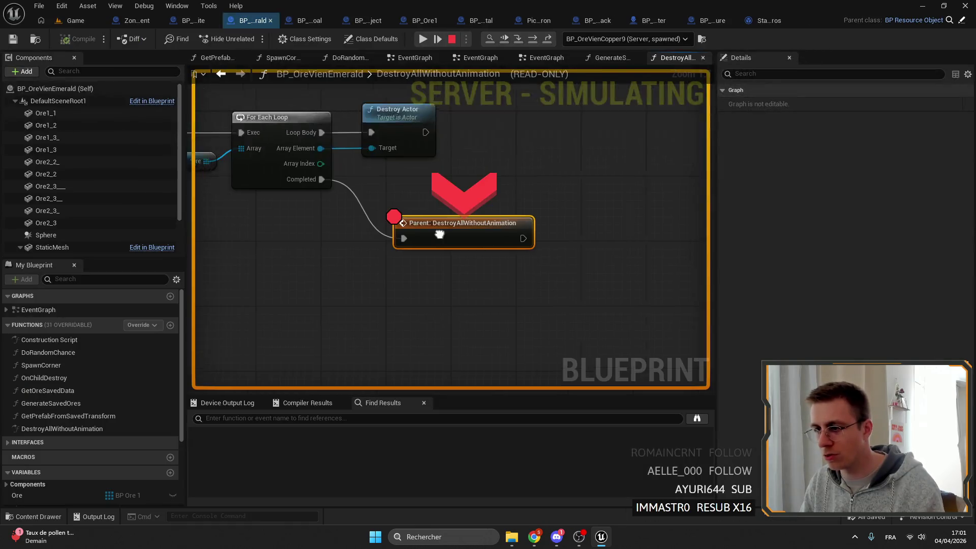
{"action": "left_click_drag", "start_coordinate": [439, 234], "coordinate": [603, 251]}
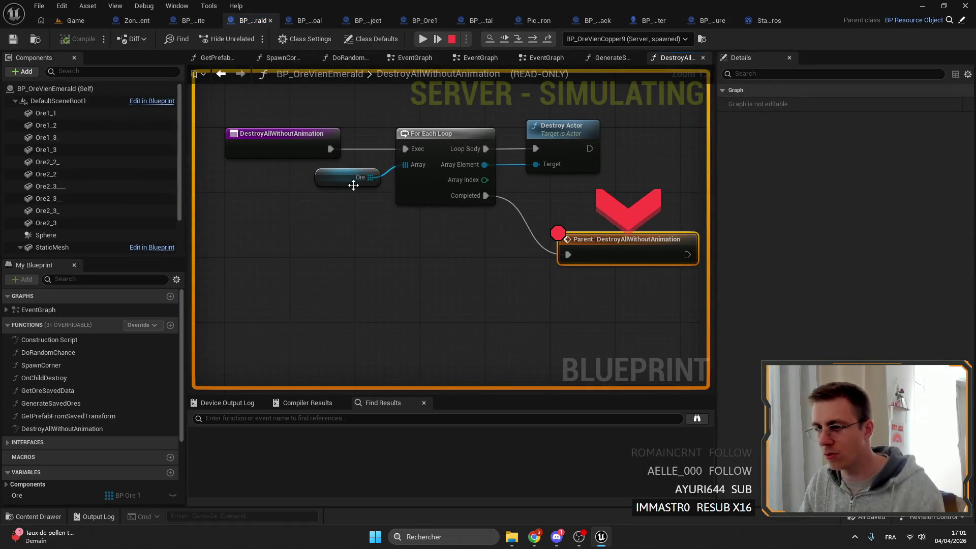
{"action": "left_click", "coordinate": [387, 189]}
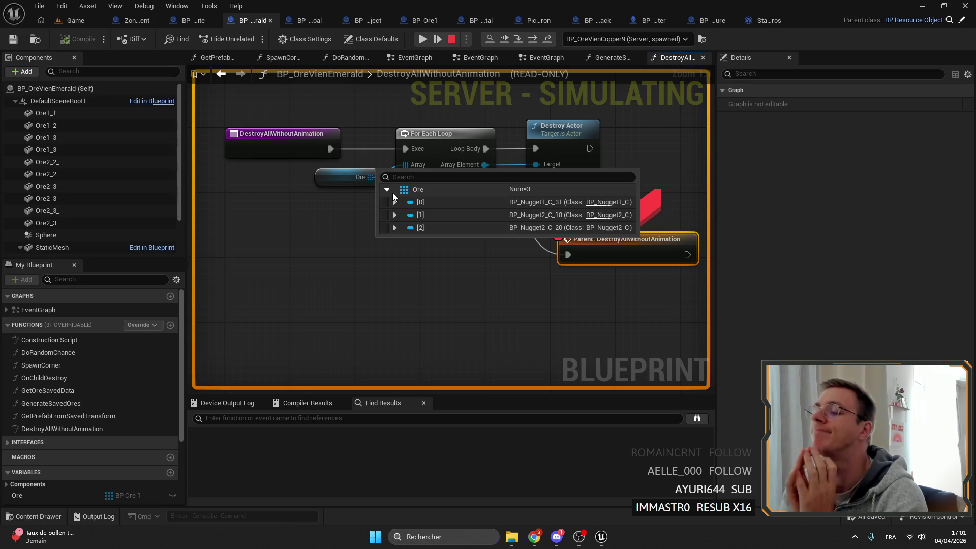
{"action": "left_click", "coordinate": [451, 39]}
{"action": "key", "text": "ctrl+c"}
{"action": "key", "text": "ctrl+v"}
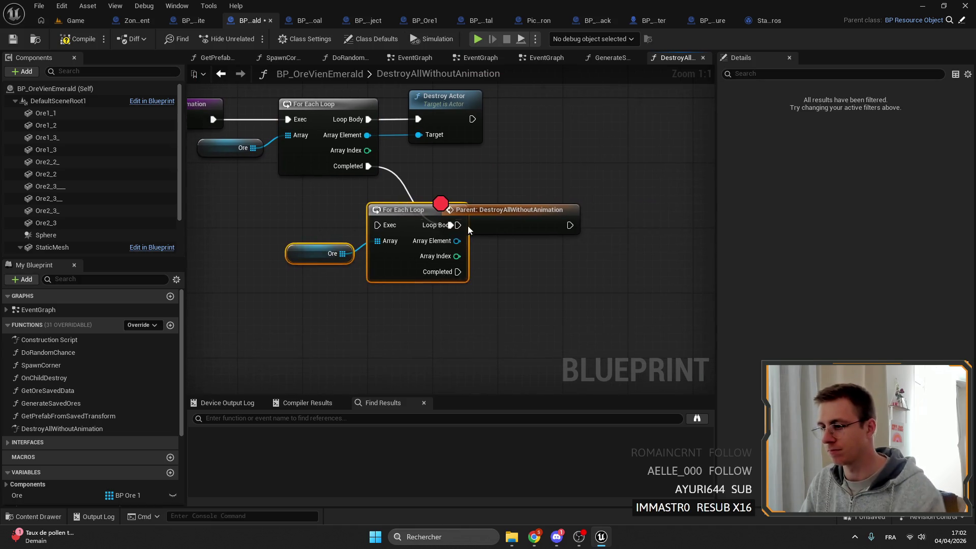
- Chain the second Ore loop between the first loop's Completed and Parent, save, and play-test
{"action": "left_click_drag", "start_coordinate": [468, 226], "coordinate": [565, 226]}
{"action": "mouse_move", "coordinate": [368, 166]}
{"action": "left_mouse_down"}
{"action": "mouse_move", "coordinate": [401, 223]}
{"action": "mouse_move", "coordinate": [377, 224]}
{"action": "left_mouse_up"}
{"action": "mouse_move", "coordinate": [457, 272]}
{"action": "left_mouse_down"}
{"action": "mouse_move", "coordinate": [548, 225]}
{"action": "mouse_move", "coordinate": [550, 311]}
{"action": "left_mouse_up"}
{"action": "left_click_drag", "start_coordinate": [385, 282], "coordinate": [305, 249]}
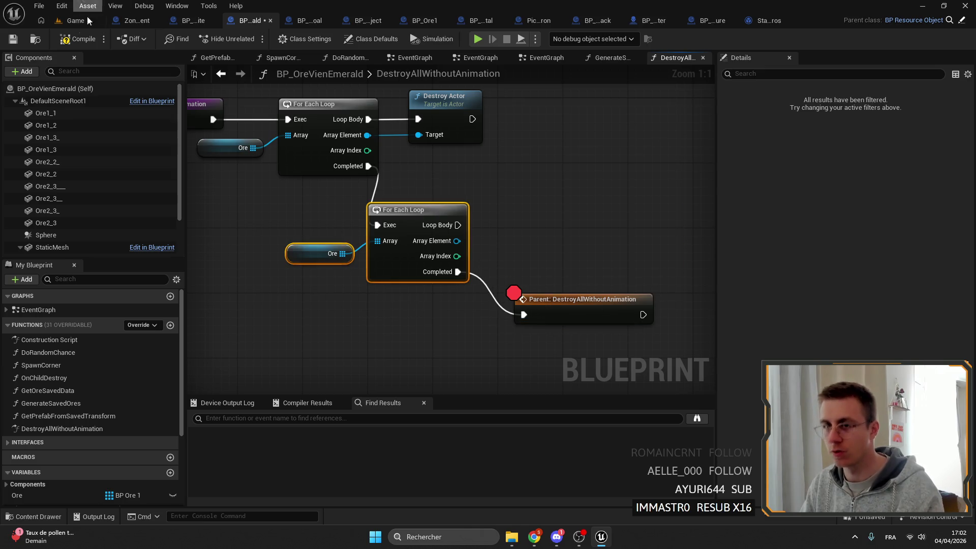
{"action": "key", "text": "ctrl+s"}
{"action": "left_click", "coordinate": [75, 21]}
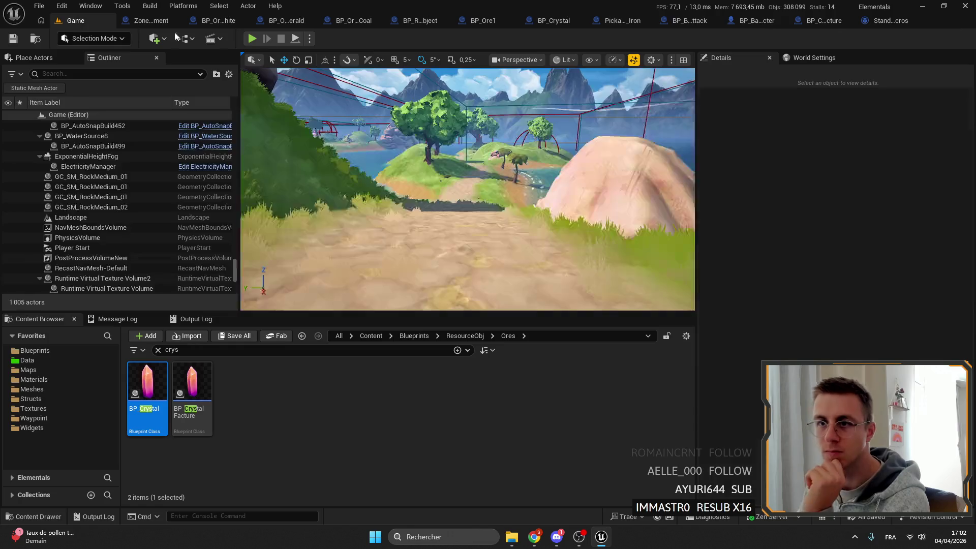
{"action": "left_click", "coordinate": [251, 38]}
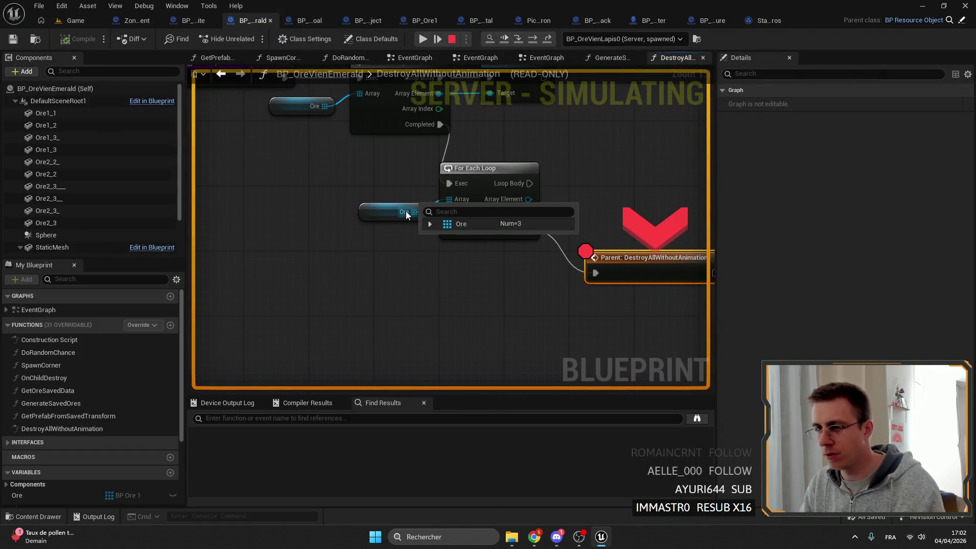
- Add a breakpoint to the first For Each Loop, resume to it, and inspect the Ore entries
{"action": "left_click", "coordinate": [428, 224]}
{"action": "right_click", "coordinate": [422, 127]}
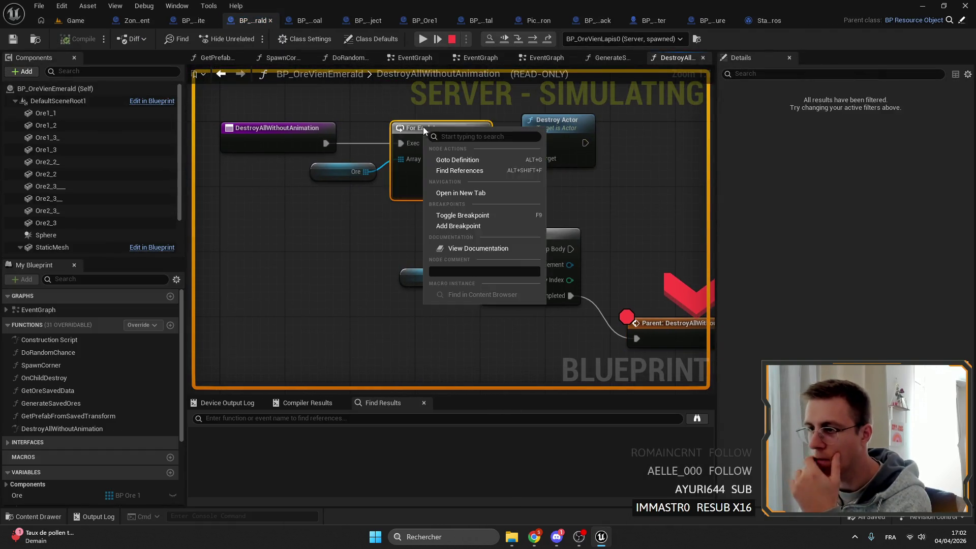
{"action": "left_click", "coordinate": [463, 226]}
{"action": "left_click", "coordinate": [422, 39]}
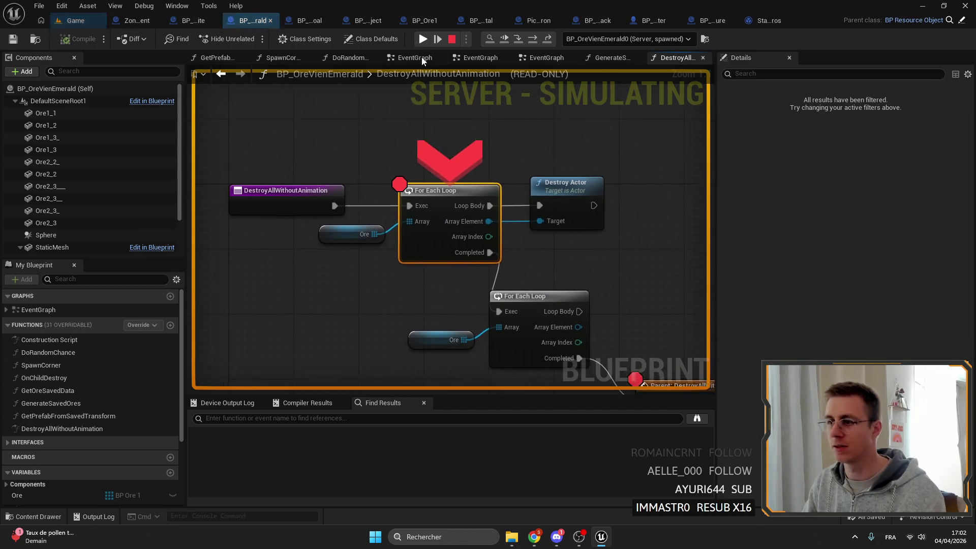
{"action": "mouse_move", "coordinate": [372, 239]}
{"action": "left_click", "coordinate": [391, 252]}
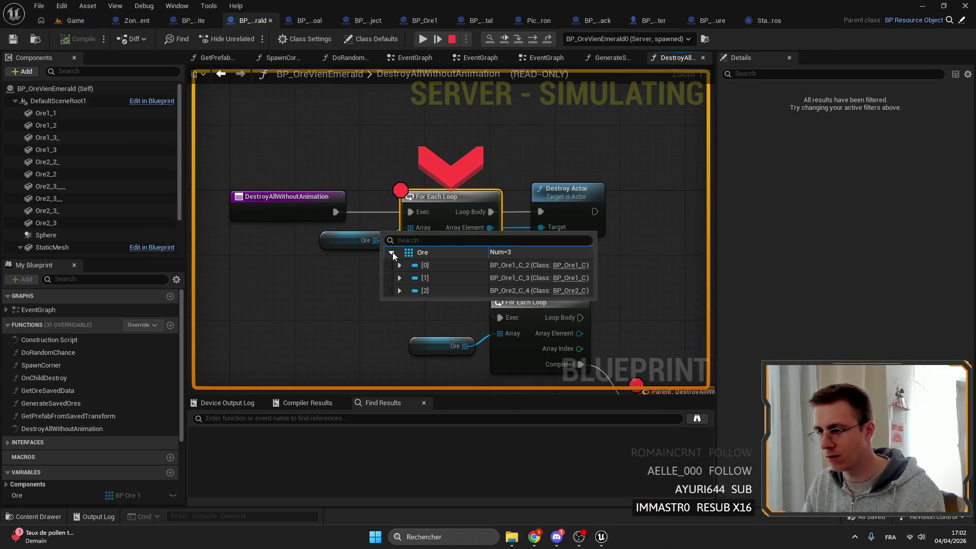
{"action": "left_click", "coordinate": [389, 252]}
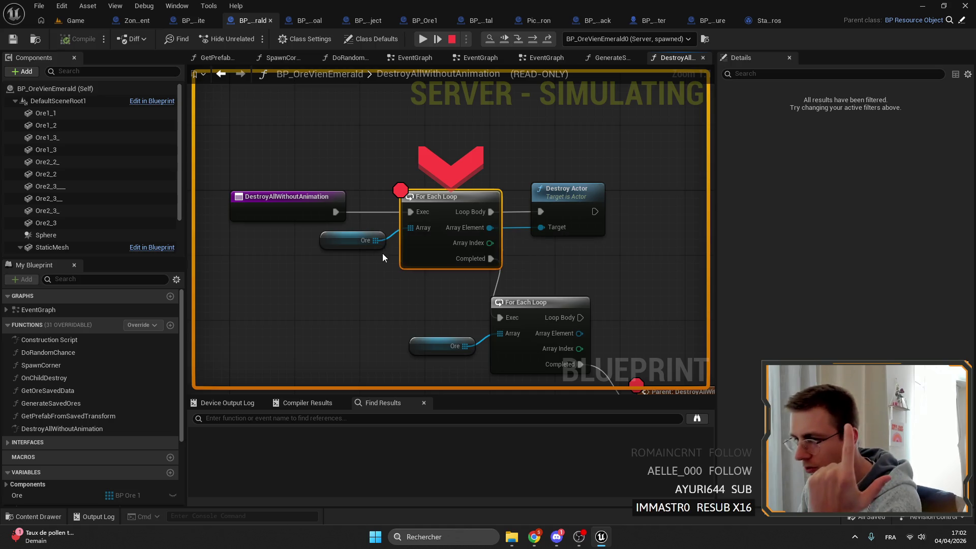
{"action": "left_click", "coordinate": [392, 252]}
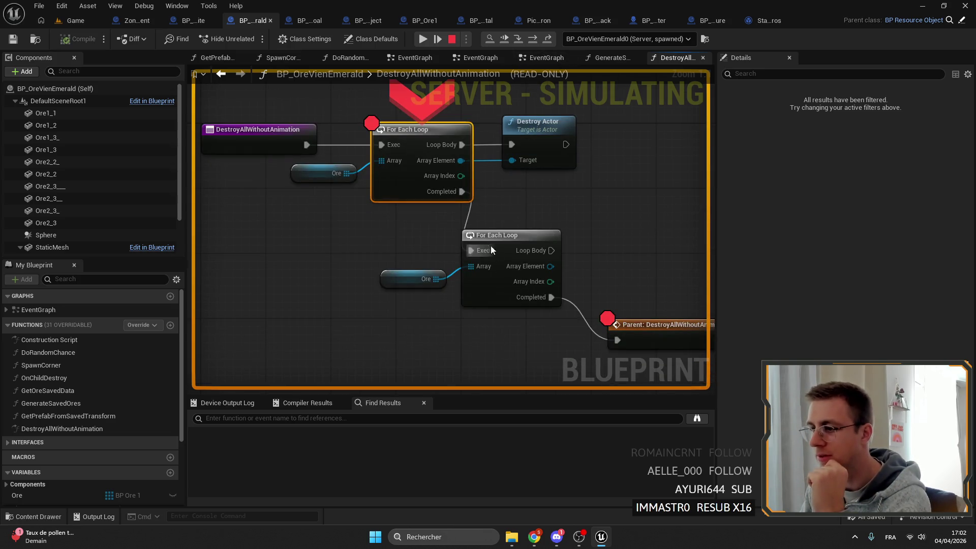
- Resume to the Parent call breakpoint and inspect the second Ore array's single entry
{"action": "left_click", "coordinate": [423, 39]}
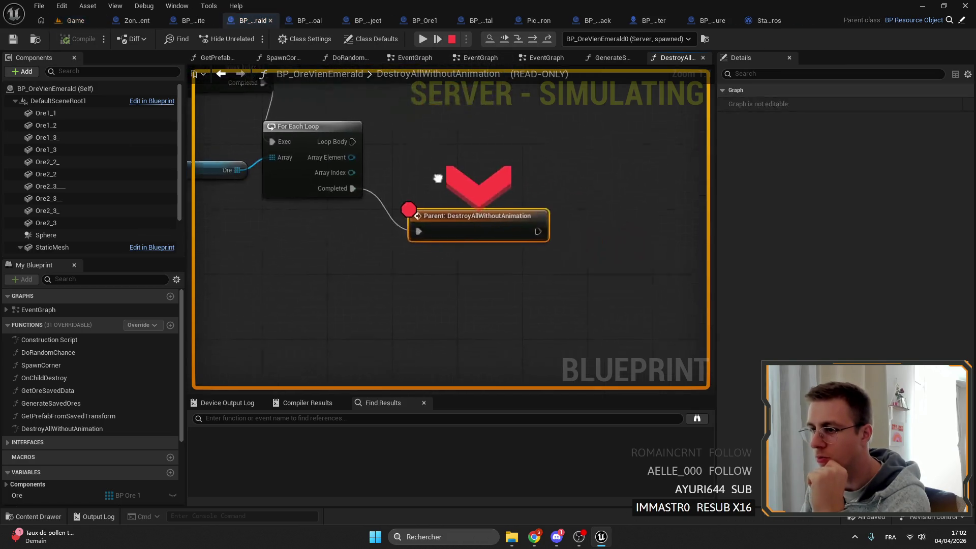
{"action": "left_click", "coordinate": [296, 202]}
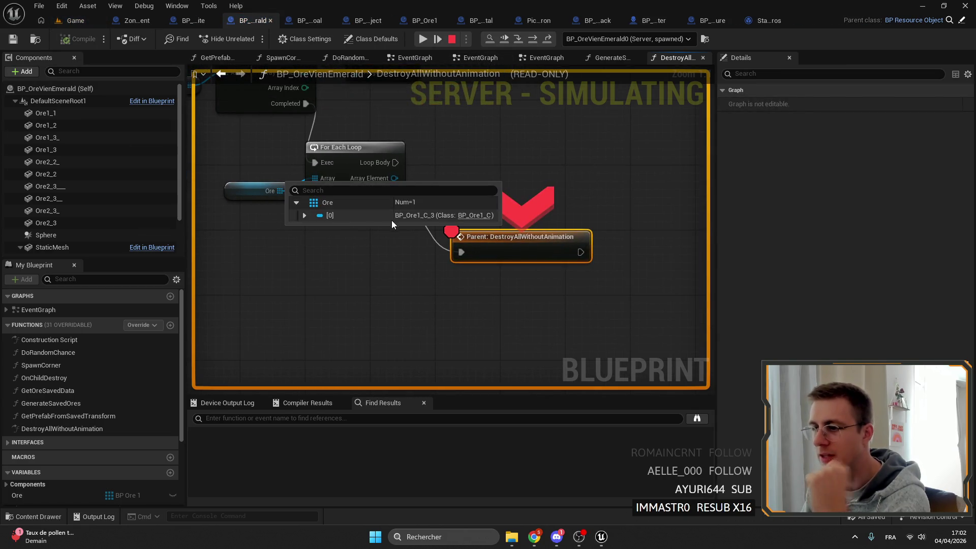
{"action": "mouse_move", "coordinate": [417, 219]}
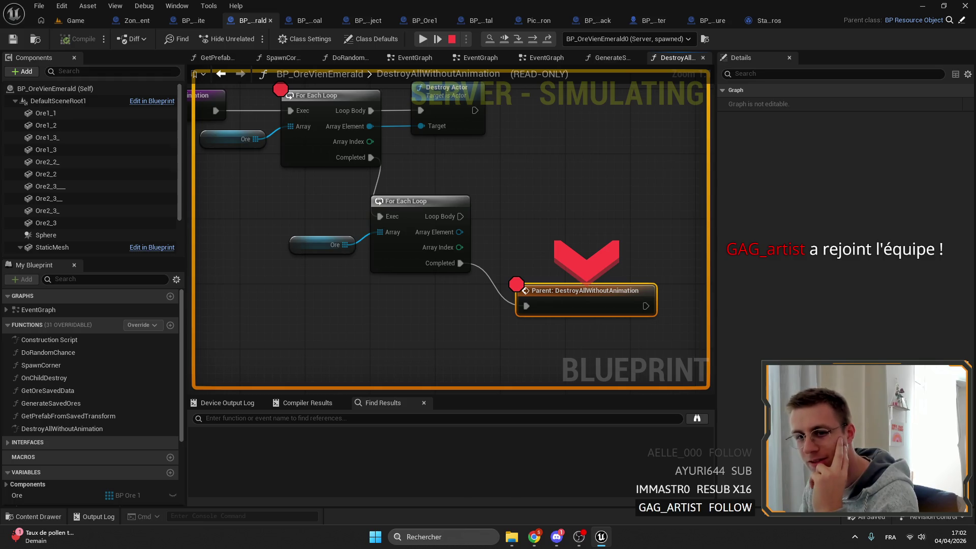
{"action": "scroll", "coordinate": [422, 204], "scroll_direction": "down", "scroll_amount": 3}
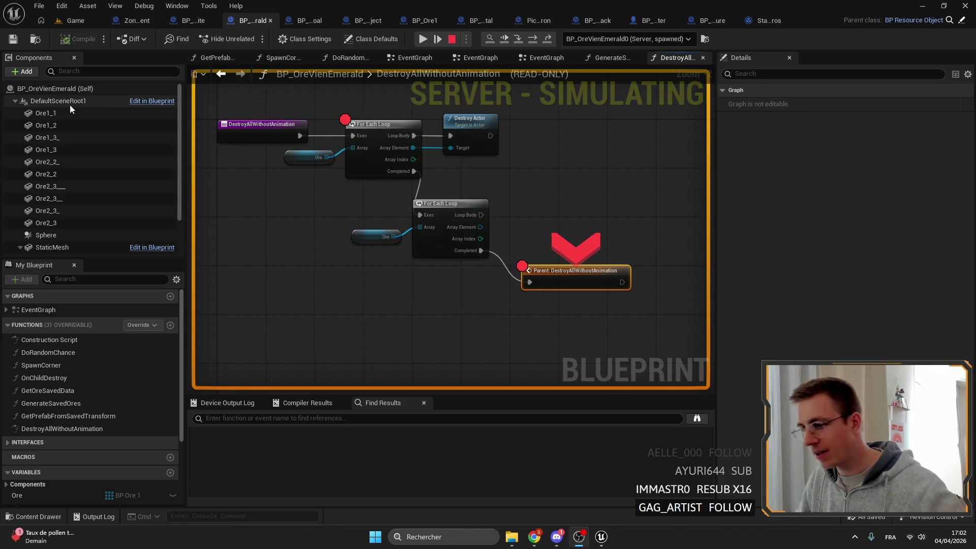
{"action": "mouse_move", "coordinate": [335, 128]}
{"action": "left_mouse_down"}
{"action": "mouse_move", "coordinate": [309, 128]}
{"action": "mouse_move", "coordinate": [384, 139]}
{"action": "left_mouse_up"}
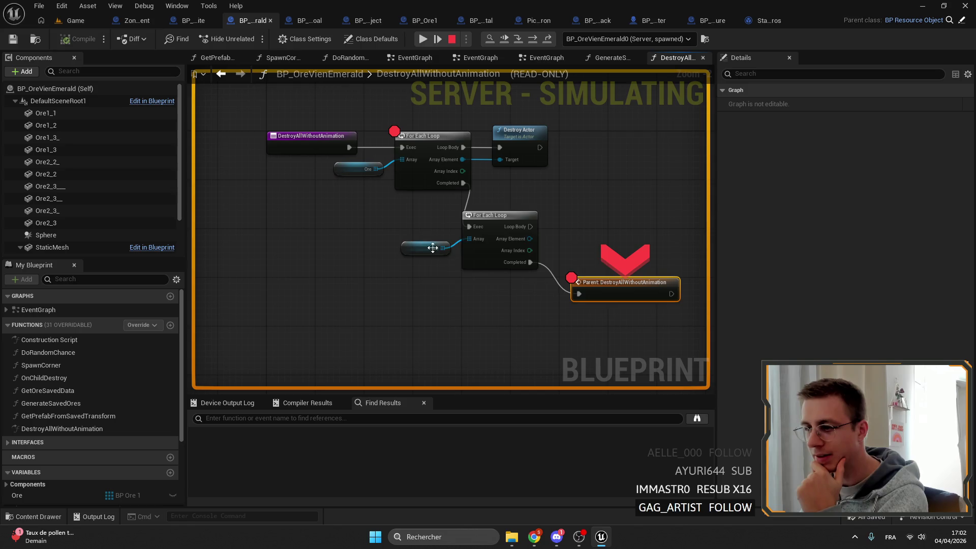
{"action": "mouse_move", "coordinate": [447, 259]}
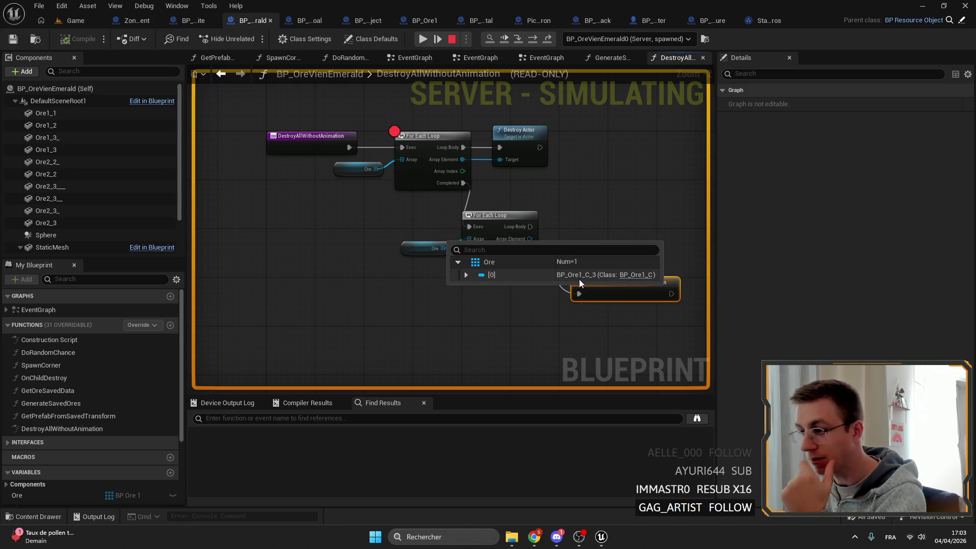
- Resume past the remaining breakpoints, checking one more Ore element, and return control to the game
{"action": "left_click", "coordinate": [421, 40]}
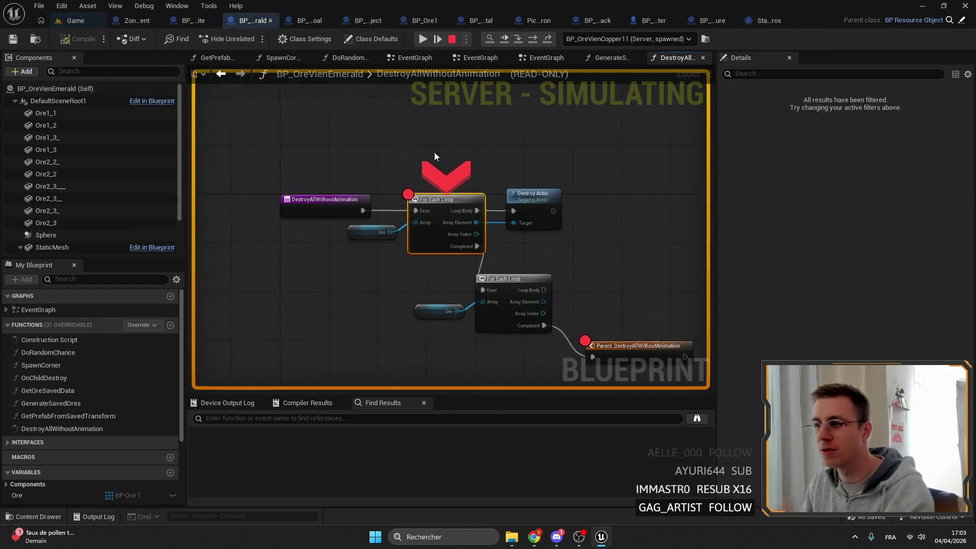
{"action": "left_click", "coordinate": [395, 177]}
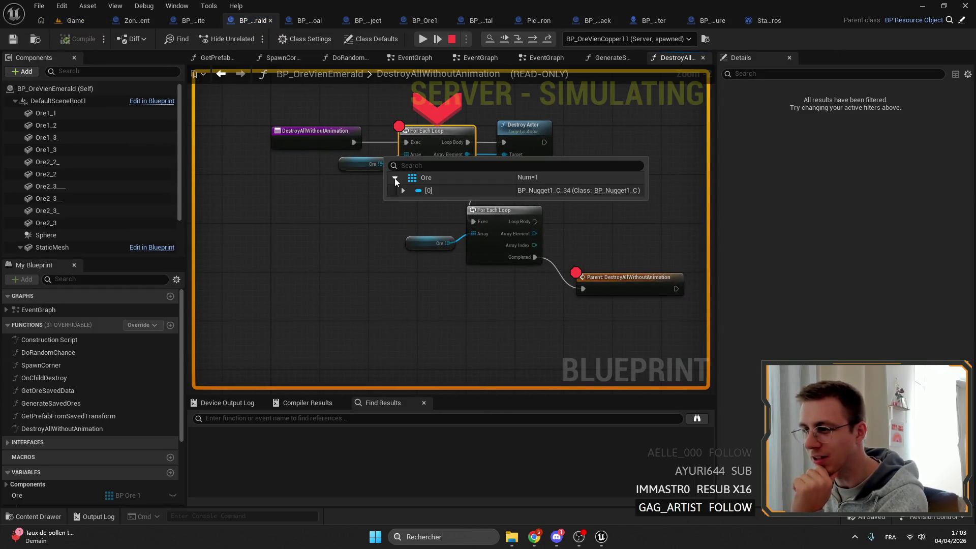
{"action": "left_click", "coordinate": [437, 37]}
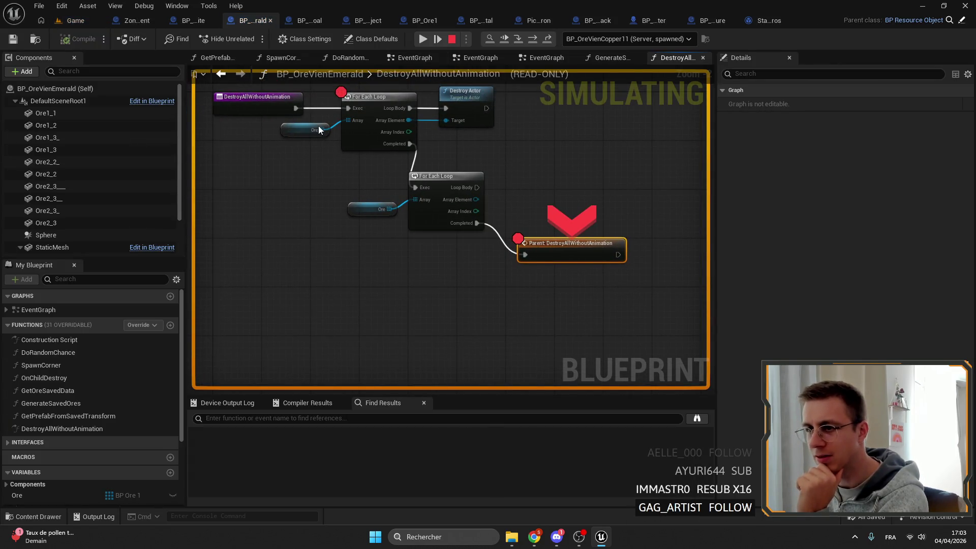
{"action": "left_click", "coordinate": [423, 39]}
{"action": "left_click", "coordinate": [421, 60]}
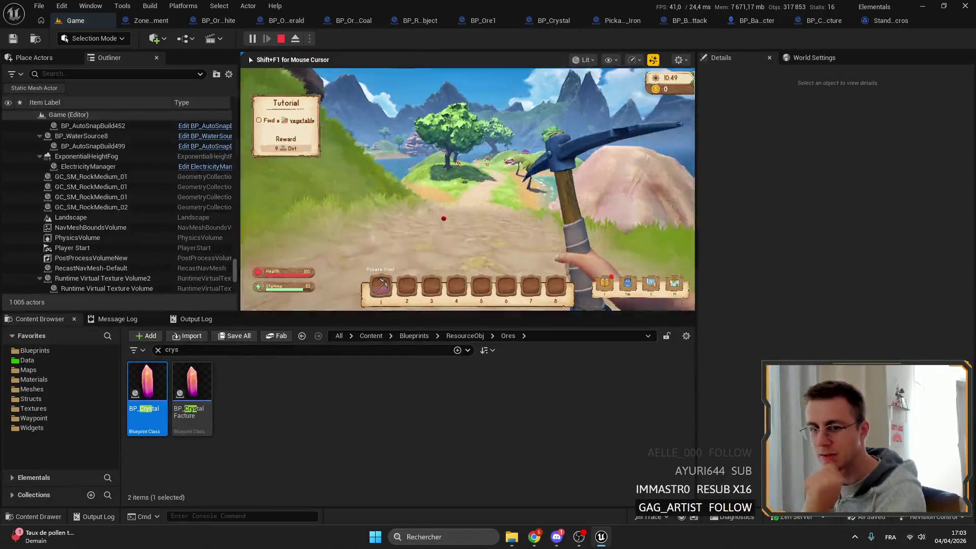
- Sprint the character along the path toward the large rock, then stop the play session
{"action": "key", "text": "shift+w"}
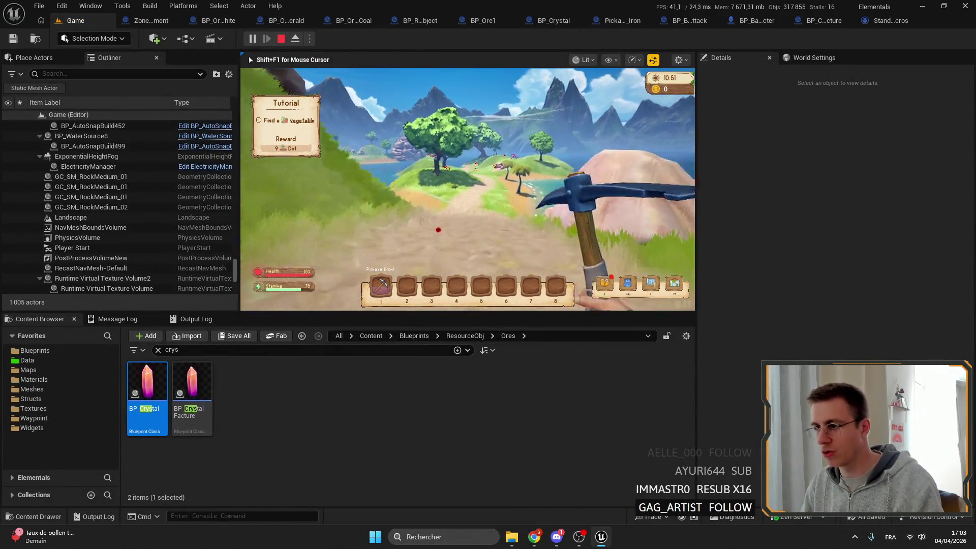
{"action": "key", "text": "shift+w"}
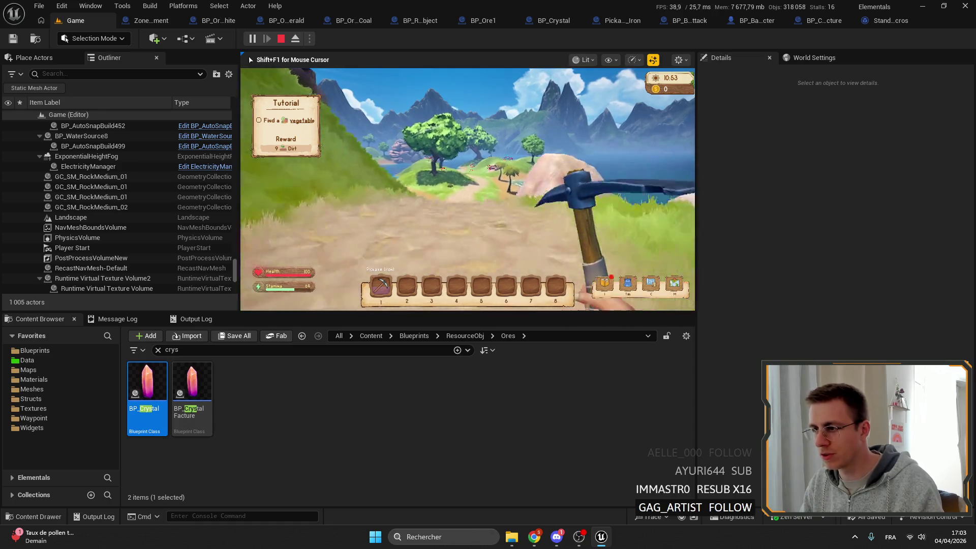
{"action": "key", "text": "shift+w"}
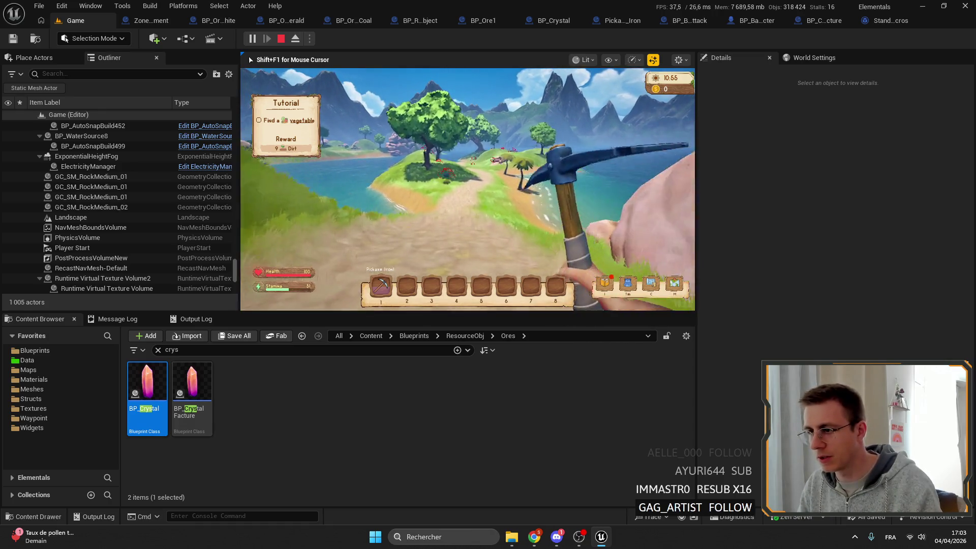
{"action": "key", "text": "shift+w"}
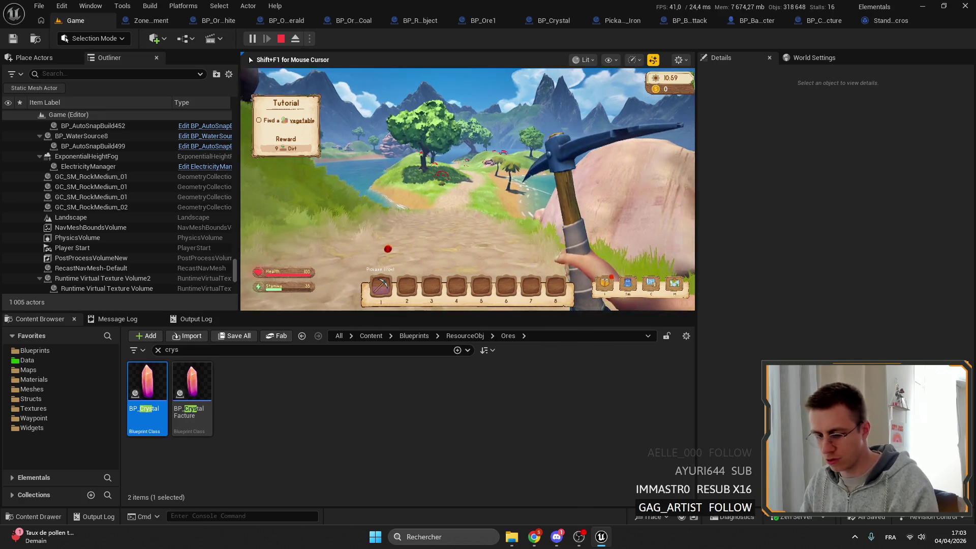
{"action": "key", "text": "Escape"}
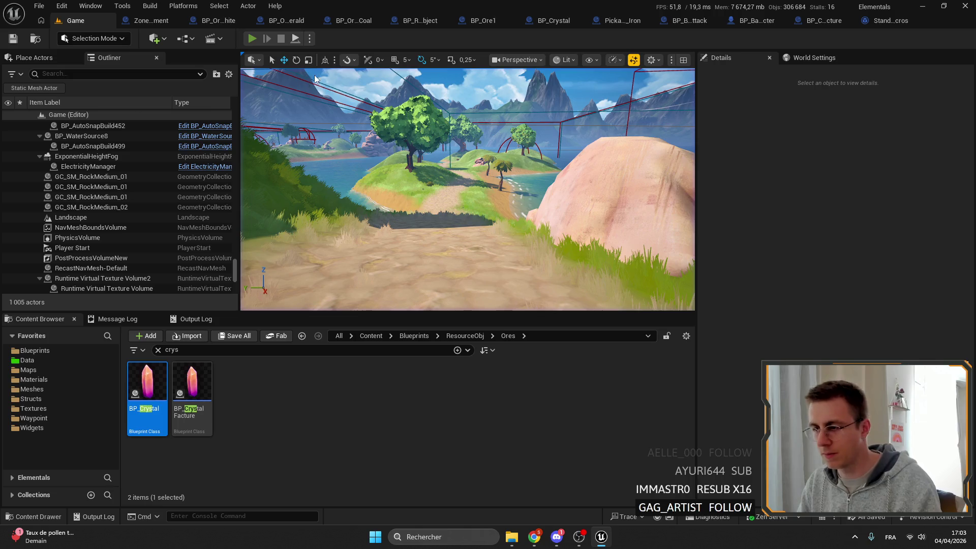
- Start a new play session and sprint toward the mountains until the breakpoint triggers
{"action": "key", "text": "alt+p"}
{"action": "key", "text": "w"}
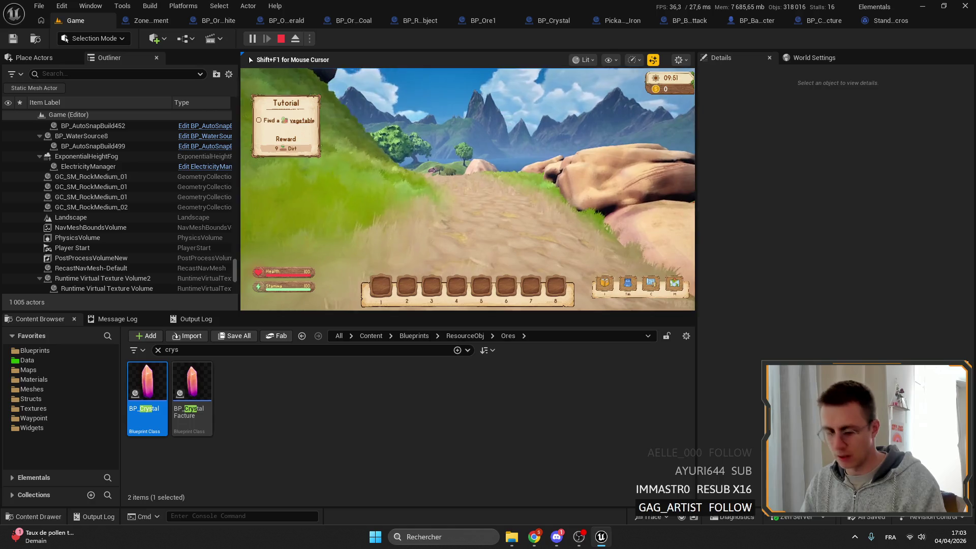
{"action": "key", "text": "shift+w"}
{"action": "key", "text": "shift+w"}
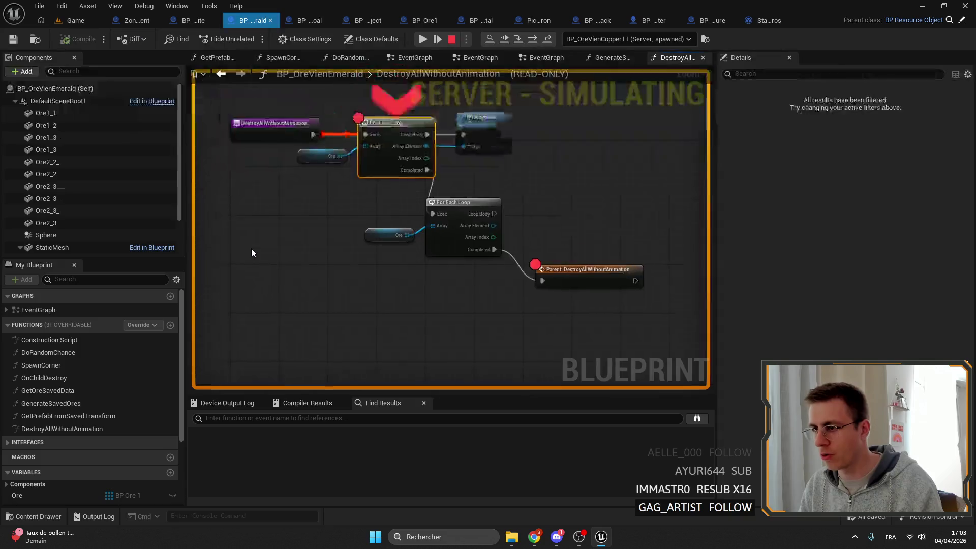
- Resume to the Parent breakpoint and expand Ore to show BP_Nugget1 and BP_Nugget2
{"action": "left_click", "coordinate": [353, 188]}
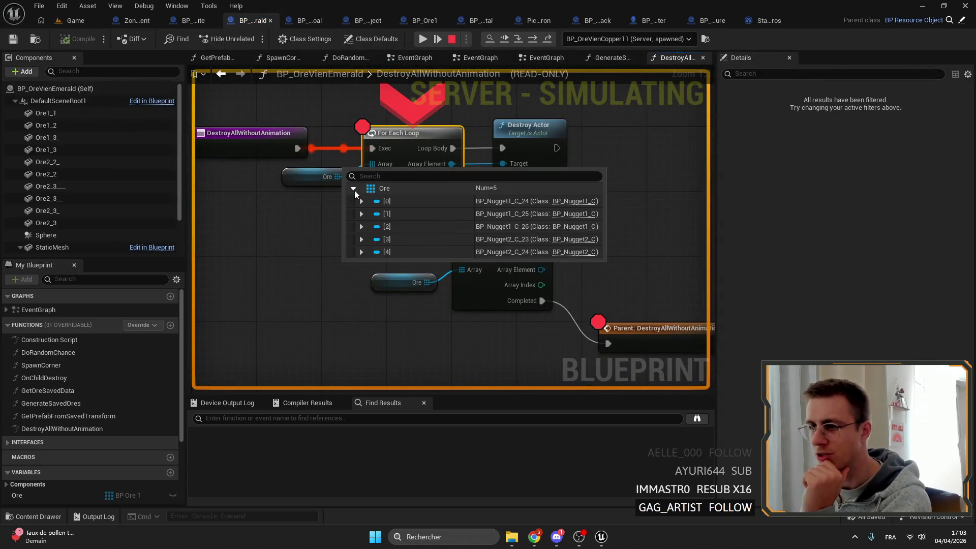
{"action": "left_click", "coordinate": [422, 39]}
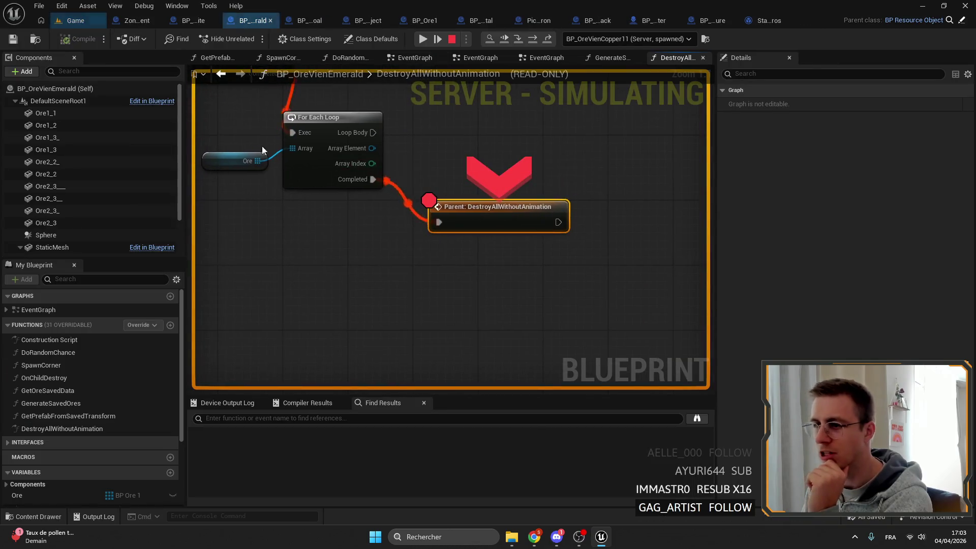
{"action": "left_click", "coordinate": [277, 172]}
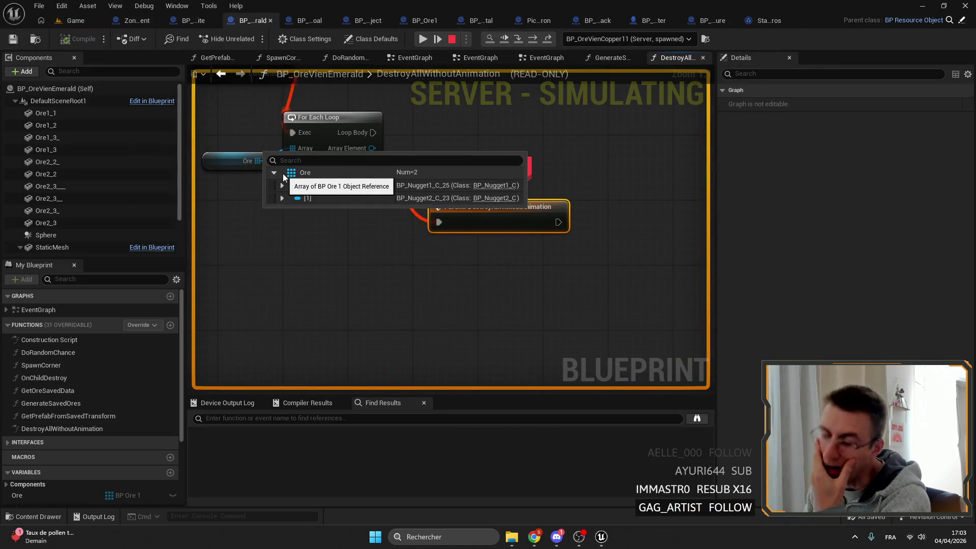
{"action": "left_click_drag", "start_coordinate": [367, 251], "coordinate": [475, 231]}
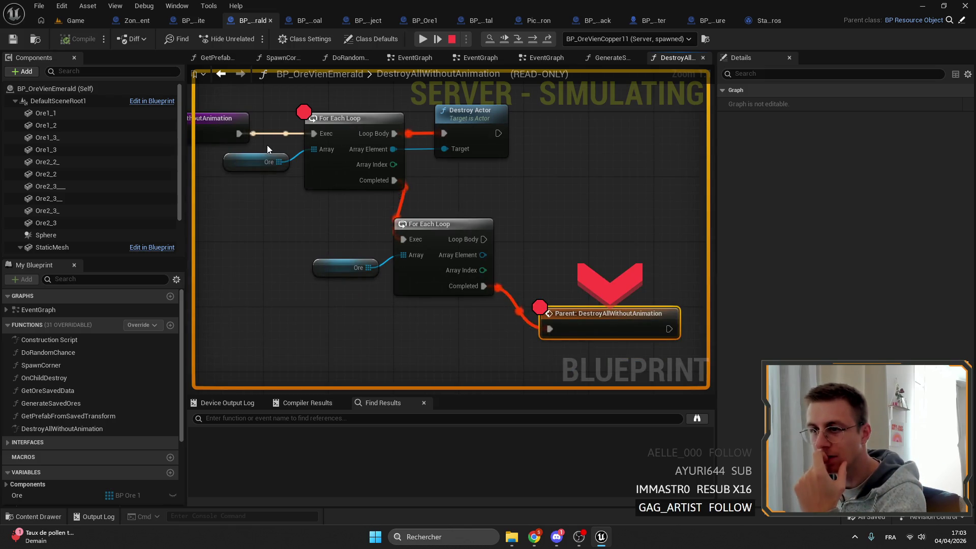
{"action": "mouse_move", "coordinate": [335, 224]}
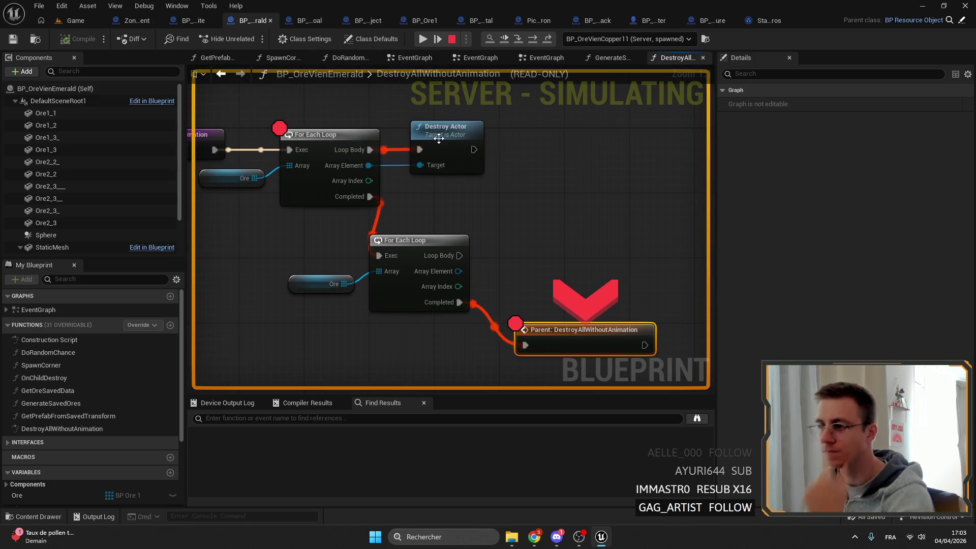
- Stop the simulation and remove the breakpoint from the first For Each Loop
{"action": "left_click", "coordinate": [452, 39]}
{"action": "right_click", "coordinate": [333, 138]}
{"action": "left_click", "coordinate": [398, 374]}
- Search 'destroy' actions from the Array Element wire, then dismiss and recentre on the entry node
{"action": "left_click_drag", "start_coordinate": [368, 165], "coordinate": [420, 194]}
{"action": "type", "text": "ds"}
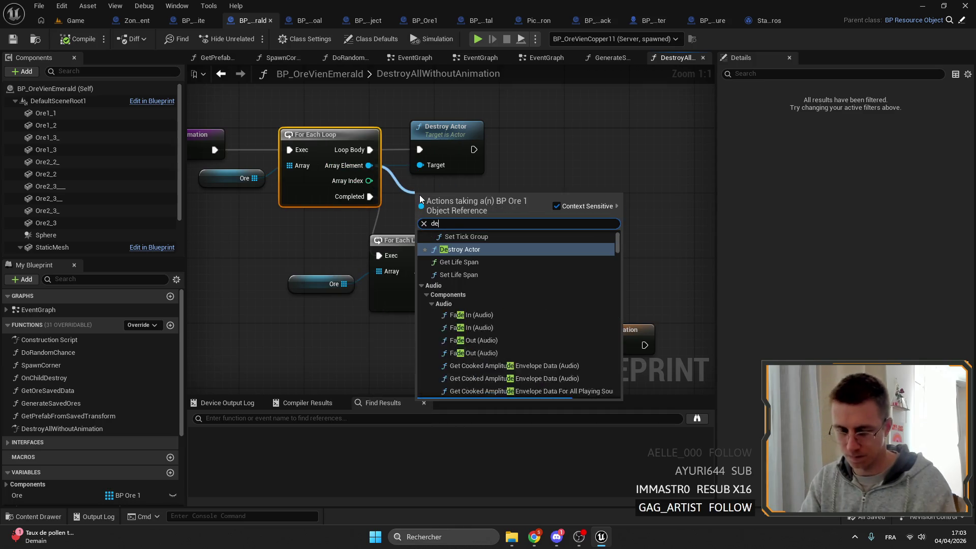
{"action": "key", "text": "BackSpace"}
{"action": "type", "text": "estroy"}
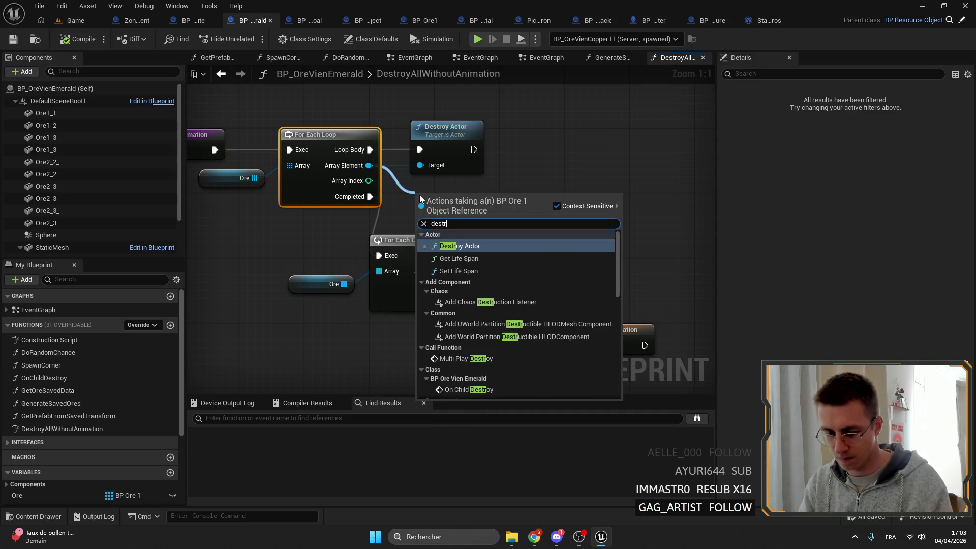
{"action": "scroll", "coordinate": [535, 270], "scroll_direction": "down", "scroll_amount": 6}
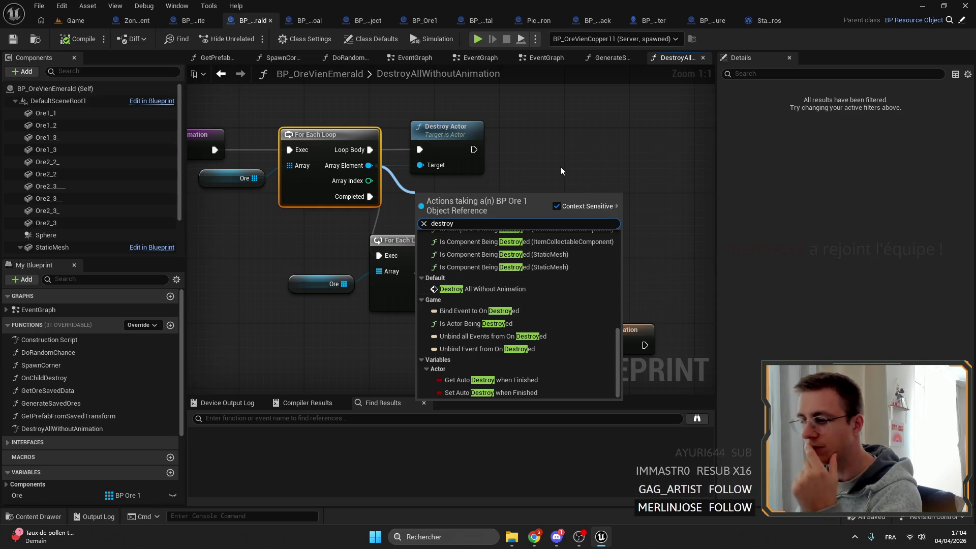
{"action": "left_click_drag", "start_coordinate": [528, 156], "coordinate": [475, 159]}
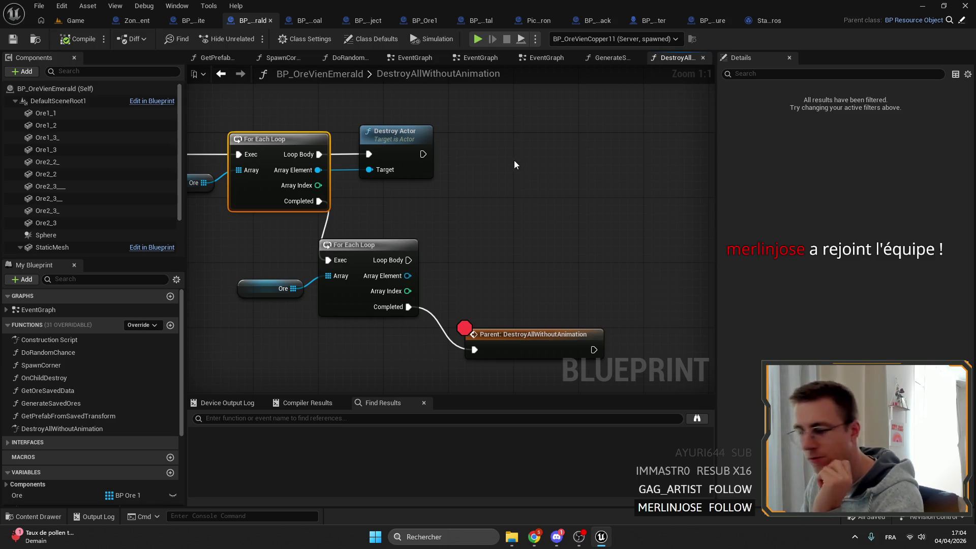
{"action": "key", "text": "Home"}
- Select the second For Each Loop with its Ore node and move it and Parent upward
{"action": "left_click_drag", "start_coordinate": [543, 194], "coordinate": [479, 194]}
{"action": "mouse_move", "coordinate": [352, 188]}
{"action": "left_mouse_down"}
{"action": "mouse_move", "coordinate": [511, 249]}
{"action": "mouse_move", "coordinate": [489, 186]}
{"action": "left_mouse_up"}
{"action": "mouse_move", "coordinate": [692, 298]}
{"action": "left_mouse_down"}
{"action": "mouse_move", "coordinate": [654, 233]}
{"action": "mouse_move", "coordinate": [667, 235]}
{"action": "left_mouse_up"}
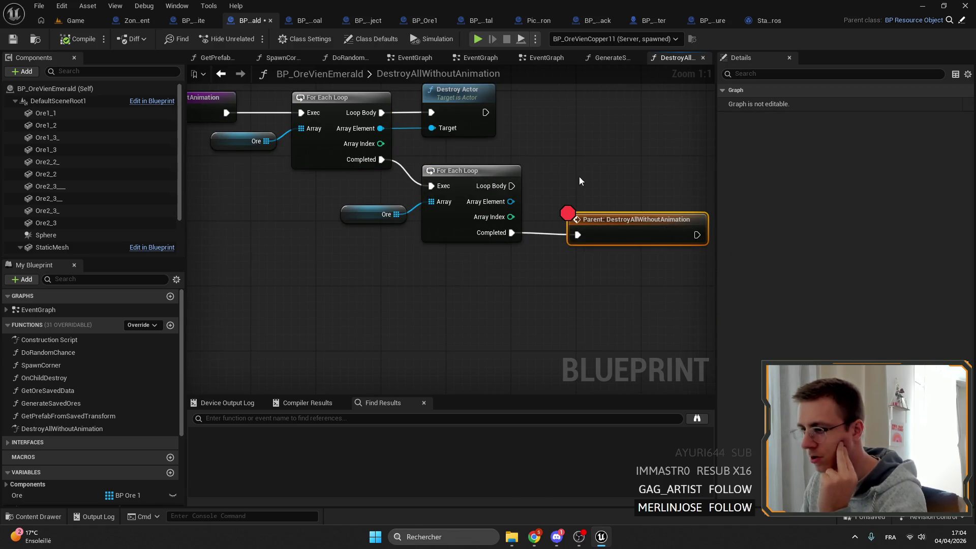
{"action": "right_click", "coordinate": [543, 222]}
- Remove the Parent node's breakpoint and delete the second For Each Loop with its Ore node
{"action": "mouse_move", "coordinate": [614, 424]}
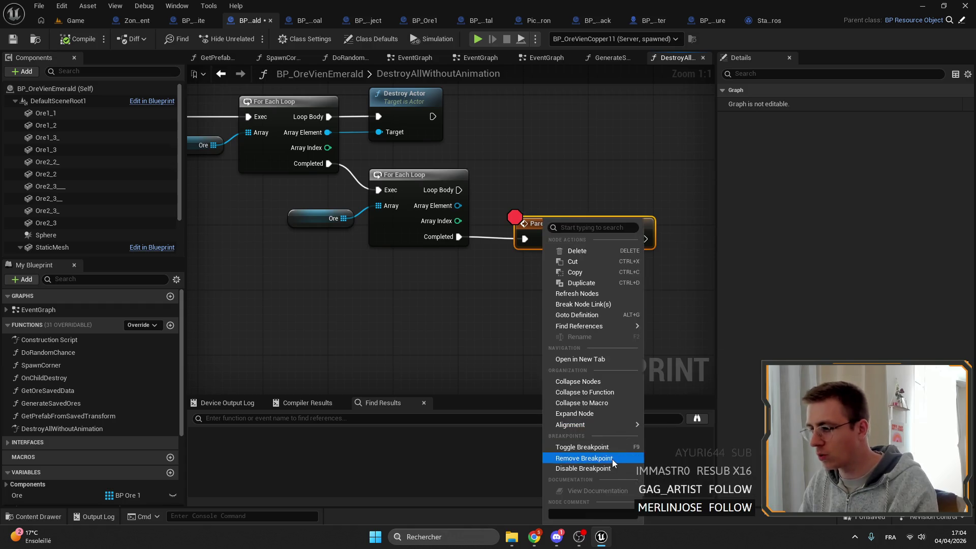
{"action": "left_click", "coordinate": [612, 458]}
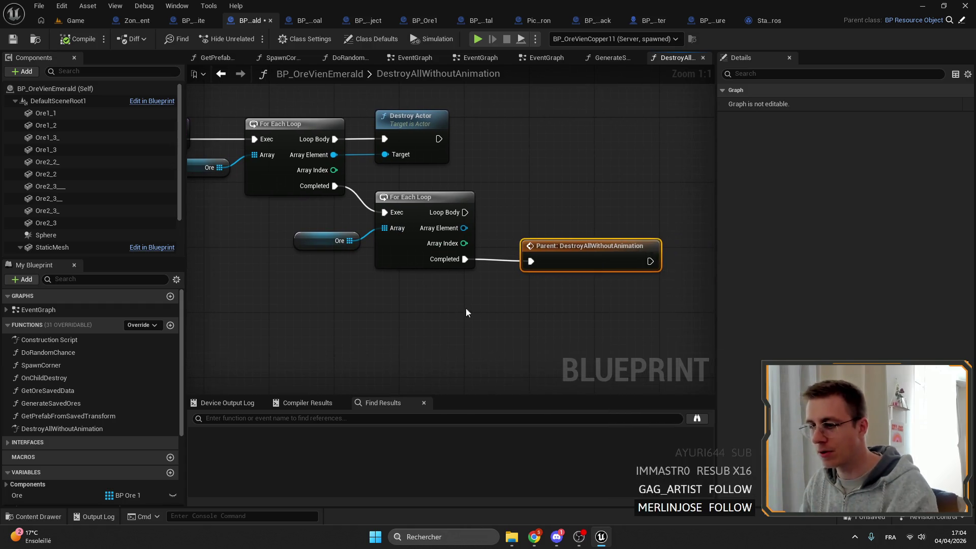
{"action": "left_click_drag", "start_coordinate": [465, 310], "coordinate": [305, 229]}
{"action": "key", "text": "Delete"}
- Add a Print String node after the loop's Completed pin and wire it into Parent
{"action": "left_click_drag", "start_coordinate": [385, 192], "coordinate": [470, 254]}
{"action": "type", "text": "print"}
{"action": "key", "text": "Return"}
{"action": "left_click_drag", "start_coordinate": [538, 275], "coordinate": [590, 268]}
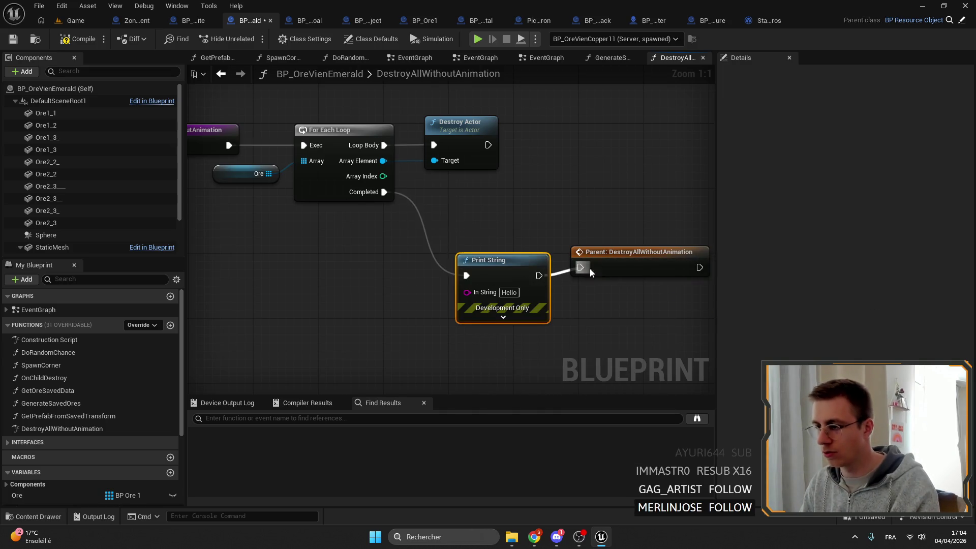
- Duplicate the Ore node and feed it into a new For Each Loop after Completed
{"action": "left_click", "coordinate": [342, 136]}
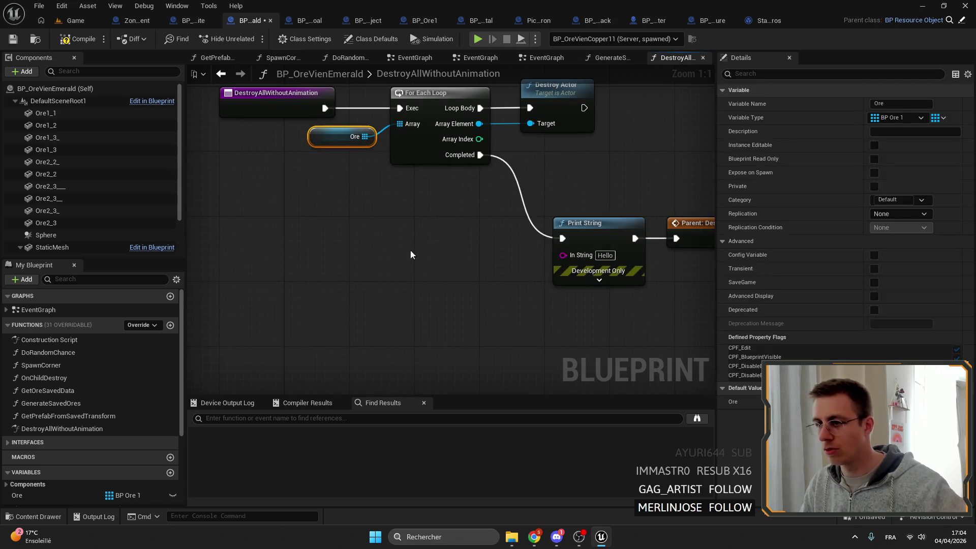
{"action": "key", "text": "ctrl+d"}
{"action": "mouse_move", "coordinate": [411, 254]}
{"action": "left_mouse_down"}
{"action": "mouse_move", "coordinate": [447, 257]}
{"action": "mouse_move", "coordinate": [412, 239]}
{"action": "mouse_move", "coordinate": [327, 240]}
{"action": "mouse_move", "coordinate": [338, 272]}
{"action": "mouse_move", "coordinate": [330, 268]}
{"action": "left_mouse_up"}
{"action": "right_click", "coordinate": [443, 231]}
{"action": "type", "text": "for each"}
{"action": "key", "text": "Return"}
{"action": "mouse_move", "coordinate": [450, 229]}
{"action": "left_mouse_down"}
{"action": "mouse_move", "coordinate": [380, 214]}
{"action": "mouse_move", "coordinate": [337, 286]}
{"action": "mouse_move", "coordinate": [356, 200]}
{"action": "left_mouse_up"}
{"action": "left_click_drag", "start_coordinate": [251, 243], "coordinate": [280, 227]}
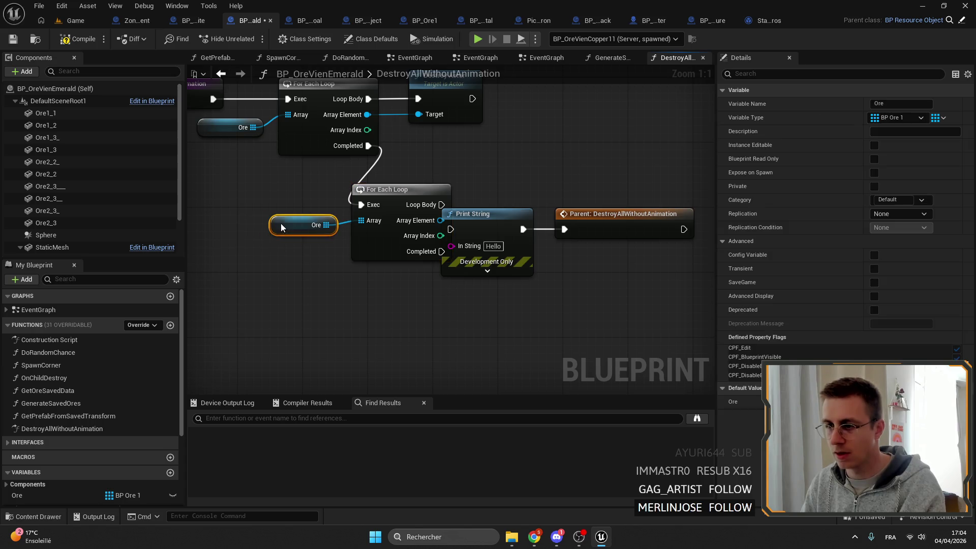
{"action": "mouse_move", "coordinate": [460, 210]}
{"action": "left_mouse_down"}
{"action": "mouse_move", "coordinate": [475, 201]}
{"action": "mouse_move", "coordinate": [467, 220]}
{"action": "left_mouse_up"}
- Wire the new loop's Loop Body to Print String and its Completed to the Parent node
{"action": "mouse_move", "coordinate": [539, 220]}
{"action": "left_mouse_down"}
{"action": "mouse_move", "coordinate": [538, 194]}
{"action": "mouse_move", "coordinate": [564, 229]}
{"action": "left_mouse_up"}
{"action": "left_click_drag", "start_coordinate": [494, 208], "coordinate": [535, 176]}
{"action": "left_click", "coordinate": [638, 175]}
{"action": "left_click_drag", "start_coordinate": [637, 175], "coordinate": [536, 305]}
{"action": "left_click_drag", "start_coordinate": [441, 251], "coordinate": [506, 326]}
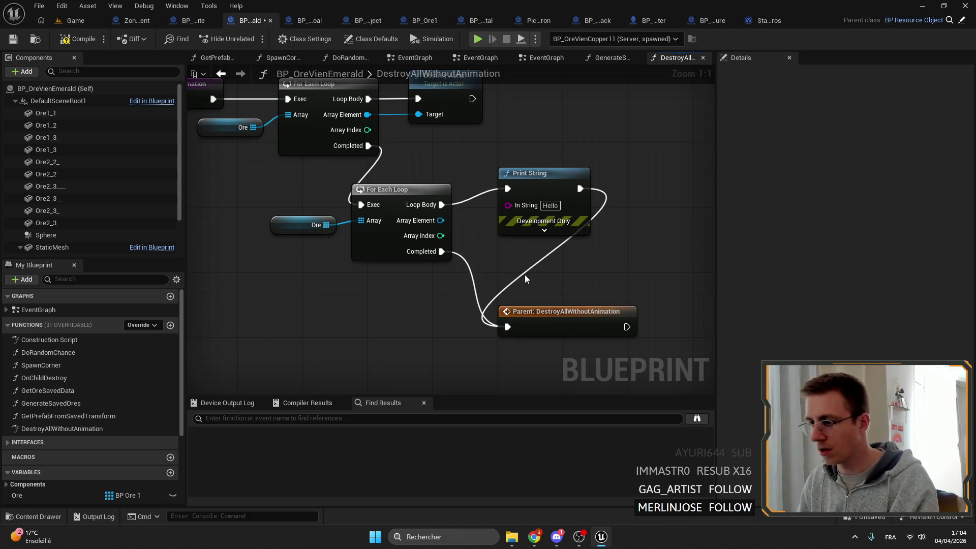
{"action": "left_click_drag", "start_coordinate": [534, 173], "coordinate": [613, 181]}
- Add an Is Valid check on the loop's Array Element beside Print String
{"action": "left_click_drag", "start_coordinate": [440, 220], "coordinate": [497, 223]}
{"action": "type", "text": "isva"}
{"action": "key", "text": "Down"}
{"action": "key", "text": "Return"}
{"action": "mouse_move", "coordinate": [520, 243]}
{"action": "left_mouse_down"}
{"action": "mouse_move", "coordinate": [499, 192]}
{"action": "mouse_move", "coordinate": [382, 214]}
{"action": "left_mouse_up"}
{"action": "key", "text": "Escape"}
{"action": "left_click_drag", "start_coordinate": [561, 201], "coordinate": [519, 189]}
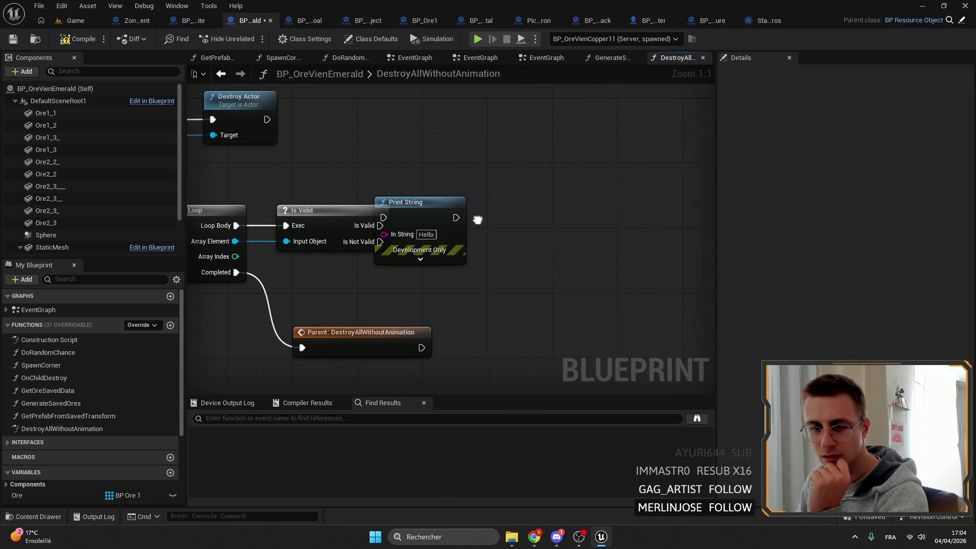
- Wire Is Valid into Print String and print each Ore element's display name
{"action": "left_click_drag", "start_coordinate": [452, 193], "coordinate": [475, 193]}
{"action": "left_click_drag", "start_coordinate": [428, 214], "coordinate": [497, 207]}
{"action": "left_click_drag", "start_coordinate": [454, 170], "coordinate": [557, 187]}
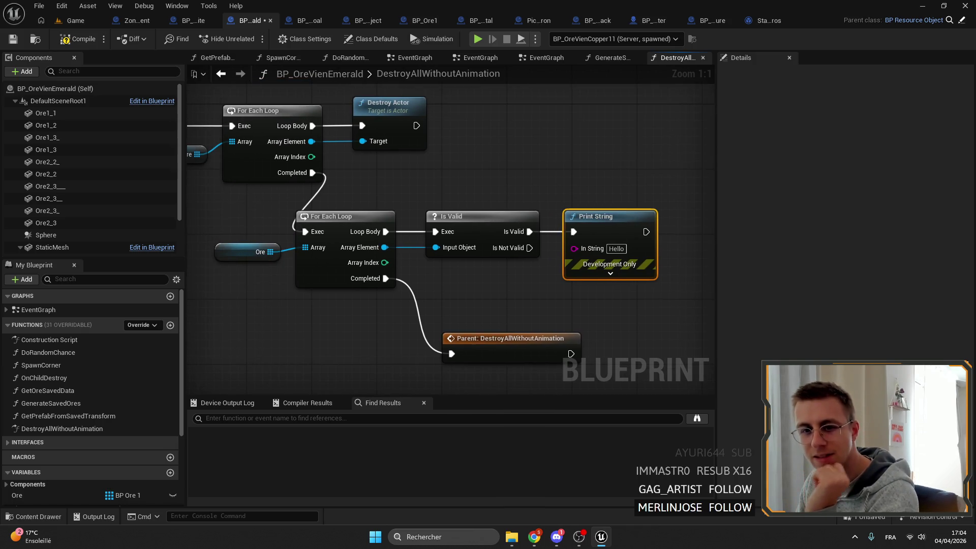
{"action": "mouse_move", "coordinate": [455, 199]}
{"action": "left_mouse_down"}
{"action": "mouse_move", "coordinate": [477, 138]}
{"action": "mouse_move", "coordinate": [480, 172]}
{"action": "left_mouse_up"}
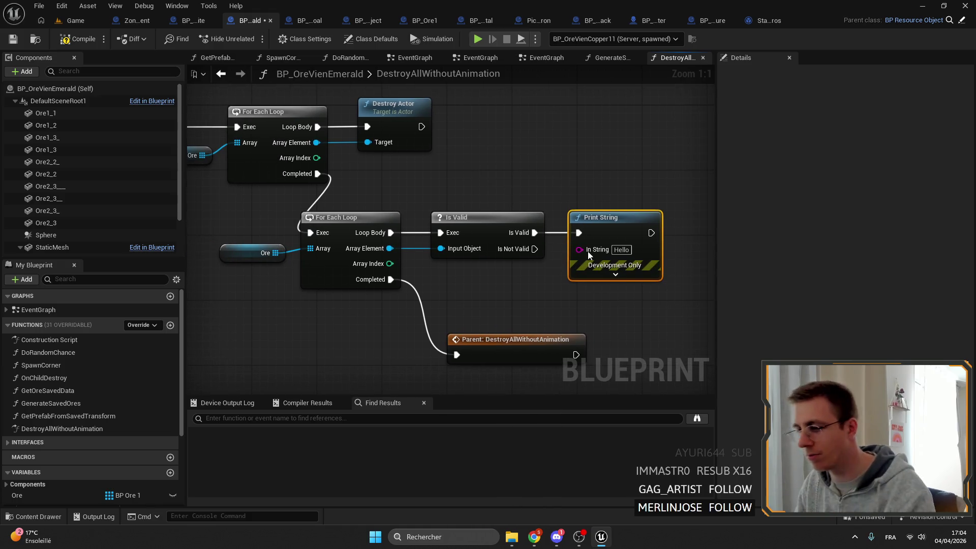
{"action": "left_click_drag", "start_coordinate": [377, 249], "coordinate": [579, 249]}
{"action": "mouse_move", "coordinate": [435, 216]}
{"action": "left_mouse_down"}
{"action": "mouse_move", "coordinate": [450, 289]}
{"action": "mouse_move", "coordinate": [442, 273]}
{"action": "left_mouse_up"}
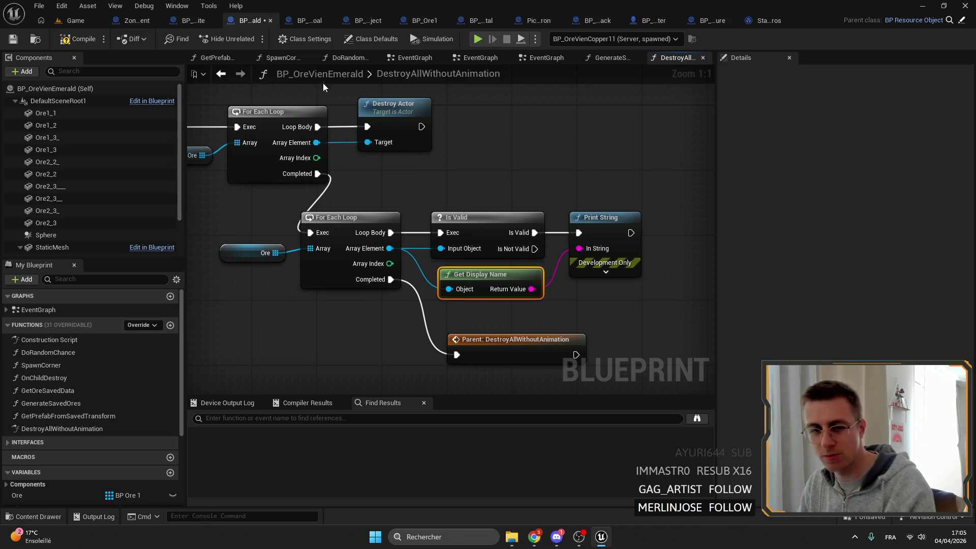
- Save the blueprint and review the Destroy Actor loop and Print String nodes
{"action": "left_click", "coordinate": [12, 40]}
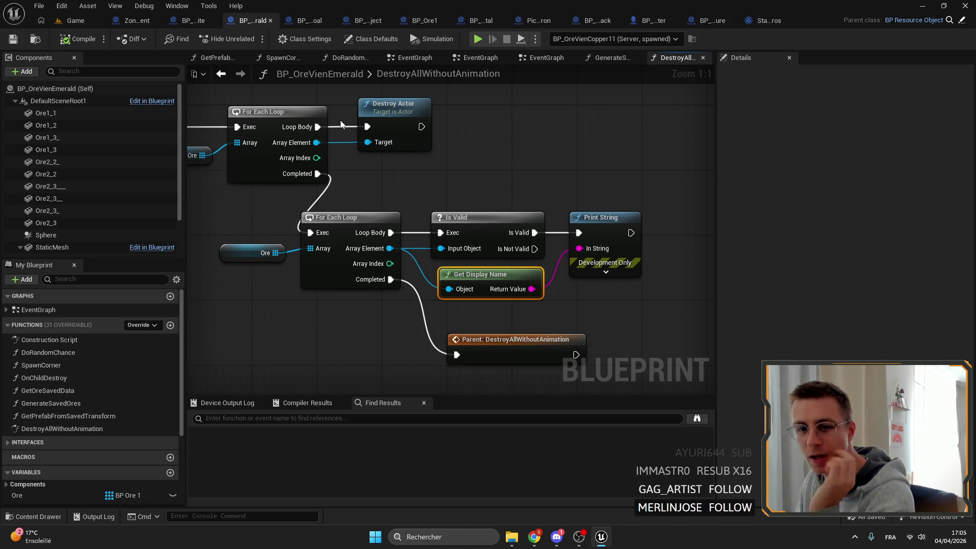
{"action": "mouse_move", "coordinate": [525, 140]}
{"action": "left_mouse_down"}
{"action": "mouse_move", "coordinate": [541, 150]}
{"action": "mouse_move", "coordinate": [490, 178]}
{"action": "mouse_move", "coordinate": [598, 244]}
{"action": "mouse_move", "coordinate": [325, 148]}
{"action": "left_mouse_up"}
{"action": "left_click_drag", "start_coordinate": [559, 165], "coordinate": [477, 165]}
{"action": "left_click", "coordinate": [279, 201]}
{"action": "left_click_drag", "start_coordinate": [537, 218], "coordinate": [396, 89]}
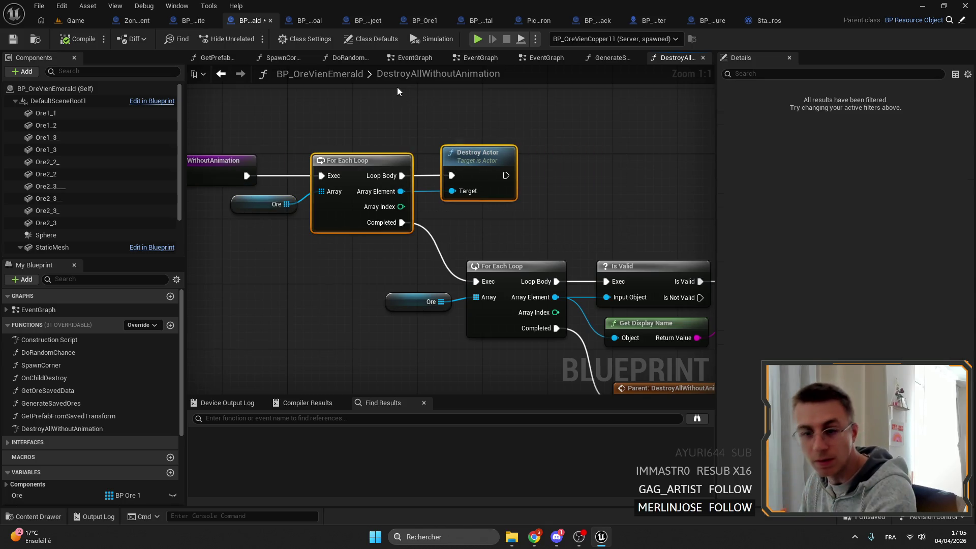
{"action": "mouse_move", "coordinate": [411, 255]}
{"action": "left_mouse_down"}
{"action": "mouse_move", "coordinate": [298, 183]}
{"action": "mouse_move", "coordinate": [616, 283]}
{"action": "mouse_move", "coordinate": [652, 276]}
{"action": "left_mouse_up"}
{"action": "mouse_move", "coordinate": [390, 149]}
{"action": "left_mouse_down"}
{"action": "mouse_move", "coordinate": [486, 215]}
{"action": "mouse_move", "coordinate": [239, 135]}
{"action": "left_mouse_up"}
- Inspect the lower Ore array, then return to the Game level and start play
{"action": "left_click_drag", "start_coordinate": [421, 242], "coordinate": [321, 177]}
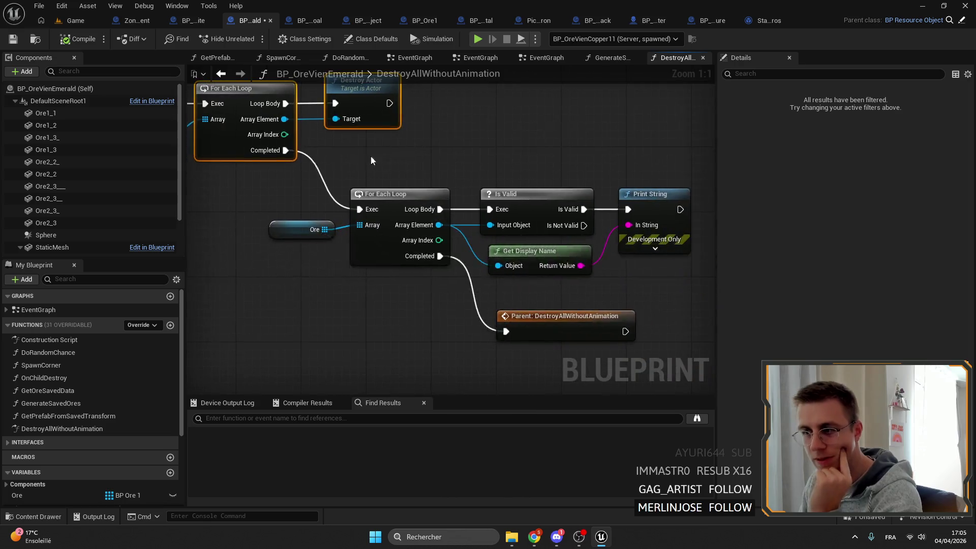
{"action": "left_click", "coordinate": [305, 229]}
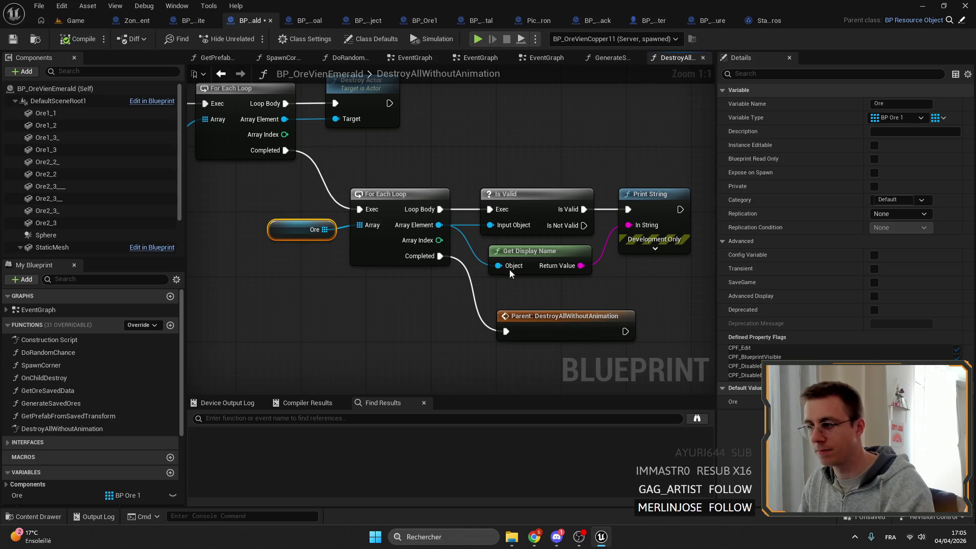
{"action": "left_click", "coordinate": [75, 20]}
{"action": "left_click", "coordinate": [249, 38]}
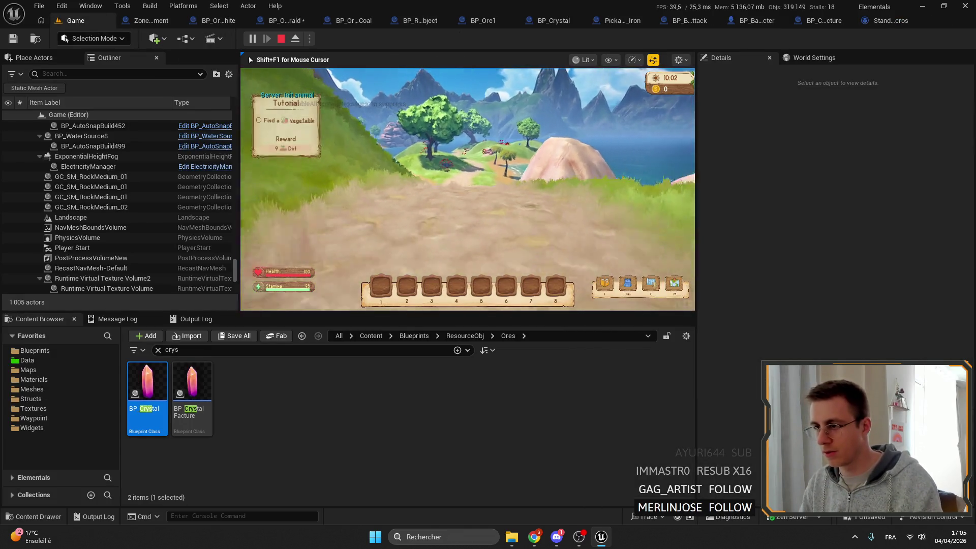
- Walk the character onto the pink rock and back, then stop the session
{"action": "key", "text": "w"}
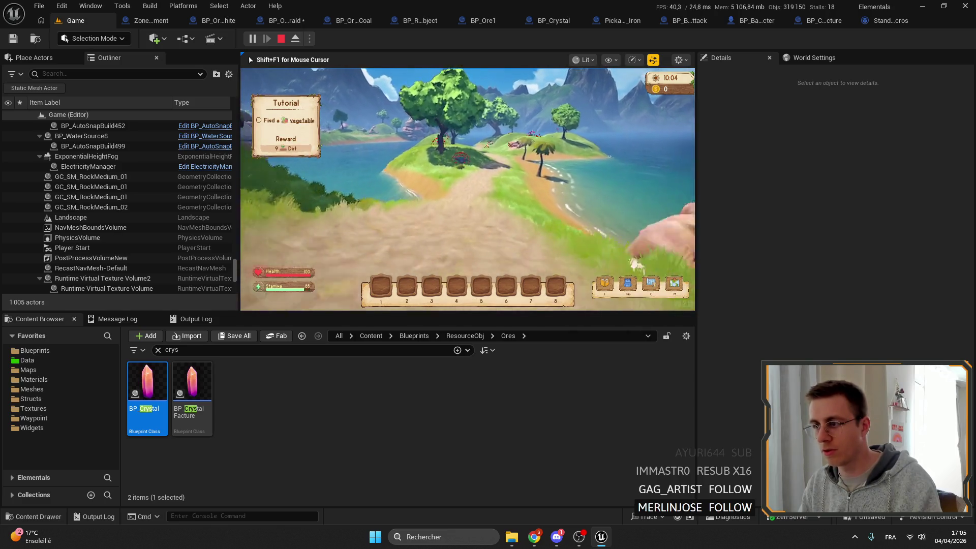
{"action": "key", "text": "w"}
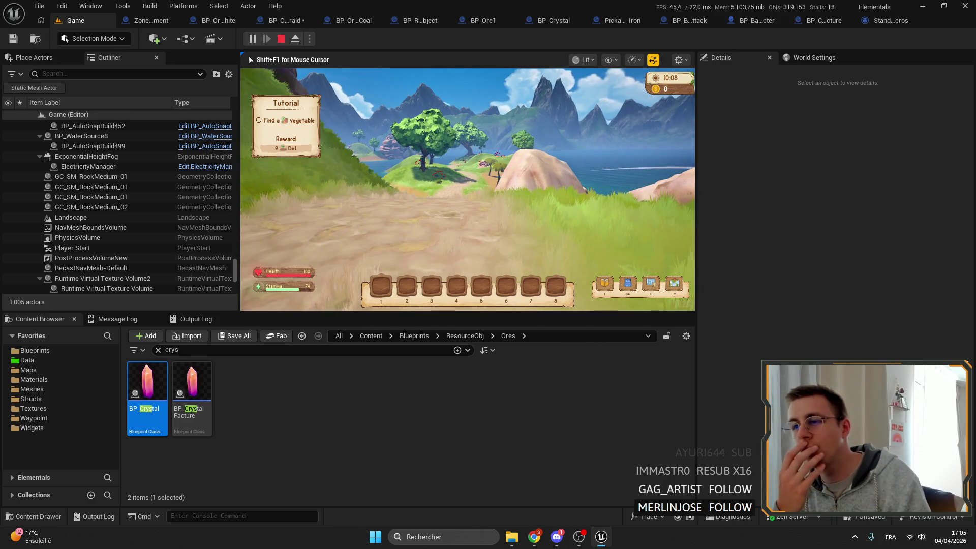
{"action": "key", "text": "w"}
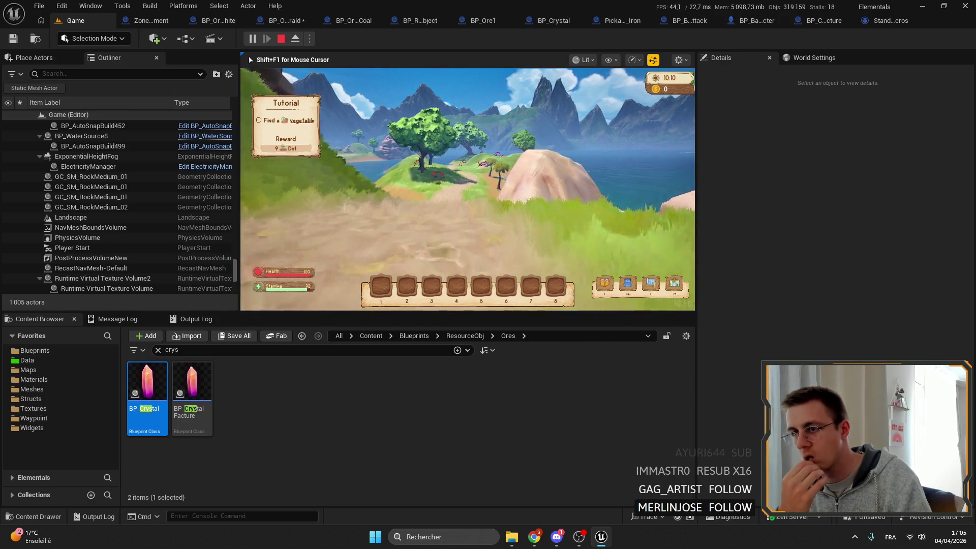
{"action": "key", "text": "s"}
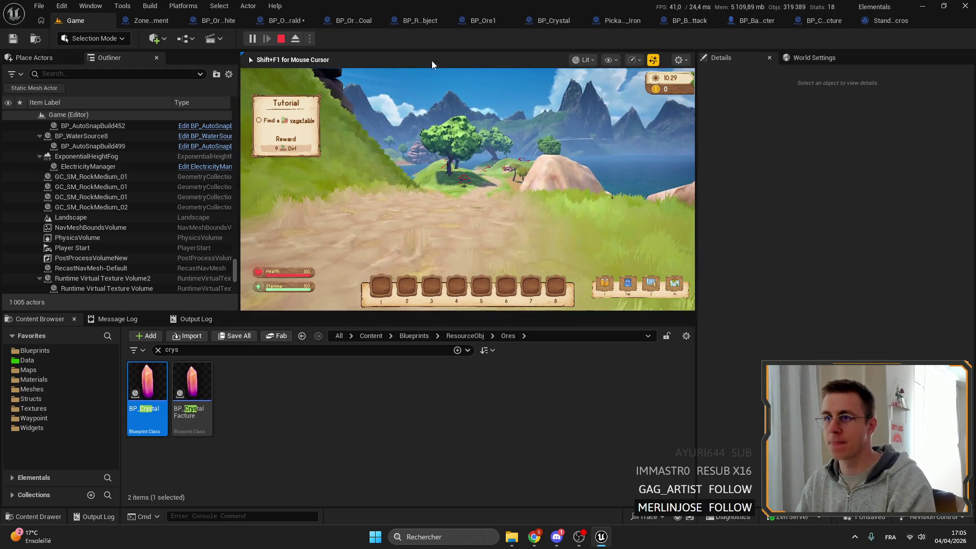
{"action": "left_click", "coordinate": [281, 38]}
- Start a new play session, then eject to view the ore and its collision sphere
{"action": "key", "text": "alt+p"}
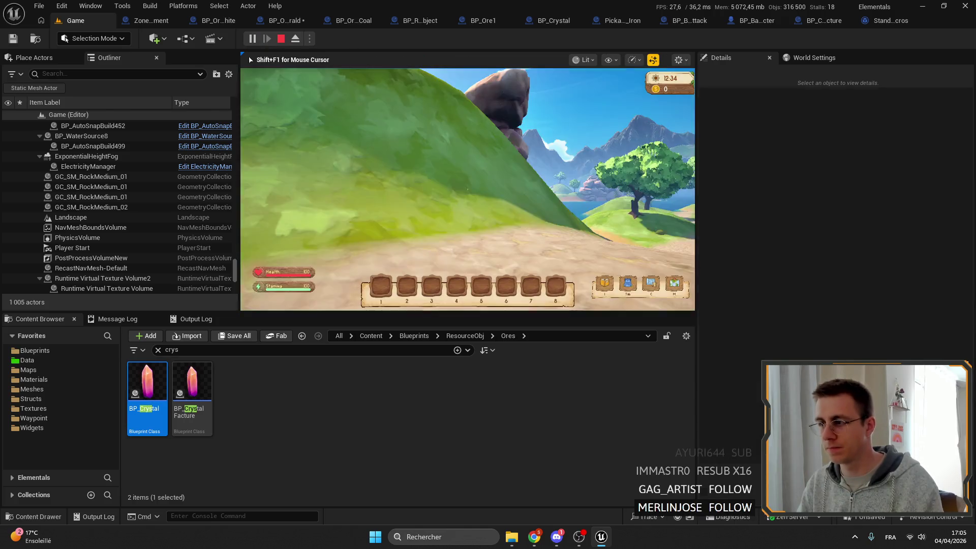
{"action": "key", "text": "s"}
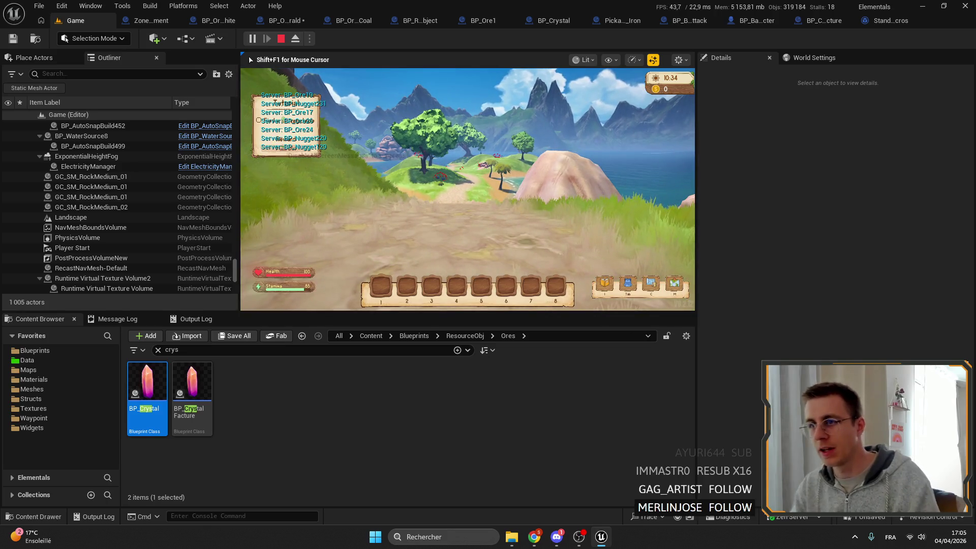
{"action": "key", "text": "F8"}
{"action": "mouse_move", "coordinate": [677, 241]}
{"action": "left_mouse_down"}
{"action": "mouse_move", "coordinate": [559, 203]}
{"action": "mouse_move", "coordinate": [483, 219]}
{"action": "mouse_move", "coordinate": [483, 162]}
{"action": "mouse_move", "coordinate": [483, 193]}
{"action": "left_mouse_up"}
{"action": "scroll", "coordinate": [468, 188], "scroll_direction": "down", "scroll_amount": 5}
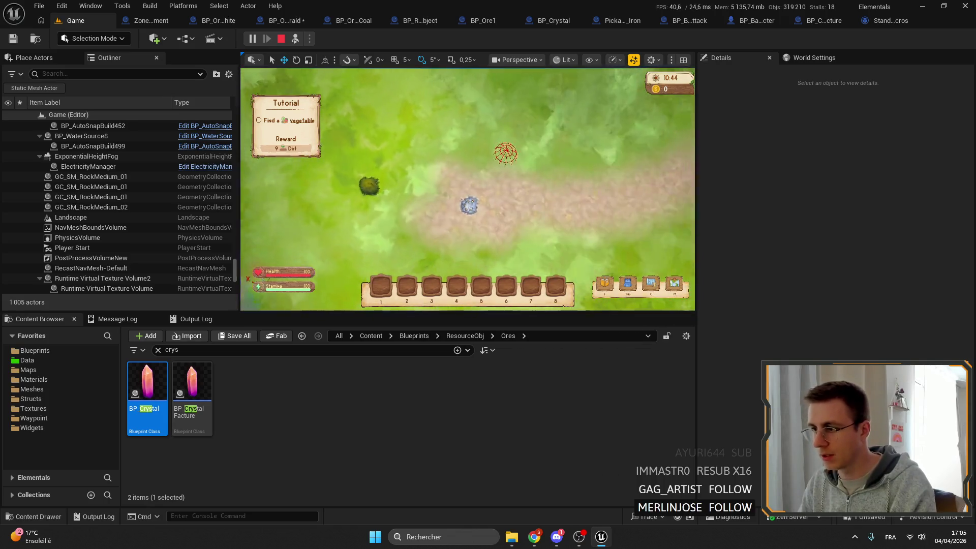
{"action": "scroll", "coordinate": [468, 188], "scroll_direction": "up", "scroll_amount": 5}
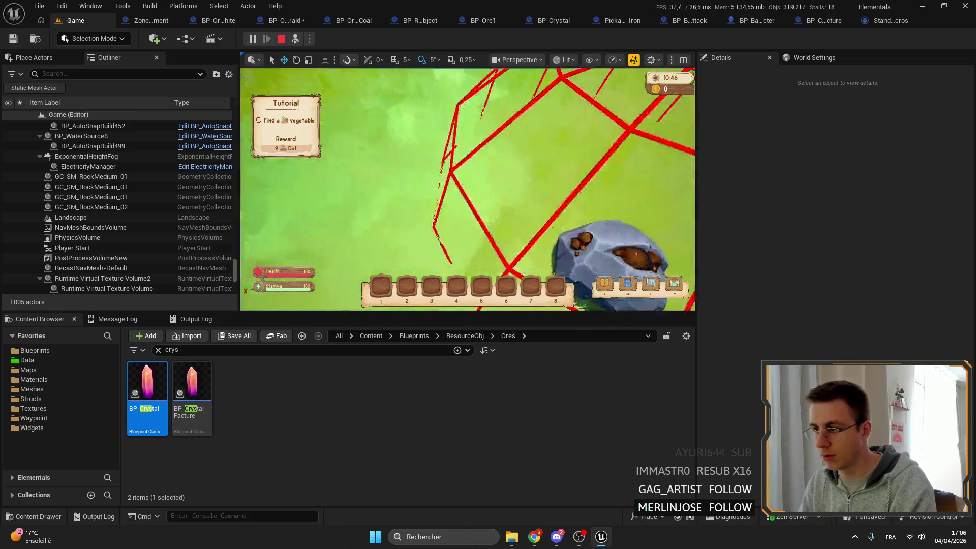
{"action": "scroll", "coordinate": [569, 229], "scroll_direction": "down", "scroll_amount": 3}
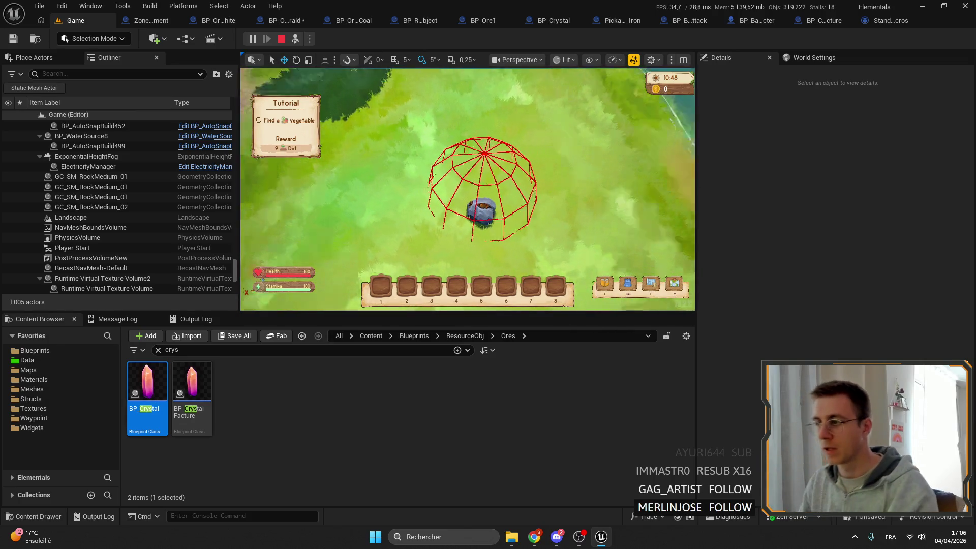
{"action": "scroll", "coordinate": [568, 217], "scroll_direction": "up", "scroll_amount": 5}
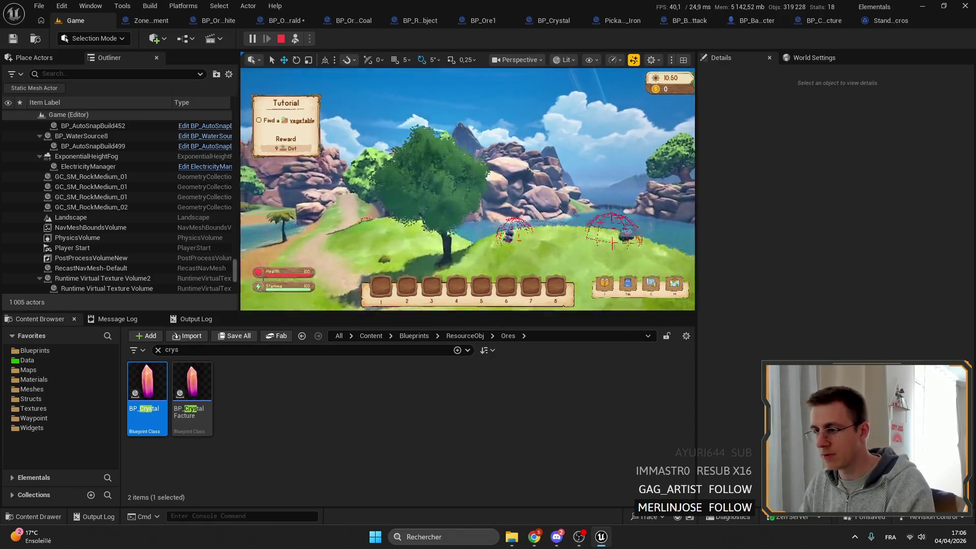
{"action": "scroll", "coordinate": [467, 188], "scroll_direction": "down", "scroll_amount": 5}
{"action": "scroll", "coordinate": [468, 188], "scroll_direction": "up", "scroll_amount": 5}
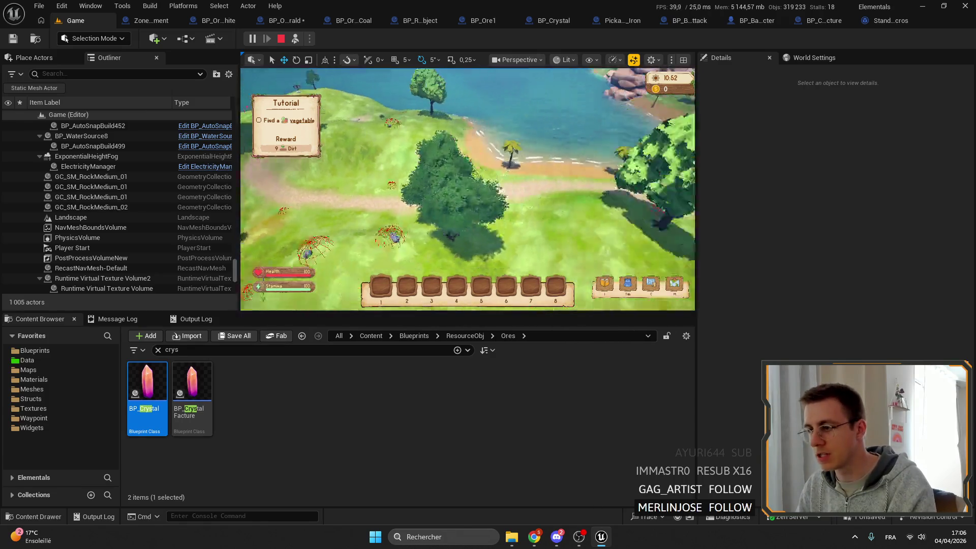
- Possess the character again, release the mouse with Shift+F1, and open Discord's shared image
{"action": "key", "text": "F8"}
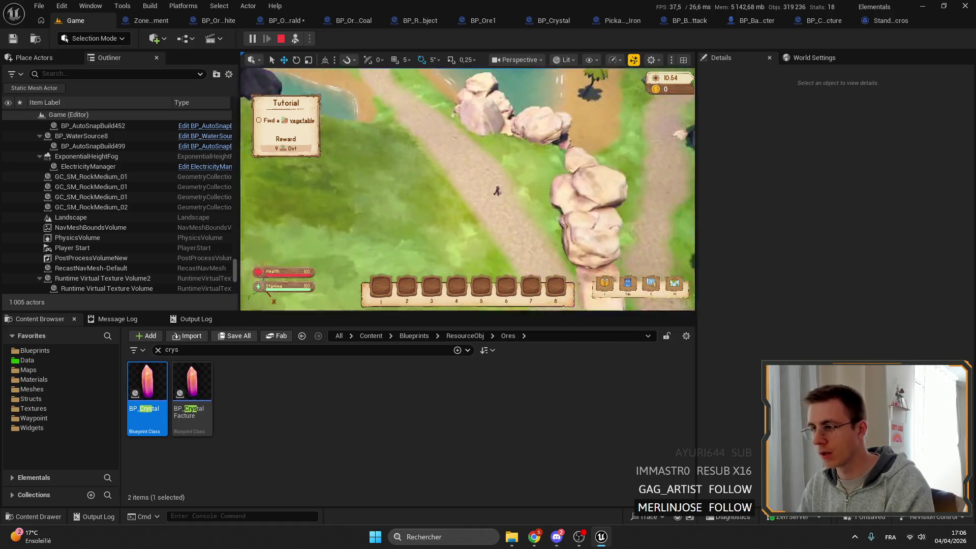
{"action": "scroll", "coordinate": [467, 188], "scroll_direction": "up", "scroll_amount": 5}
{"action": "left_click", "coordinate": [468, 188]}
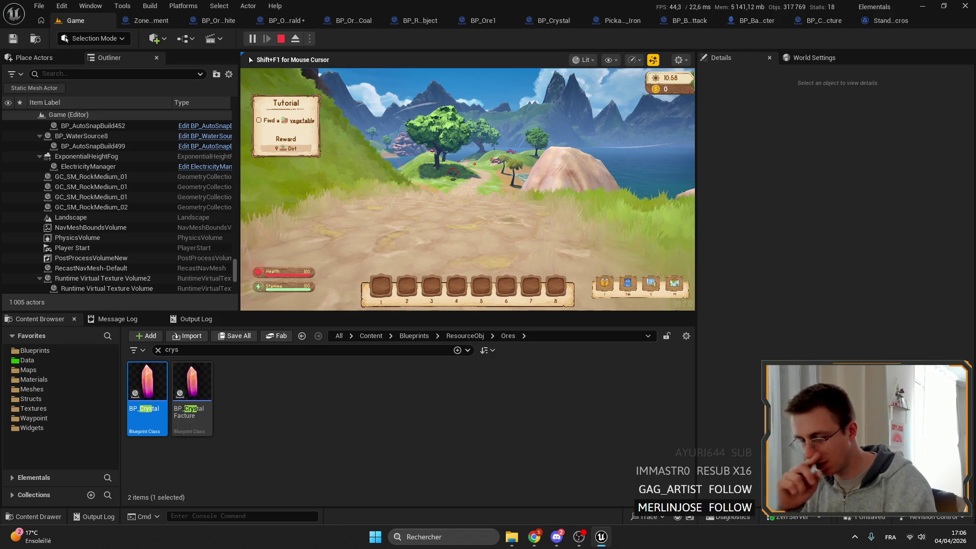
{"action": "key", "text": "shift+F1"}
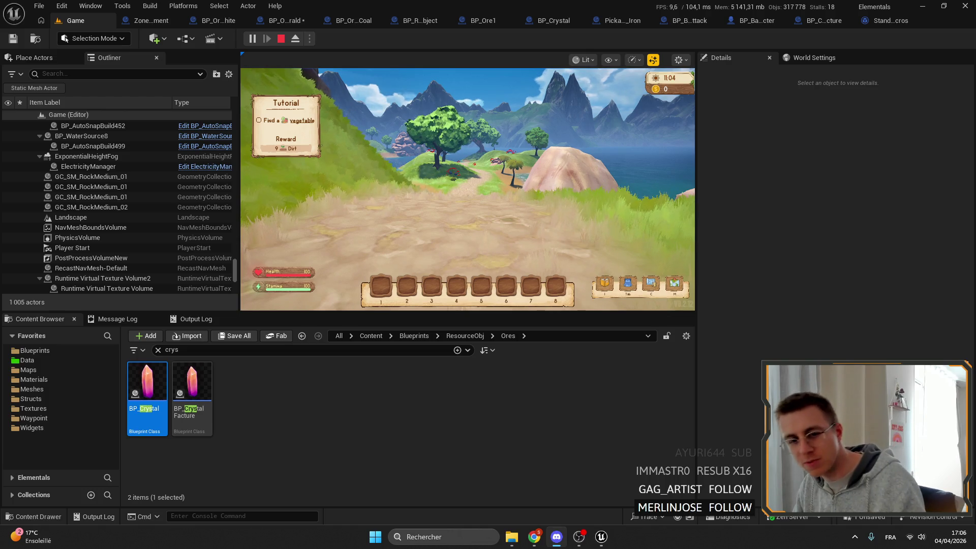
{"action": "left_click", "coordinate": [556, 536]}
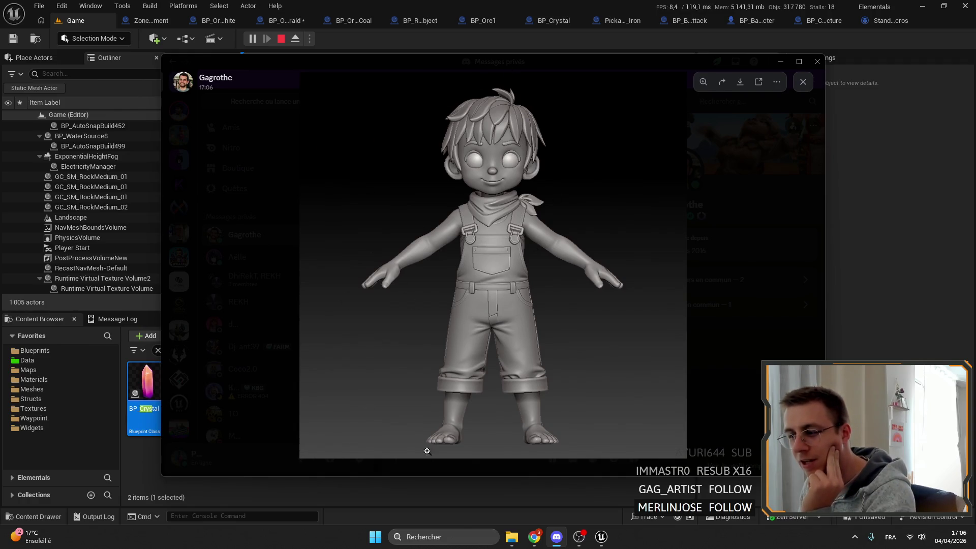
{"action": "left_click", "coordinate": [536, 447]}
{"action": "left_click", "coordinate": [540, 439]}
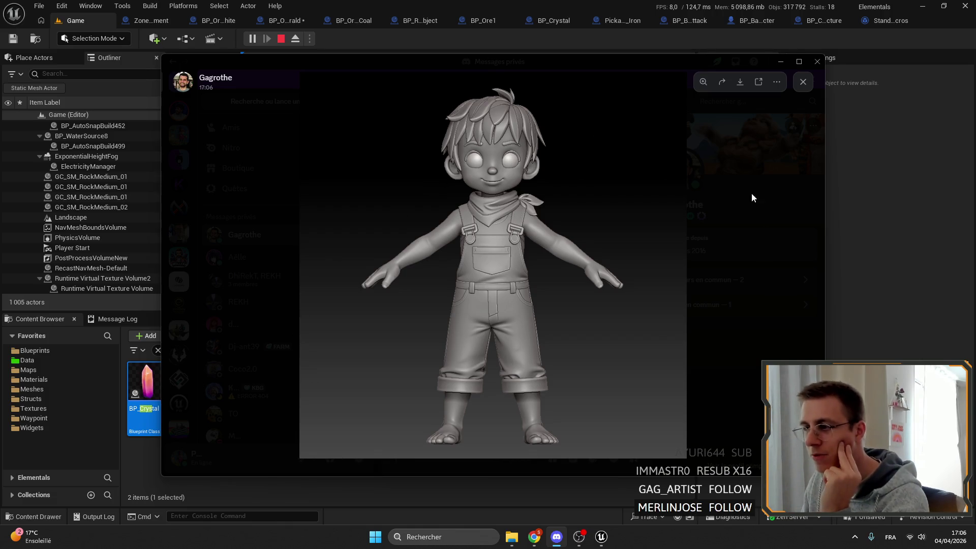
{"action": "left_click", "coordinate": [778, 193]}
{"action": "left_click", "coordinate": [437, 325]}
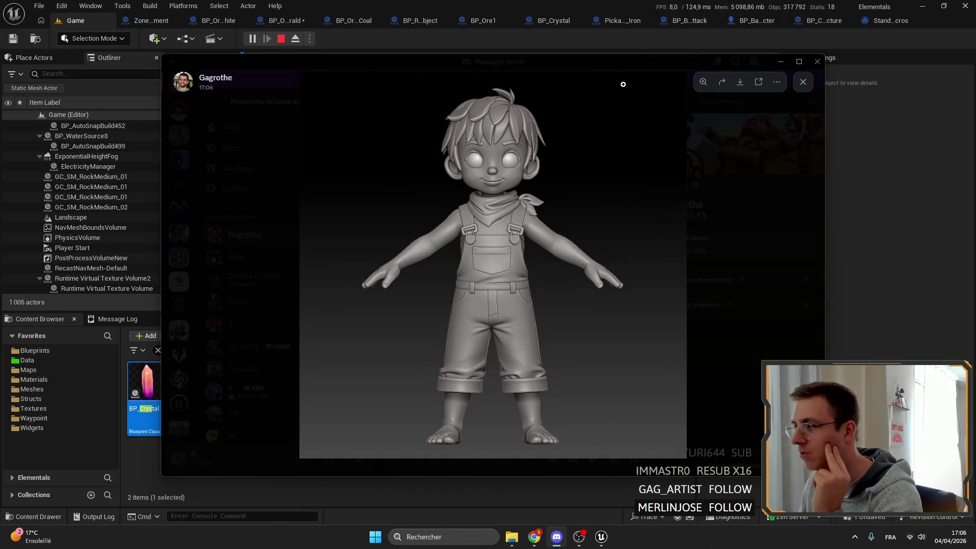
{"action": "left_click", "coordinate": [780, 61]}
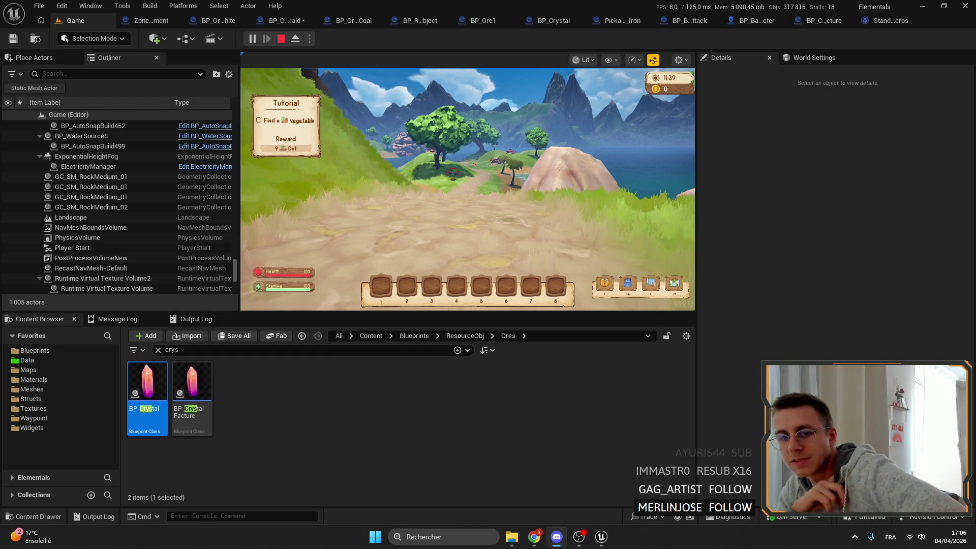
- Open the BP_OreVienEmerald graph and expand the upper Ore array's watch showing three entries
{"action": "left_click", "coordinate": [283, 21]}
{"action": "mouse_move", "coordinate": [567, 228]}
{"action": "left_mouse_down"}
{"action": "mouse_move", "coordinate": [356, 152]}
{"action": "mouse_move", "coordinate": [300, 150]}
{"action": "left_mouse_up"}
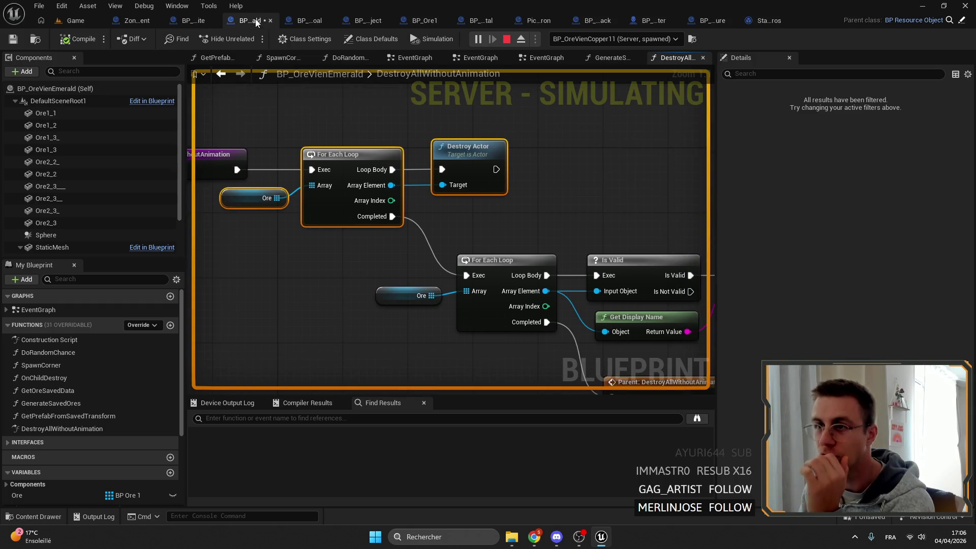
{"action": "scroll", "coordinate": [436, 134], "scroll_direction": "down", "scroll_amount": 1}
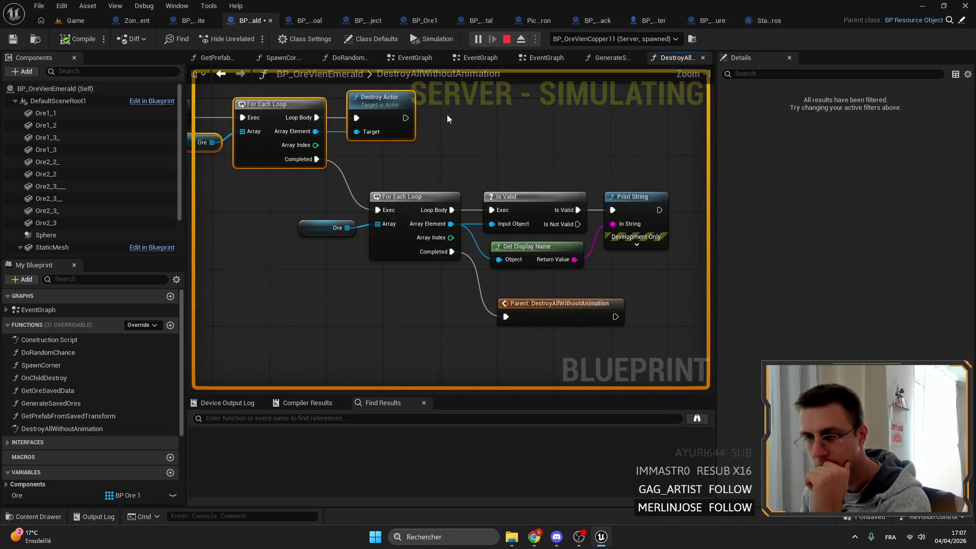
{"action": "left_click_drag", "start_coordinate": [594, 186], "coordinate": [337, 222]}
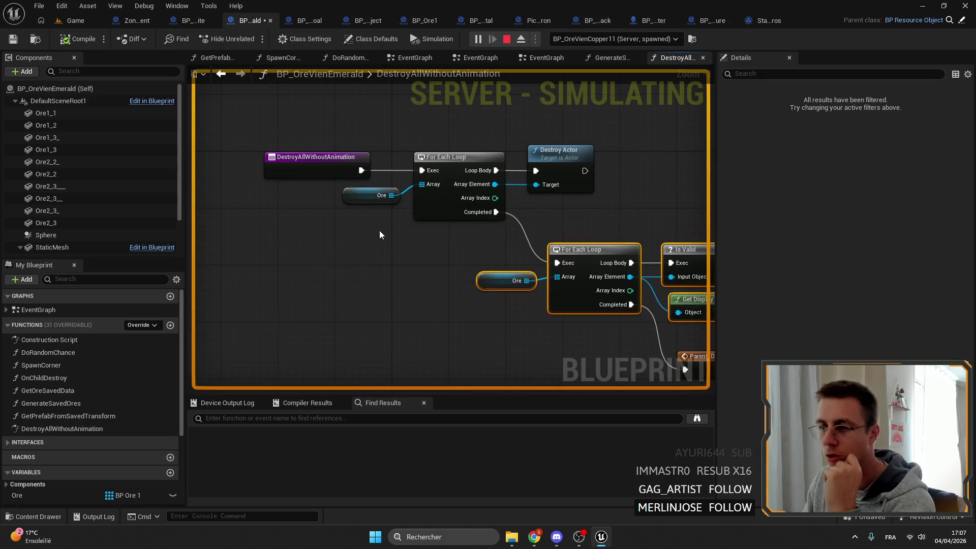
{"action": "left_click", "coordinate": [369, 196]}
{"action": "left_click_drag", "start_coordinate": [425, 173], "coordinate": [352, 179]}
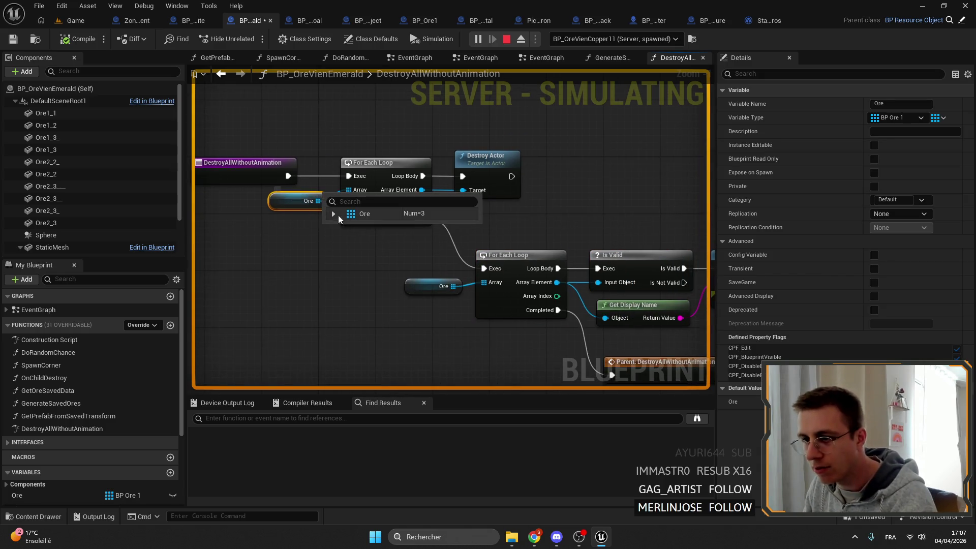
{"action": "left_click", "coordinate": [333, 213]}
{"action": "left_click", "coordinate": [334, 213]}
- Select the Destroy Actor node, clear the selection via the Edit menu, and return to Game
{"action": "left_click_drag", "start_coordinate": [543, 190], "coordinate": [434, 144]}
{"action": "left_click_drag", "start_coordinate": [493, 155], "coordinate": [593, 198]}
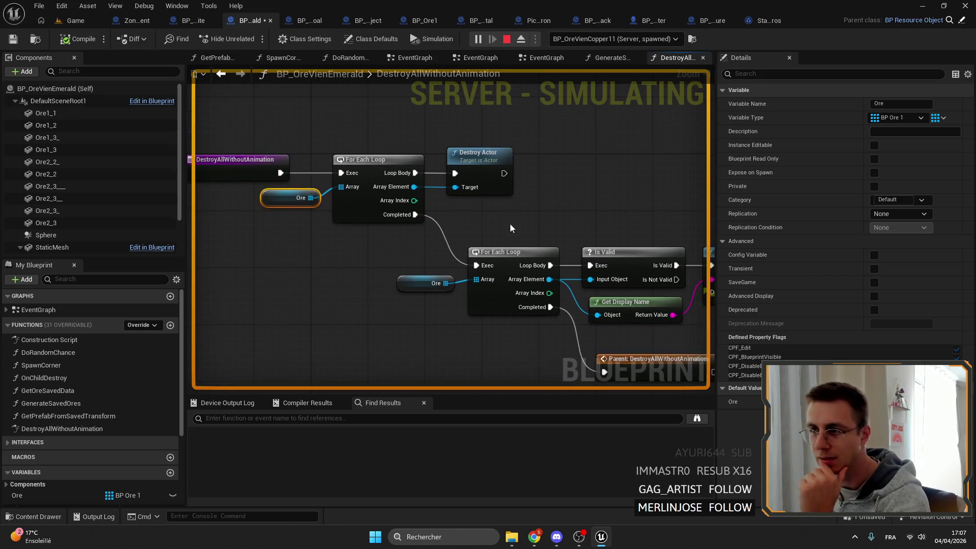
{"action": "left_click", "coordinate": [455, 148]}
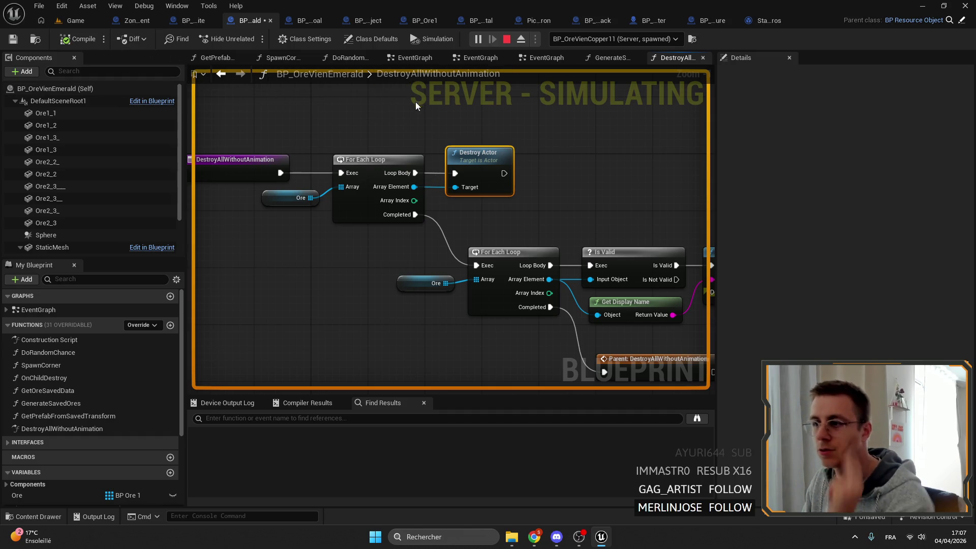
{"action": "left_click", "coordinate": [65, 7]}
{"action": "left_click", "coordinate": [81, 54]}
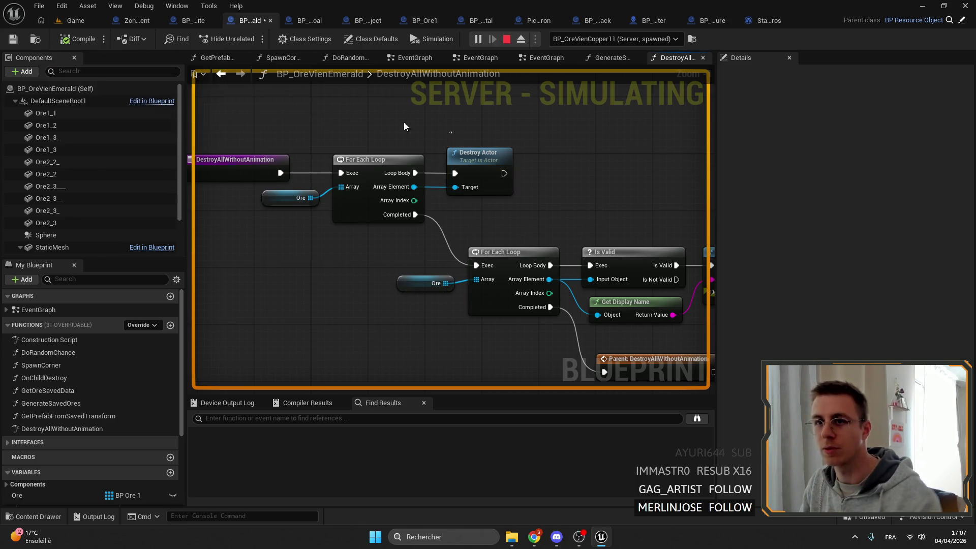
{"action": "left_click", "coordinate": [74, 21]}
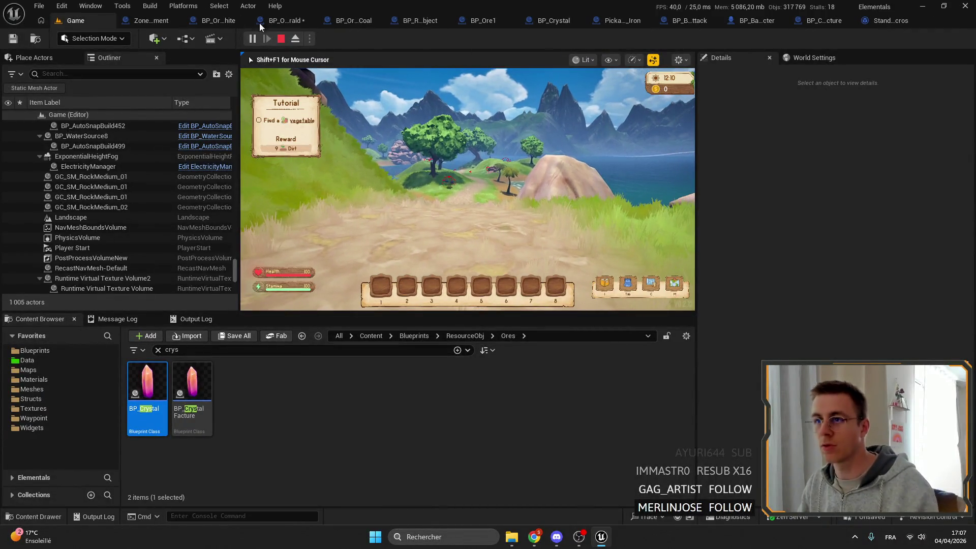
- Restart the play session, eject, and nudge the BP_Nugget225 rock to the right
{"action": "key", "text": "Escape"}
{"action": "left_click", "coordinate": [252, 39]}
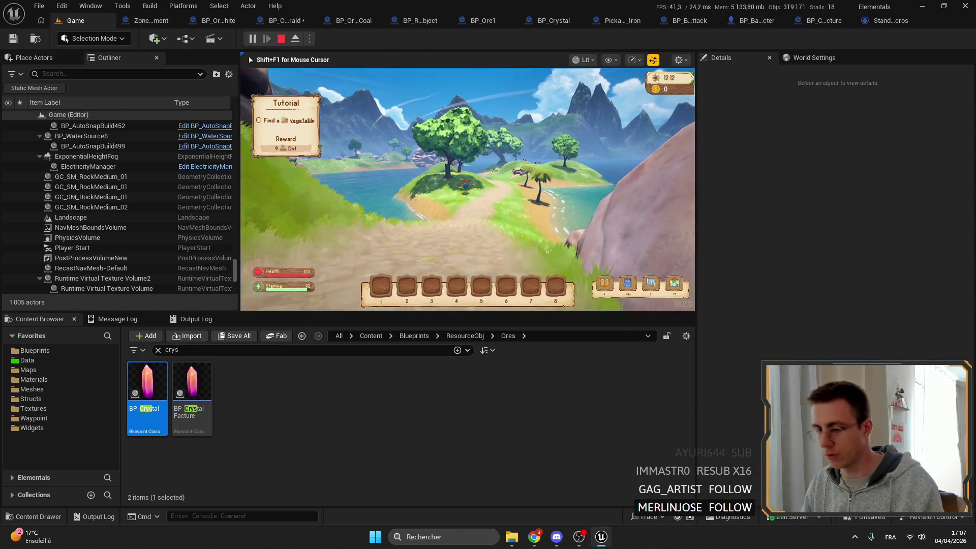
{"action": "key", "text": "F8"}
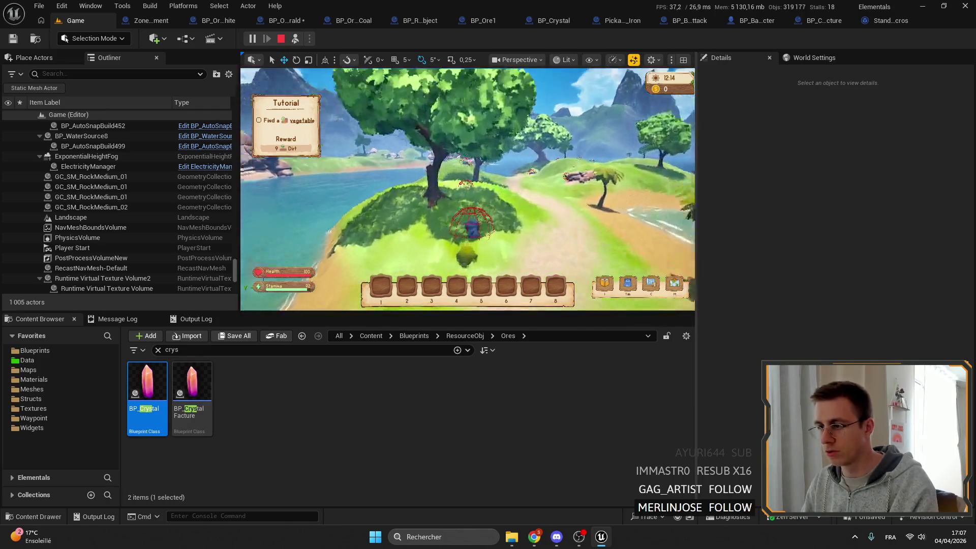
{"action": "scroll", "coordinate": [559, 219], "scroll_direction": "up", "scroll_amount": 3}
{"action": "left_click", "coordinate": [559, 219]}
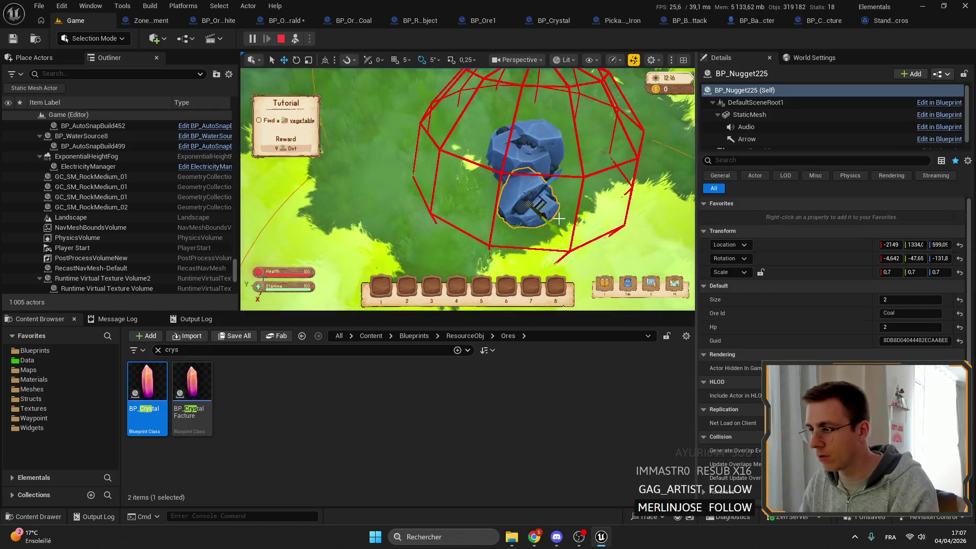
{"action": "left_click_drag", "start_coordinate": [545, 202], "coordinate": [623, 206]}
{"action": "left_click", "coordinate": [505, 163]}
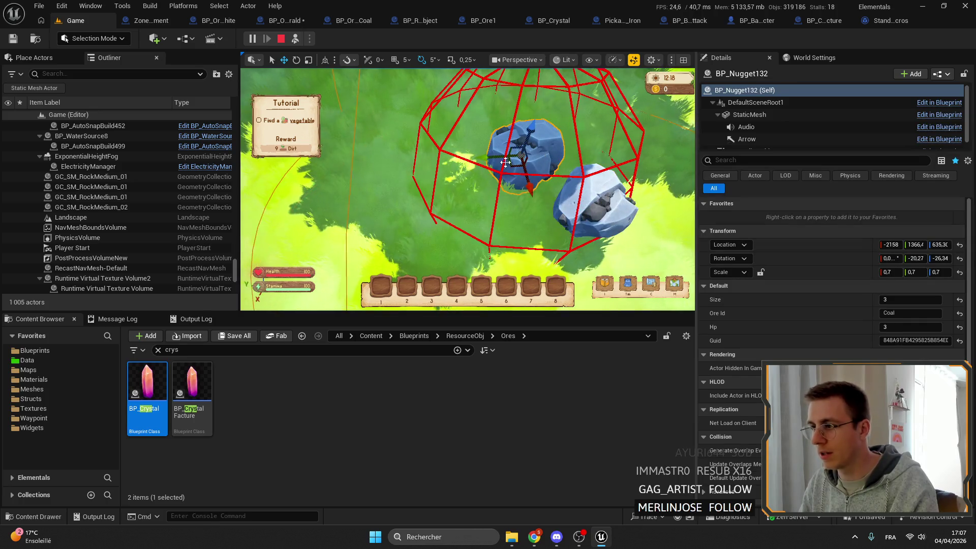
- Move BP_Nugget225 just outside the red wireframe dome and open File Explorer
{"action": "key", "text": "F8"}
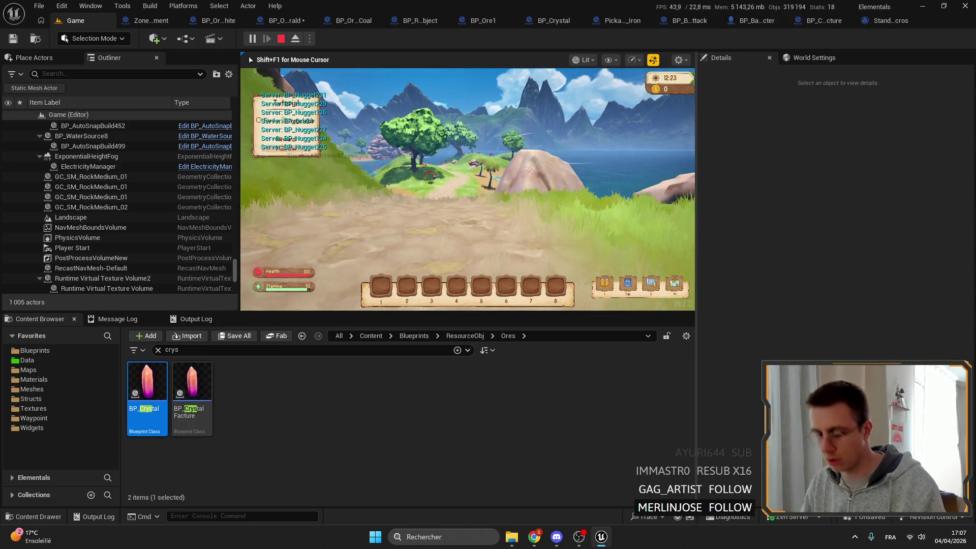
{"action": "key", "text": "F8"}
{"action": "scroll", "coordinate": [467, 189], "scroll_direction": "up", "scroll_amount": 10}
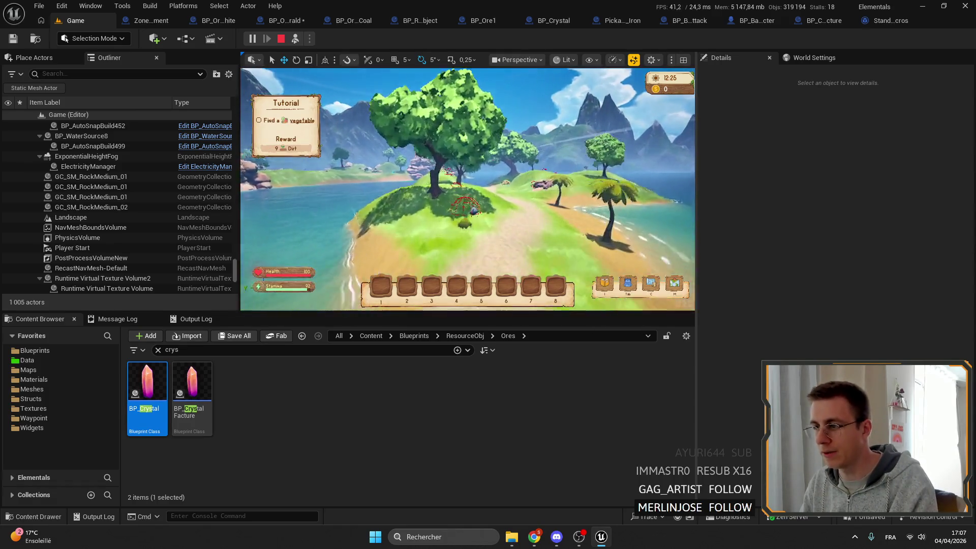
{"action": "left_click", "coordinate": [503, 230]}
{"action": "left_click_drag", "start_coordinate": [524, 237], "coordinate": [582, 228]}
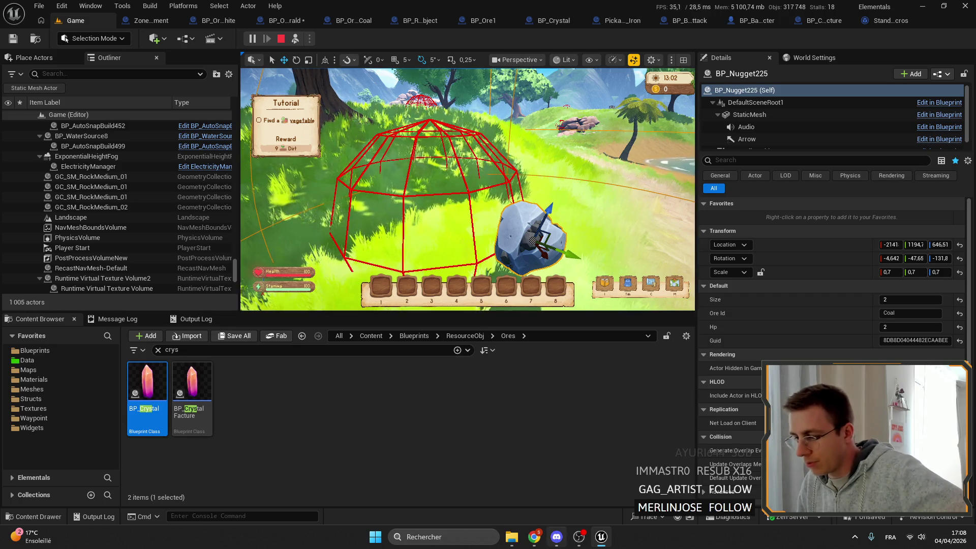
{"action": "left_click", "coordinate": [511, 537]}
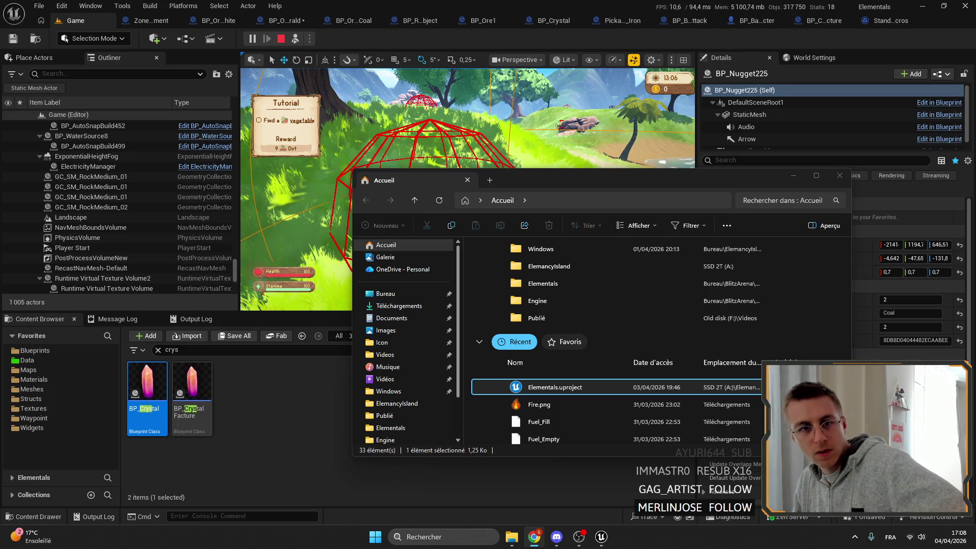
- Bring the Unreal editor's level viewport with the rock back in front of File Explorer
{"action": "left_click", "coordinate": [270, 440]}
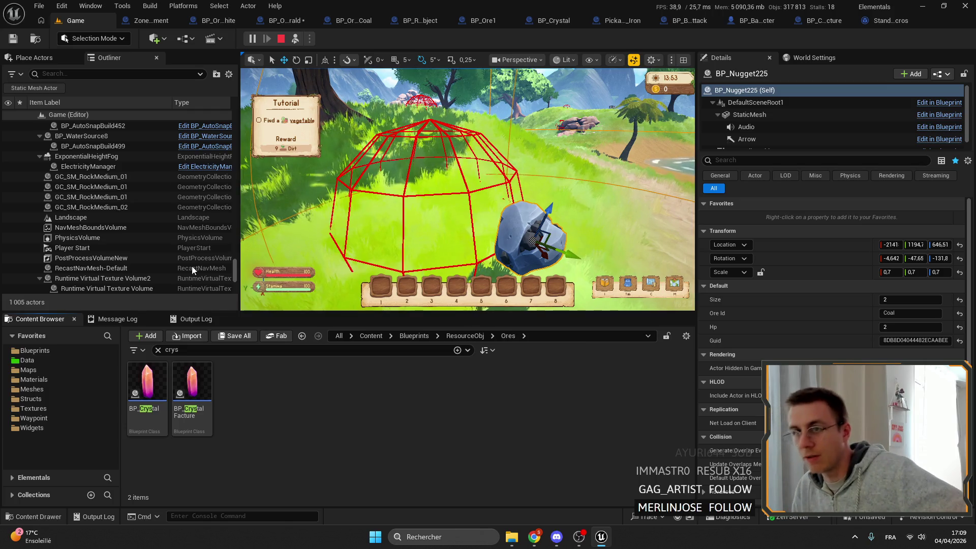
- Go via the ZoneSpawnManagement tab to BP_OreVienEmerald and pan its DestroyAllWithoutAnimation graph
{"action": "left_click", "coordinate": [147, 21]}
{"action": "scroll", "coordinate": [512, 215], "scroll_direction": "down", "scroll_amount": 5}
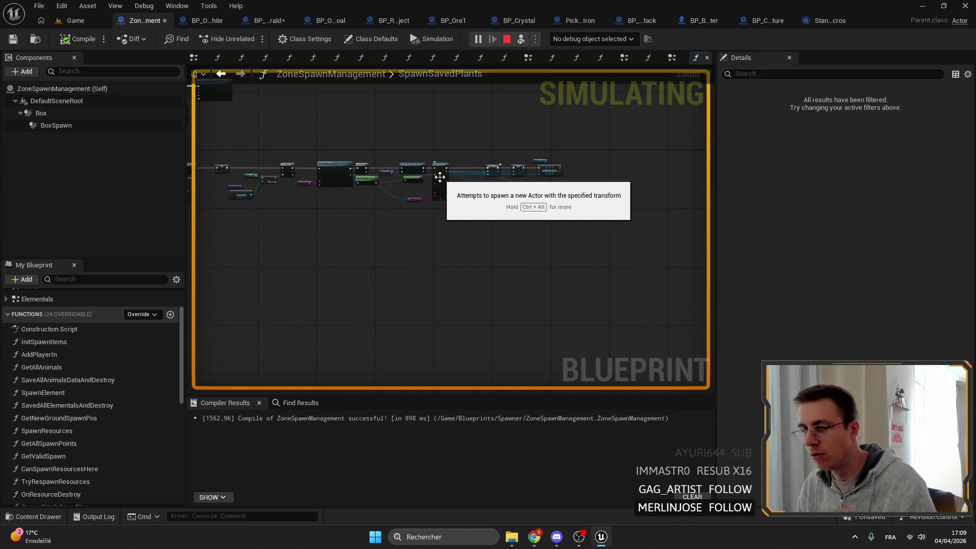
{"action": "left_click", "coordinate": [269, 20]}
{"action": "mouse_move", "coordinate": [436, 143]}
{"action": "left_mouse_down"}
{"action": "mouse_move", "coordinate": [361, 131]}
{"action": "mouse_move", "coordinate": [353, 121]}
{"action": "left_mouse_up"}
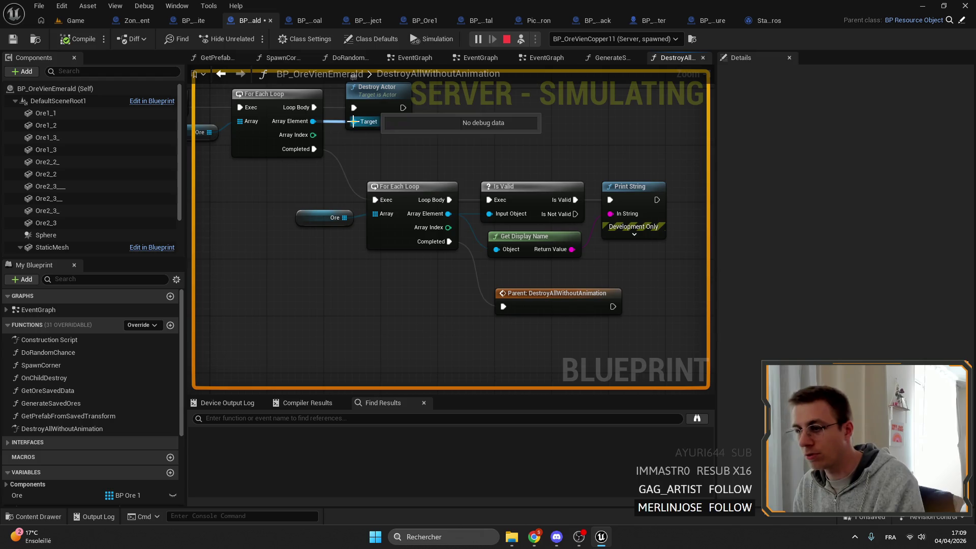
- Survey the Emerald graph's loops and Destroy Actor nodes, then stop the running simulation with Esc
{"action": "left_click_drag", "start_coordinate": [408, 178], "coordinate": [478, 179]}
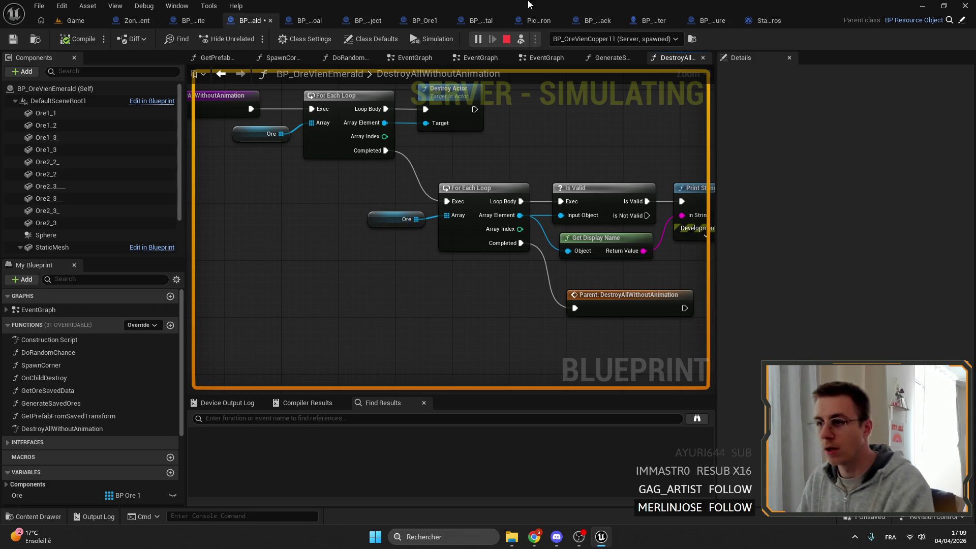
{"action": "scroll", "coordinate": [477, 179], "scroll_direction": "down", "scroll_amount": 3}
{"action": "scroll", "coordinate": [584, 227], "scroll_direction": "down", "scroll_amount": 1}
{"action": "left_click_drag", "start_coordinate": [584, 228], "coordinate": [453, 136]}
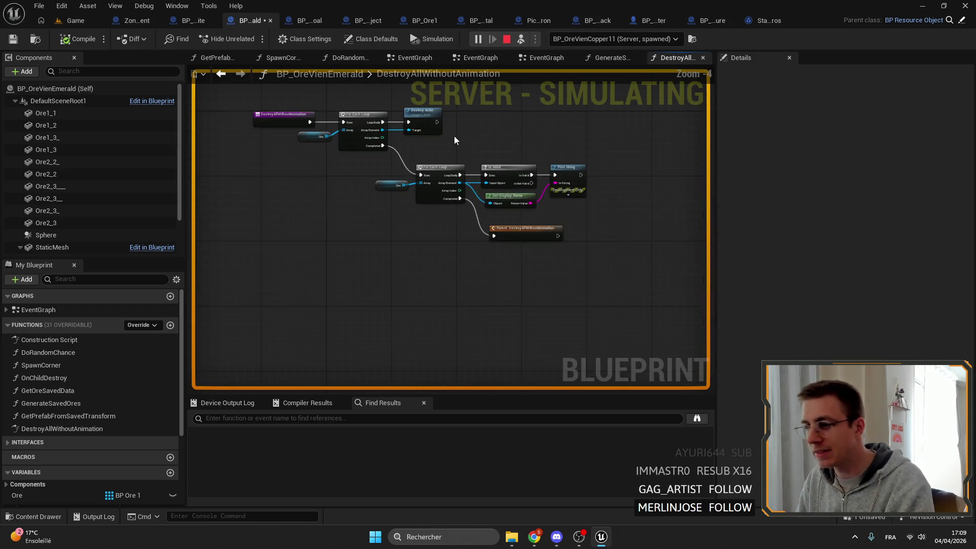
{"action": "scroll", "coordinate": [350, 257], "scroll_direction": "up", "scroll_amount": 2}
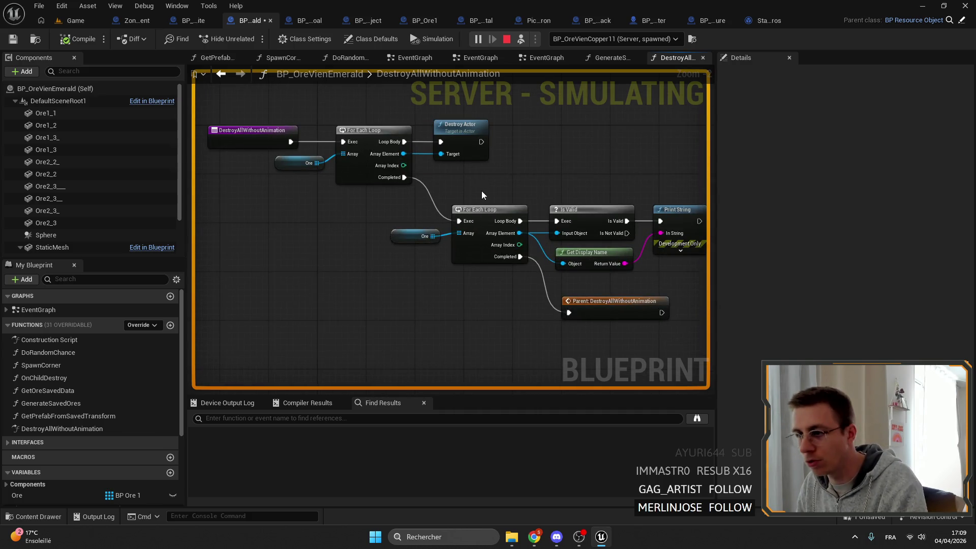
{"action": "left_click_drag", "start_coordinate": [480, 191], "coordinate": [254, 118]}
{"action": "left_click_drag", "start_coordinate": [467, 141], "coordinate": [465, 142]}
{"action": "left_click", "coordinate": [551, 135]}
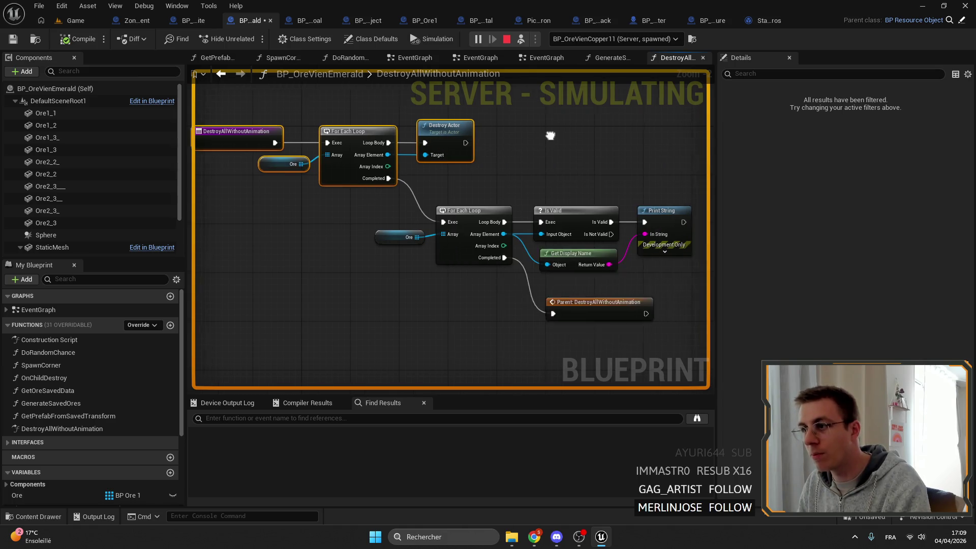
{"action": "left_click_drag", "start_coordinate": [550, 135], "coordinate": [491, 139]}
{"action": "key", "text": "Escape"}
- Frame the whole Emerald graph and compare it against the BP_OreVienGraphite graph
{"action": "left_click_drag", "start_coordinate": [340, 192], "coordinate": [307, 159]}
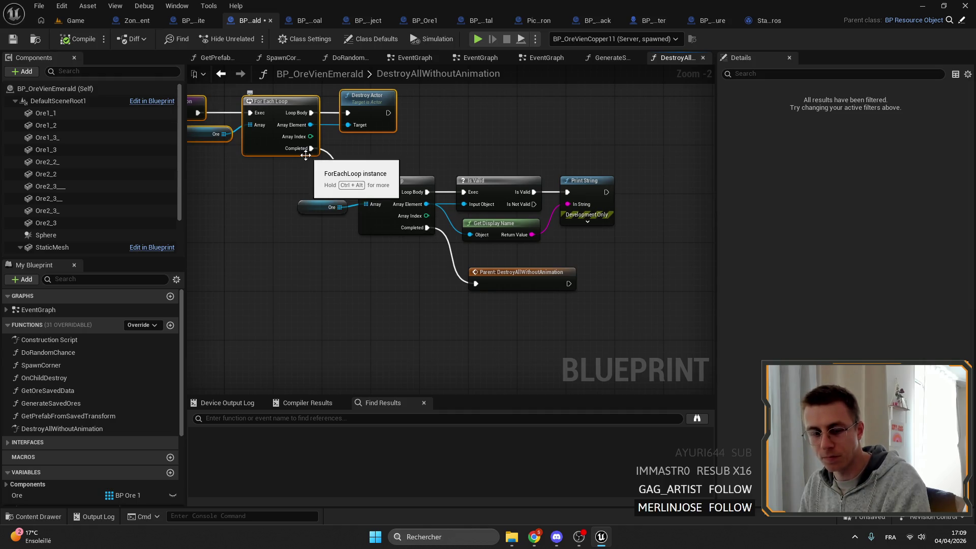
{"action": "key", "text": "Home"}
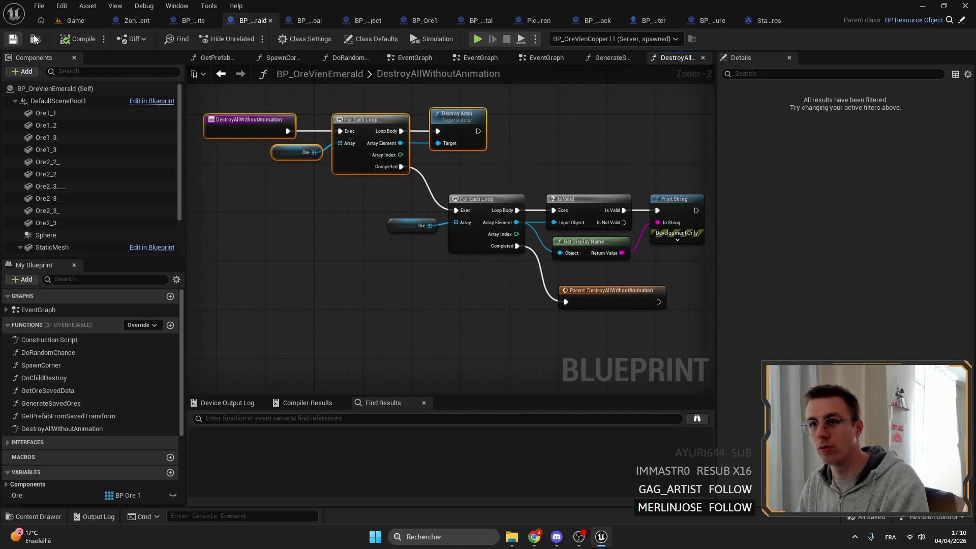
{"action": "left_click", "coordinate": [187, 23]}
{"action": "key", "text": "Home"}
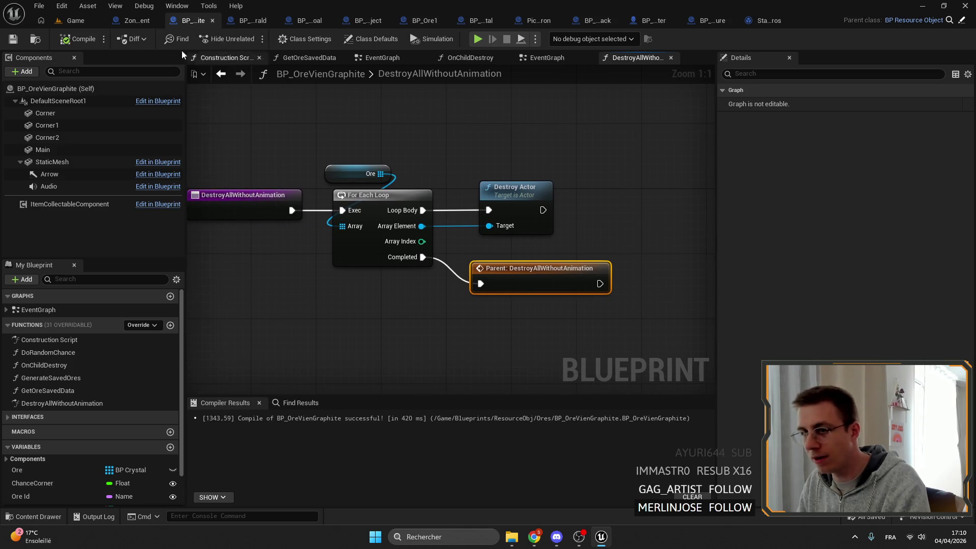
{"action": "left_click", "coordinate": [242, 21]}
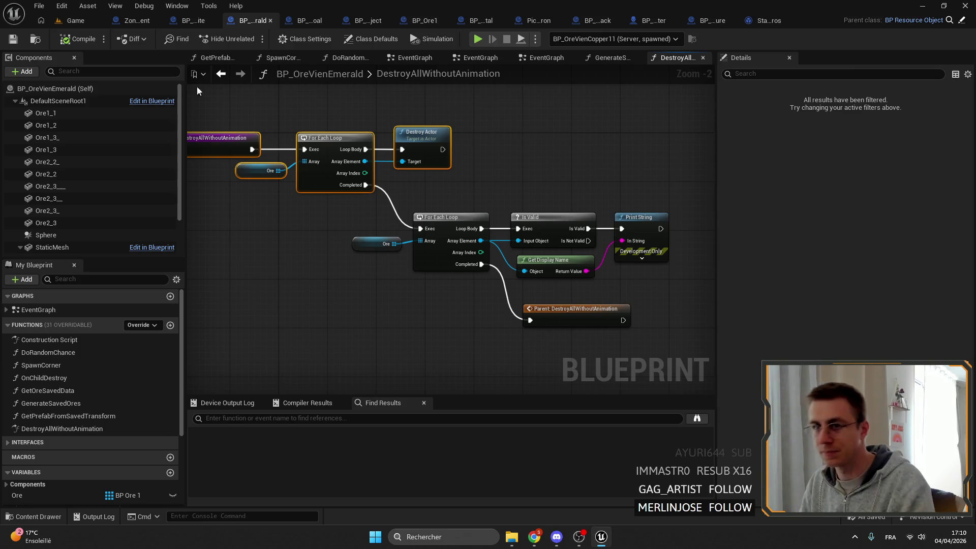
- Briefly check the level editor, then pan the Emerald graph to review the Print String node
{"action": "left_click", "coordinate": [75, 20]}
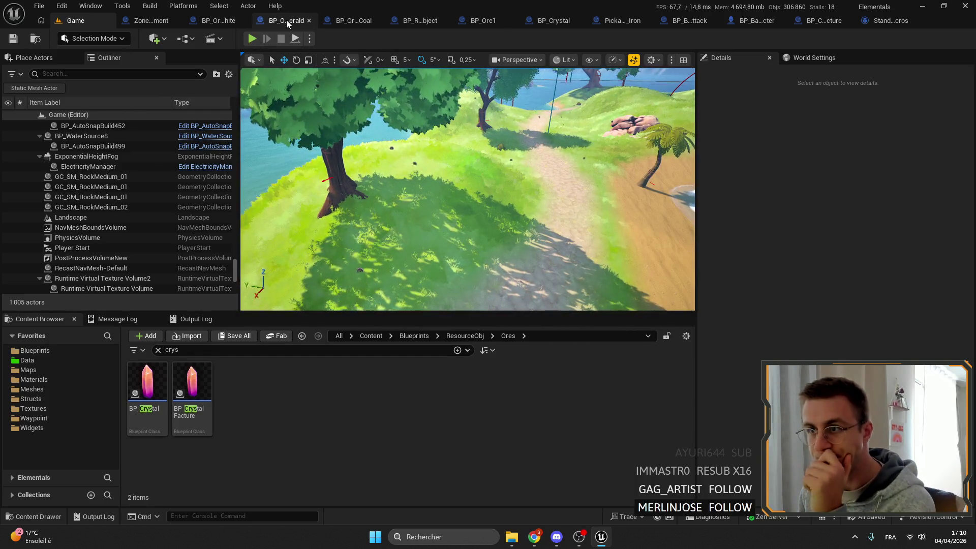
{"action": "left_click", "coordinate": [285, 20]}
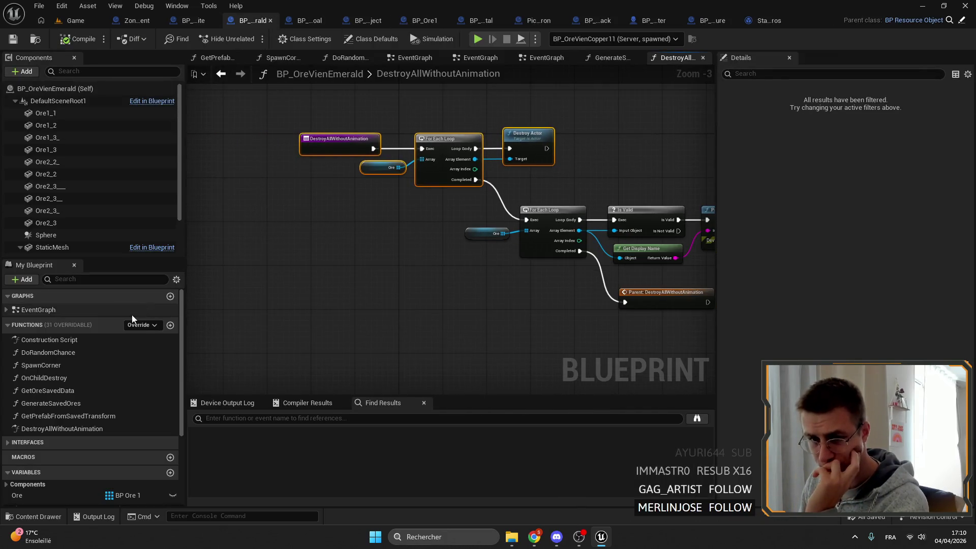
{"action": "scroll", "coordinate": [60, 373], "scroll_direction": "down", "scroll_amount": 4}
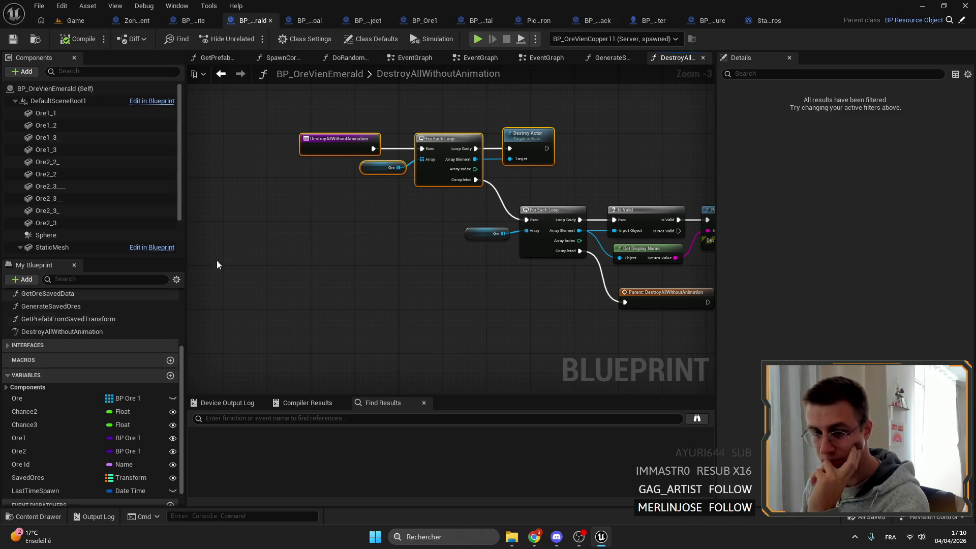
{"action": "scroll", "coordinate": [350, 182], "scroll_direction": "up", "scroll_amount": 3}
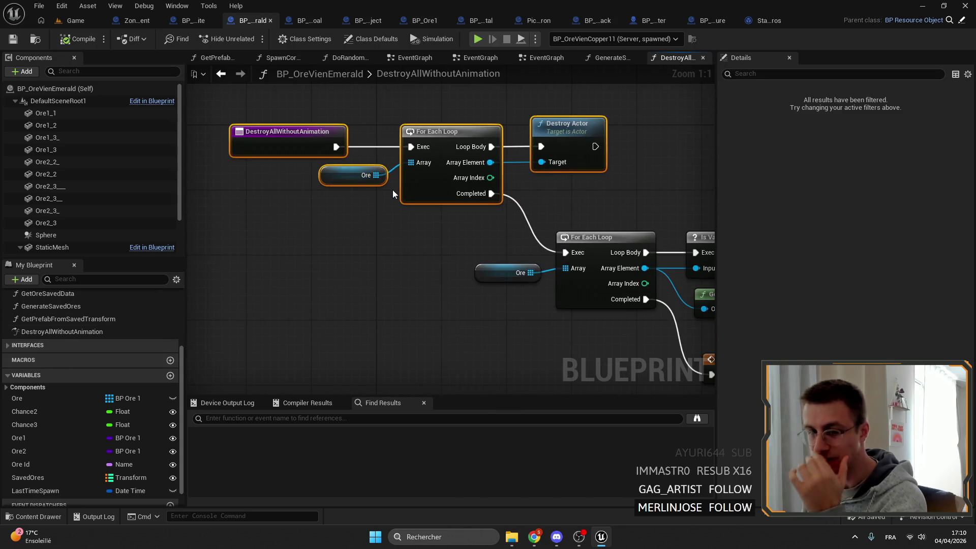
{"action": "left_click_drag", "start_coordinate": [331, 233], "coordinate": [284, 176]}
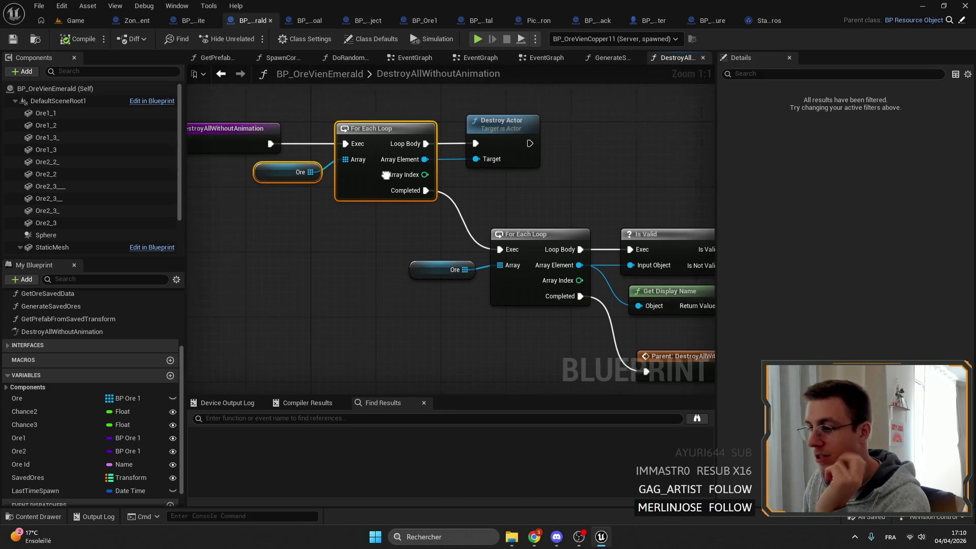
{"action": "left_click_drag", "start_coordinate": [526, 204], "coordinate": [389, 148]}
{"action": "mouse_move", "coordinate": [484, 132]}
{"action": "left_mouse_down"}
{"action": "mouse_move", "coordinate": [463, 131]}
{"action": "mouse_move", "coordinate": [578, 138]}
{"action": "left_mouse_up"}
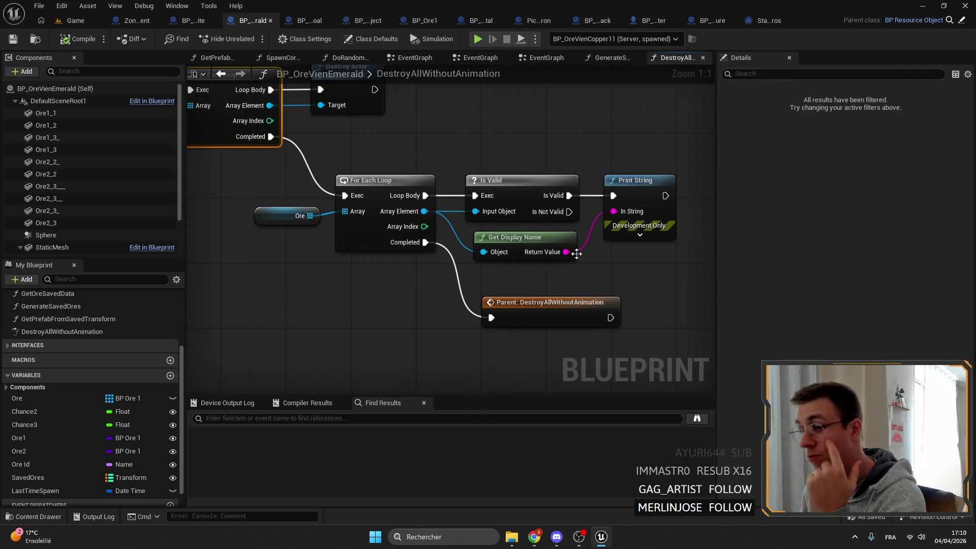
{"action": "left_click_drag", "start_coordinate": [365, 236], "coordinate": [574, 239]}
{"action": "left_click", "coordinate": [76, 21]}
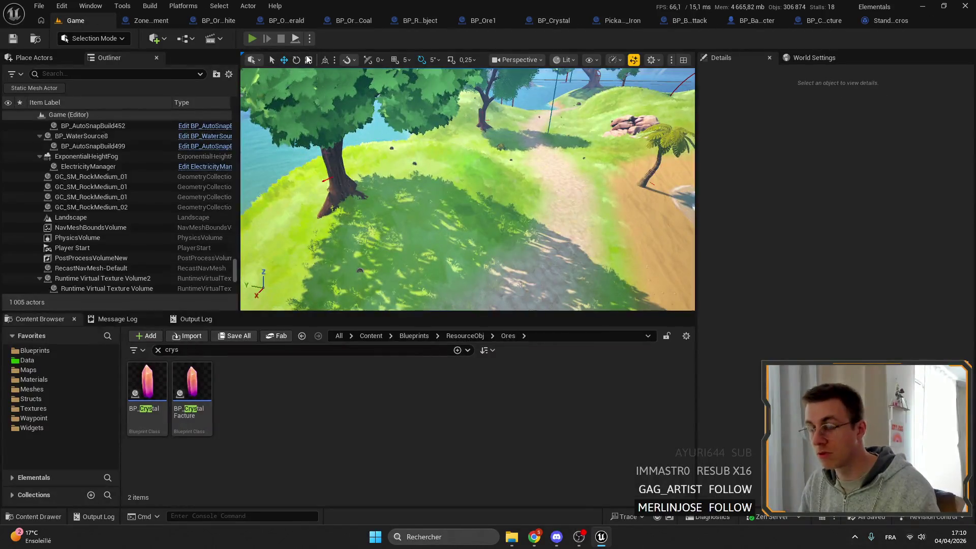
- Start a Play-in-Editor session and inspect the dome rocks with the F8 free camera
{"action": "key", "text": "alt+p"}
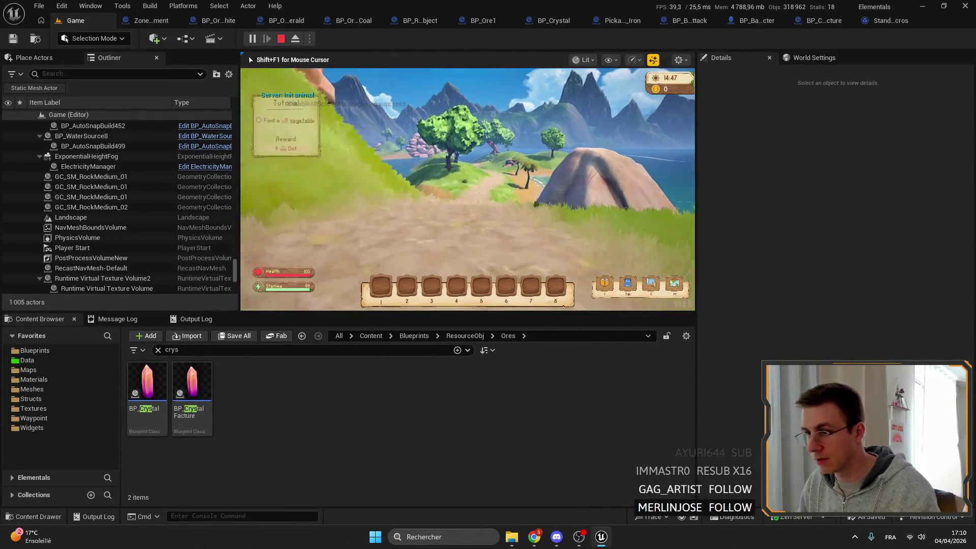
{"action": "key", "text": "shift+w"}
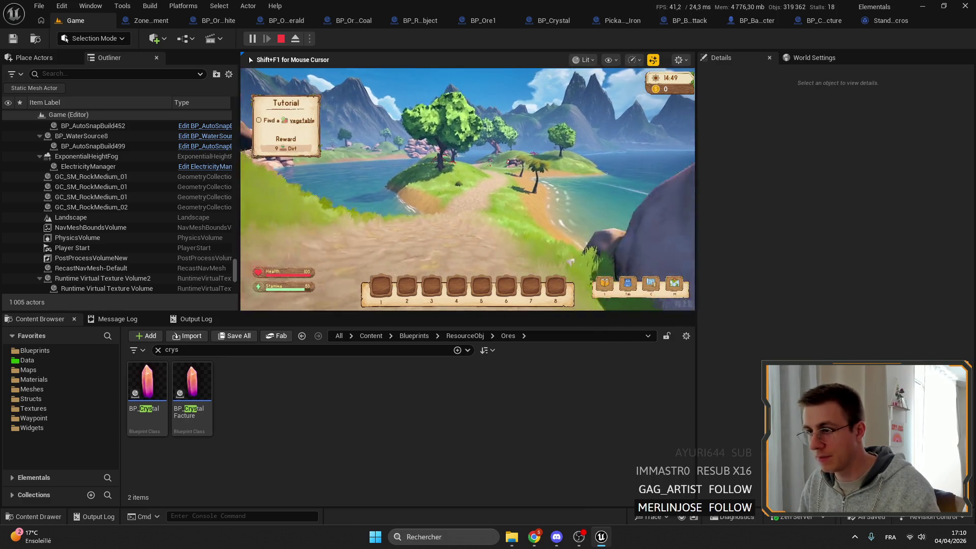
{"action": "key", "text": "F8"}
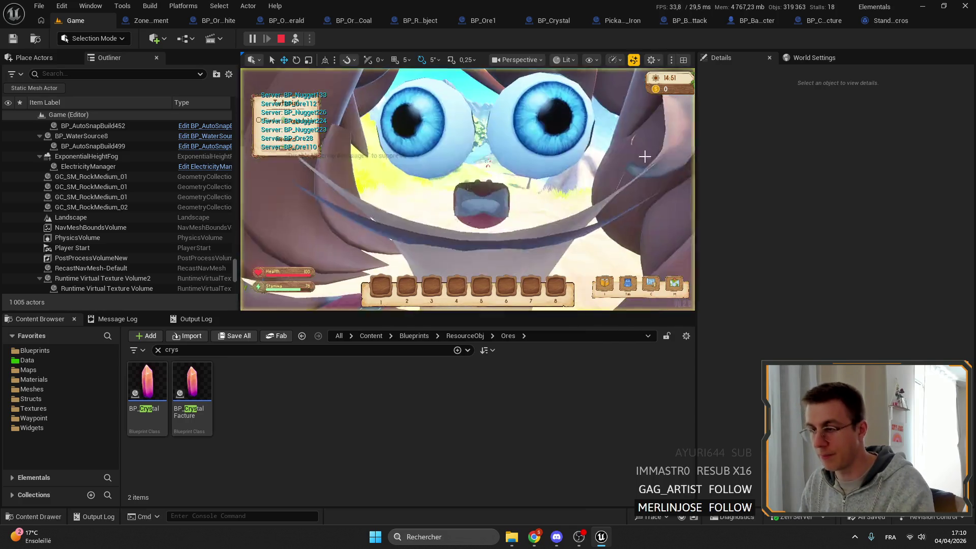
{"action": "key", "text": "w"}
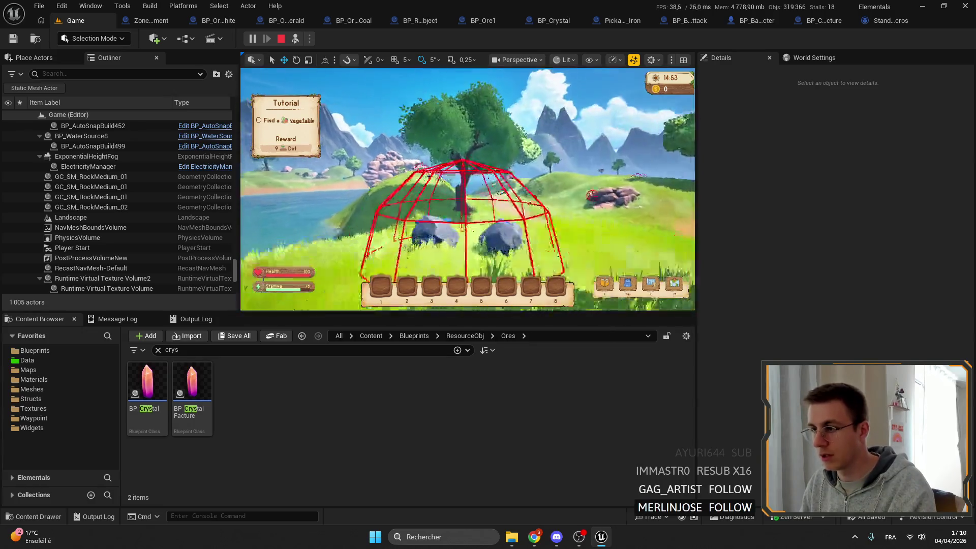
{"action": "key", "text": "s"}
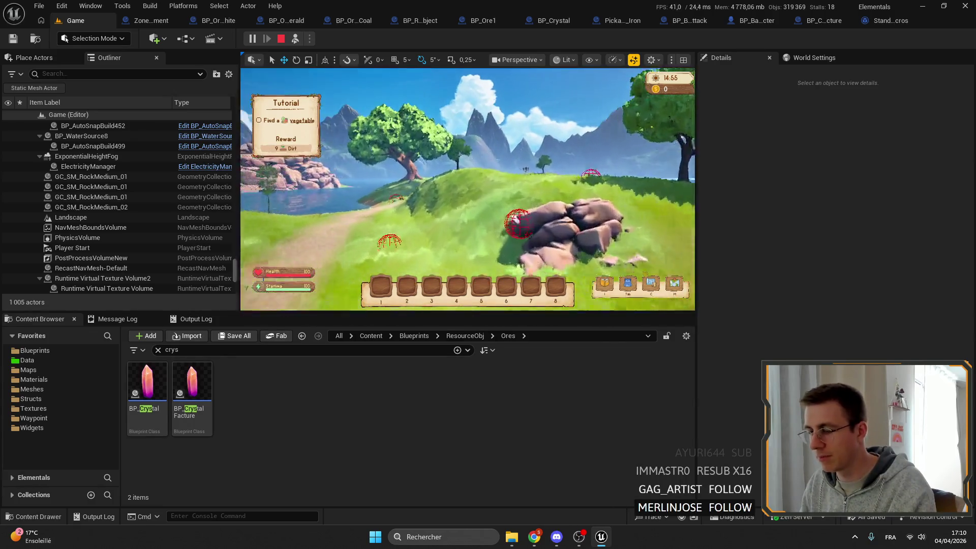
{"action": "key", "text": "w"}
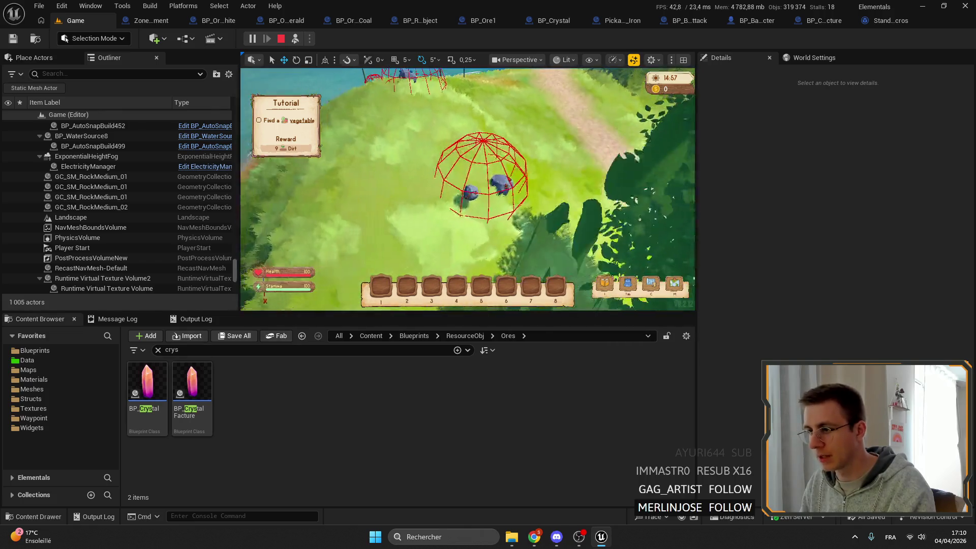
{"action": "key", "text": "F8"}
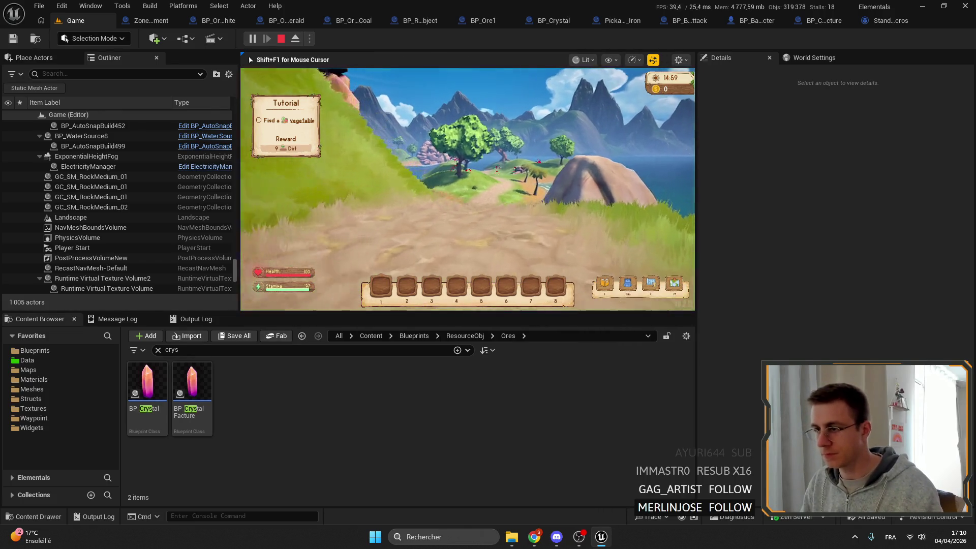
- Sprint the character along the path toward the sea, then end the play session
{"action": "key", "text": "shift+w"}
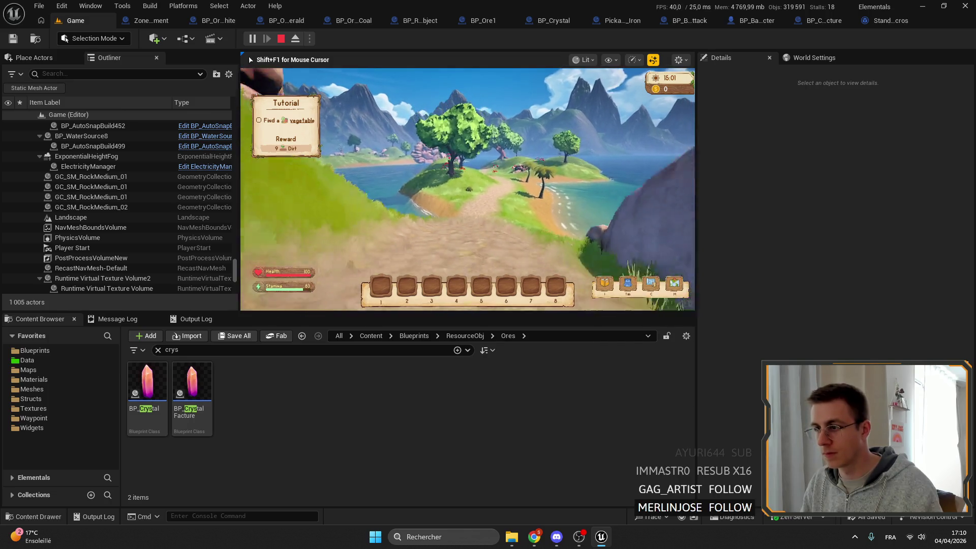
{"action": "key", "text": "shift+w"}
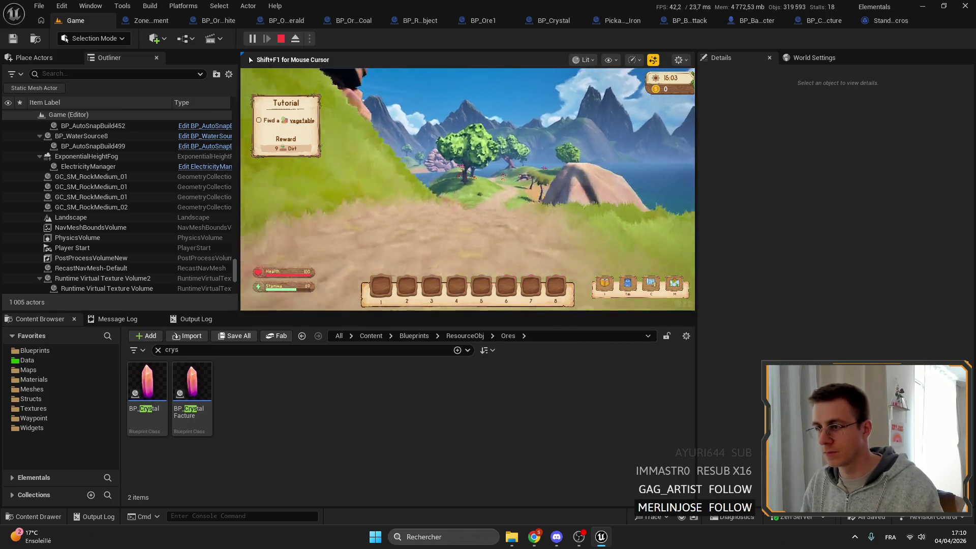
{"action": "key", "text": "shift+w"}
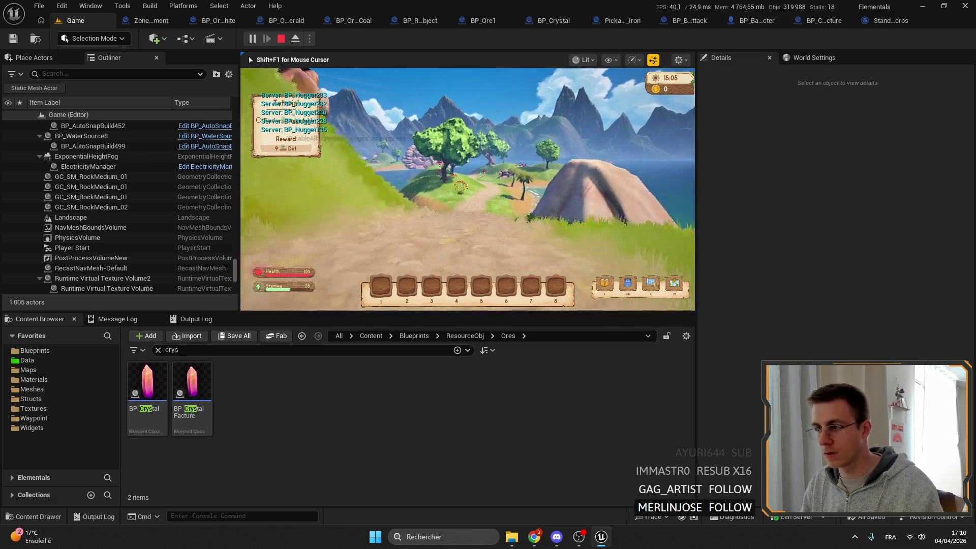
{"action": "key", "text": "shift+w"}
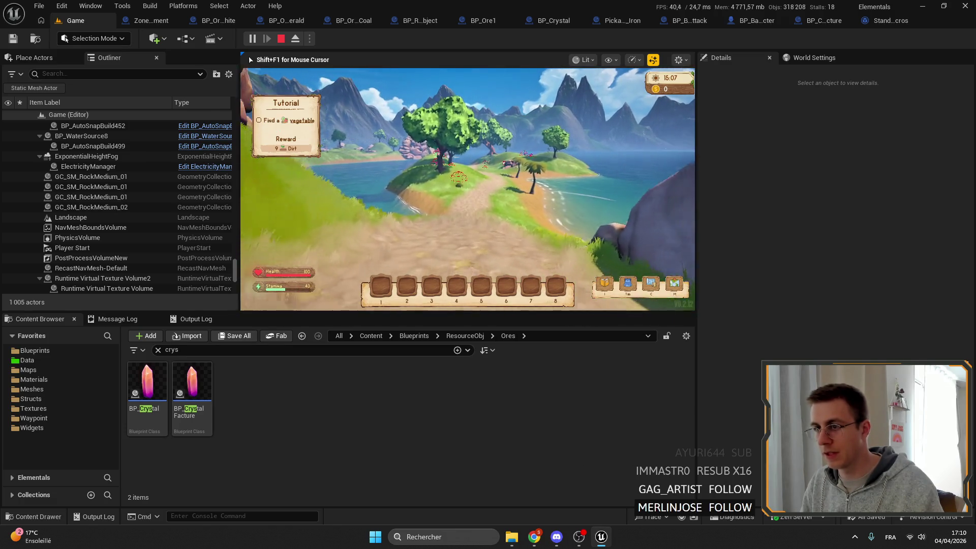
{"action": "key", "text": "shift+w"}
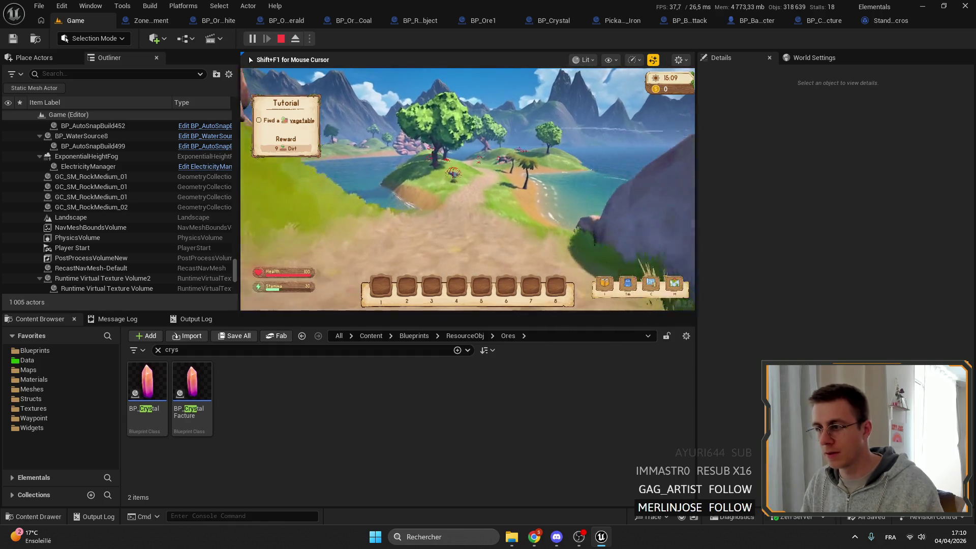
{"action": "key", "text": "shift+w"}
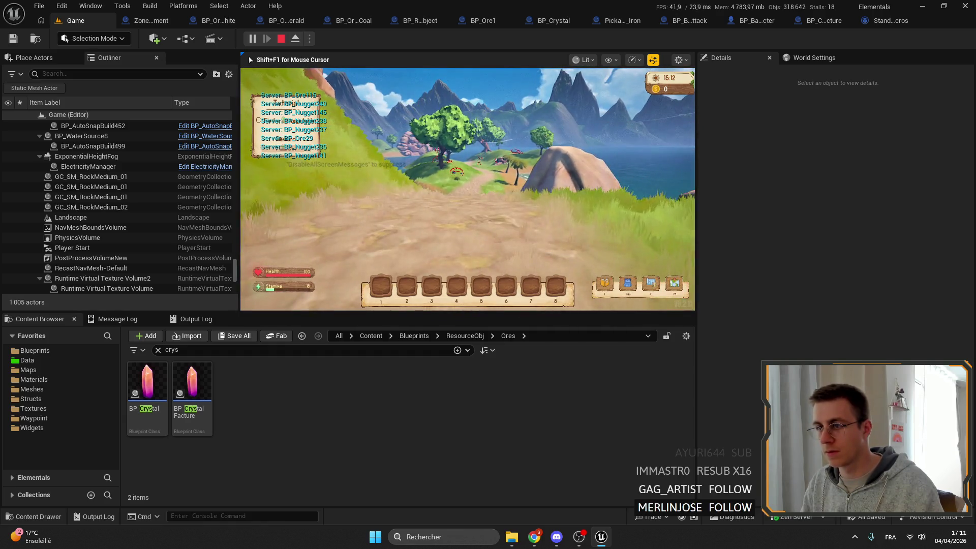
{"action": "key", "text": "F11"}
{"action": "key", "text": "F11"}
{"action": "key", "text": "Escape"}
{"action": "left_click", "coordinate": [219, 22]}
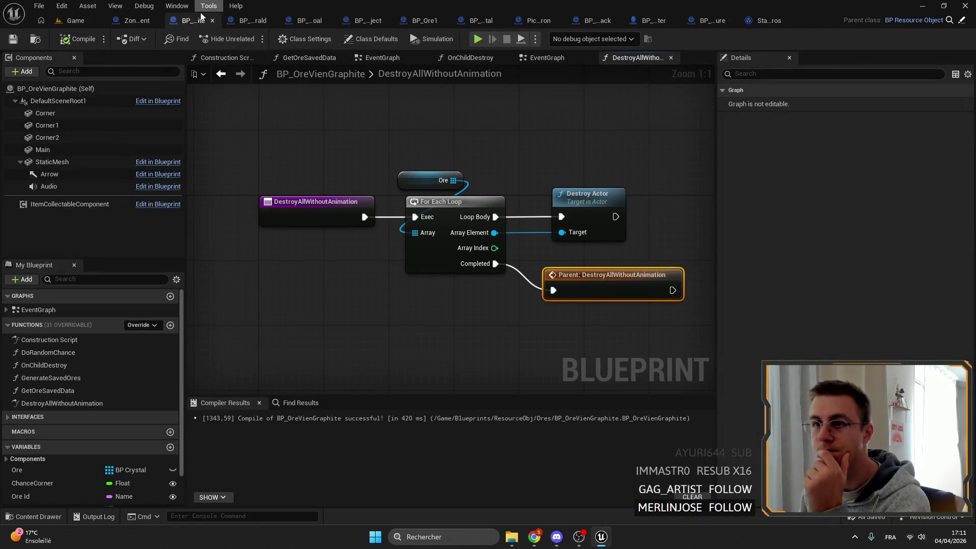
- Compare the Ore variable and destroy graphs of BP_OreVienEmerald and BP_OreVienGraphite, then launch the game
{"action": "left_click", "coordinate": [238, 21]}
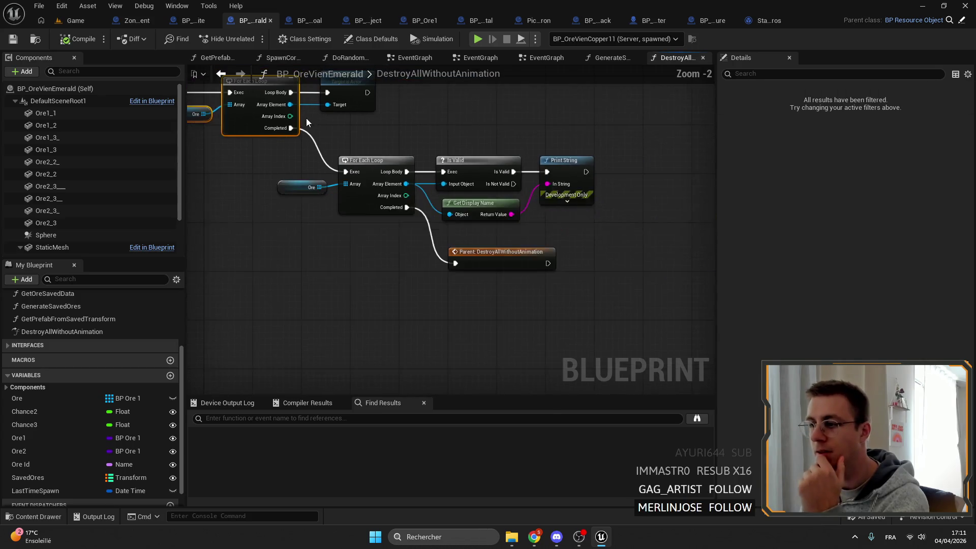
{"action": "left_click", "coordinate": [412, 238]}
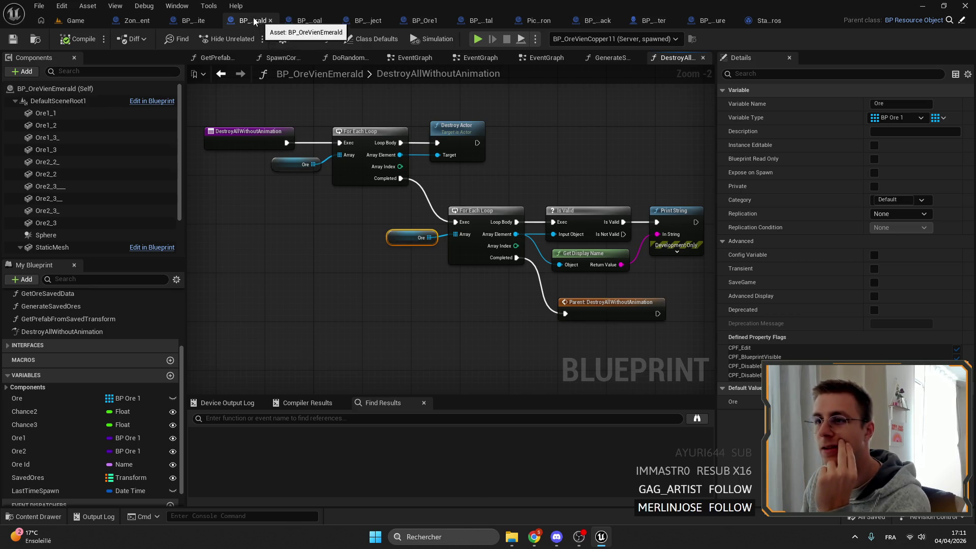
{"action": "left_click", "coordinate": [192, 23]}
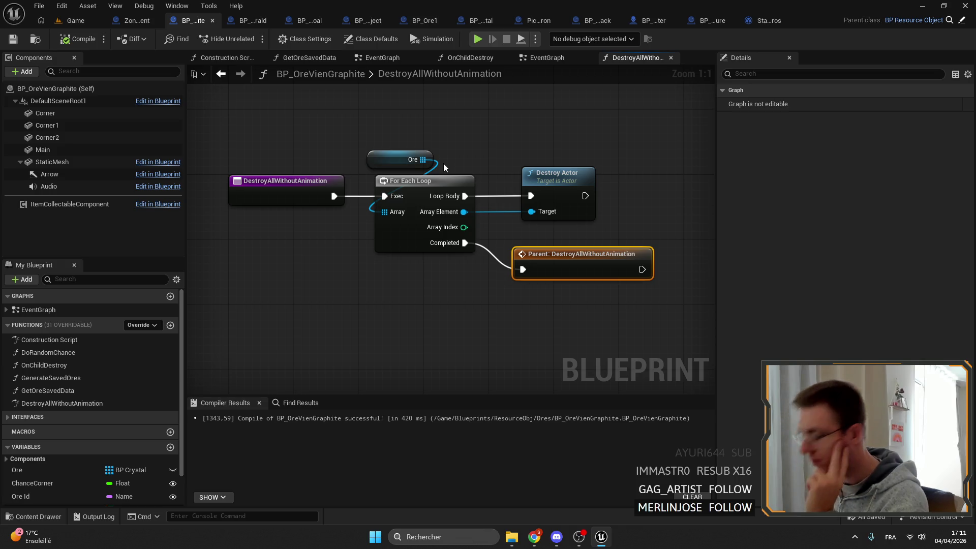
{"action": "mouse_move", "coordinate": [393, 196]}
{"action": "left_mouse_down"}
{"action": "mouse_move", "coordinate": [365, 159]}
{"action": "mouse_move", "coordinate": [439, 199]}
{"action": "left_mouse_up"}
{"action": "left_click", "coordinate": [251, 20]}
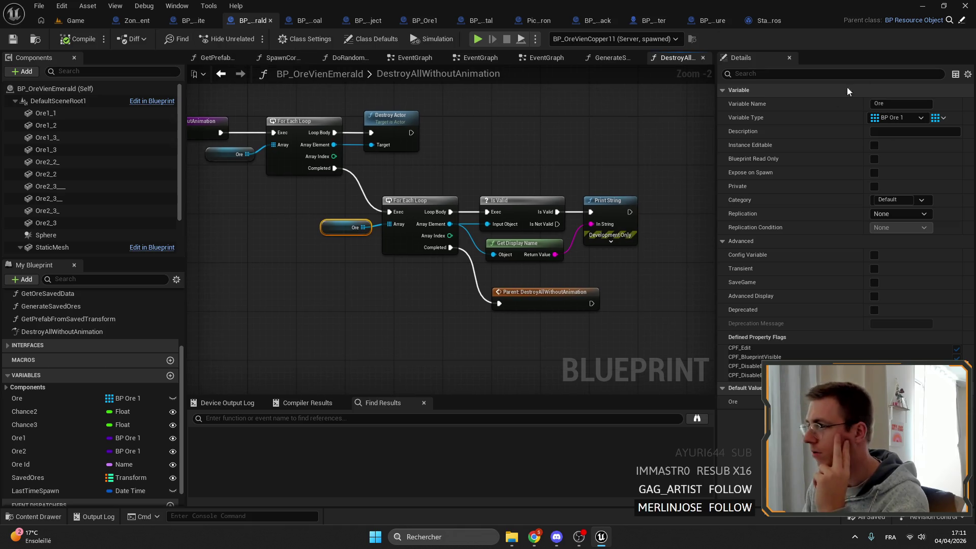
{"action": "left_click", "coordinate": [515, 546]}
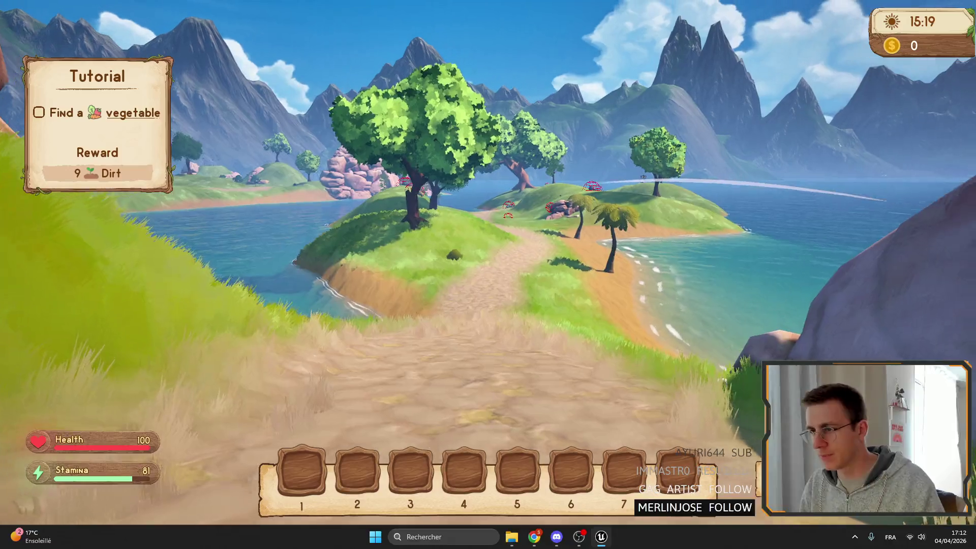
- Sprint down the dirt path toward the rock and island trees, then stop play with Esc
{"action": "key", "text": "shift+w"}
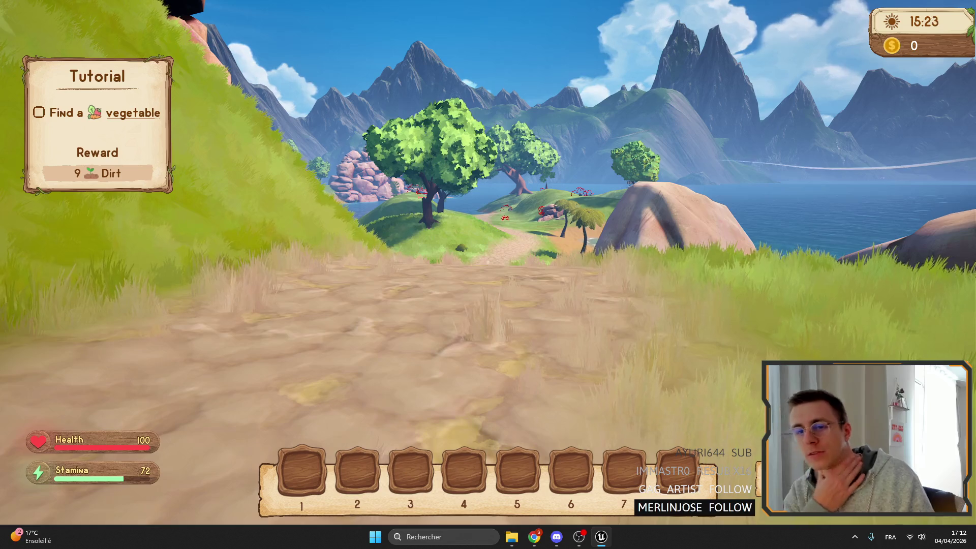
{"action": "key", "text": "shift+w"}
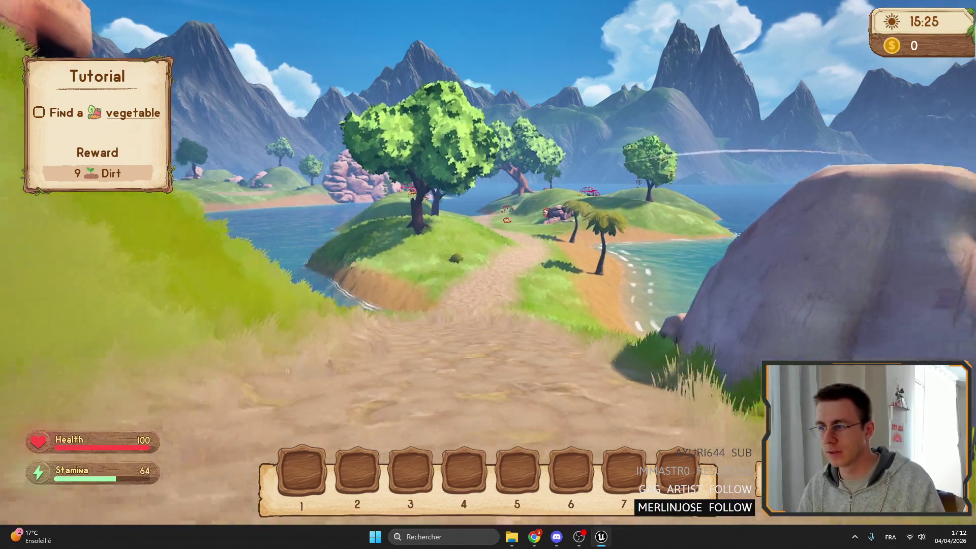
{"action": "key", "text": "shift+w"}
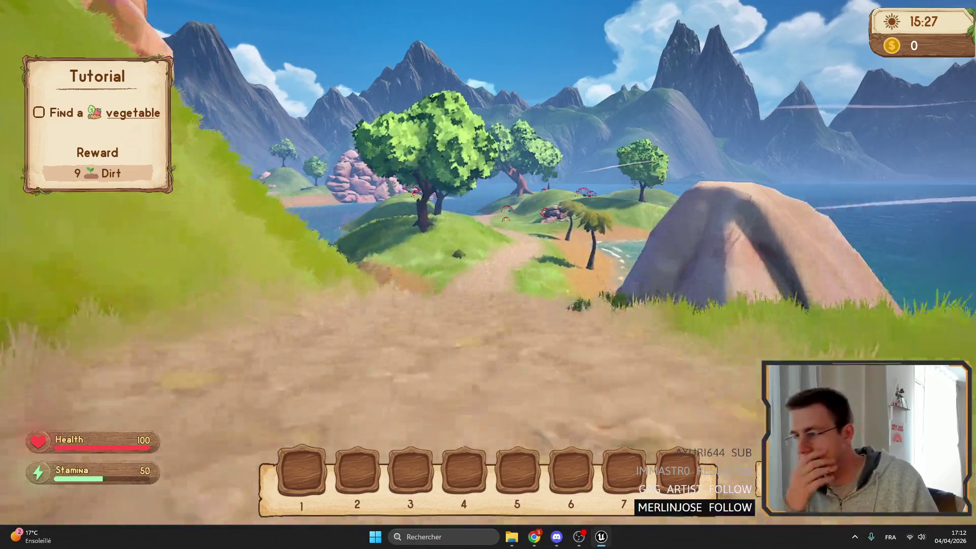
{"action": "key", "text": "shift+w"}
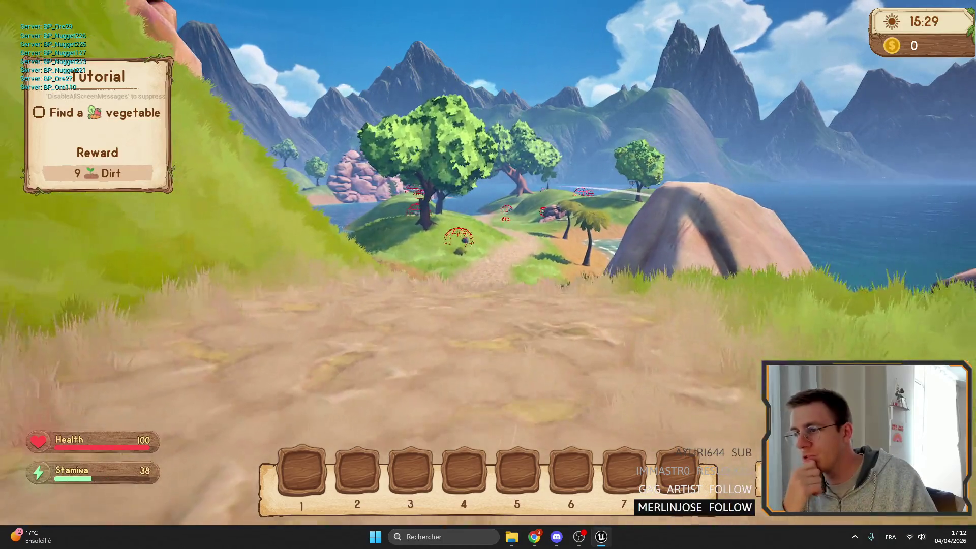
{"action": "key", "text": "shift+w"}
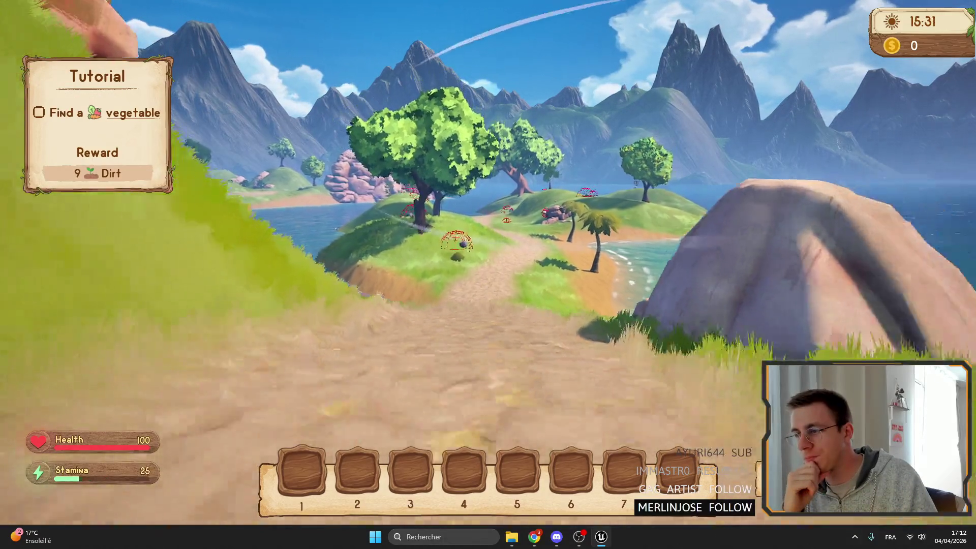
{"action": "key", "text": "shift+w"}
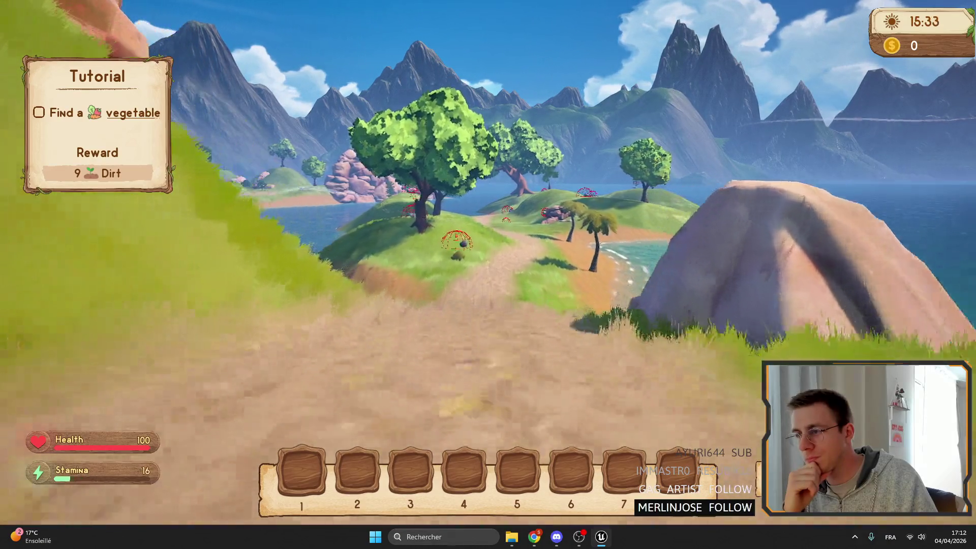
{"action": "key", "text": "shift+w"}
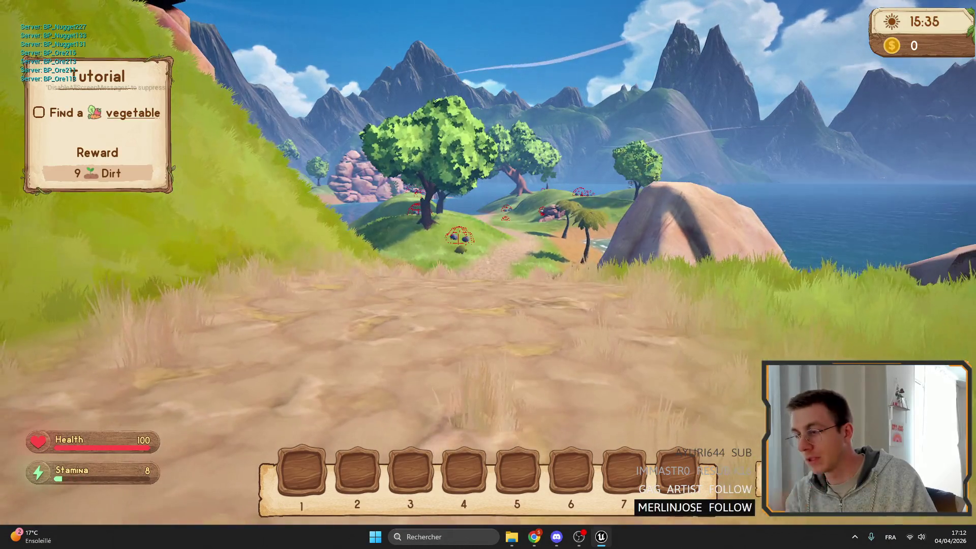
{"action": "key", "text": "Escape"}
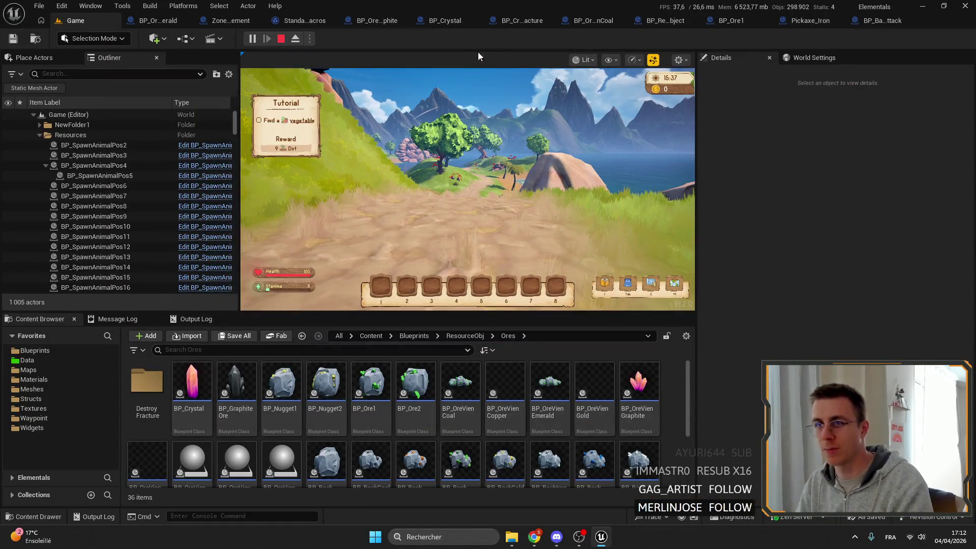
{"action": "left_click", "coordinate": [153, 20]}
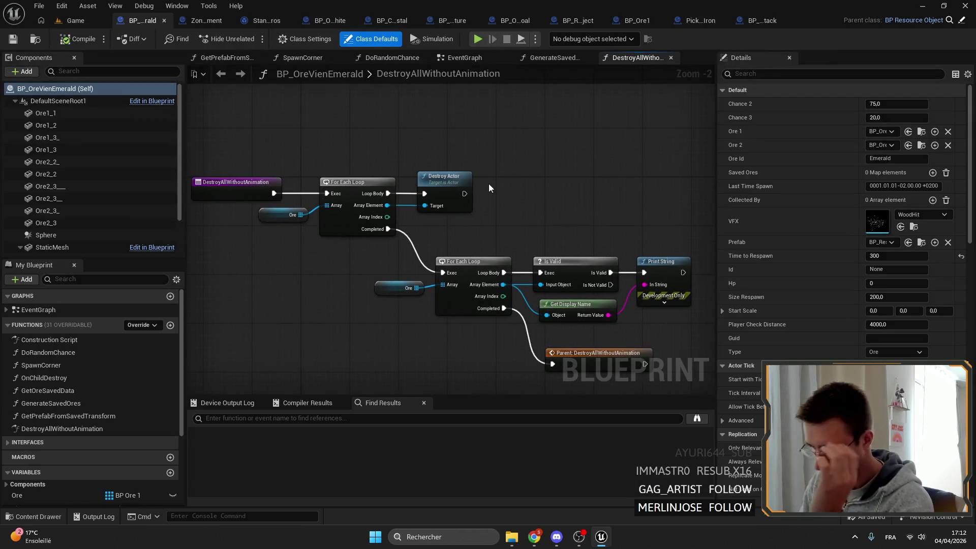
- Select the Destroy Actor node and frame both the Destroy Actor and Print String loops
{"action": "mouse_move", "coordinate": [511, 152]}
{"action": "left_mouse_down"}
{"action": "mouse_move", "coordinate": [411, 139]}
{"action": "mouse_move", "coordinate": [559, 210]}
{"action": "left_mouse_up"}
{"action": "left_click", "coordinate": [451, 169]}
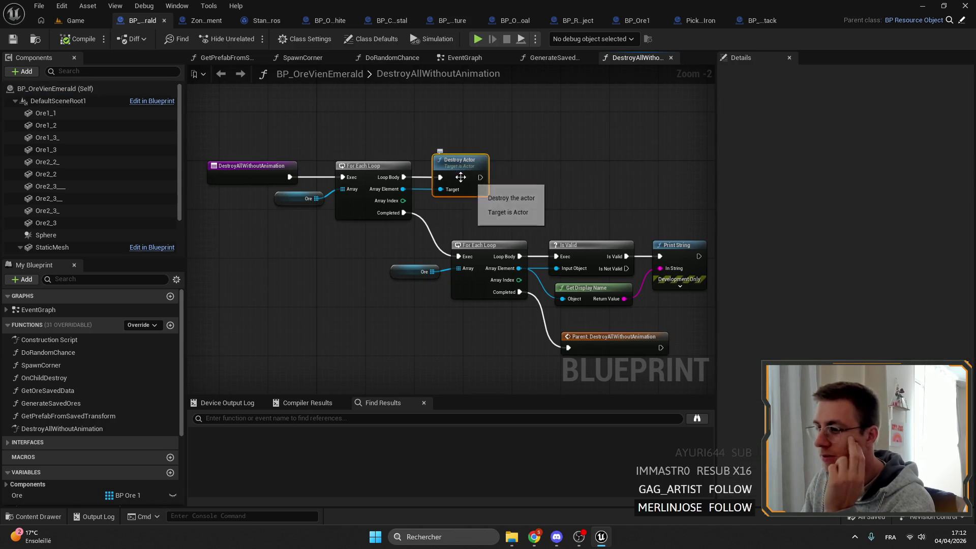
{"action": "scroll", "coordinate": [488, 214], "scroll_direction": "up", "scroll_amount": 2}
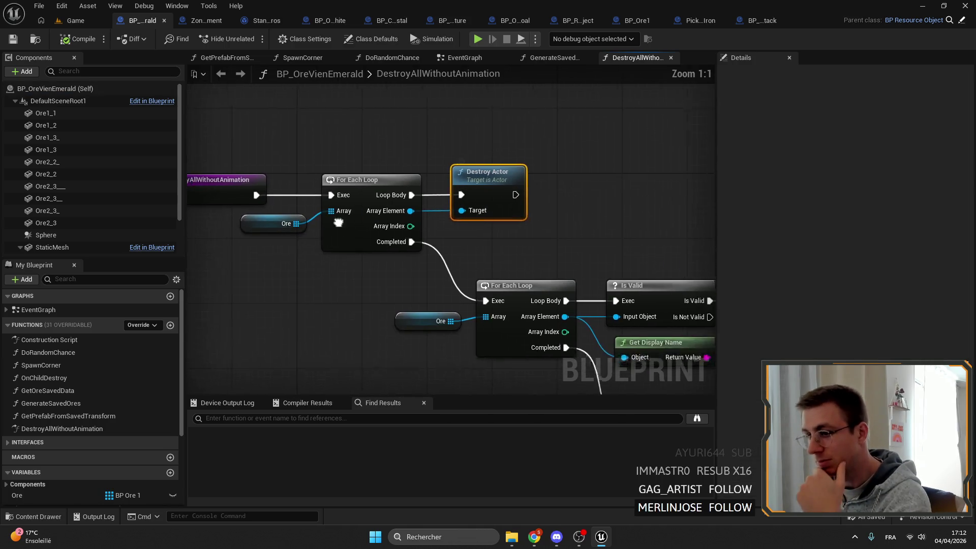
{"action": "left_click_drag", "start_coordinate": [530, 247], "coordinate": [438, 173]}
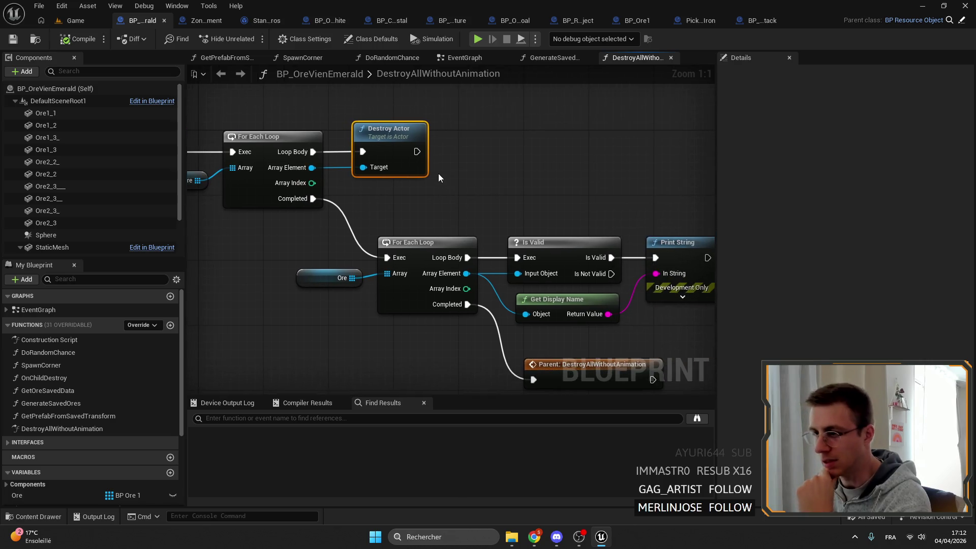
{"action": "left_click_drag", "start_coordinate": [583, 123], "coordinate": [635, 94]}
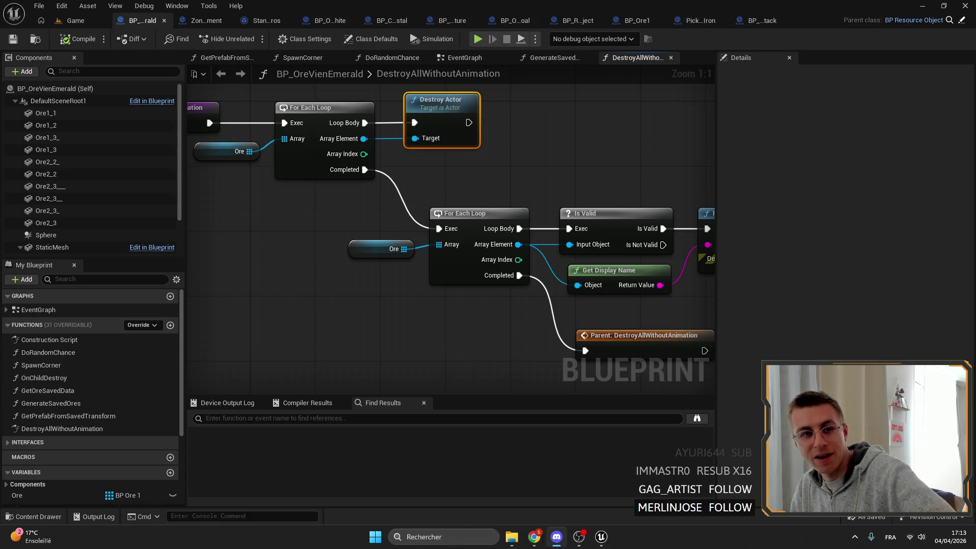
- Open the shared character sculpt image in Discord from the taskbar
{"action": "left_click", "coordinate": [534, 537]}
{"action": "left_click", "coordinate": [534, 537]}
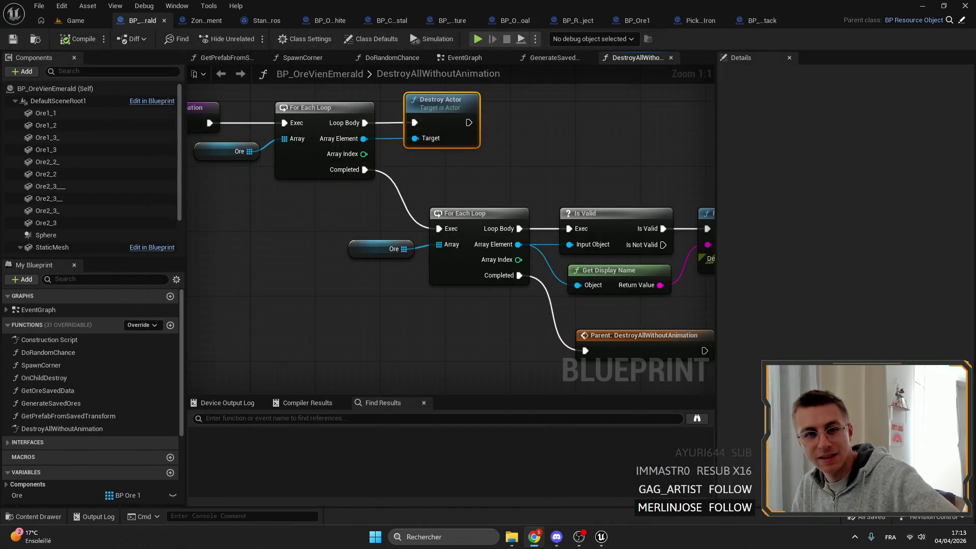
{"action": "left_click", "coordinate": [557, 537]}
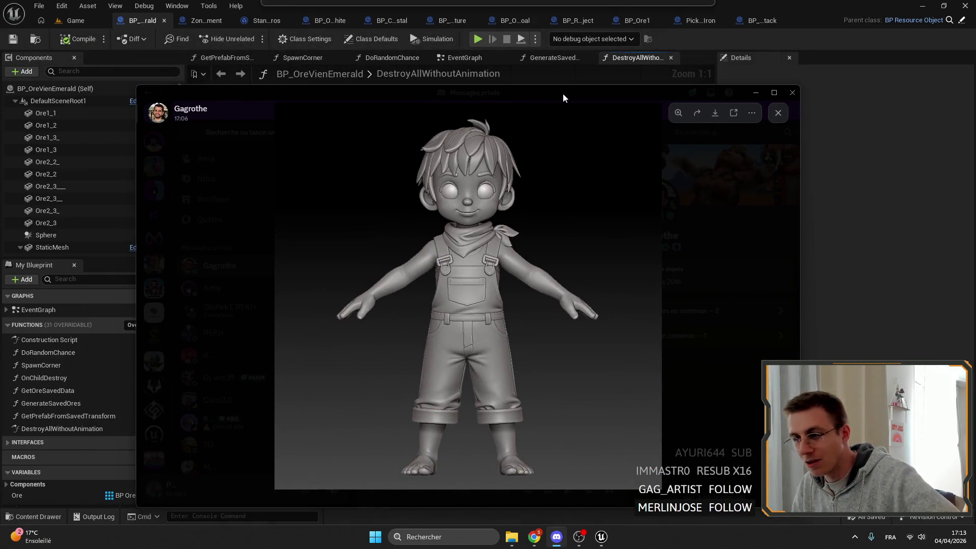
- View the character sculpt image in Discord, then switch back to the Emerald blueprint graph
{"action": "left_click", "coordinate": [557, 537]}
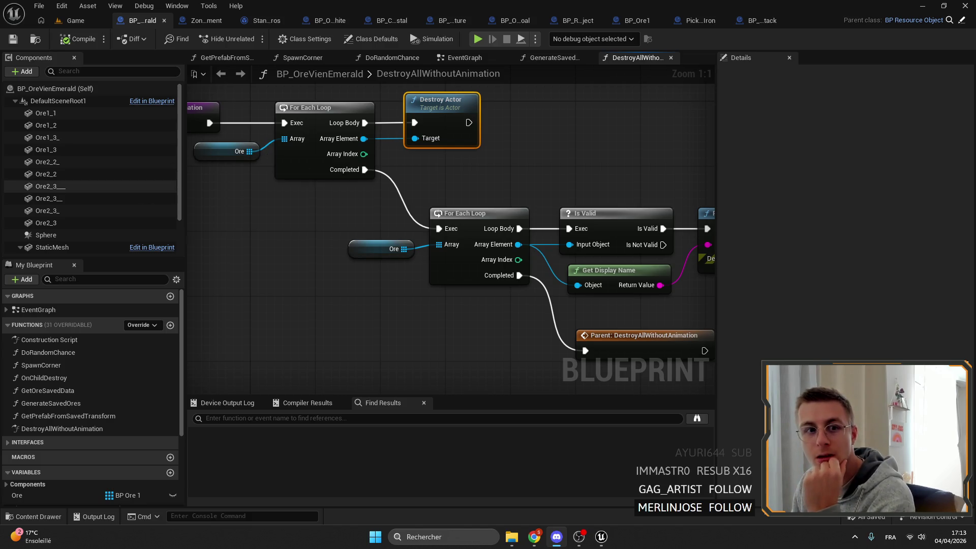
{"action": "key", "text": "alt+Tab"}
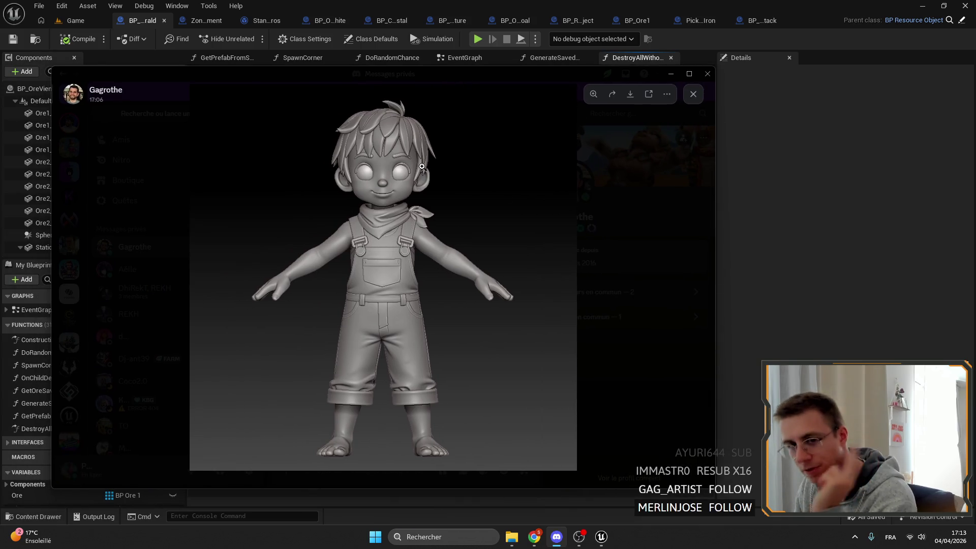
{"action": "key", "text": "alt+Tab"}
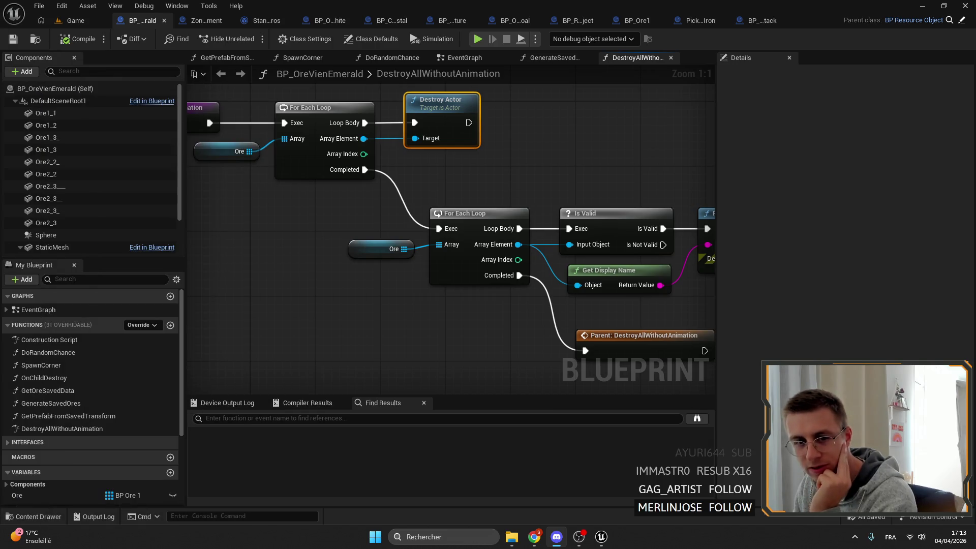
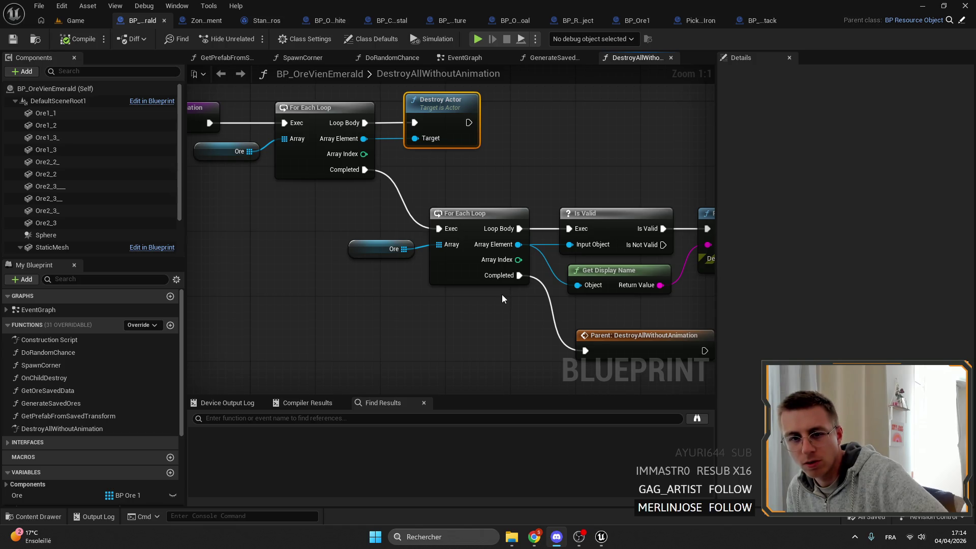
- Look over the shared character sculpt image, then close the viewer and return to the editor
{"action": "left_click_drag", "start_coordinate": [0, 59], "coordinate": [592, 59]}
{"action": "left_click", "coordinate": [389, 253]}
{"action": "left_click", "coordinate": [388, 257]}
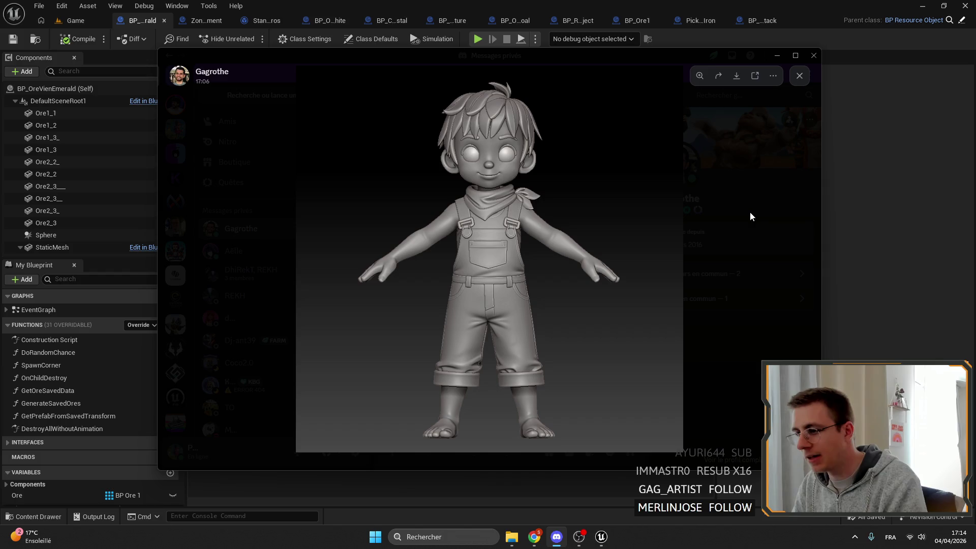
{"action": "left_click", "coordinate": [735, 238]}
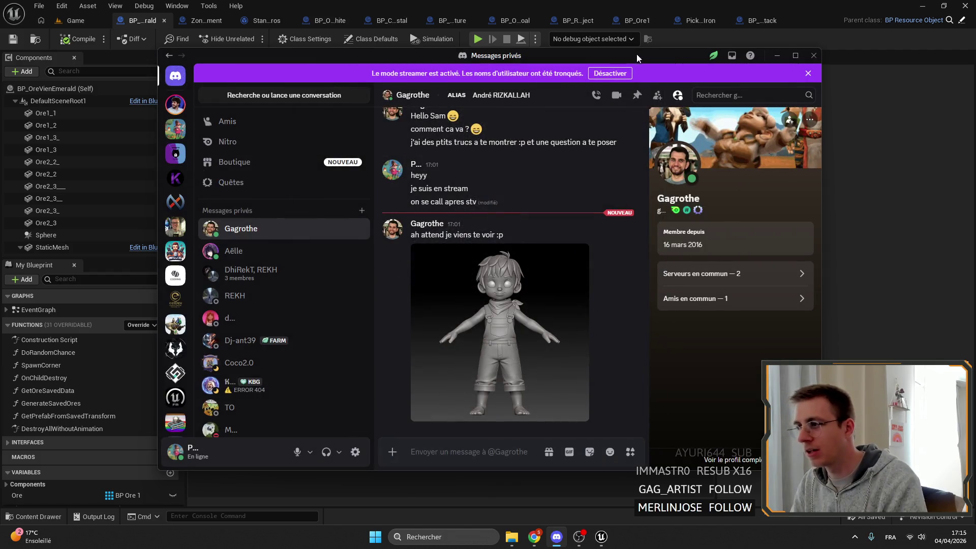
{"action": "key", "text": "alt+Tab"}
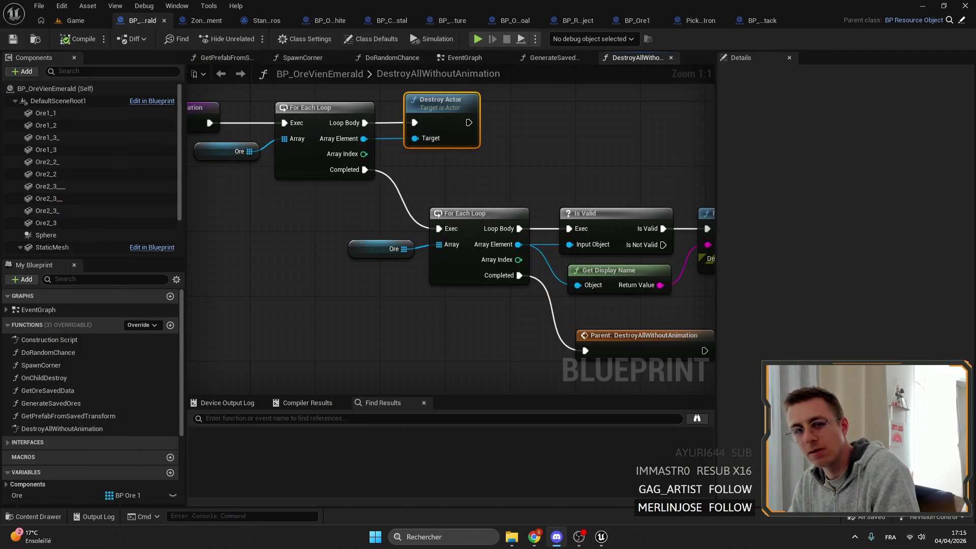
- Make the Ore1_1 mesh component ignore the VisibleAndInteract trace
{"action": "scroll", "coordinate": [570, 164], "scroll_direction": "down", "scroll_amount": 1}
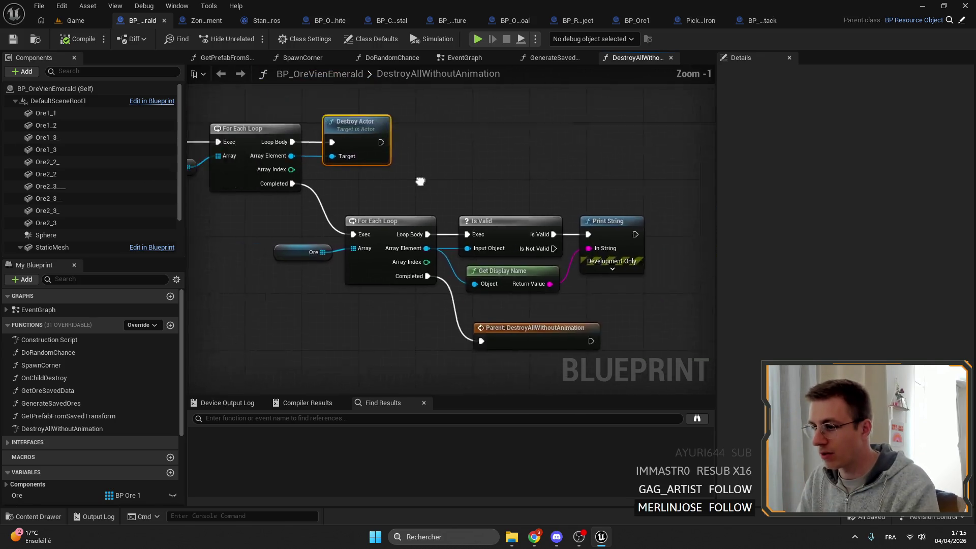
{"action": "left_click_drag", "start_coordinate": [420, 181], "coordinate": [571, 210]}
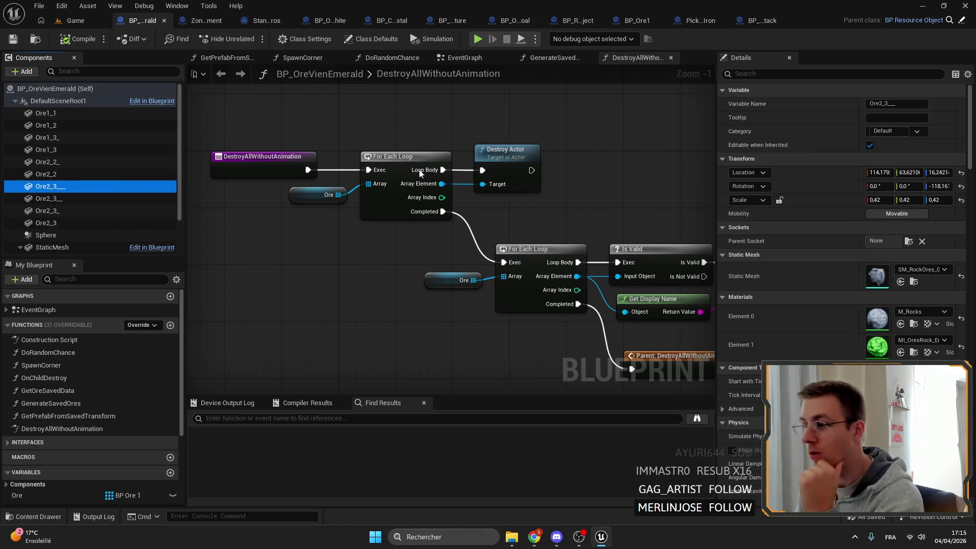
{"action": "double_click", "coordinate": [66, 116]}
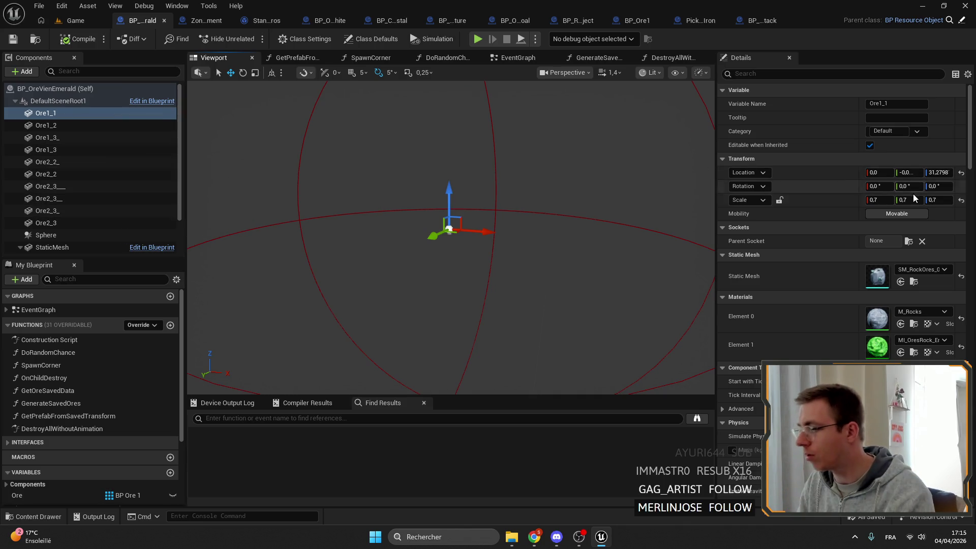
{"action": "scroll", "coordinate": [870, 259], "scroll_direction": "down", "scroll_amount": 5}
{"action": "scroll", "coordinate": [870, 258], "scroll_direction": "down", "scroll_amount": 10}
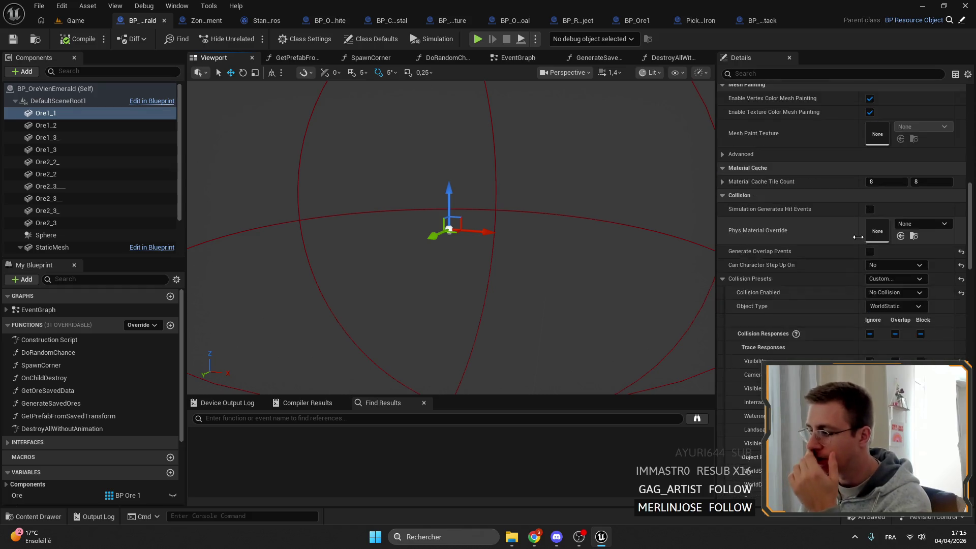
{"action": "left_click", "coordinate": [869, 330]}
{"action": "scroll", "coordinate": [870, 334], "scroll_direction": "down", "scroll_amount": 5}
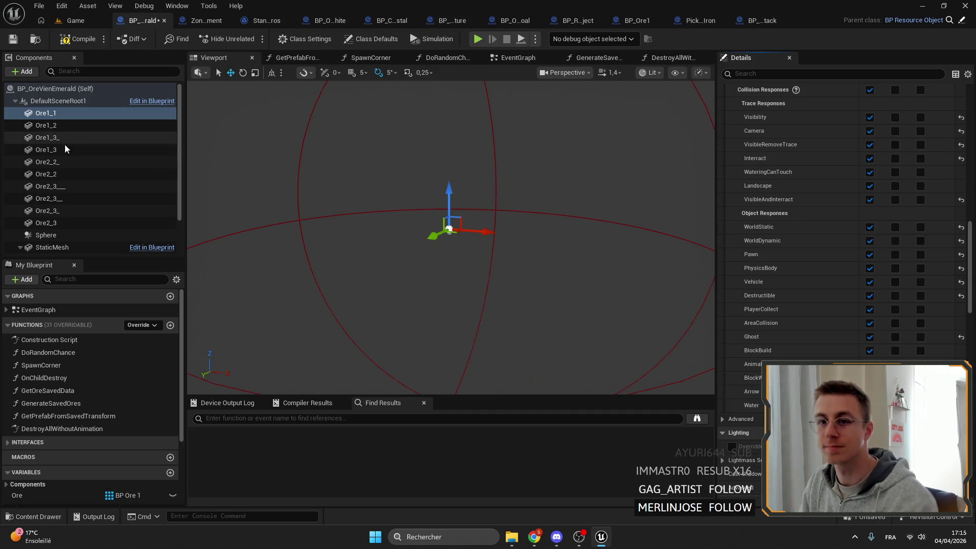
- Set Ore1_1 through Ore2_3 to ignore VisibleAndInteract with matching Water response, then compile
{"action": "left_click", "coordinate": [77, 226], "text": "shift"}
{"action": "scroll", "coordinate": [864, 254], "scroll_direction": "down", "scroll_amount": 5}
{"action": "left_click", "coordinate": [869, 279]}
{"action": "left_click", "coordinate": [868, 293]}
{"action": "scroll", "coordinate": [875, 249], "scroll_direction": "up", "scroll_amount": 6}
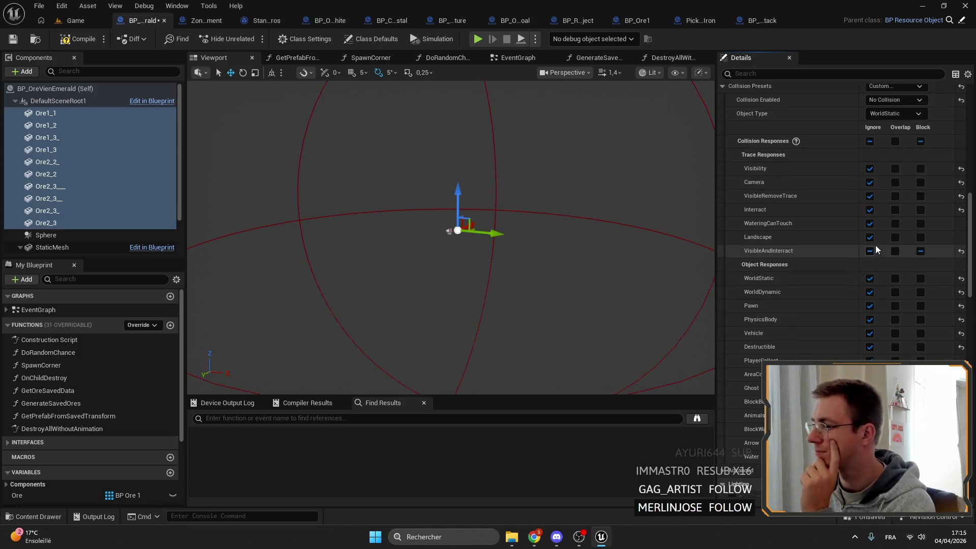
{"action": "left_click", "coordinate": [870, 252]}
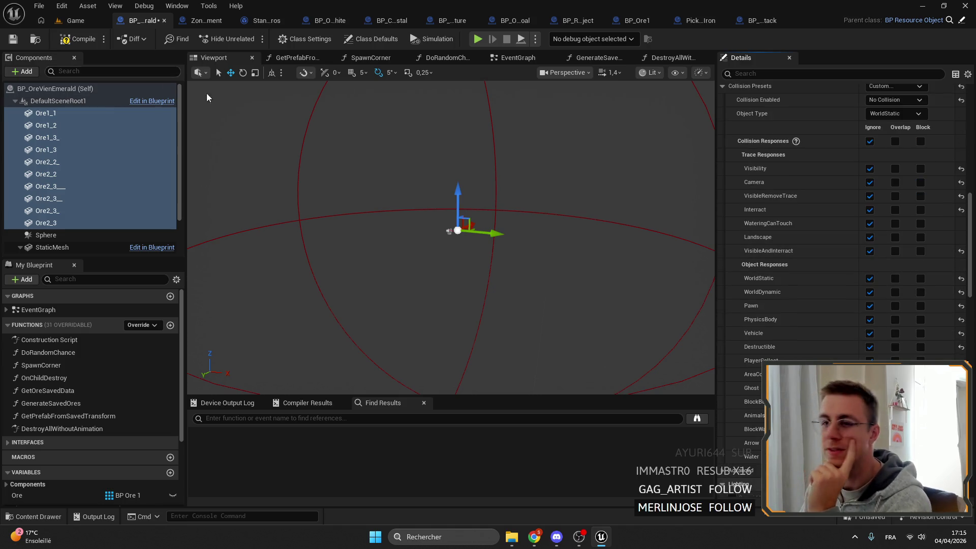
{"action": "left_click", "coordinate": [77, 39]}
- Inspect the ore vein preview and its audio component, then go to the Game level
{"action": "mouse_move", "coordinate": [285, 100]}
{"action": "left_mouse_down"}
{"action": "mouse_move", "coordinate": [510, 179]}
{"action": "mouse_move", "coordinate": [491, 212]}
{"action": "mouse_move", "coordinate": [450, 235]}
{"action": "left_mouse_up"}
{"action": "left_click", "coordinate": [448, 251]}
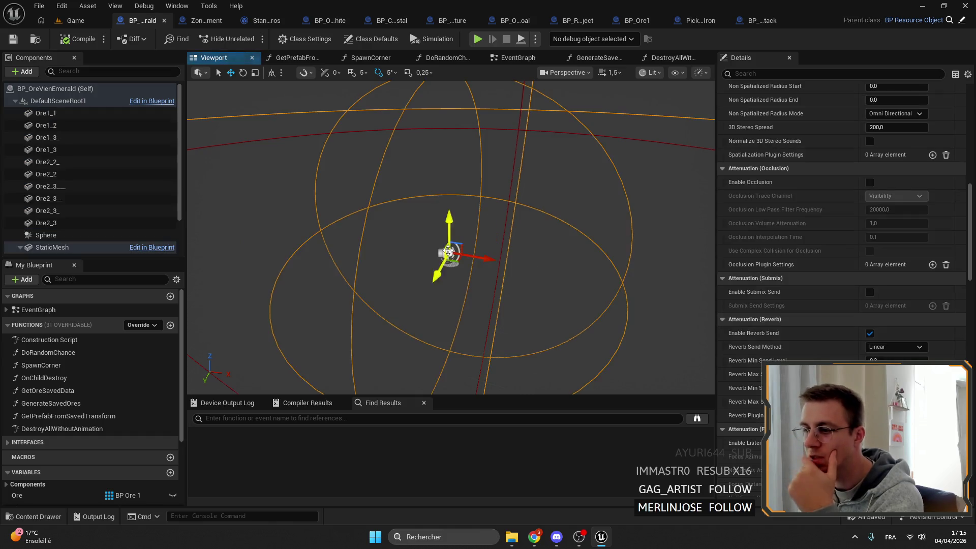
{"action": "scroll", "coordinate": [940, 194], "scroll_direction": "up", "scroll_amount": 10}
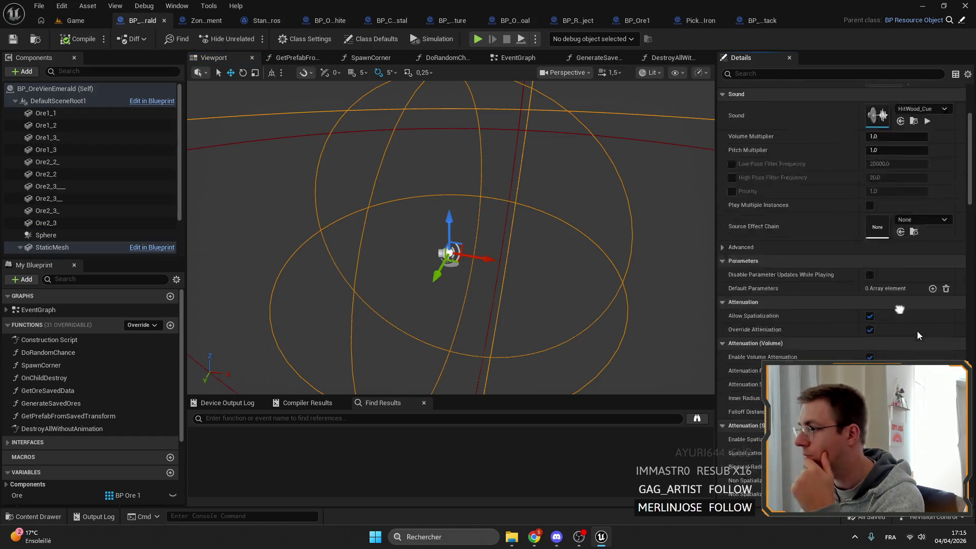
{"action": "scroll", "coordinate": [917, 334], "scroll_direction": "up", "scroll_amount": 5}
{"action": "left_click", "coordinate": [78, 20]}
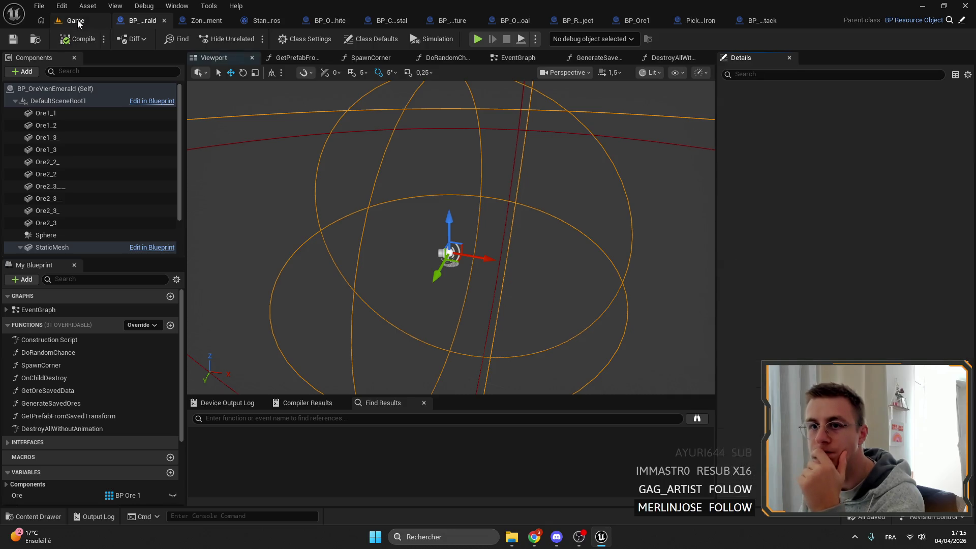
- In the DestroyAllWithoutAnimation graph, nudge the entry node toward the first For Each Loop and save
{"action": "left_click_drag", "start_coordinate": [496, 140], "coordinate": [472, 129]}
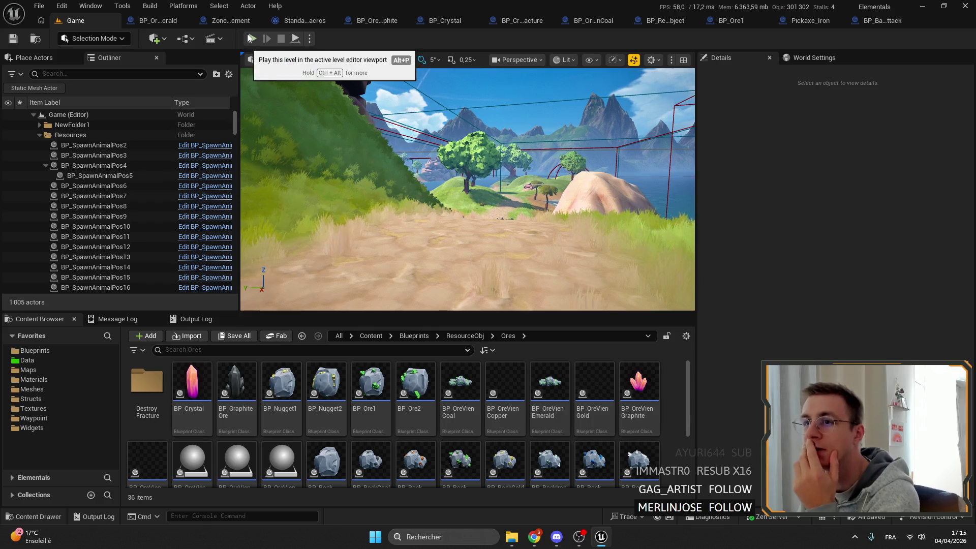
{"action": "left_click", "coordinate": [152, 20]}
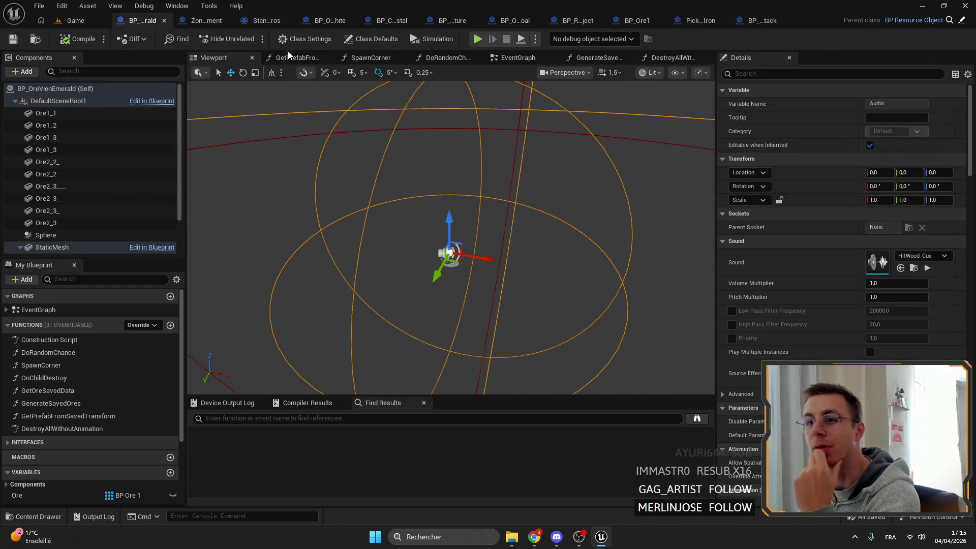
{"action": "left_click", "coordinate": [682, 60]}
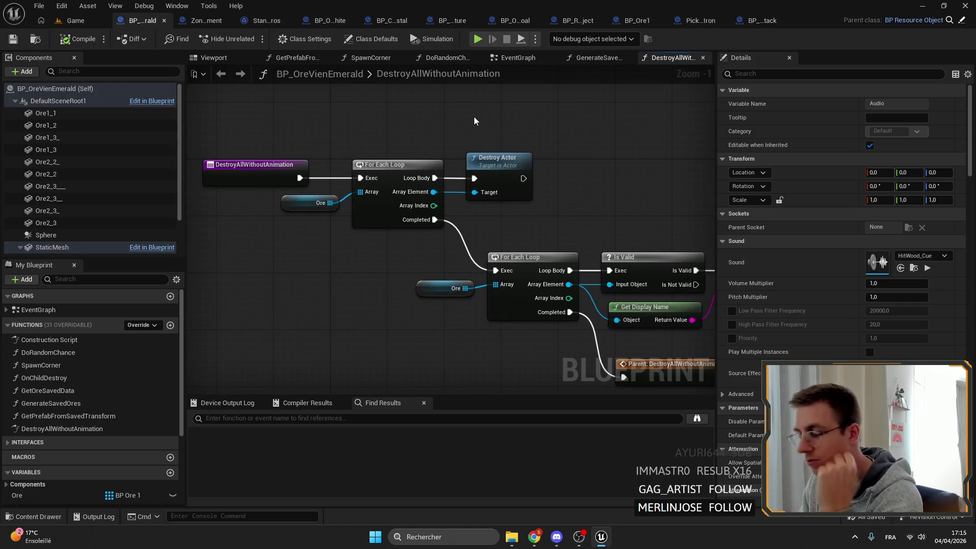
{"action": "mouse_move", "coordinate": [560, 226]}
{"action": "left_mouse_down"}
{"action": "mouse_move", "coordinate": [347, 133]}
{"action": "mouse_move", "coordinate": [322, 100]}
{"action": "left_mouse_up"}
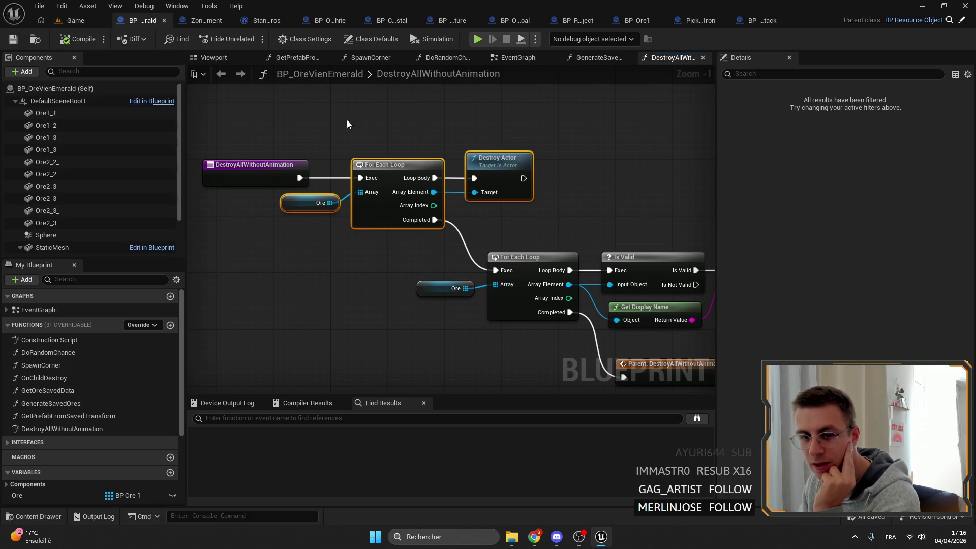
{"action": "scroll", "coordinate": [407, 158], "scroll_direction": "up", "scroll_amount": 1}
{"action": "scroll", "coordinate": [599, 238], "scroll_direction": "down", "scroll_amount": 1}
{"action": "mouse_move", "coordinate": [601, 241]}
{"action": "left_mouse_down"}
{"action": "mouse_move", "coordinate": [300, 140]}
{"action": "mouse_move", "coordinate": [336, 171]}
{"action": "left_mouse_up"}
{"action": "left_click", "coordinate": [352, 144]}
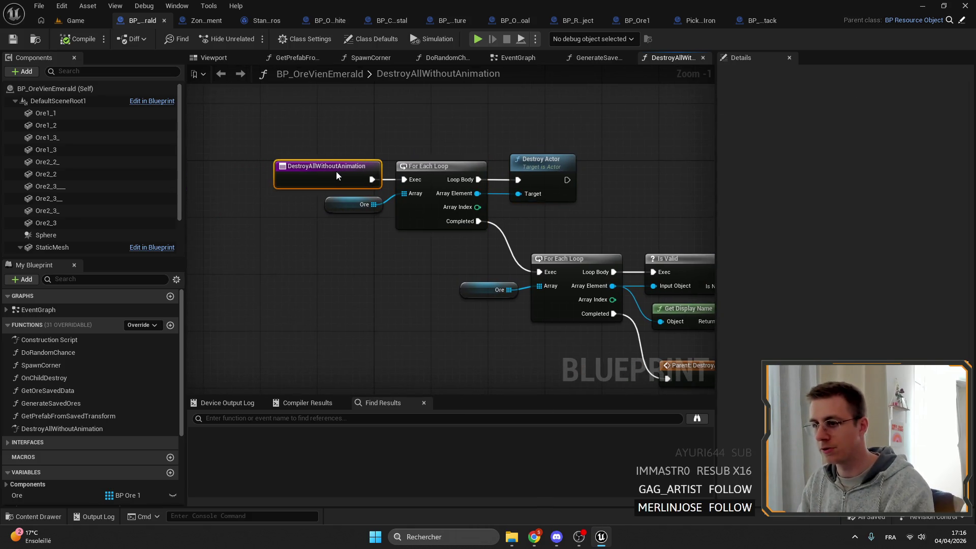
{"action": "left_click", "coordinate": [502, 145]}
{"action": "left_click", "coordinate": [12, 40]}
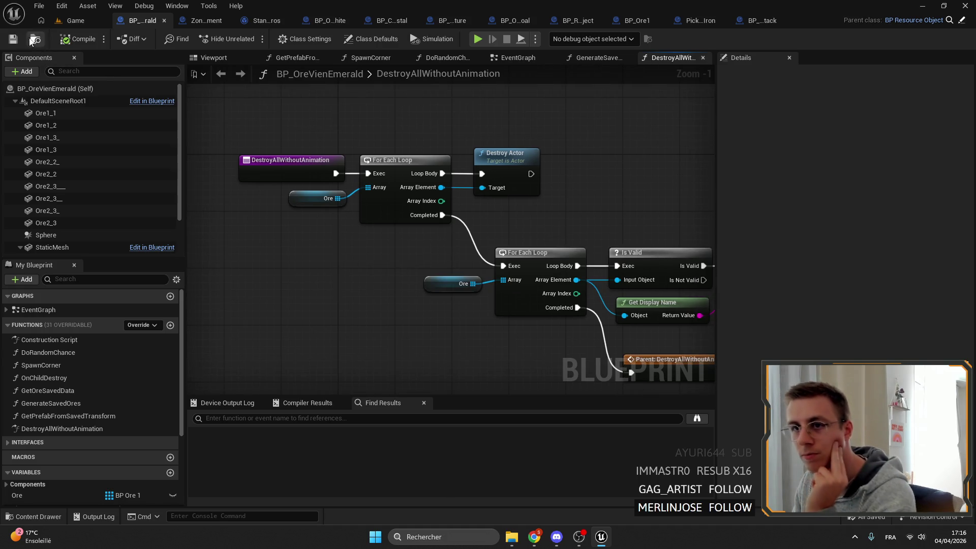
- Review the destroy, loop and print node rows, then open the EventGraph
{"action": "left_click_drag", "start_coordinate": [343, 143], "coordinate": [544, 199]}
{"action": "scroll", "coordinate": [544, 198], "scroll_direction": "down", "scroll_amount": 2}
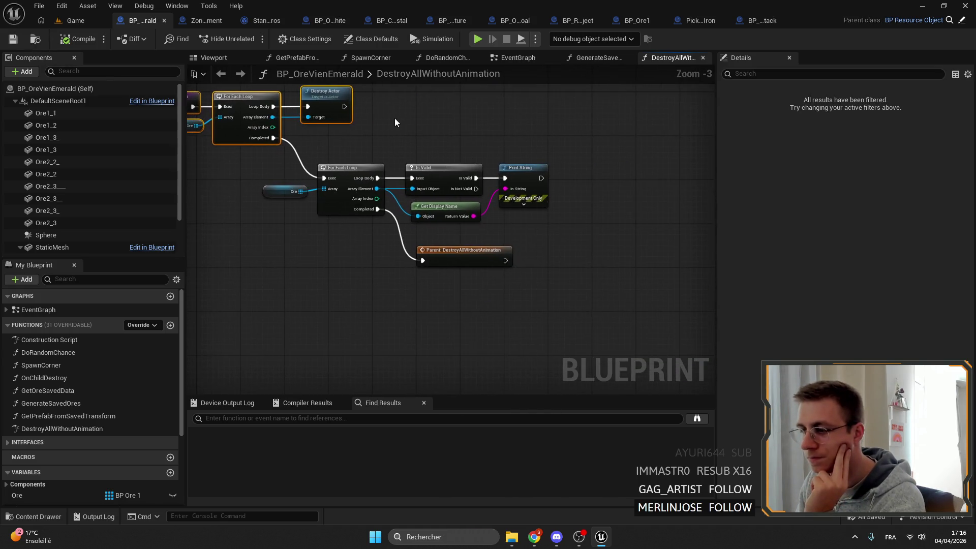
{"action": "scroll", "coordinate": [466, 152], "scroll_direction": "up", "scroll_amount": 2}
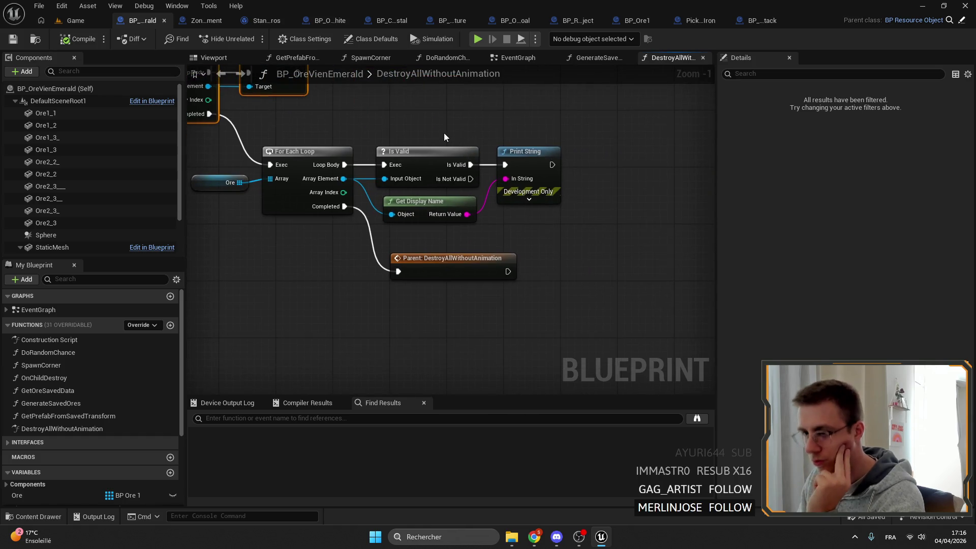
{"action": "mouse_move", "coordinate": [442, 133]}
{"action": "left_mouse_down"}
{"action": "mouse_move", "coordinate": [534, 139]}
{"action": "mouse_move", "coordinate": [435, 179]}
{"action": "mouse_move", "coordinate": [605, 227]}
{"action": "left_mouse_up"}
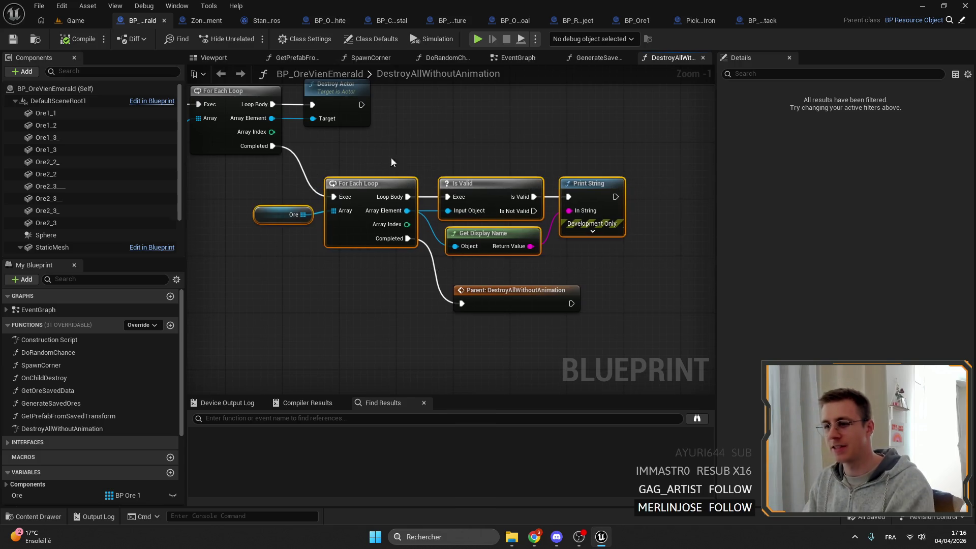
{"action": "left_click_drag", "start_coordinate": [391, 157], "coordinate": [433, 149]}
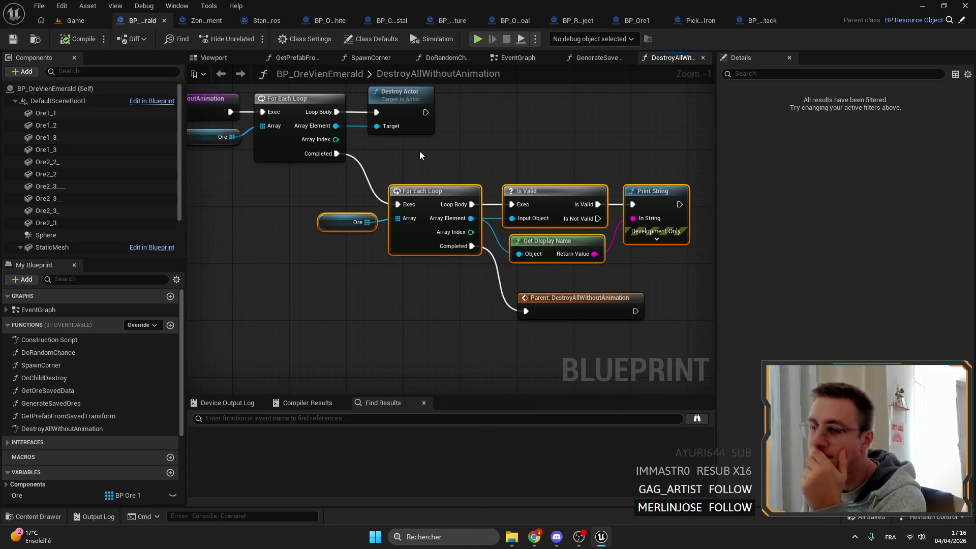
{"action": "double_click", "coordinate": [38, 310]}
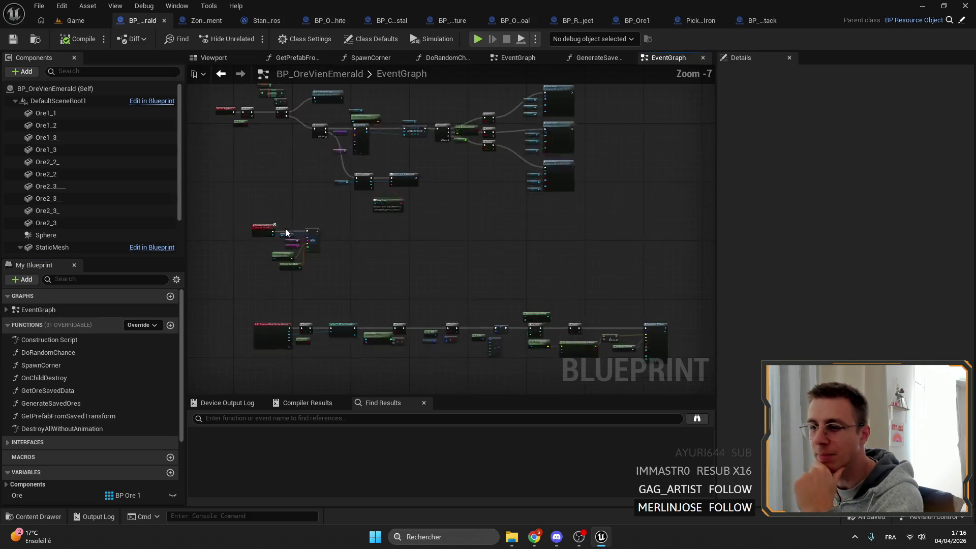
- Add a breakpoint on the Branch node and start a play session in the Game level
{"action": "scroll", "coordinate": [426, 191], "scroll_direction": "up", "scroll_amount": 5}
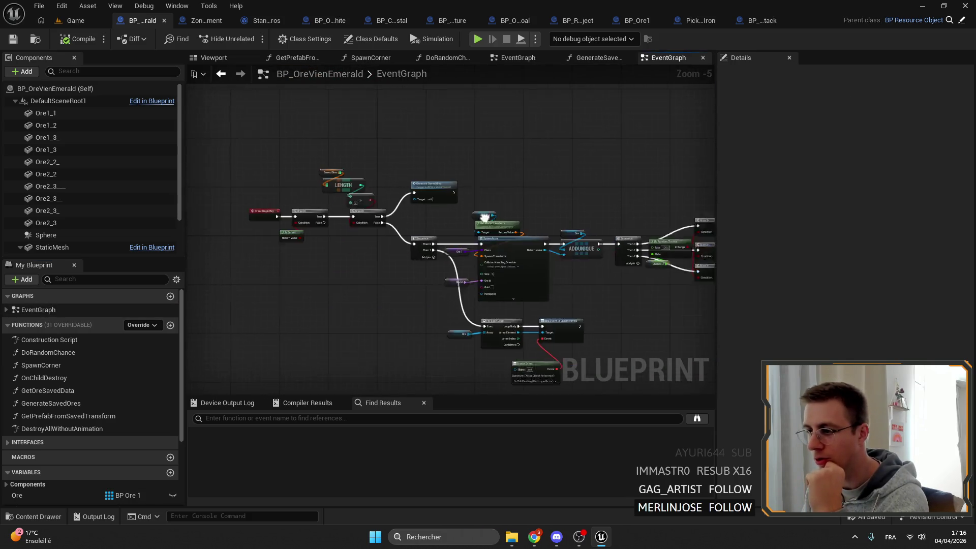
{"action": "right_click", "coordinate": [388, 212]}
{"action": "left_click", "coordinate": [437, 420]}
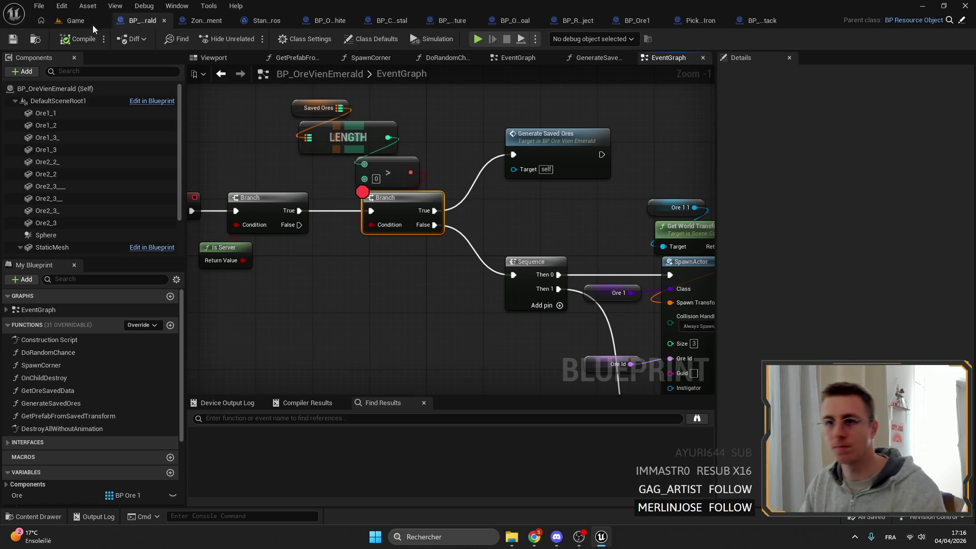
{"action": "left_click", "coordinate": [92, 24]}
{"action": "key", "text": "alt+p"}
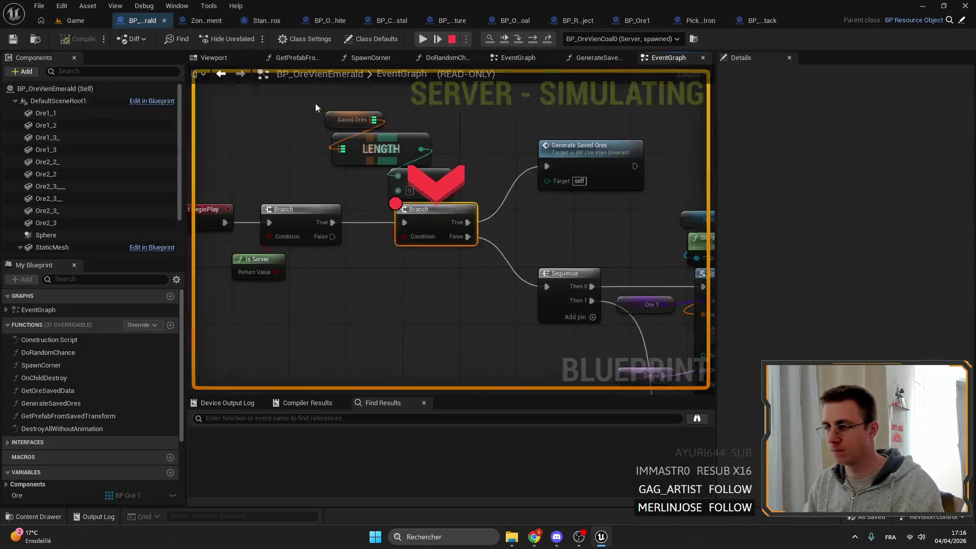
- Resume past the repeated breakpoint hits, then disable the Branch breakpoint and continue the game
{"action": "left_click", "coordinate": [423, 38]}
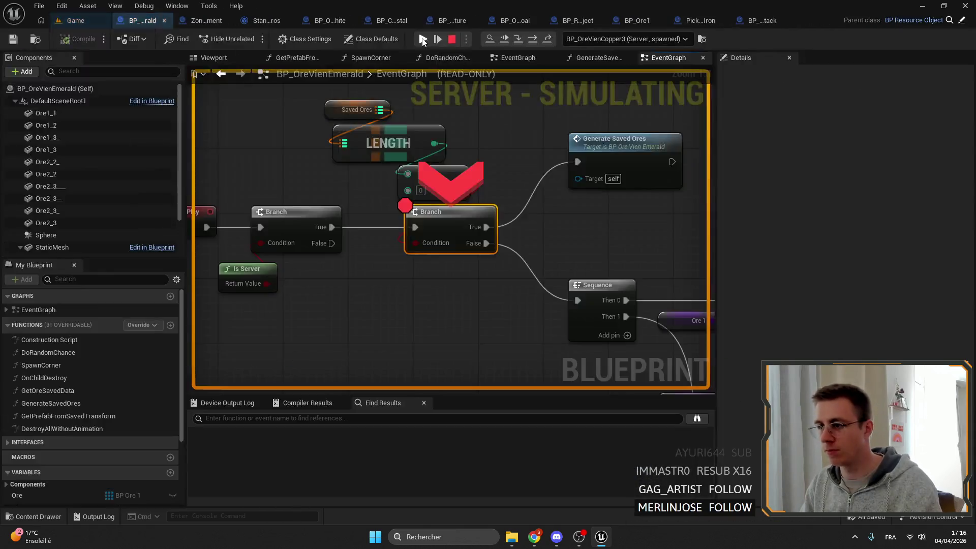
{"action": "left_click", "coordinate": [422, 38]}
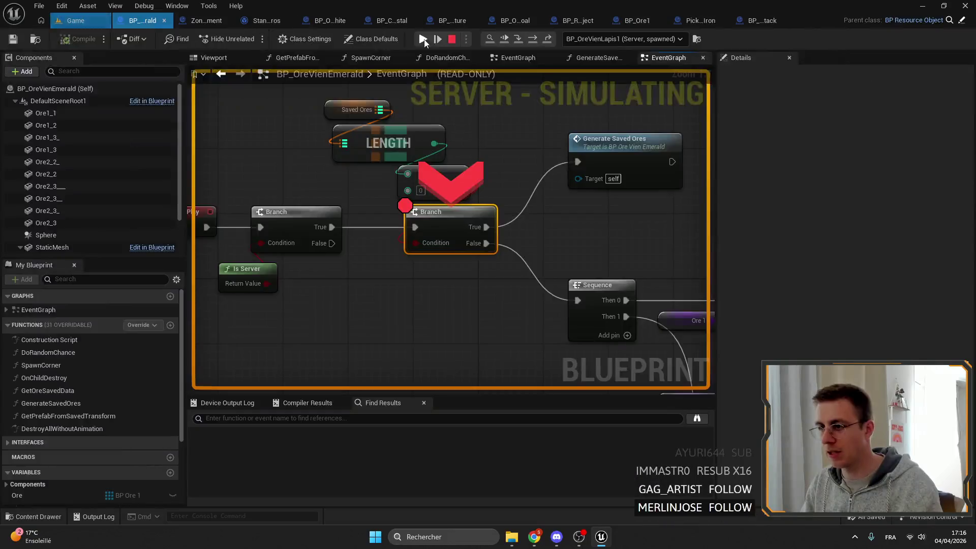
{"action": "left_click", "coordinate": [423, 39]}
{"action": "left_click", "coordinate": [424, 40]}
{"action": "left_click", "coordinate": [423, 40]}
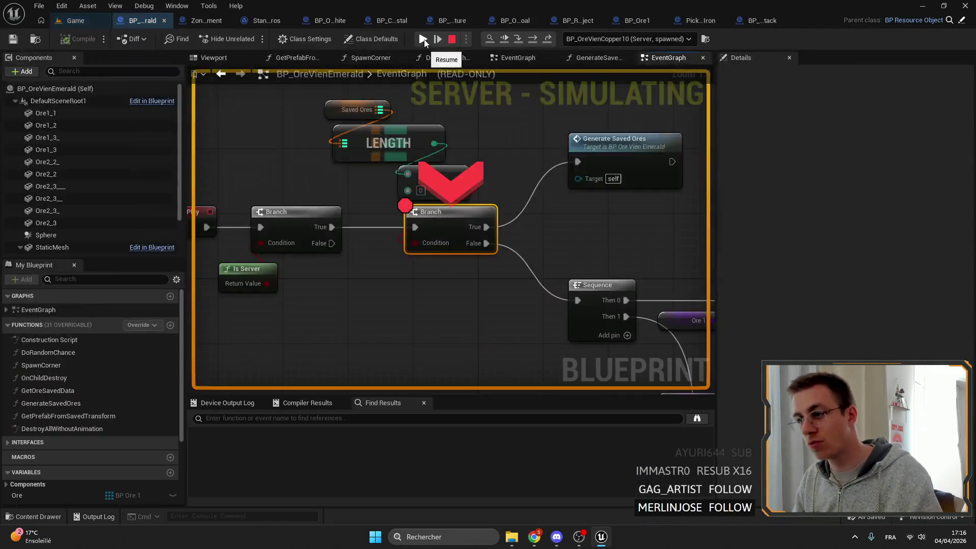
{"action": "right_click", "coordinate": [445, 223]}
{"action": "left_click", "coordinate": [508, 321]}
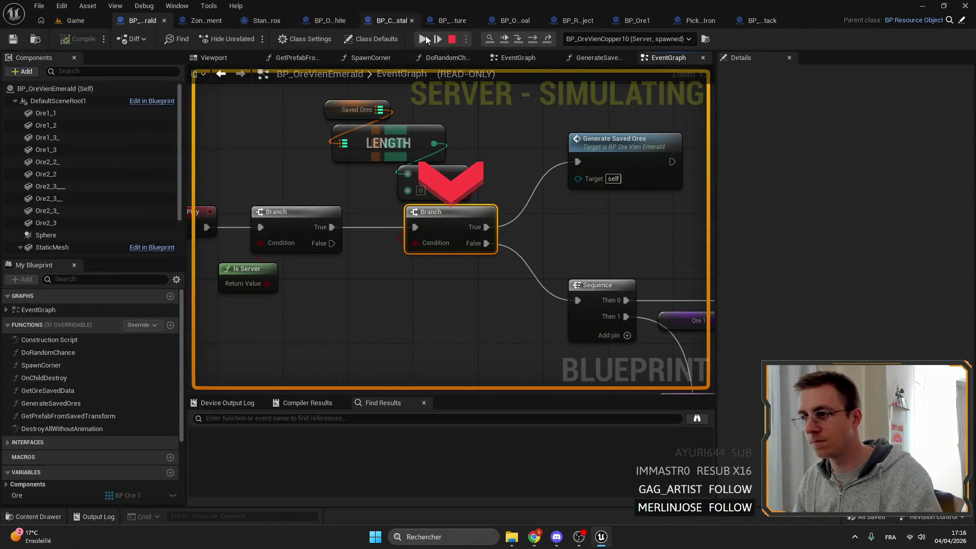
{"action": "left_click", "coordinate": [423, 38]}
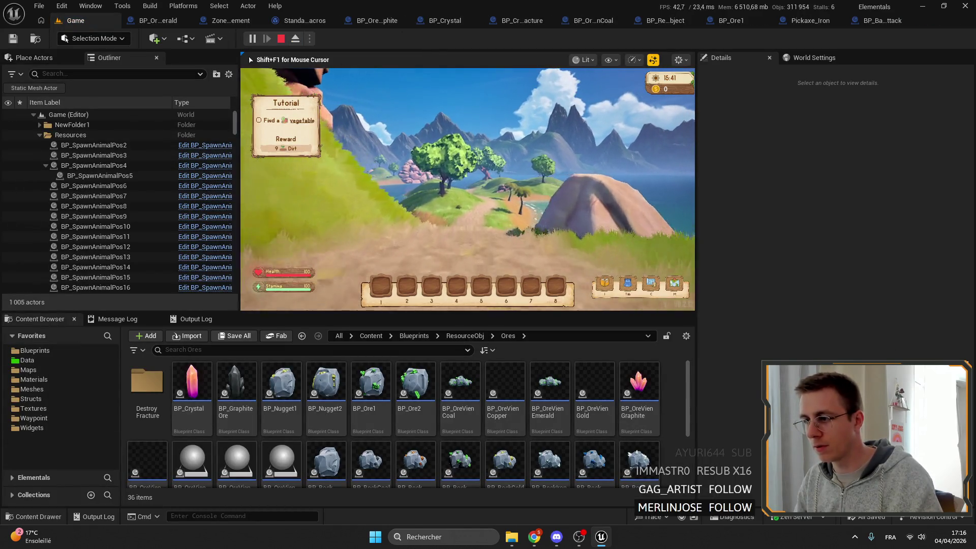
- Re-enable the breakpoint on the Branch node and return to the game level view
{"action": "key", "text": "shift+F1"}
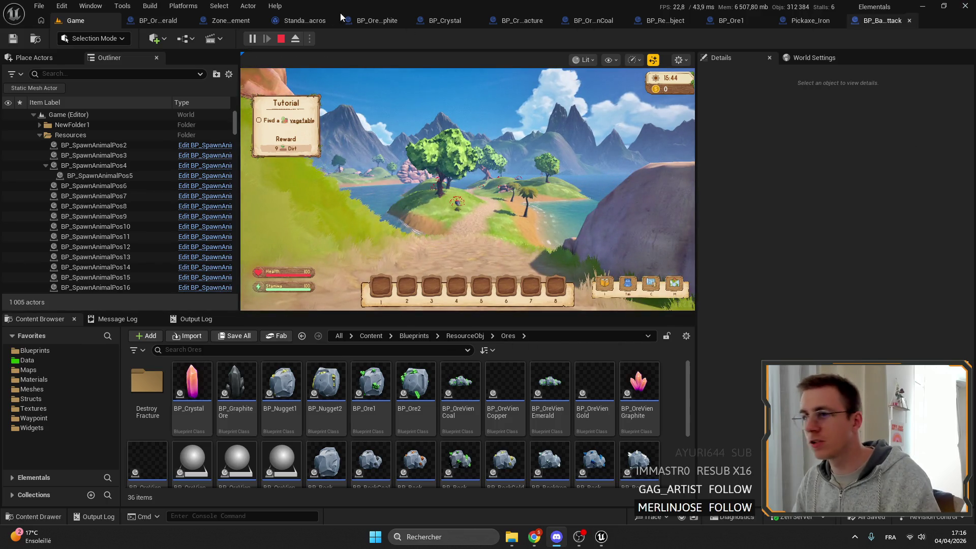
{"action": "left_click", "coordinate": [154, 24]}
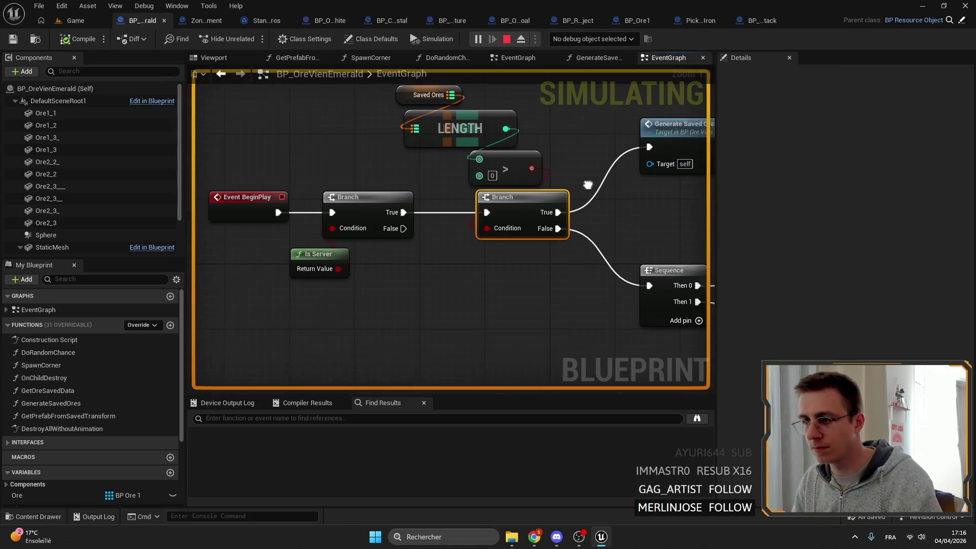
{"action": "right_click", "coordinate": [524, 199]}
{"action": "left_click", "coordinate": [561, 406]}
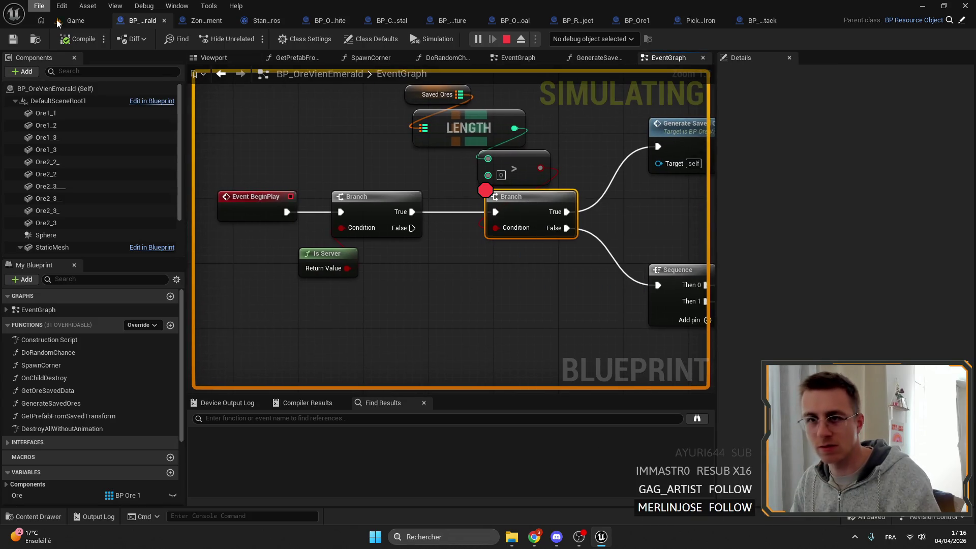
{"action": "left_click", "coordinate": [71, 21]}
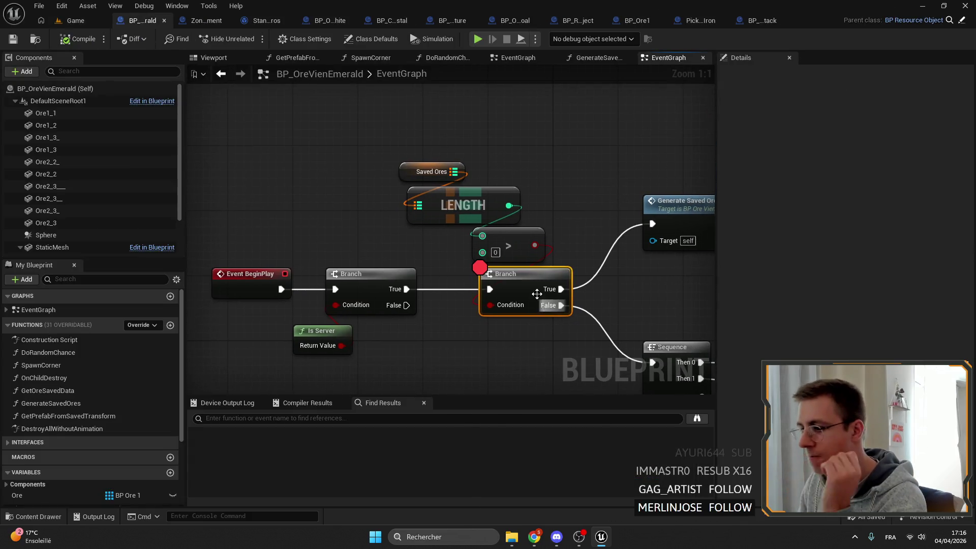
- Pan the EventGraph over to the Branch, Sequence and Generate Saved Ores nodes
{"action": "right_click", "coordinate": [534, 290]}
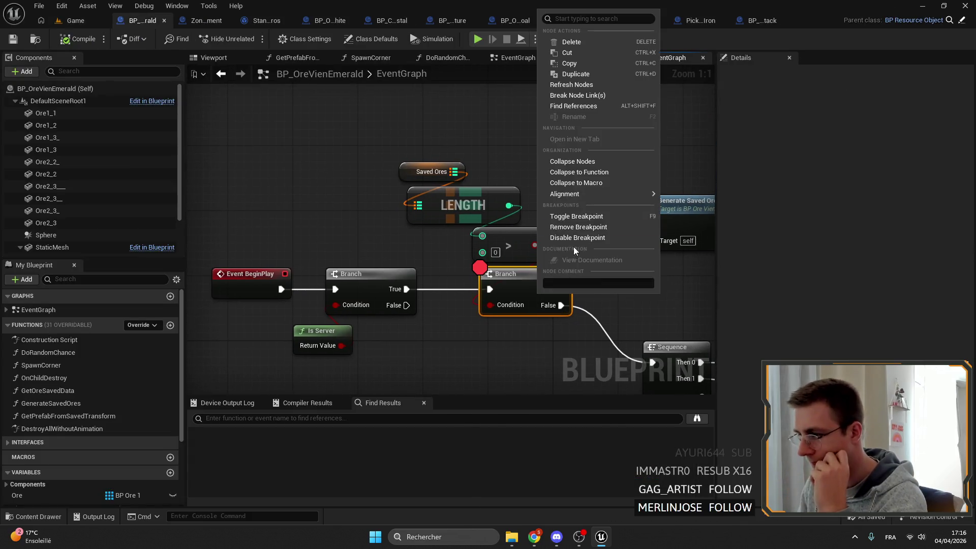
{"action": "left_click", "coordinate": [589, 224]}
{"action": "scroll", "coordinate": [425, 162], "scroll_direction": "down", "scroll_amount": 6}
{"action": "scroll", "coordinate": [425, 166], "scroll_direction": "up", "scroll_amount": 3}
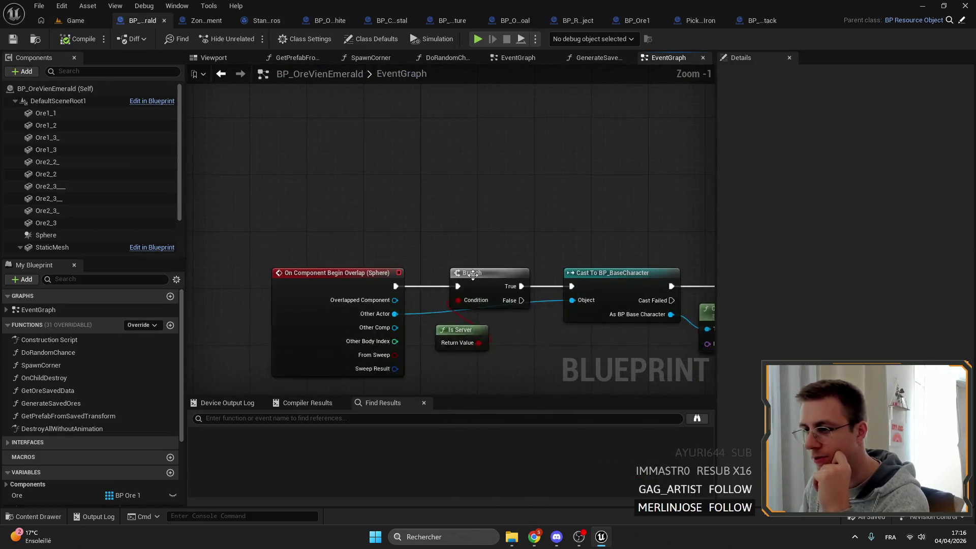
{"action": "scroll", "coordinate": [475, 148], "scroll_direction": "down", "scroll_amount": 2}
{"action": "mouse_move", "coordinate": [450, 212]}
{"action": "left_mouse_down"}
{"action": "mouse_move", "coordinate": [365, 248]}
{"action": "mouse_move", "coordinate": [337, 222]}
{"action": "mouse_move", "coordinate": [389, 152]}
{"action": "left_mouse_up"}
{"action": "scroll", "coordinate": [483, 138], "scroll_direction": "down", "scroll_amount": 2}
{"action": "mouse_move", "coordinate": [482, 138]}
{"action": "left_mouse_down"}
{"action": "mouse_move", "coordinate": [529, 289]}
{"action": "mouse_move", "coordinate": [351, 257]}
{"action": "mouse_move", "coordinate": [324, 203]}
{"action": "left_mouse_up"}
{"action": "scroll", "coordinate": [324, 202], "scroll_direction": "up", "scroll_amount": 4}
{"action": "left_click_drag", "start_coordinate": [489, 267], "coordinate": [381, 266]}
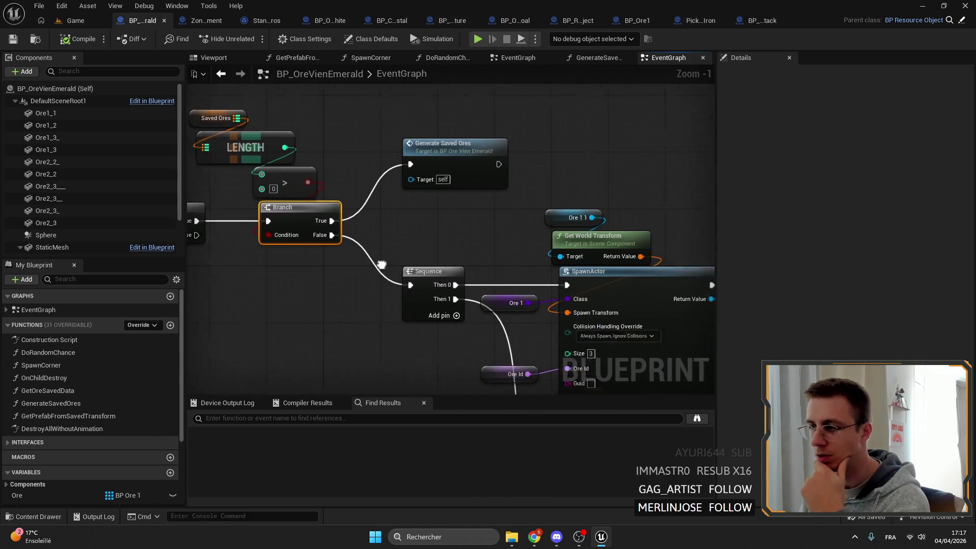
{"action": "mouse_move", "coordinate": [407, 175]}
{"action": "left_mouse_down"}
{"action": "mouse_move", "coordinate": [337, 193]}
{"action": "mouse_move", "coordinate": [423, 147]}
{"action": "left_mouse_up"}
{"action": "scroll", "coordinate": [336, 198], "scroll_direction": "down", "scroll_amount": 5}
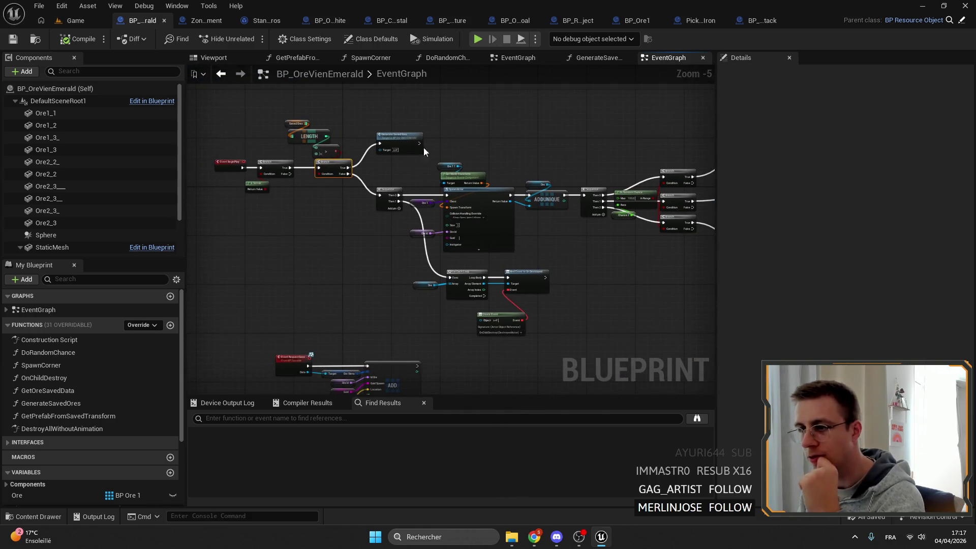
{"action": "scroll", "coordinate": [423, 147], "scroll_direction": "up", "scroll_amount": 5}
- Find references to Generate Saved Ores and visit the BP_OreVienGraphite and BP_OreVienEmerald calls
{"action": "right_click", "coordinate": [392, 147]}
{"action": "mouse_move", "coordinate": [447, 248]}
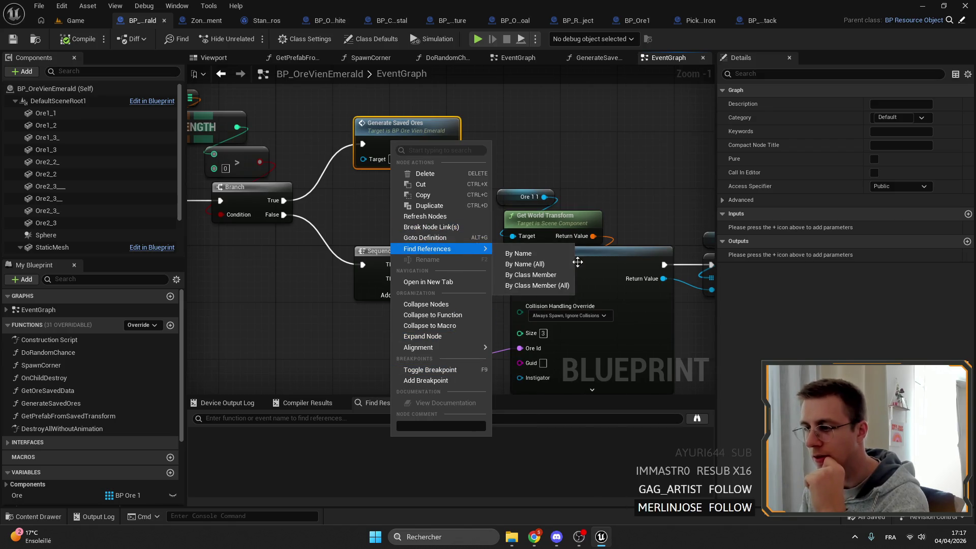
{"action": "left_click", "coordinate": [509, 263]}
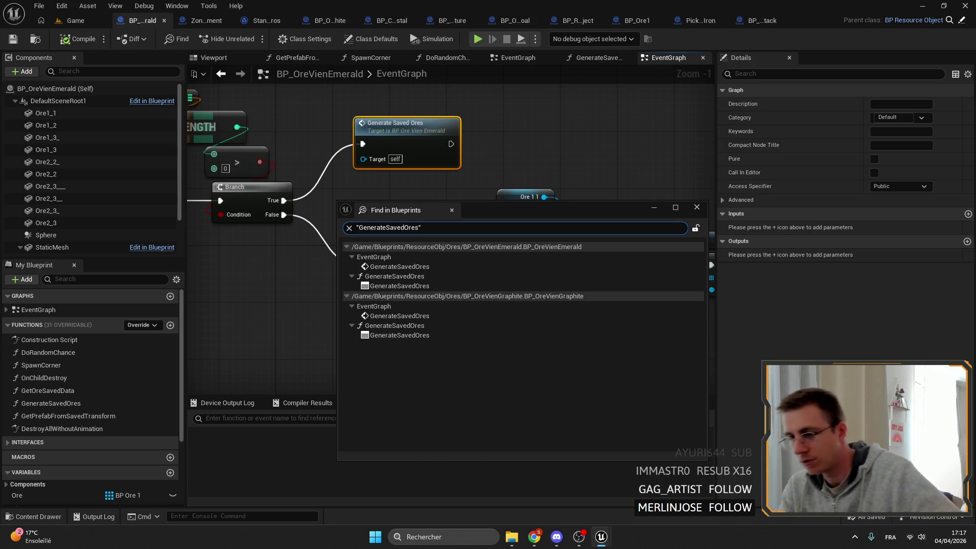
{"action": "double_click", "coordinate": [402, 316]}
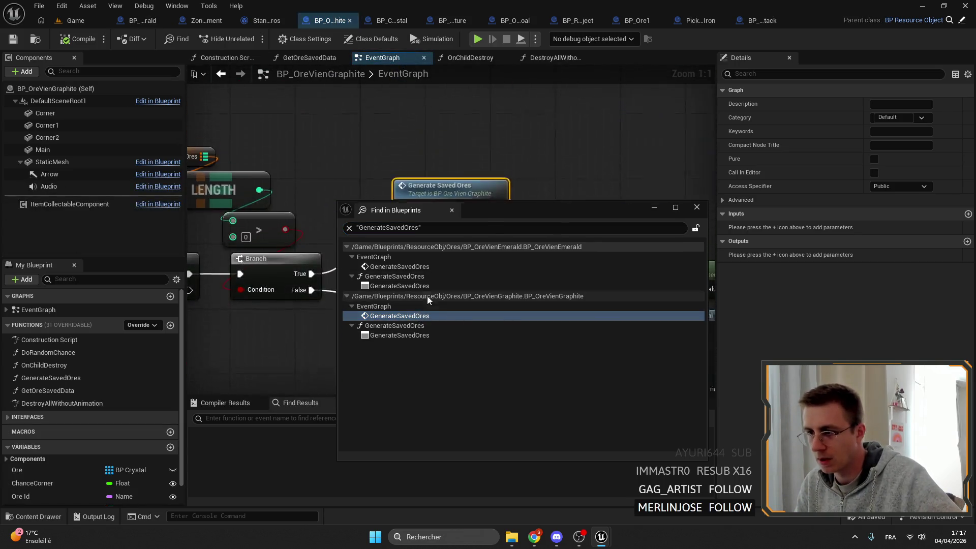
{"action": "double_click", "coordinate": [400, 266]}
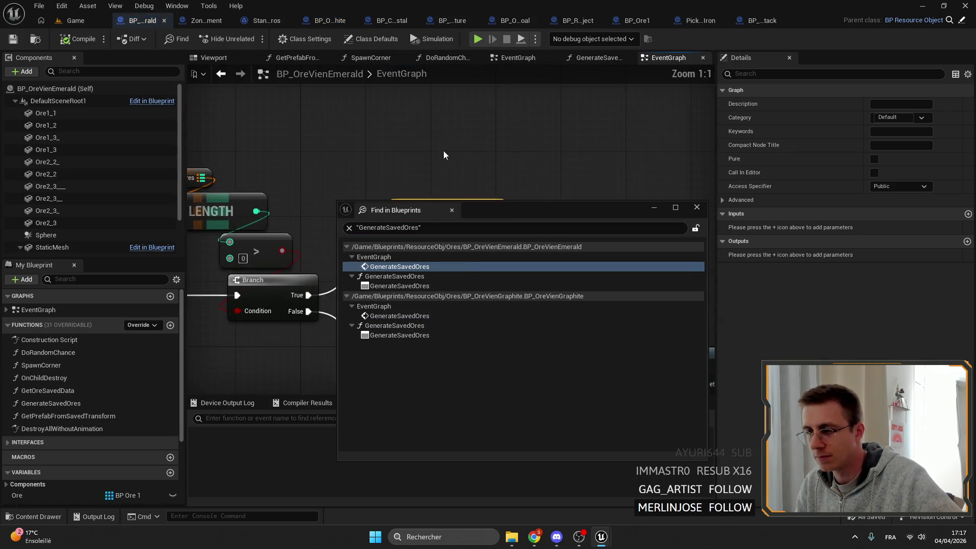
{"action": "left_click", "coordinate": [696, 207]}
- Pan to the Bind Event and AddUnique nodes, then launch a new Chrome window
{"action": "scroll", "coordinate": [572, 208], "scroll_direction": "down", "scroll_amount": 3}
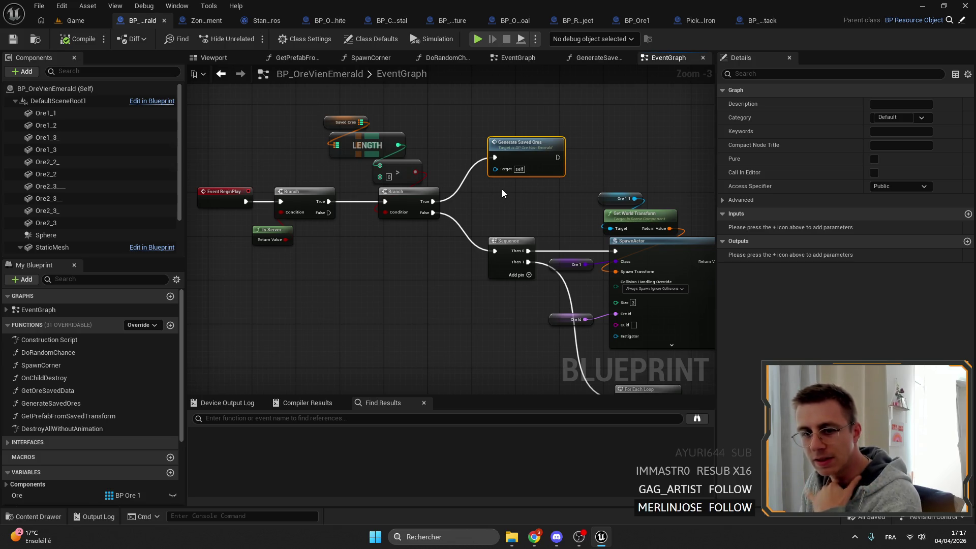
{"action": "left_click_drag", "start_coordinate": [502, 189], "coordinate": [392, 194]}
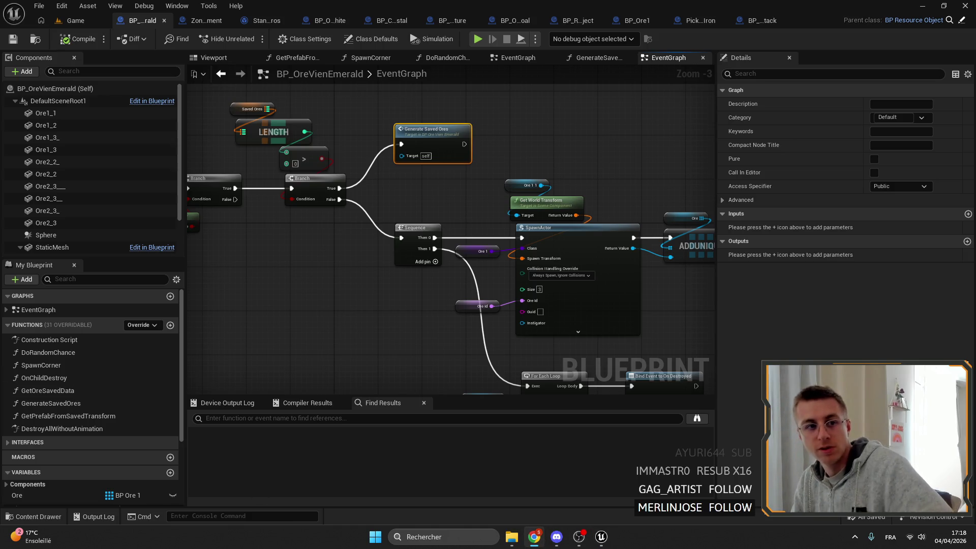
{"action": "left_click", "coordinate": [533, 536]}
{"action": "left_click_drag", "start_coordinate": [208, 225], "coordinate": [243, 225]}
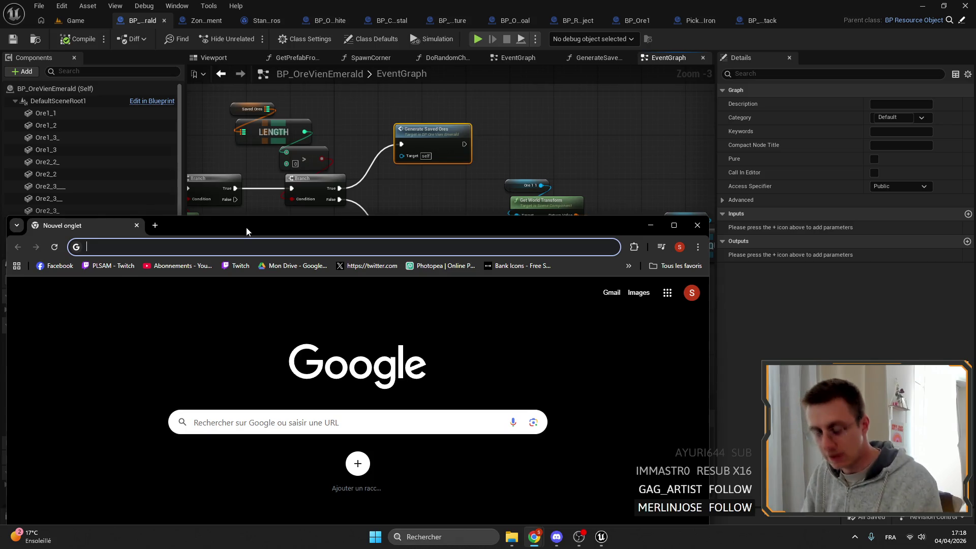
- Search Google for 'unity asset store' and open the Unity Asset Store website
{"action": "double_click", "coordinate": [246, 232]}
{"action": "type", "text": "kuni"}
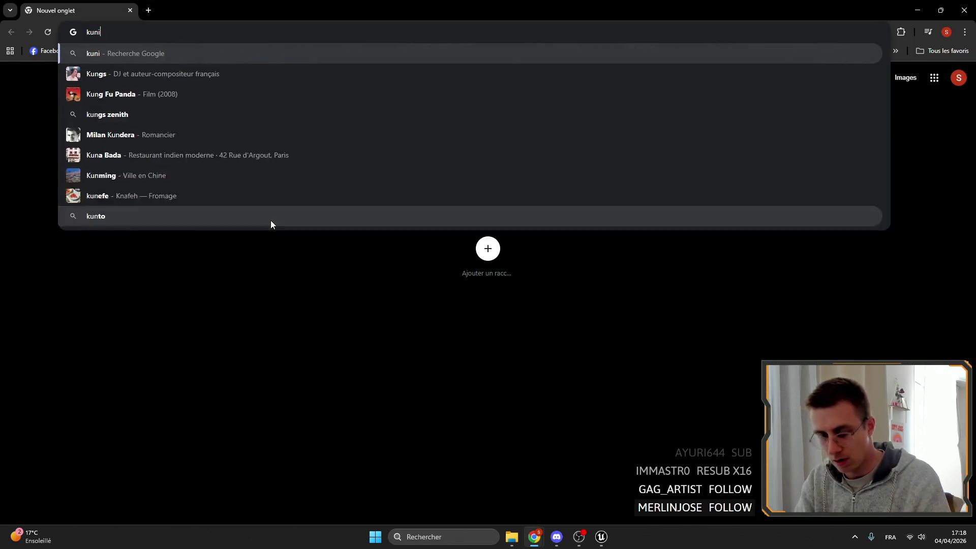
{"action": "type", "text": "ty"}
{"action": "key", "text": "BackSpace"}
{"action": "key", "text": "BackSpace"}
{"action": "key", "text": "BackSpace"}
{"action": "type", "text": "unity asset store"}
{"action": "key", "text": "Return"}
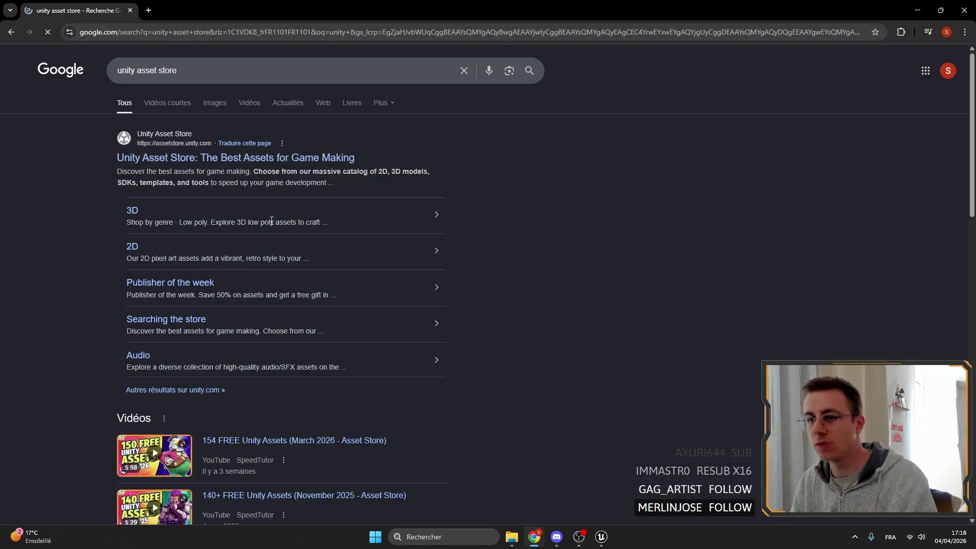
{"action": "left_click", "coordinate": [222, 158]}
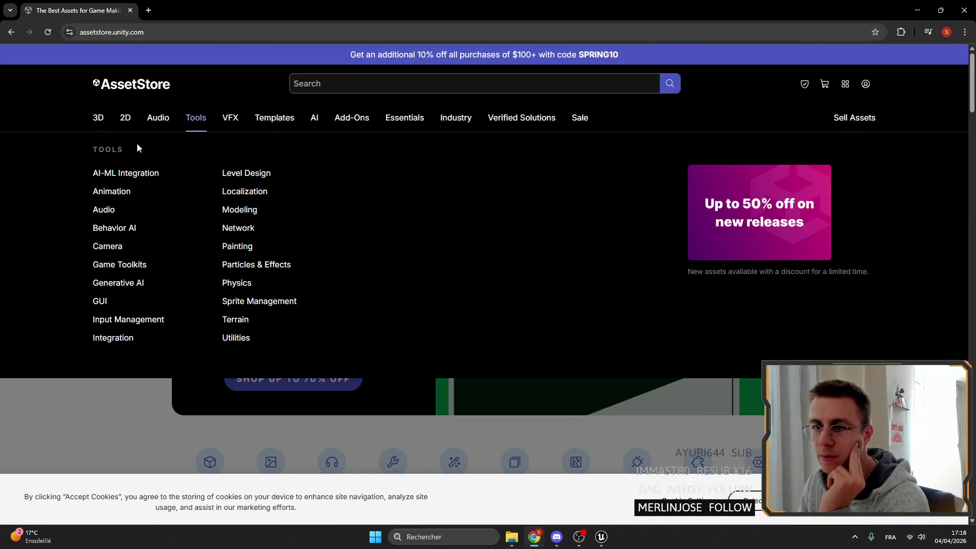
- Search the store for character assets and open the Survivalist package in a new tab
{"action": "left_click", "coordinate": [376, 87]}
{"action": "type", "text": "charac"}
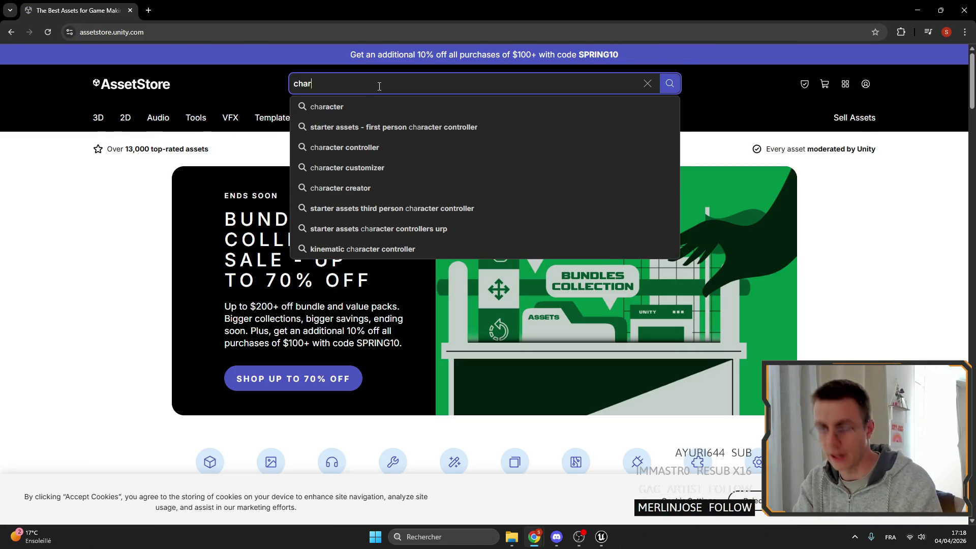
{"action": "left_click", "coordinate": [355, 106]}
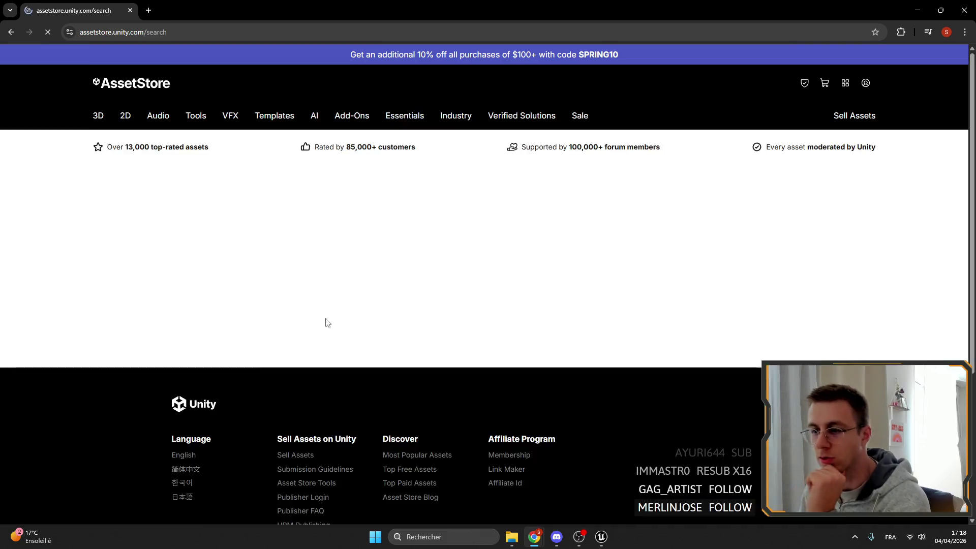
{"action": "scroll", "coordinate": [237, 371], "scroll_direction": "down", "scroll_amount": 2}
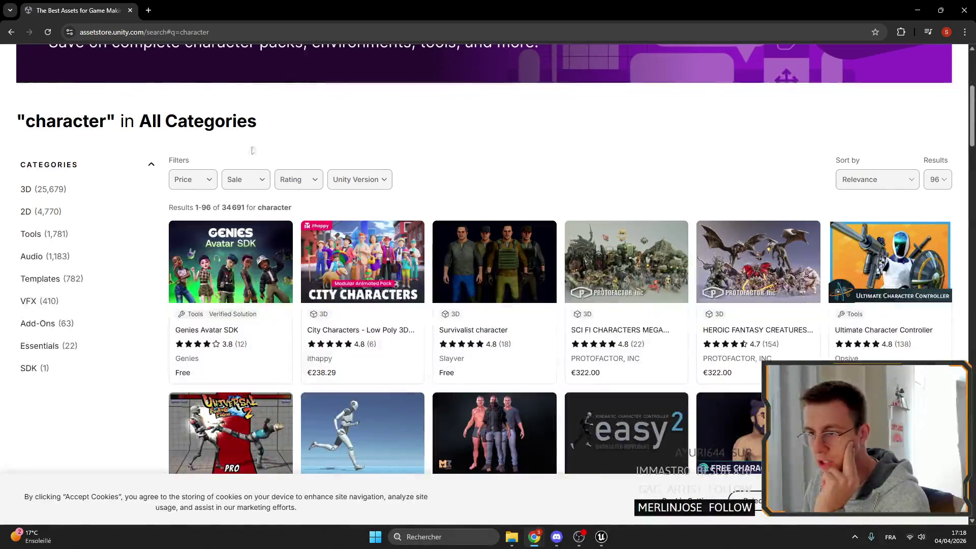
{"action": "left_click", "coordinate": [541, 269]}
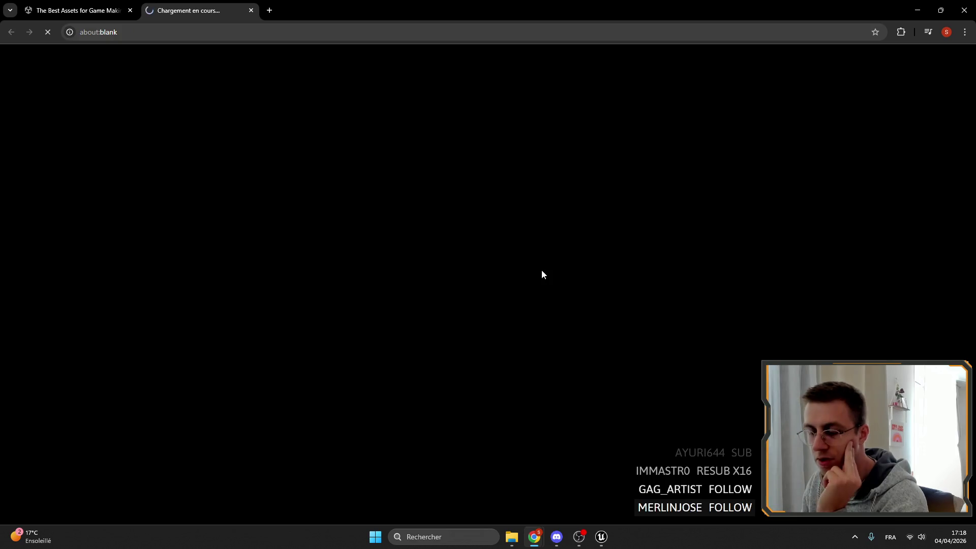
- Browse through the Survivalist package's preview images
{"action": "scroll", "coordinate": [342, 270], "scroll_direction": "down", "scroll_amount": 4}
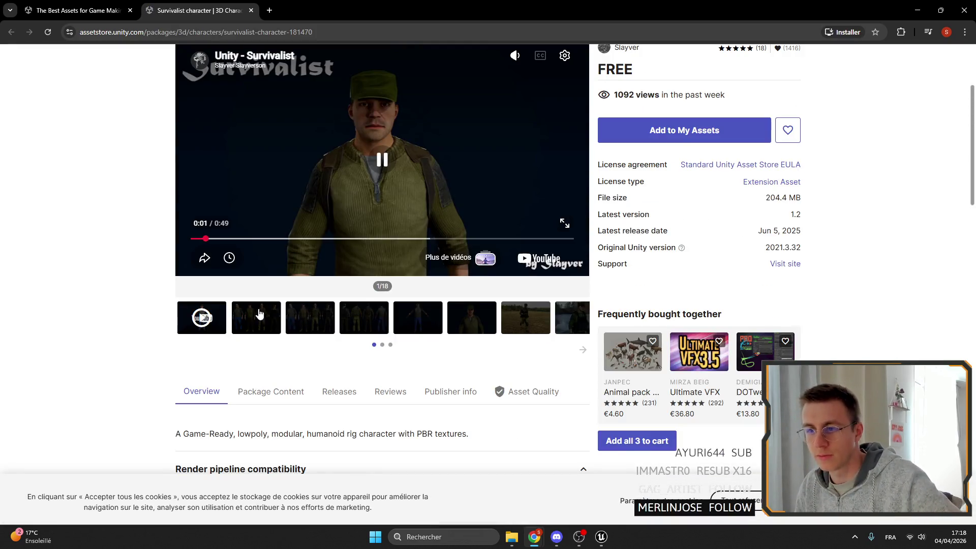
{"action": "left_click", "coordinate": [257, 313]}
{"action": "scroll", "coordinate": [244, 285], "scroll_direction": "up", "scroll_amount": 4}
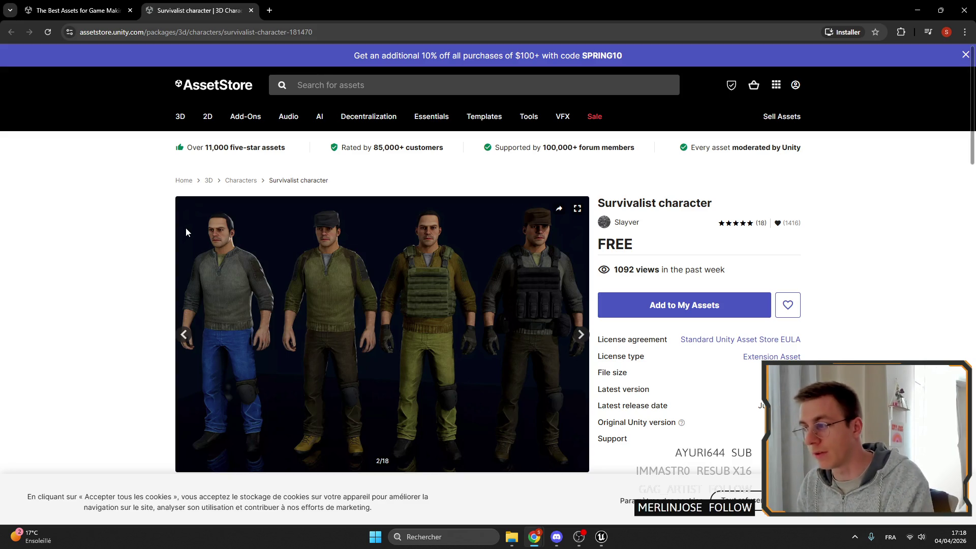
{"action": "scroll", "coordinate": [184, 224], "scroll_direction": "down", "scroll_amount": 3}
{"action": "scroll", "coordinate": [582, 337], "scroll_direction": "up", "scroll_amount": 3}
{"action": "left_click", "coordinate": [581, 335]}
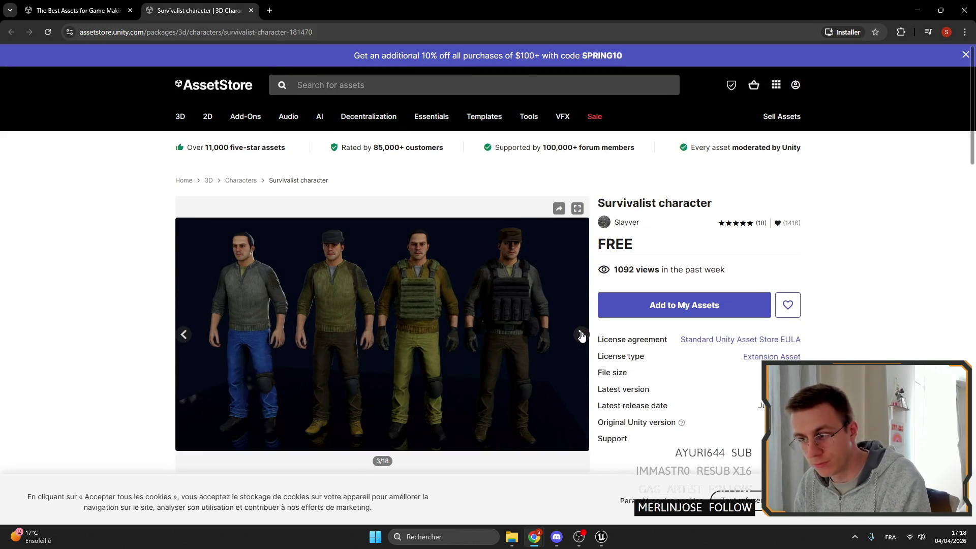
{"action": "left_click", "coordinate": [581, 336]}
- Close the asset page and browser, then recenter the BP_OreVienEmerald event graph
{"action": "left_click", "coordinate": [251, 11]}
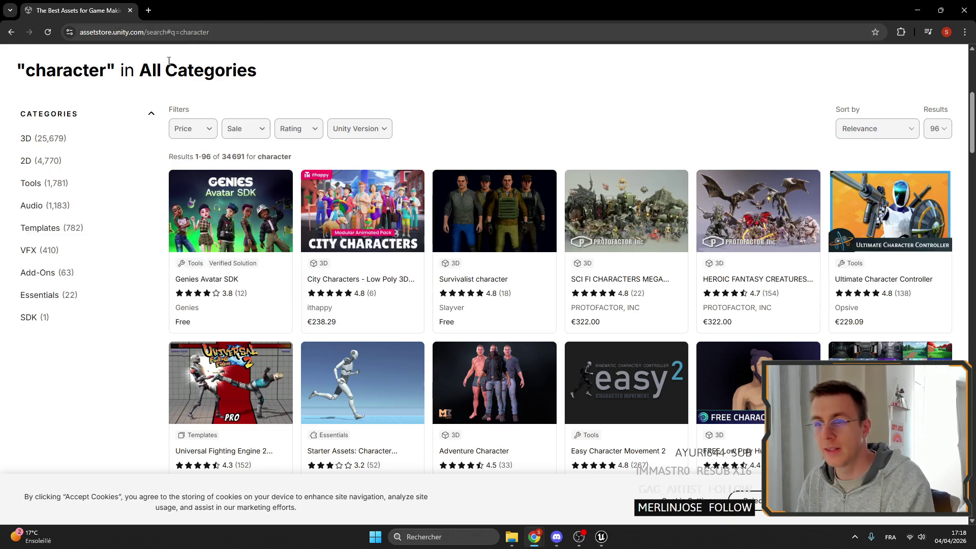
{"action": "left_click", "coordinate": [966, 8]}
{"action": "left_click_drag", "start_coordinate": [400, 181], "coordinate": [441, 135]}
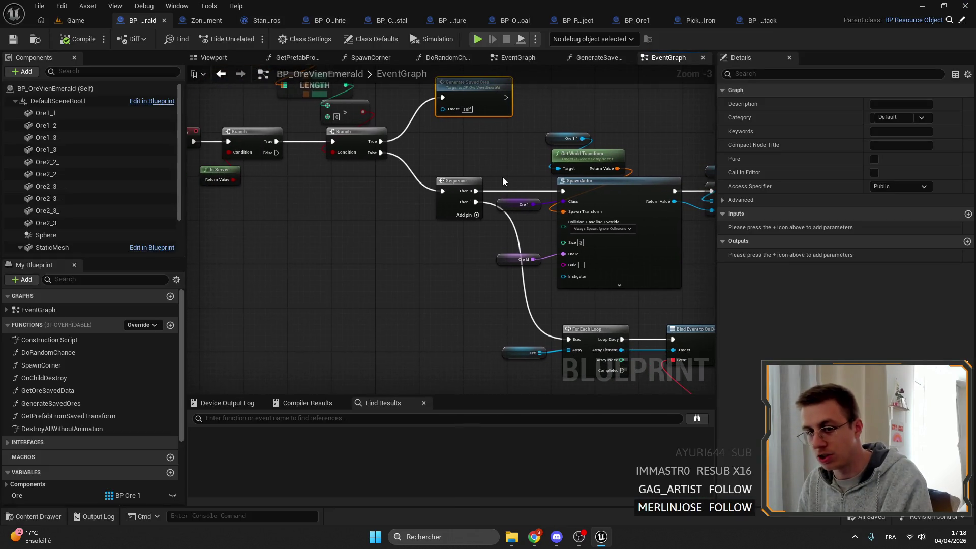
- Pan across the EventGraph's BeginPlay chain, Sequence and SpawnActor nodes
{"action": "scroll", "coordinate": [464, 277], "scroll_direction": "down", "scroll_amount": 2}
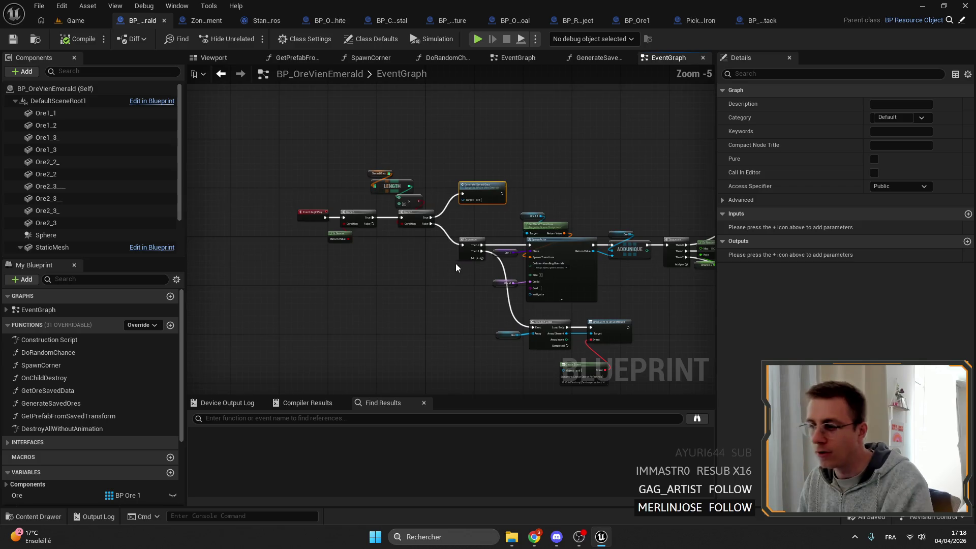
{"action": "left_click_drag", "start_coordinate": [465, 272], "coordinate": [254, 148]}
{"action": "scroll", "coordinate": [516, 134], "scroll_direction": "up", "scroll_amount": 2}
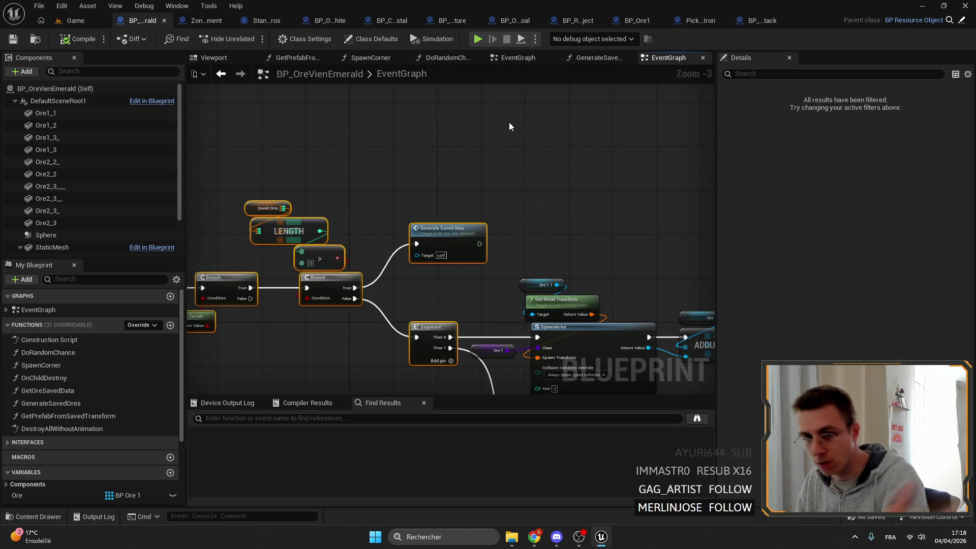
{"action": "left_click_drag", "start_coordinate": [500, 127], "coordinate": [532, 96]}
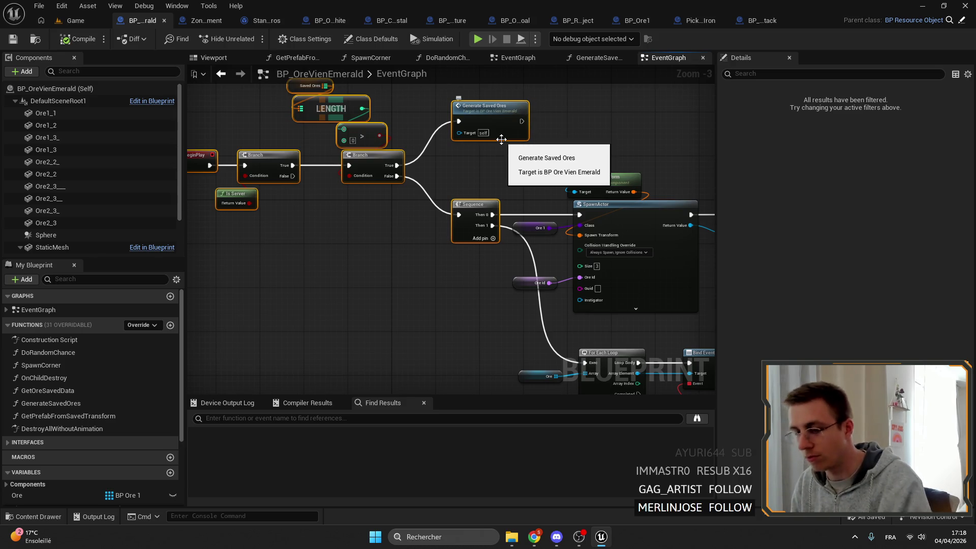
{"action": "mouse_move", "coordinate": [465, 190]}
{"action": "left_mouse_down"}
{"action": "mouse_move", "coordinate": [429, 152]}
{"action": "mouse_move", "coordinate": [523, 264]}
{"action": "left_mouse_up"}
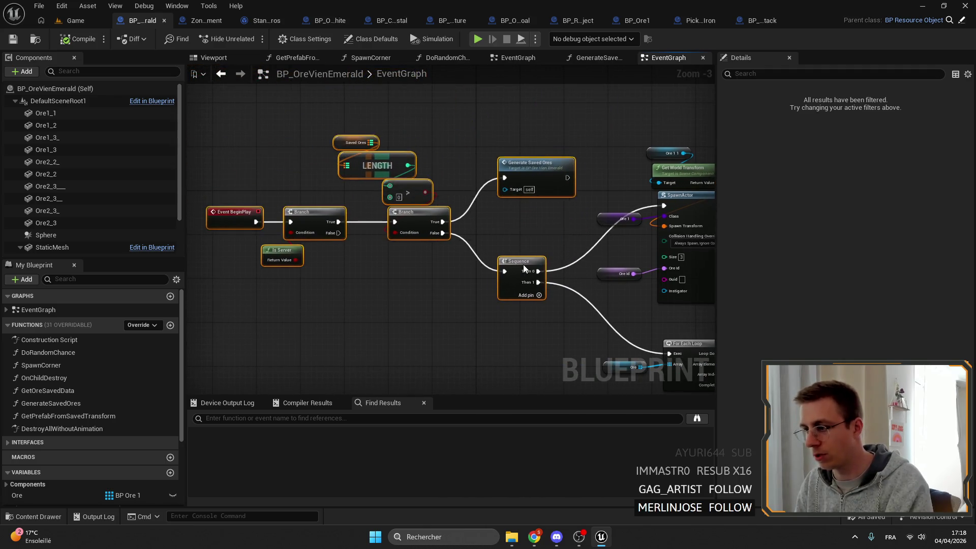
{"action": "mouse_move", "coordinate": [621, 182]}
{"action": "left_mouse_down"}
{"action": "mouse_move", "coordinate": [457, 137]}
{"action": "mouse_move", "coordinate": [480, 130]}
{"action": "left_mouse_up"}
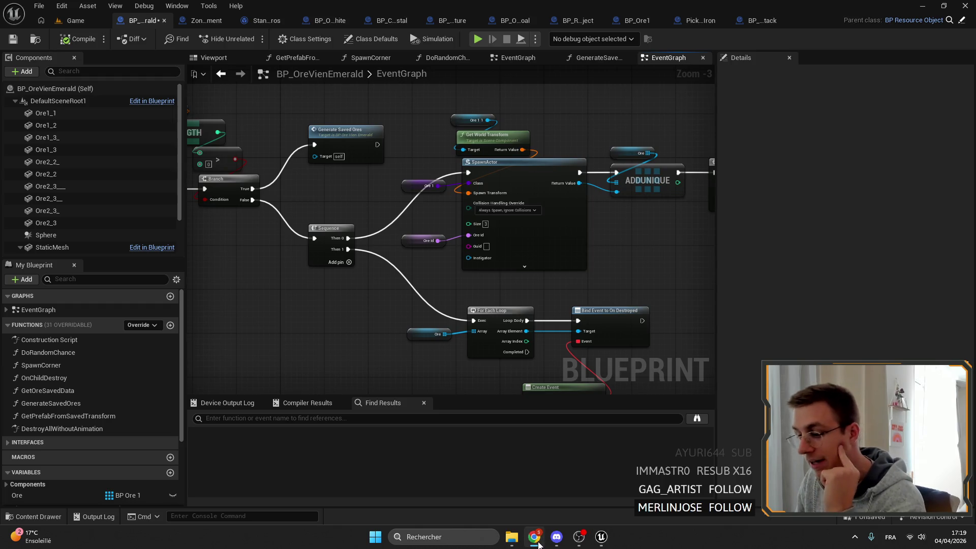
{"action": "left_click_drag", "start_coordinate": [569, 247], "coordinate": [430, 252]}
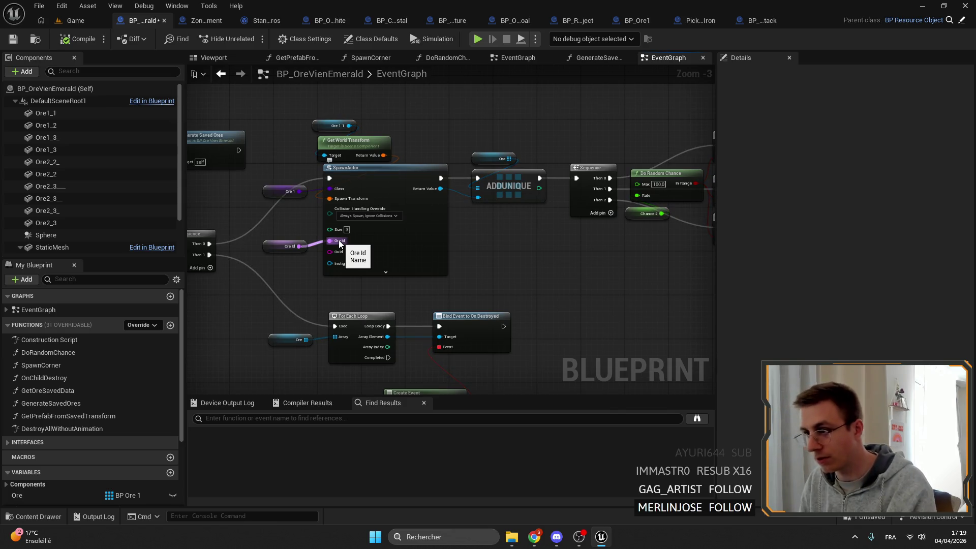
{"action": "scroll", "coordinate": [388, 250], "scroll_direction": "down", "scroll_amount": 4}
{"action": "scroll", "coordinate": [446, 202], "scroll_direction": "up", "scroll_amount": 5}
- Pan past the Spawn Corner, ADDUNIQUE and Branch nodes to the For Each Loop area
{"action": "mouse_move", "coordinate": [569, 136]}
{"action": "left_mouse_down"}
{"action": "mouse_move", "coordinate": [623, 201]}
{"action": "mouse_move", "coordinate": [511, 168]}
{"action": "left_mouse_up"}
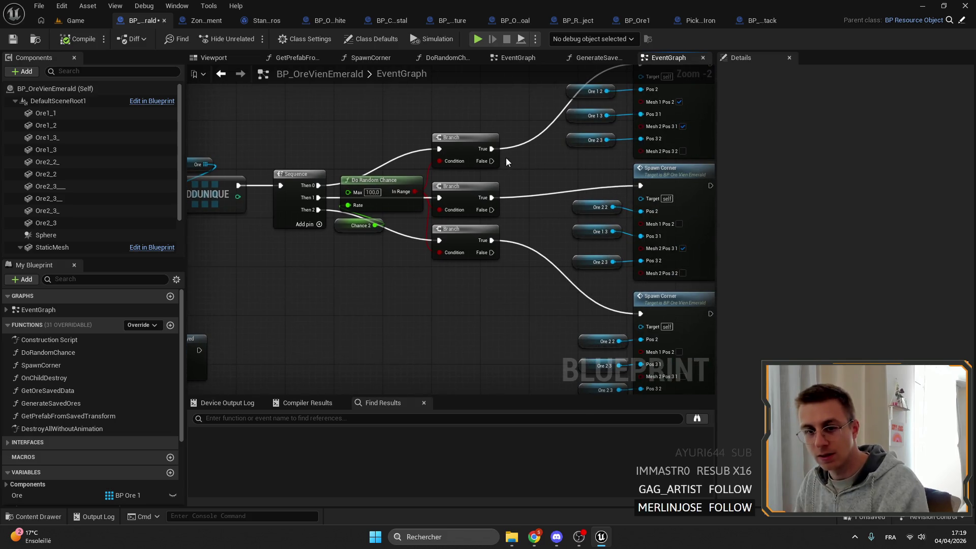
{"action": "mouse_move", "coordinate": [436, 161]}
{"action": "left_mouse_down"}
{"action": "mouse_move", "coordinate": [521, 168]}
{"action": "mouse_move", "coordinate": [458, 152]}
{"action": "mouse_move", "coordinate": [468, 196]}
{"action": "left_mouse_up"}
{"action": "scroll", "coordinate": [522, 167], "scroll_direction": "down", "scroll_amount": 1}
{"action": "scroll", "coordinate": [508, 163], "scroll_direction": "up", "scroll_amount": 3}
{"action": "scroll", "coordinate": [449, 148], "scroll_direction": "down", "scroll_amount": 2}
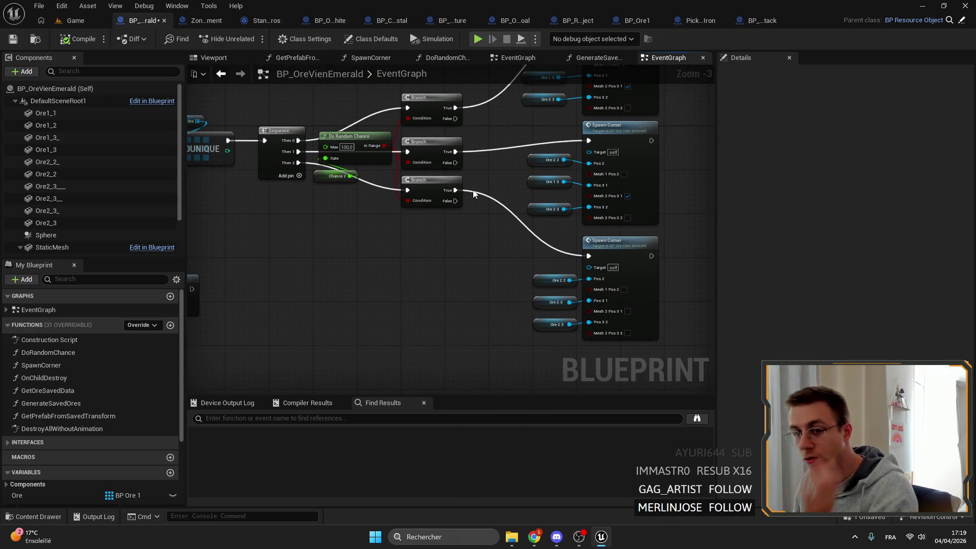
{"action": "mouse_move", "coordinate": [474, 193]}
{"action": "left_mouse_down"}
{"action": "mouse_move", "coordinate": [498, 285]}
{"action": "mouse_move", "coordinate": [461, 242]}
{"action": "left_mouse_up"}
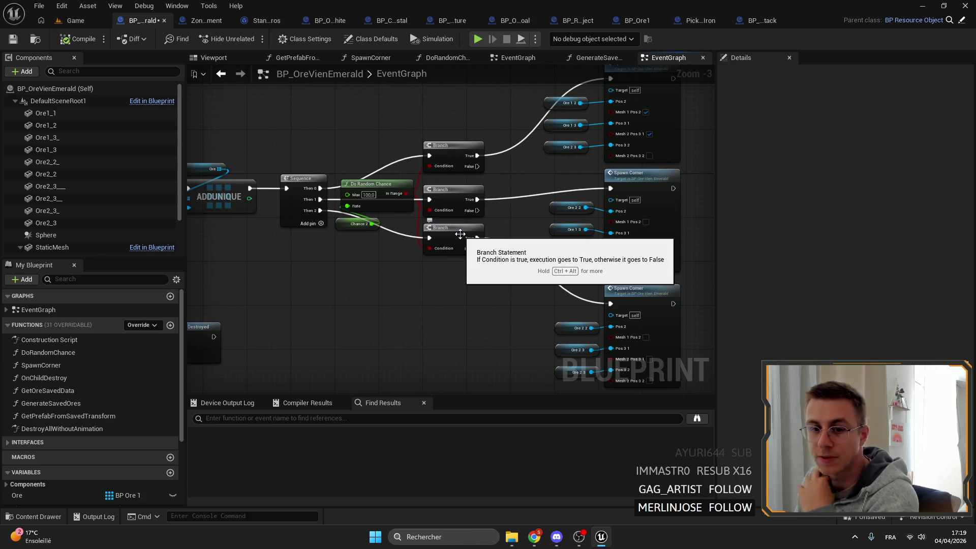
{"action": "left_click_drag", "start_coordinate": [451, 248], "coordinate": [483, 217]}
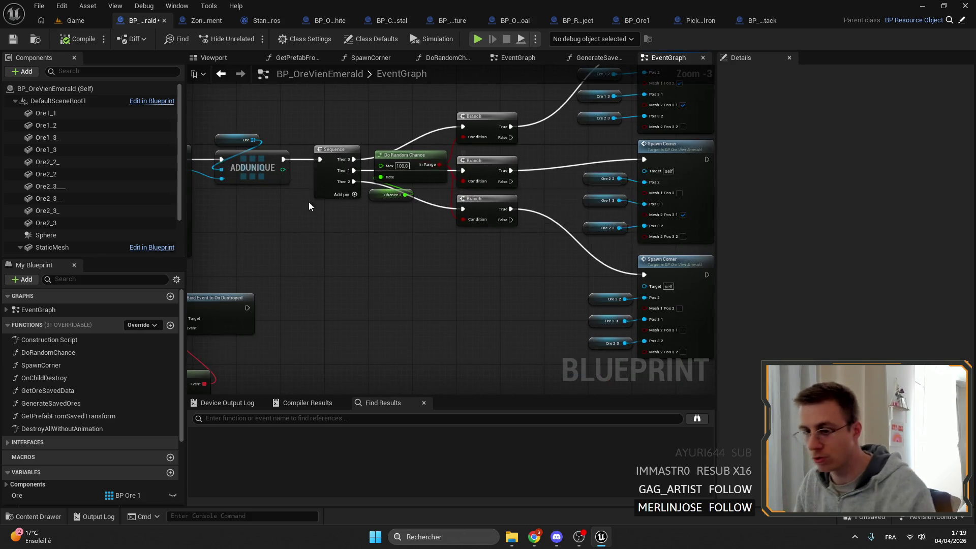
{"action": "left_click_drag", "start_coordinate": [309, 201], "coordinate": [386, 127]}
{"action": "scroll", "coordinate": [398, 214], "scroll_direction": "up", "scroll_amount": 1}
{"action": "scroll", "coordinate": [398, 214], "scroll_direction": "up", "scroll_amount": 2}
- Move the Create Event node up beside Bind Event to On Destroyed
{"action": "left_click_drag", "start_coordinate": [431, 185], "coordinate": [300, 166]}
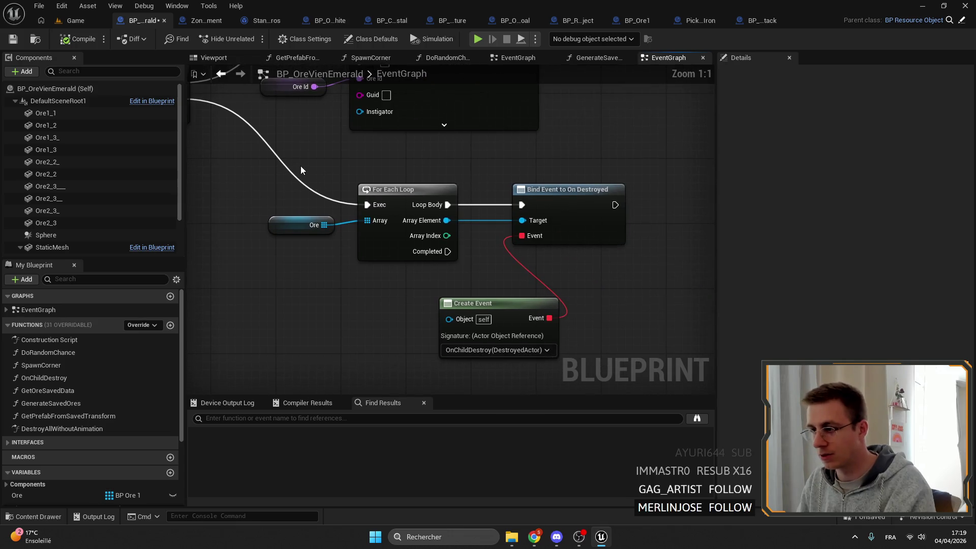
{"action": "mouse_move", "coordinate": [620, 334]}
{"action": "left_mouse_down"}
{"action": "mouse_move", "coordinate": [568, 239]}
{"action": "mouse_move", "coordinate": [522, 301]}
{"action": "mouse_move", "coordinate": [562, 260]}
{"action": "left_mouse_up"}
{"action": "left_click", "coordinate": [564, 199], "text": "ctrl"}
{"action": "mouse_move", "coordinate": [565, 175]}
{"action": "left_mouse_down"}
{"action": "mouse_move", "coordinate": [566, 166]}
{"action": "mouse_move", "coordinate": [334, 133]}
{"action": "mouse_move", "coordinate": [99, 64]}
{"action": "left_mouse_up"}
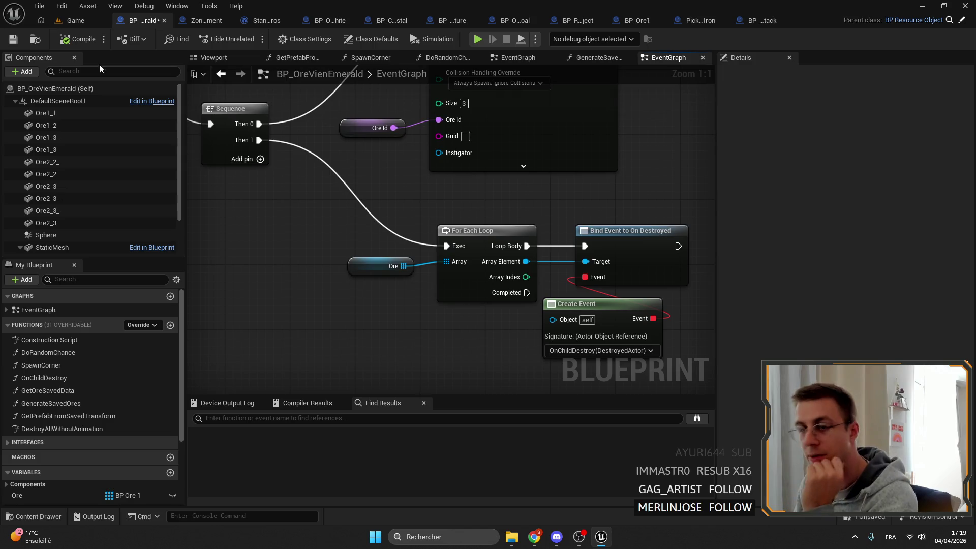
- Box-select the Ore, loop and event nodes and nudge them together down-left
{"action": "scroll", "coordinate": [476, 184], "scroll_direction": "down", "scroll_amount": 1}
{"action": "left_click_drag", "start_coordinate": [476, 185], "coordinate": [356, 162]}
{"action": "left_click_drag", "start_coordinate": [254, 275], "coordinate": [468, 183]}
{"action": "left_click_drag", "start_coordinate": [361, 204], "coordinate": [354, 210]}
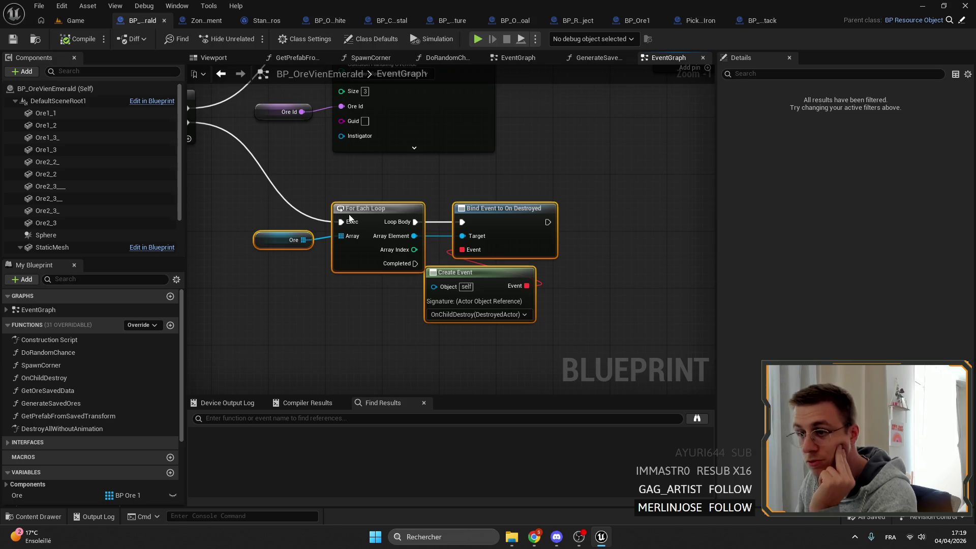
{"action": "left_click", "coordinate": [387, 176]}
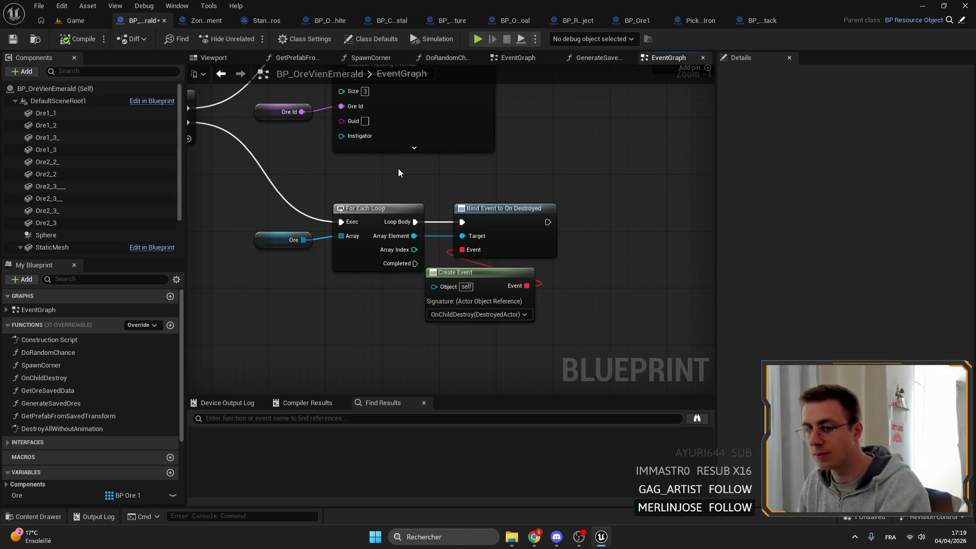
- Bring the bottom event row into view, then switch over to the web browser
{"action": "scroll", "coordinate": [398, 169], "scroll_direction": "down", "scroll_amount": 5}
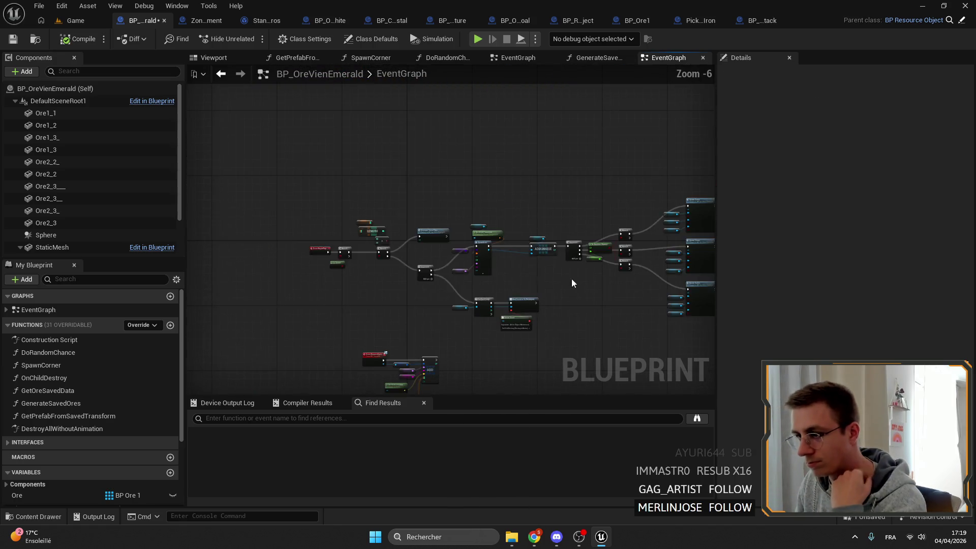
{"action": "scroll", "coordinate": [381, 230], "scroll_direction": "up", "scroll_amount": 3}
{"action": "mouse_move", "coordinate": [458, 190]}
{"action": "left_mouse_down"}
{"action": "mouse_move", "coordinate": [517, 217]}
{"action": "mouse_move", "coordinate": [420, 240]}
{"action": "mouse_move", "coordinate": [310, 233]}
{"action": "left_mouse_up"}
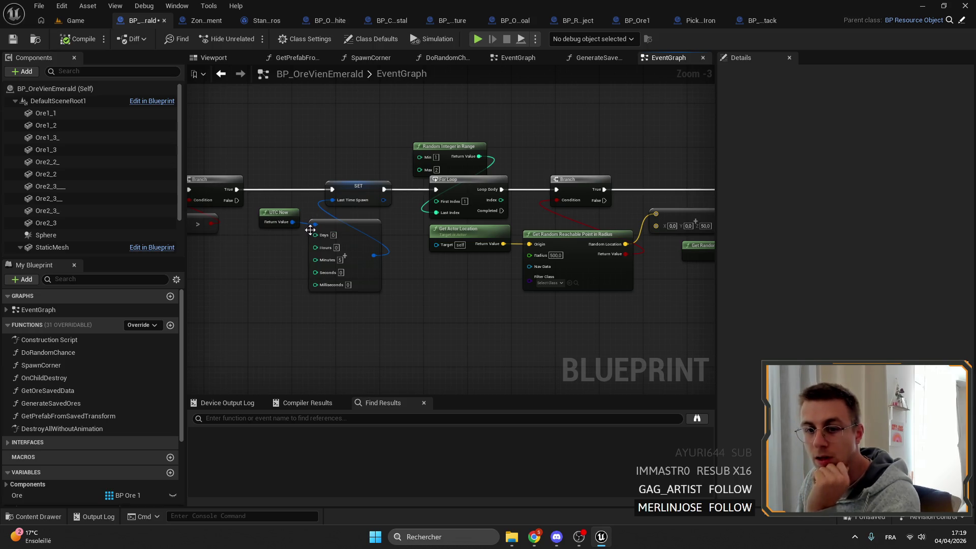
{"action": "left_click", "coordinate": [533, 537]}
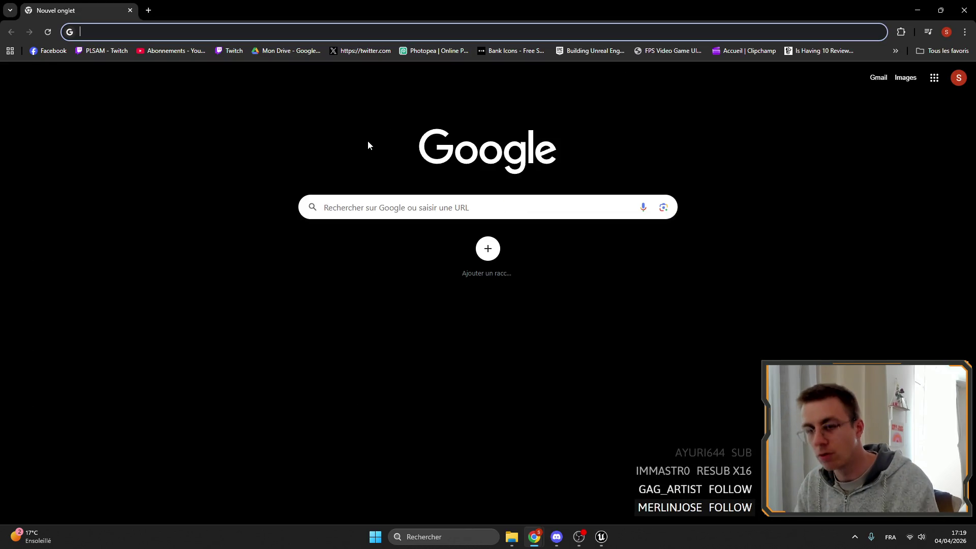
{"action": "left_click", "coordinate": [964, 10]}
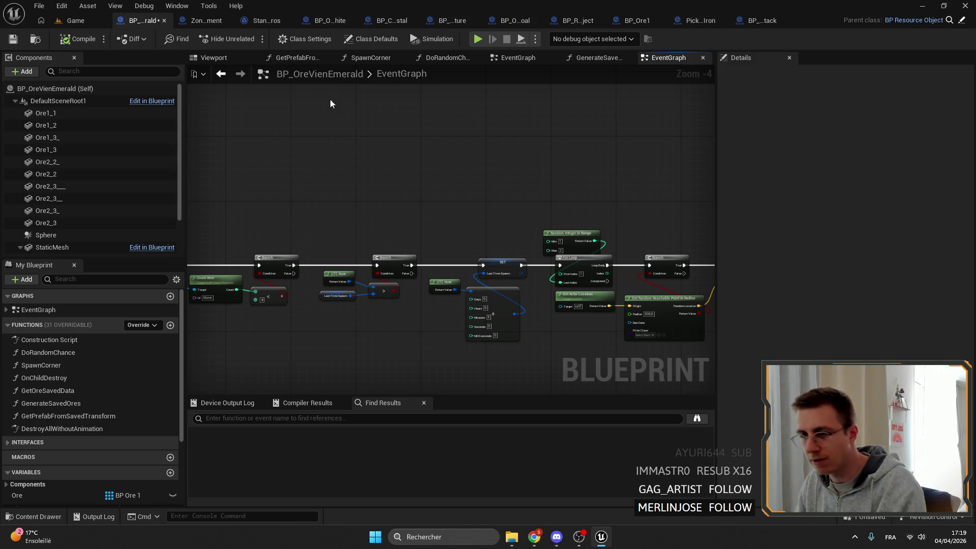
- Review the Cast, Count Item/Branch and For Loop nodes, then save the blueprint
{"action": "left_click_drag", "start_coordinate": [330, 98], "coordinate": [500, 74]}
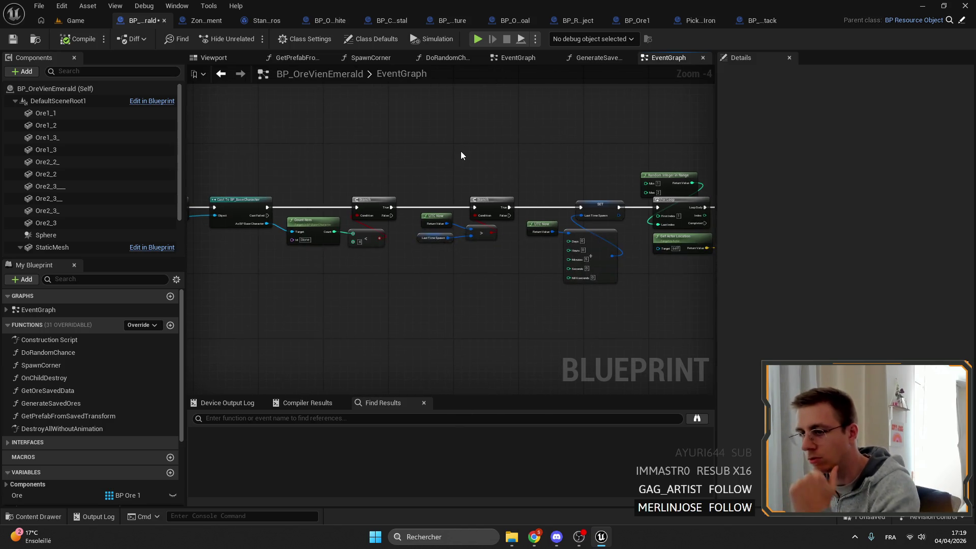
{"action": "scroll", "coordinate": [422, 171], "scroll_direction": "up", "scroll_amount": 2}
{"action": "left_click_drag", "start_coordinate": [545, 280], "coordinate": [421, 203]}
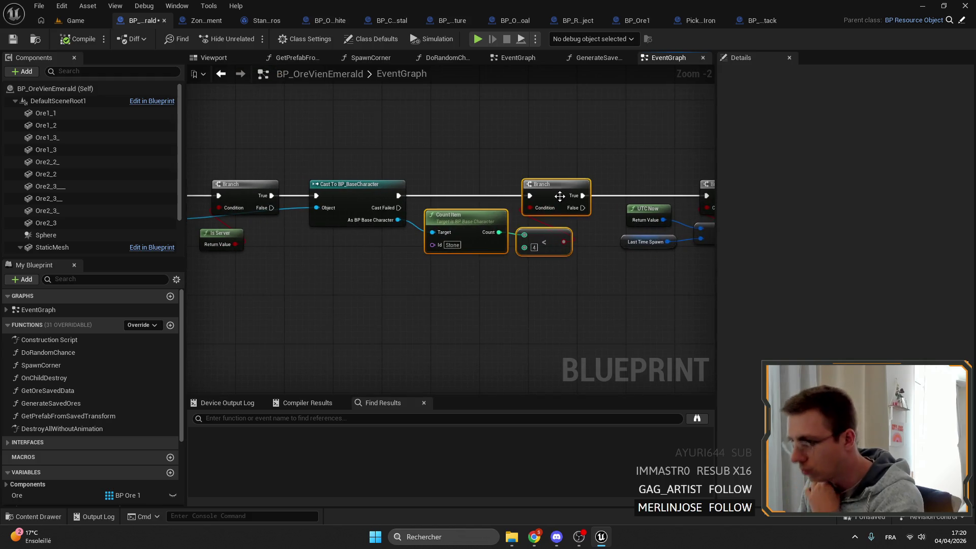
{"action": "mouse_move", "coordinate": [581, 166]}
{"action": "left_mouse_down"}
{"action": "mouse_move", "coordinate": [474, 166]}
{"action": "mouse_move", "coordinate": [251, 112]}
{"action": "mouse_move", "coordinate": [150, 73]}
{"action": "left_mouse_up"}
{"action": "left_click", "coordinate": [13, 39]}
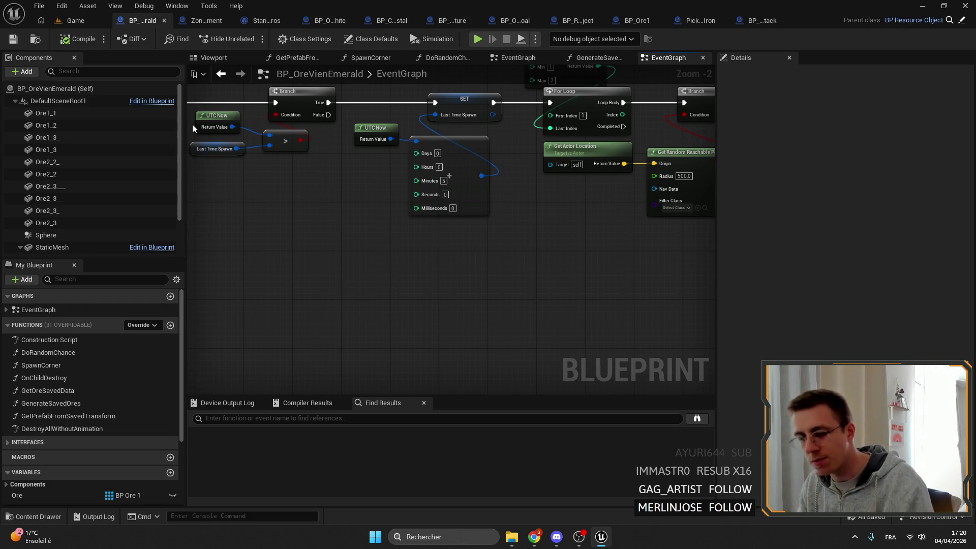
- Check the SET and Random Integer nodes and open the DestroyAllWithoutAnimation function graph
{"action": "scroll", "coordinate": [264, 246], "scroll_direction": "down", "scroll_amount": 1}
{"action": "scroll", "coordinate": [488, 239], "scroll_direction": "down", "scroll_amount": 2}
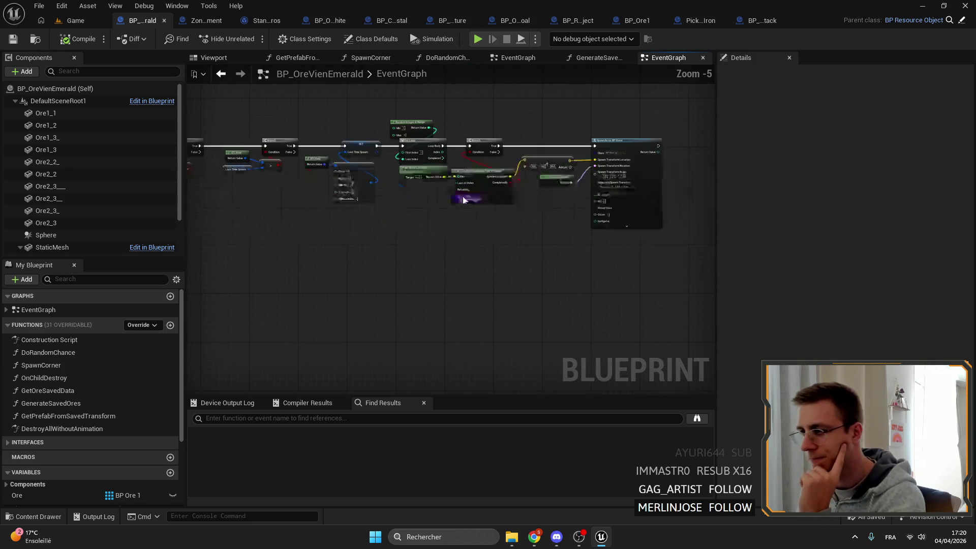
{"action": "scroll", "coordinate": [557, 200], "scroll_direction": "up", "scroll_amount": 3}
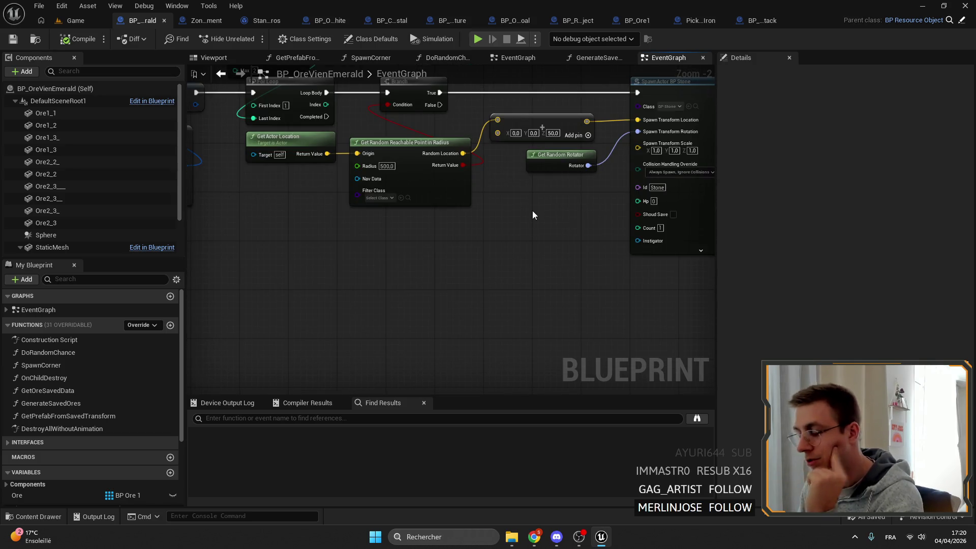
{"action": "left_click_drag", "start_coordinate": [532, 210], "coordinate": [519, 206]}
{"action": "scroll", "coordinate": [338, 75], "scroll_direction": "down", "scroll_amount": 2}
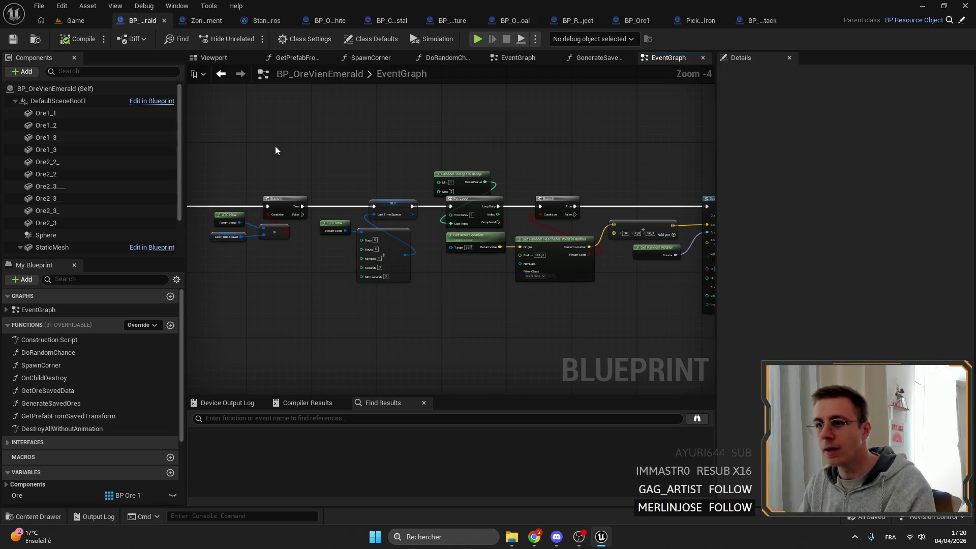
{"action": "double_click", "coordinate": [92, 428]}
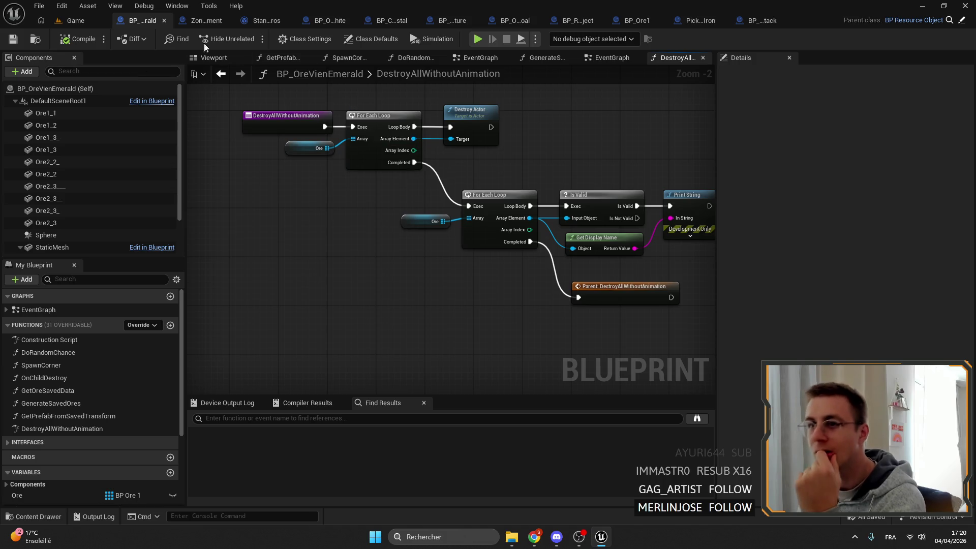
- In ZoneSpawnManagement, trace GetSavedOreAndDestroy into DestroyAllWithoutAnimation's Destroy Actor node
{"action": "left_click", "coordinate": [196, 20]}
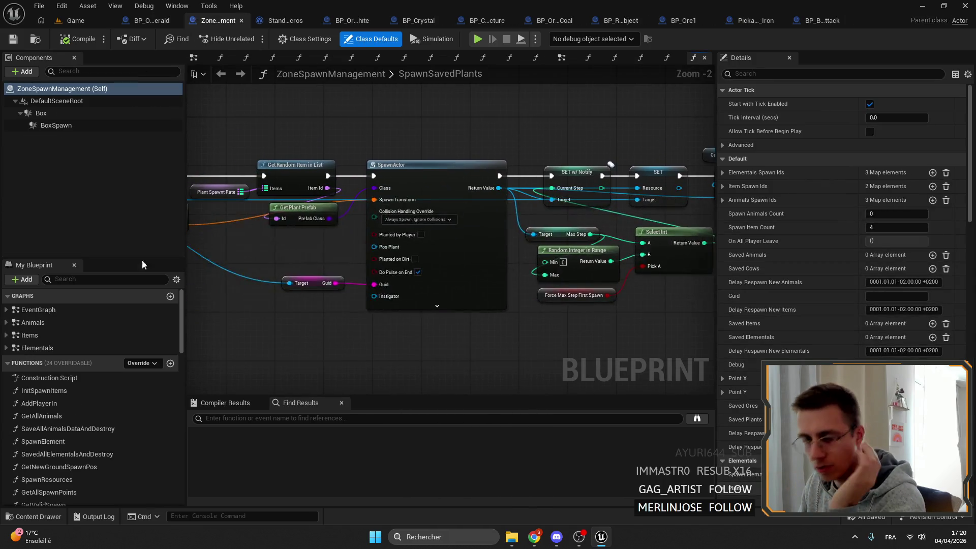
{"action": "scroll", "coordinate": [108, 439], "scroll_direction": "down", "scroll_amount": 7}
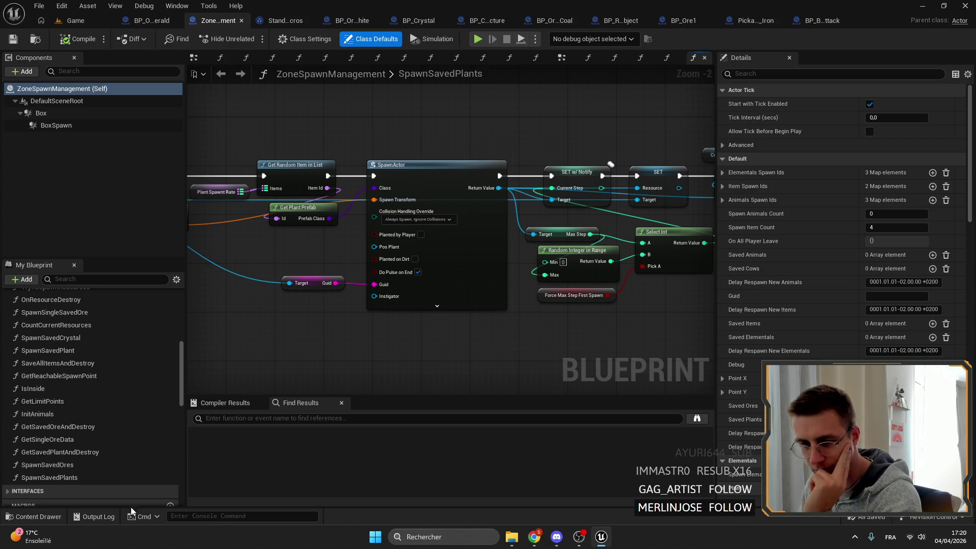
{"action": "double_click", "coordinate": [71, 427]}
{"action": "scroll", "coordinate": [496, 309], "scroll_direction": "up", "scroll_amount": 5}
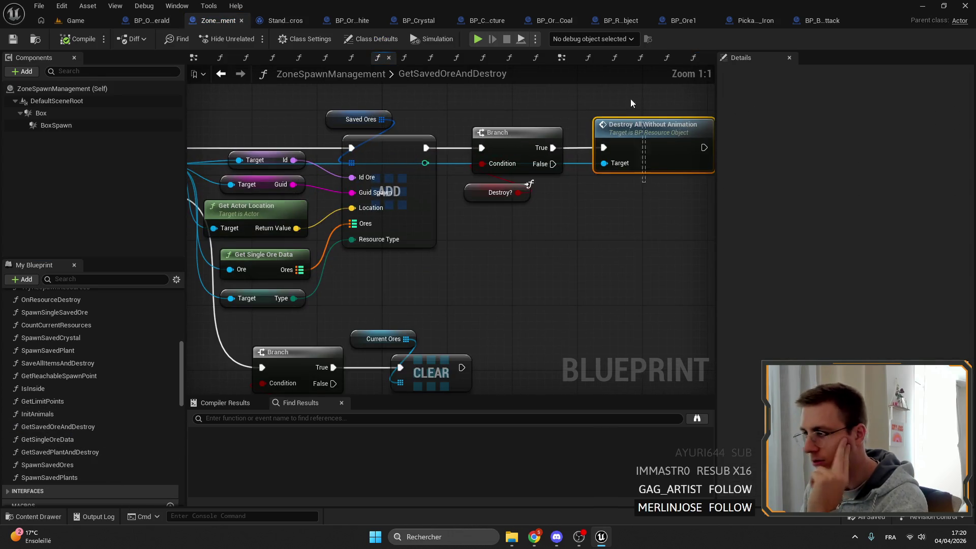
{"action": "scroll", "coordinate": [473, 141], "scroll_direction": "down", "scroll_amount": 3}
{"action": "scroll", "coordinate": [508, 133], "scroll_direction": "up", "scroll_amount": 3}
{"action": "double_click", "coordinate": [559, 110]}
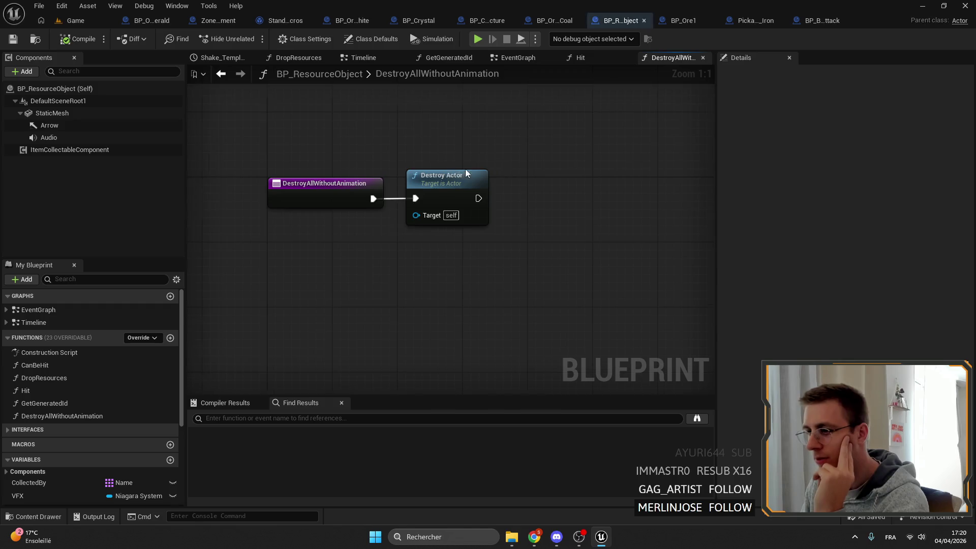
{"action": "left_click", "coordinate": [471, 174]}
- Inspect the Emerald vein's parent DestroyAllWithoutAnimation implementation and its Destroy Actor node
{"action": "left_click", "coordinate": [147, 20]}
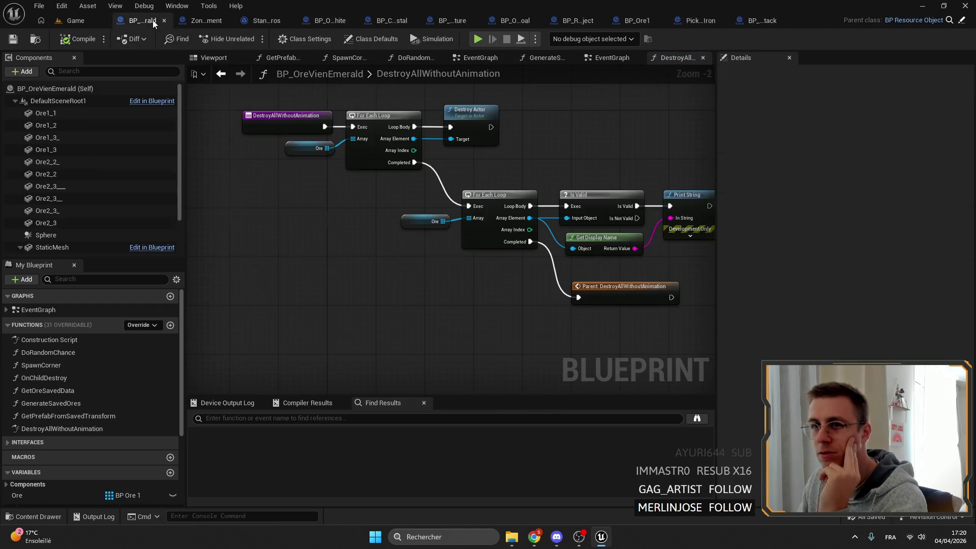
{"action": "left_click", "coordinate": [562, 255]}
{"action": "double_click", "coordinate": [562, 256]}
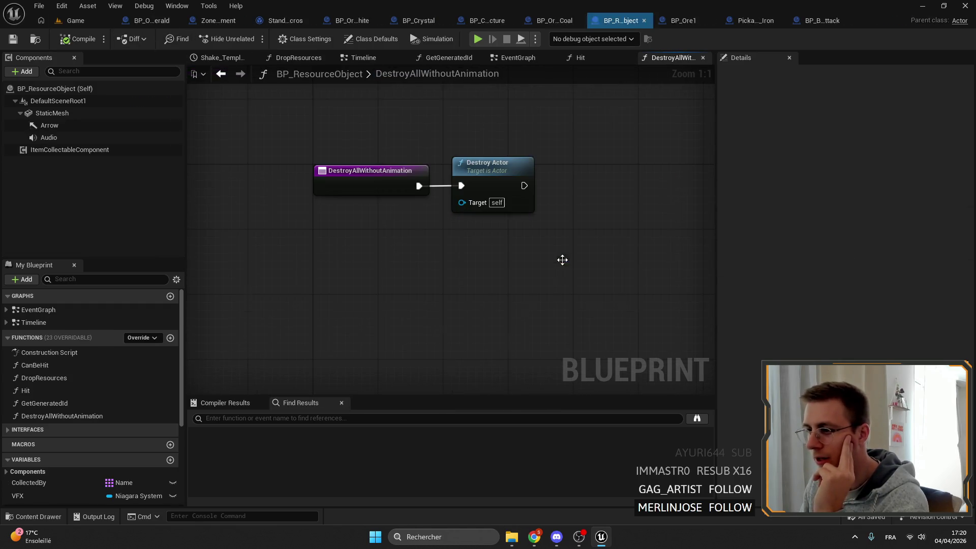
{"action": "left_click_drag", "start_coordinate": [522, 250], "coordinate": [476, 115]}
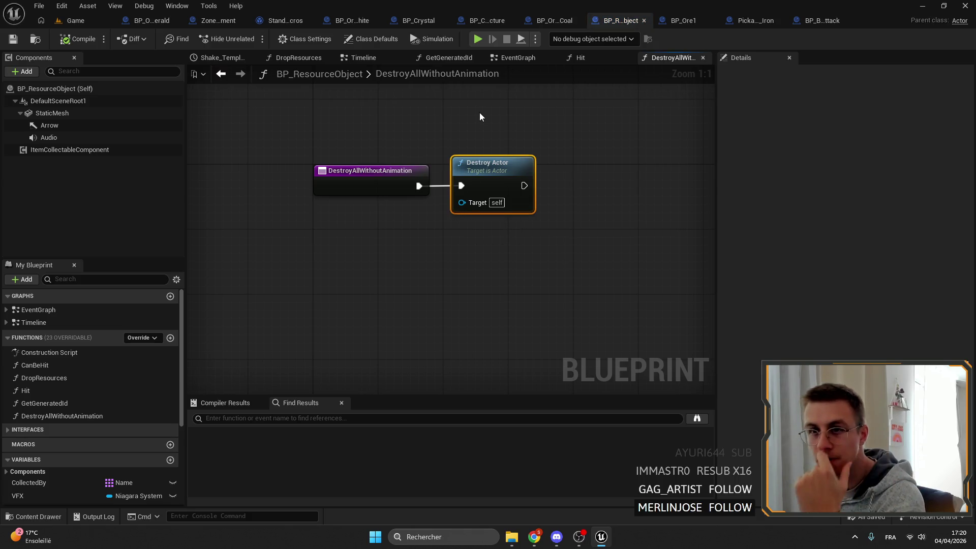
{"action": "left_click", "coordinate": [151, 21]}
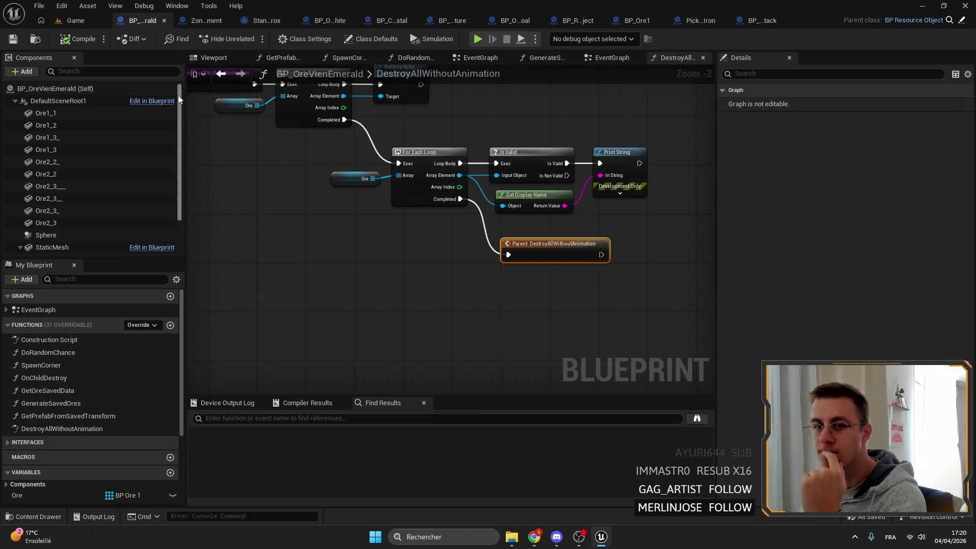
- Search the Emerald blueprint for 'vi', clear it, and bring up the coal ore vein defaults
{"action": "left_click", "coordinate": [322, 418]}
{"action": "type", "text": "vi"}
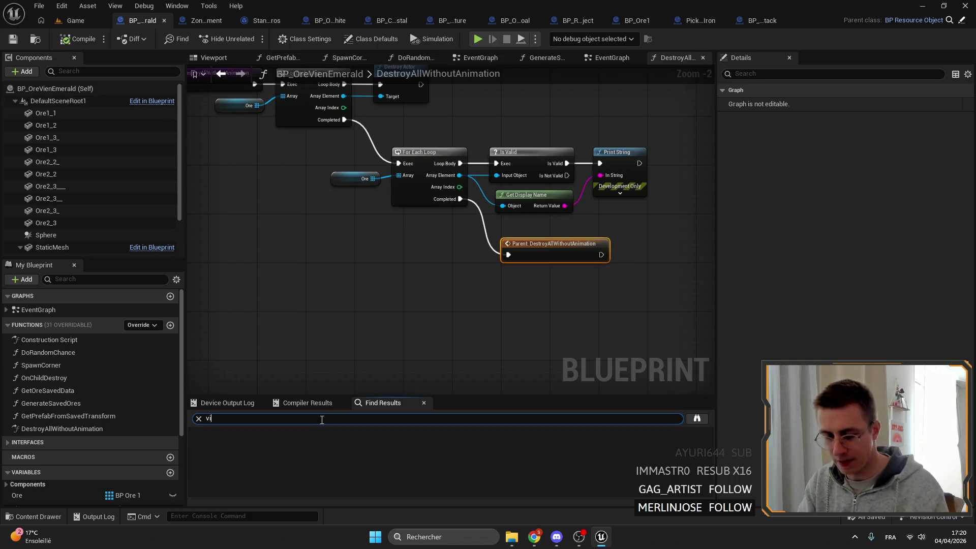
{"action": "left_click", "coordinate": [199, 418]}
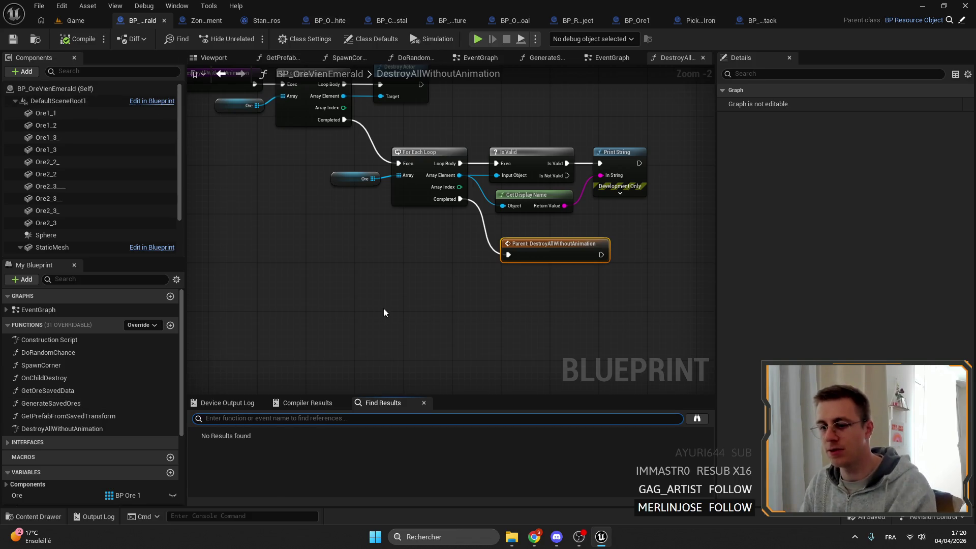
{"action": "scroll", "coordinate": [322, 181], "scroll_direction": "up", "scroll_amount": 1}
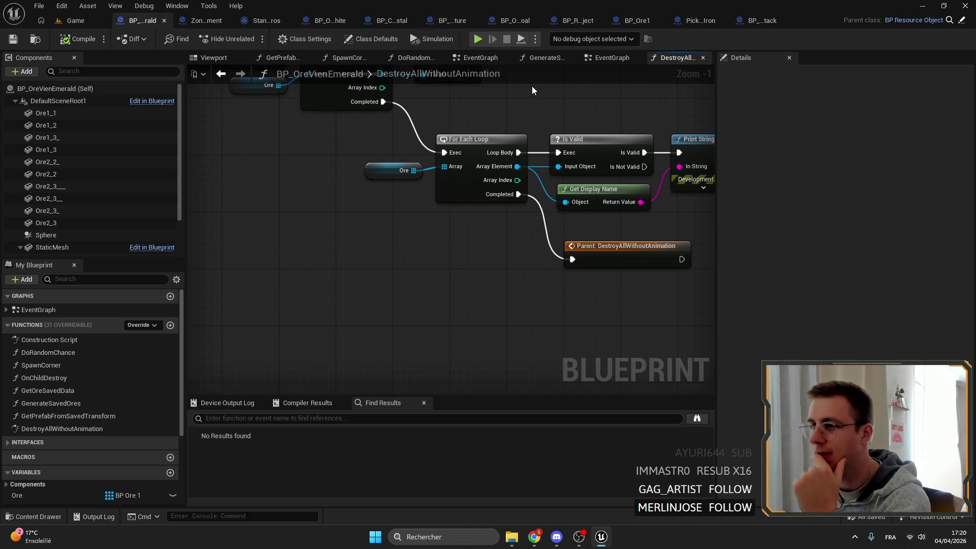
{"action": "left_click", "coordinate": [516, 23]}
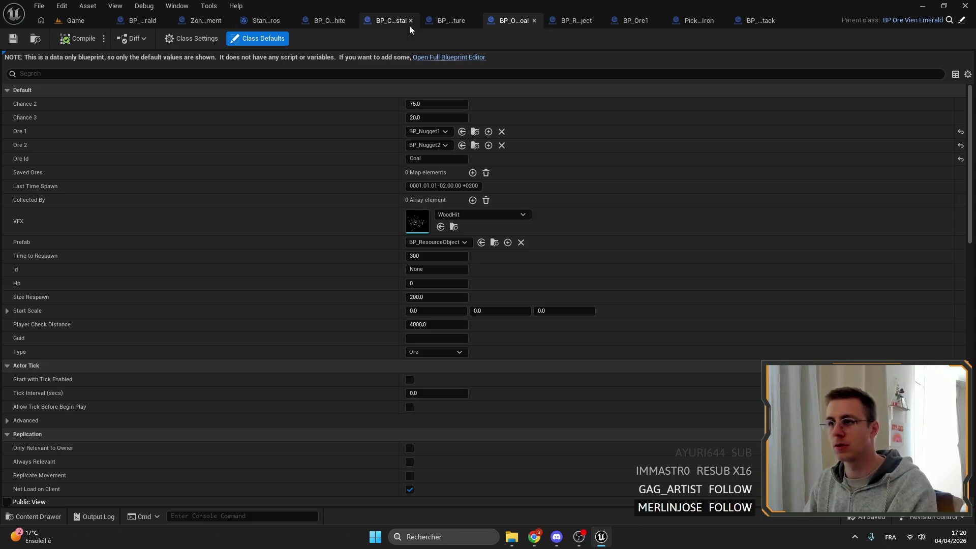
- Add an Event Destroyed node to BP_Ore1's EventGraph
{"action": "left_click", "coordinate": [614, 23]}
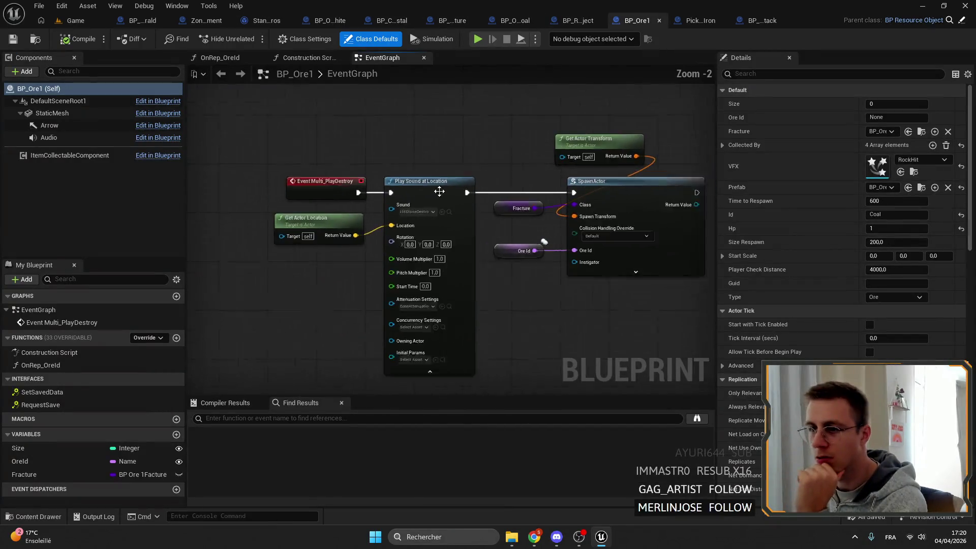
{"action": "left_click", "coordinate": [53, 310]}
{"action": "left_click", "coordinate": [376, 145]}
{"action": "scroll", "coordinate": [375, 145], "scroll_direction": "down", "scroll_amount": 6}
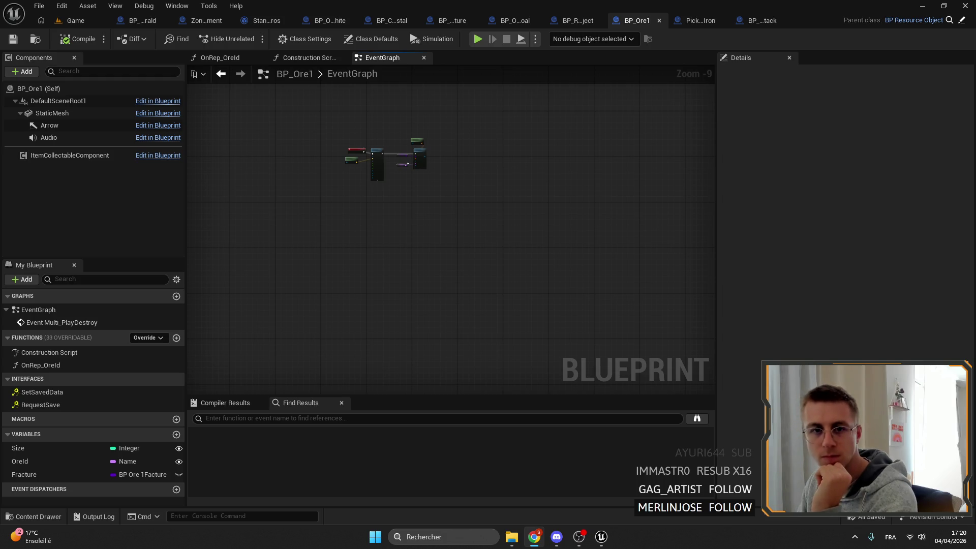
{"action": "scroll", "coordinate": [350, 216], "scroll_direction": "up", "scroll_amount": 4}
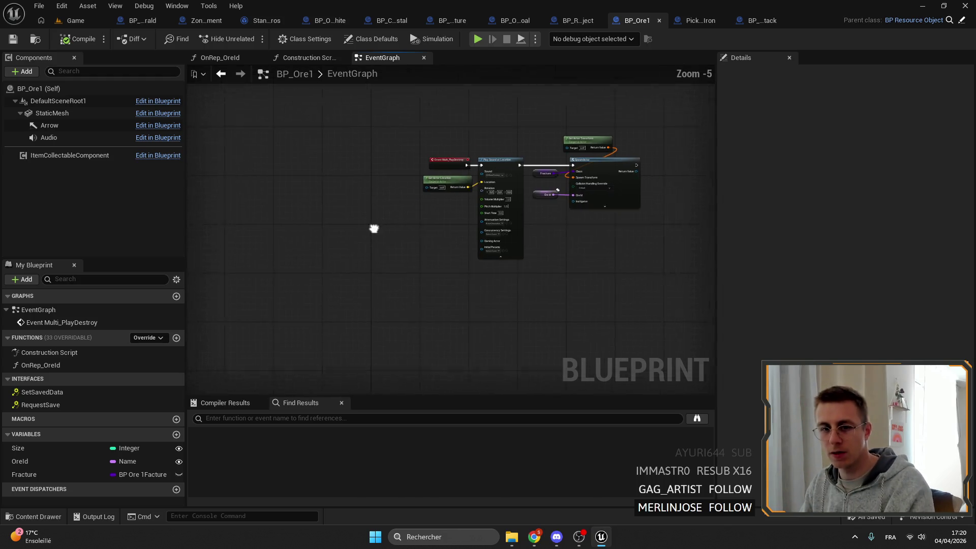
{"action": "left_click_drag", "start_coordinate": [374, 228], "coordinate": [363, 226]}
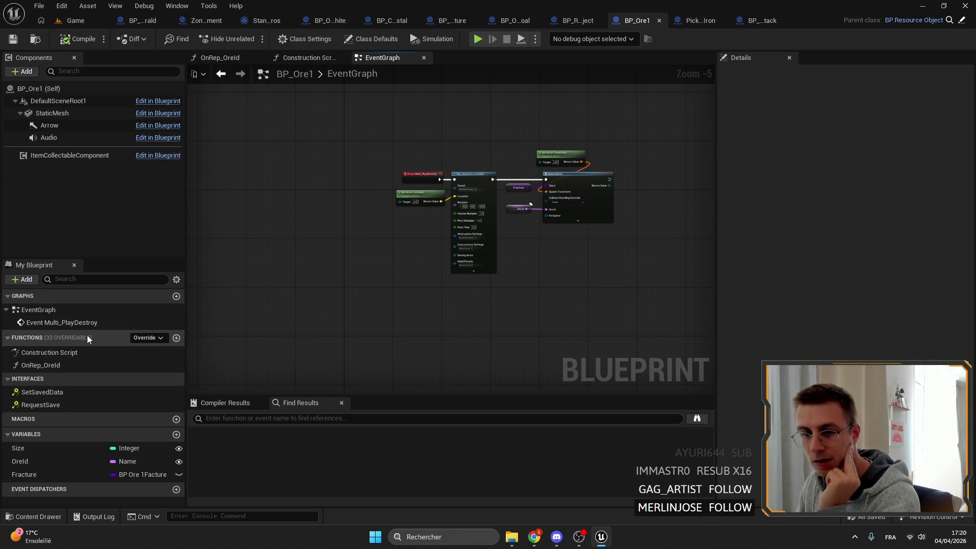
{"action": "left_click_drag", "start_coordinate": [390, 251], "coordinate": [362, 237]}
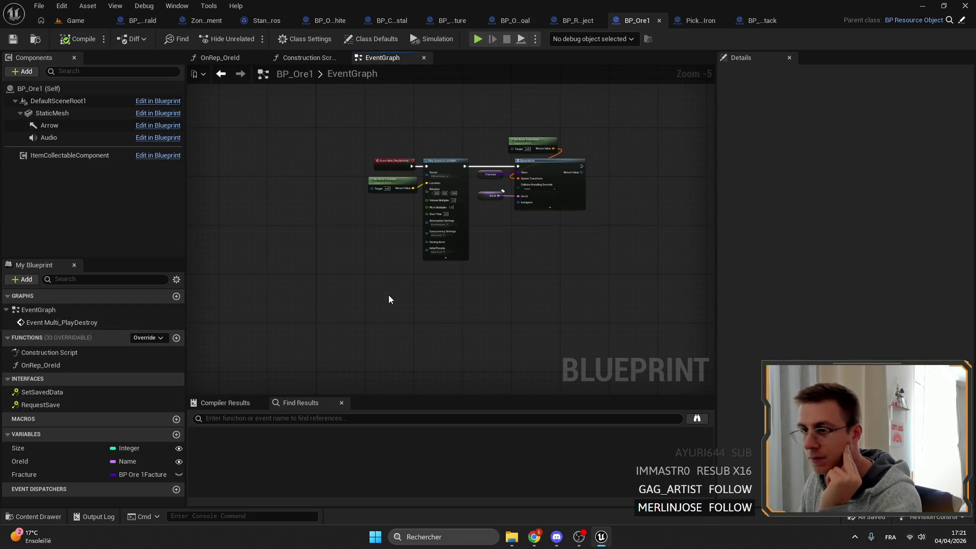
{"action": "right_click", "coordinate": [380, 315]}
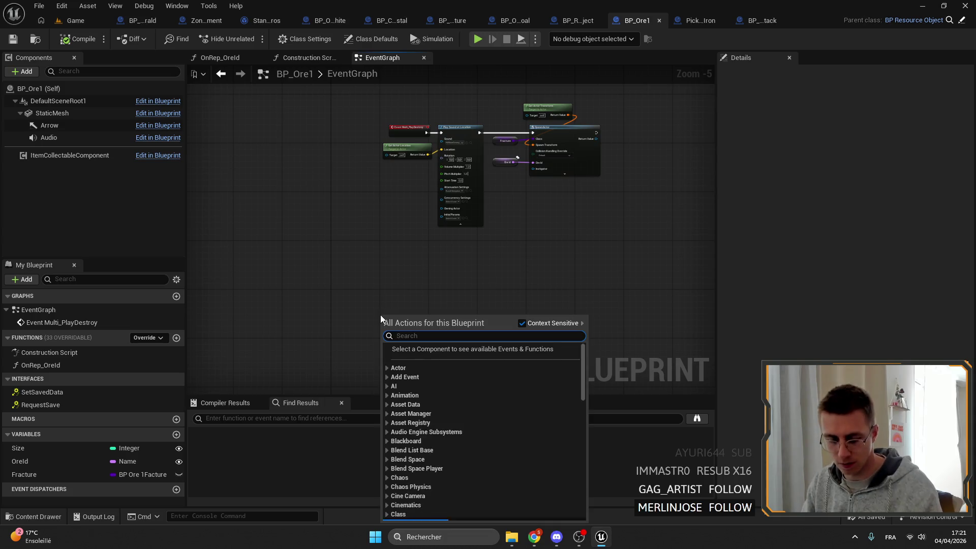
{"action": "type", "text": "destt"}
{"action": "key", "text": "BackSpace"}
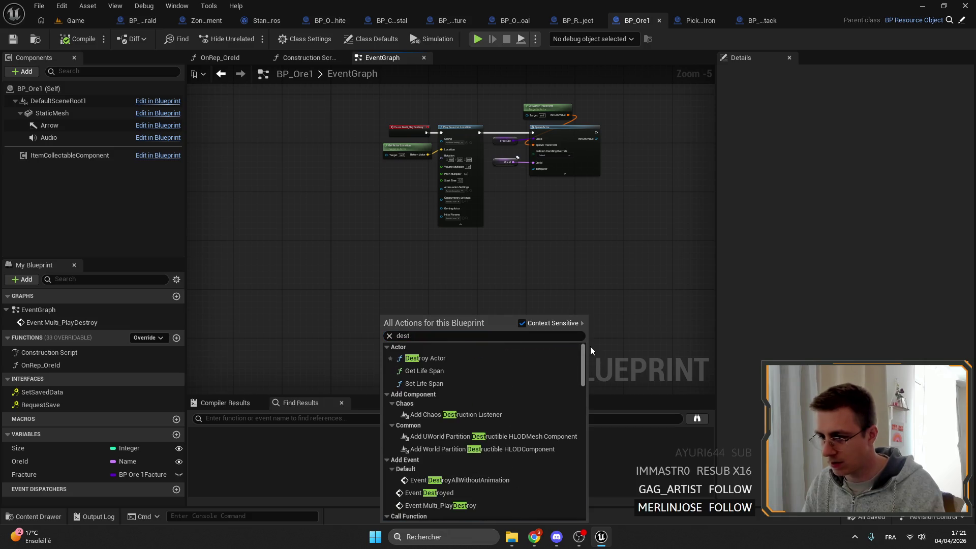
{"action": "scroll", "coordinate": [468, 443], "scroll_direction": "down", "scroll_amount": 2}
{"action": "left_click", "coordinate": [469, 444]}
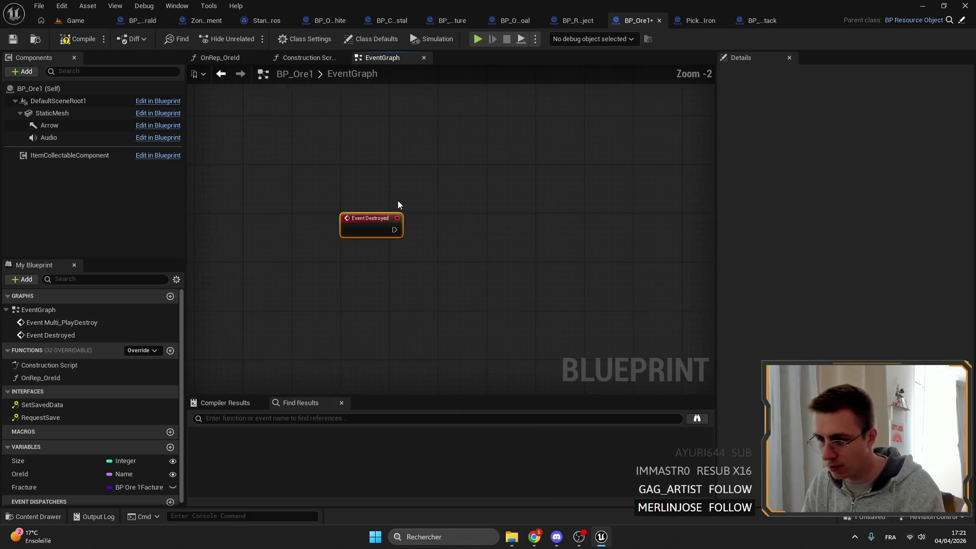
- Connect a Print String to Event Destroyed with a 10-second duration
{"action": "left_click_drag", "start_coordinate": [389, 224], "coordinate": [448, 231]}
{"action": "type", "text": "prin,t"}
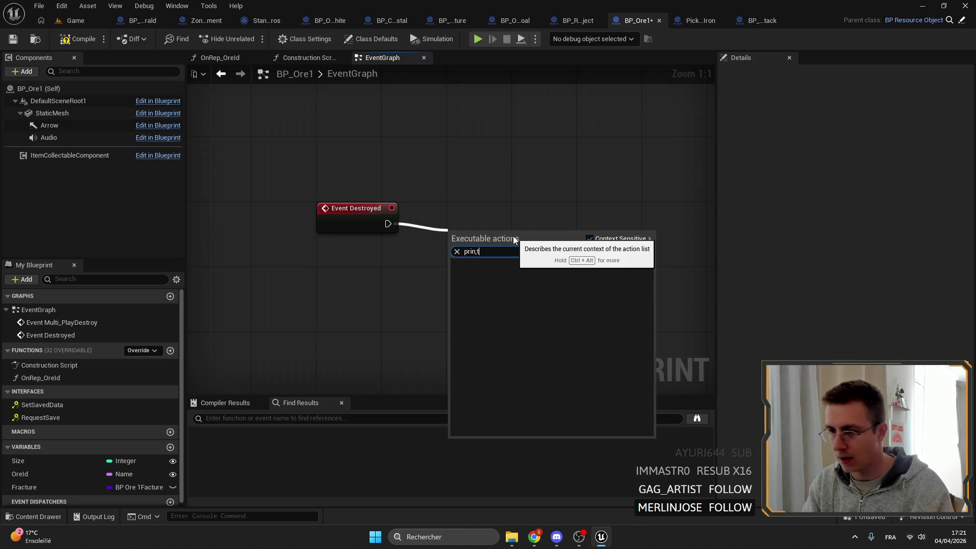
{"action": "key", "text": "BackSpace"}
{"action": "key", "text": "BackSpace"}
{"action": "type", "text": "t"}
{"action": "key", "text": "Return"}
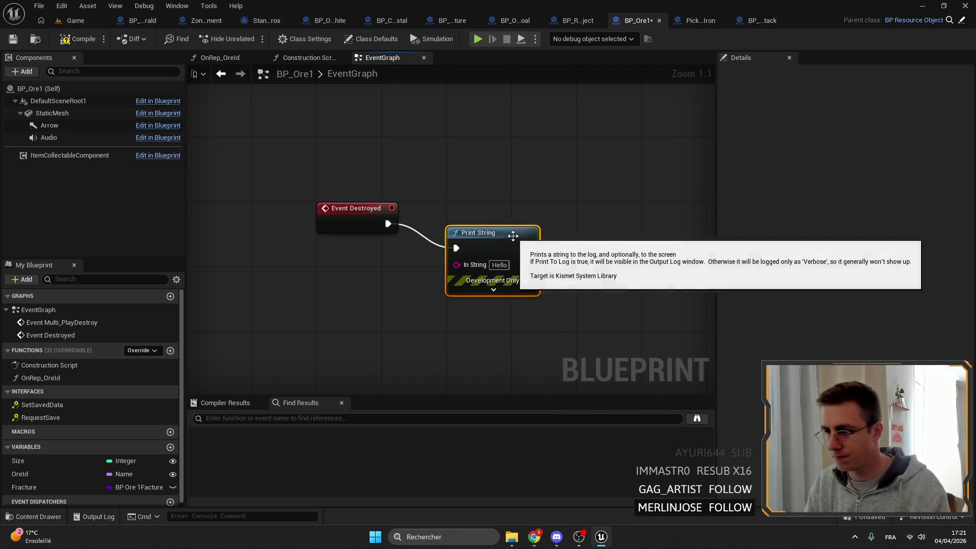
{"action": "left_click_drag", "start_coordinate": [513, 236], "coordinate": [500, 204]}
{"action": "left_click", "coordinate": [502, 261]}
{"action": "left_click", "coordinate": [505, 302]}
{"action": "type", "text": "10"}
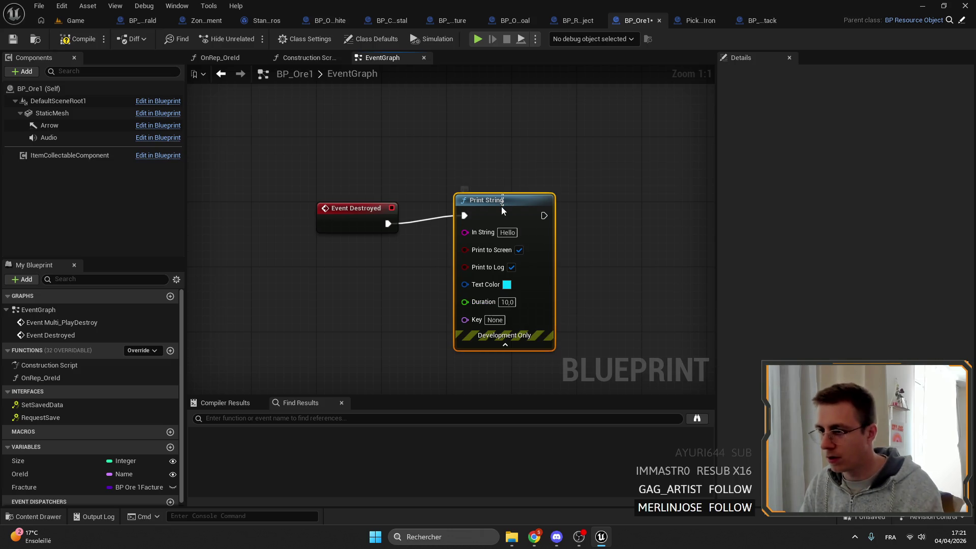
{"action": "left_click_drag", "start_coordinate": [502, 206], "coordinate": [502, 215]}
- Feed Self's Get Display Name into the Print String's In String
{"action": "left_click_drag", "start_coordinate": [311, 298], "coordinate": [310, 296]}
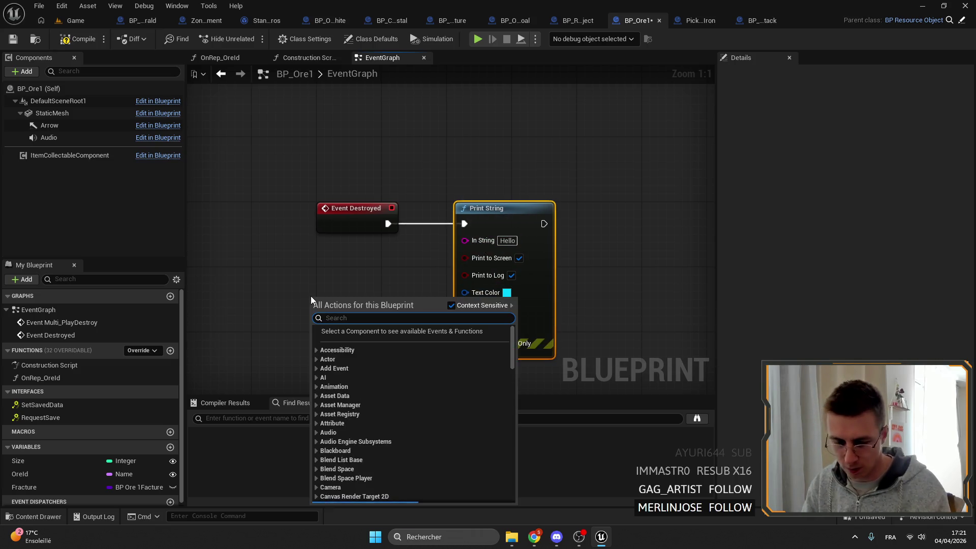
{"action": "left_click", "coordinate": [331, 335]}
{"action": "key", "text": "ctrl+z"}
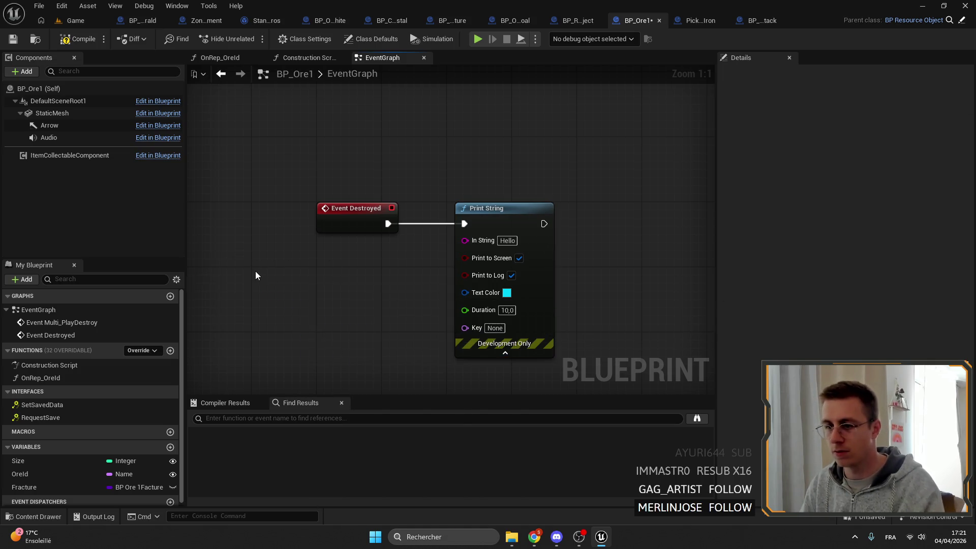
{"action": "right_click", "coordinate": [255, 270]}
{"action": "type", "text": "elf"}
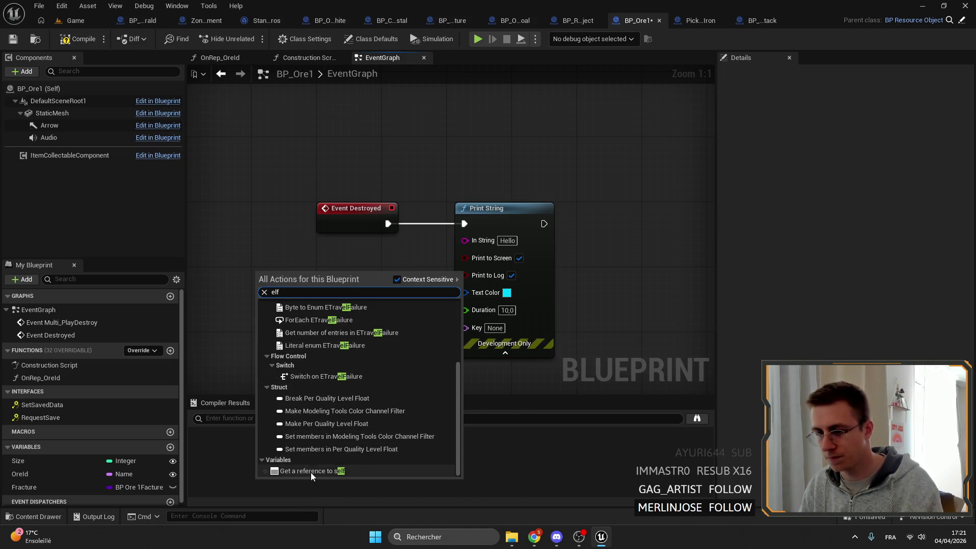
{"action": "left_click", "coordinate": [310, 470]}
{"action": "left_click_drag", "start_coordinate": [305, 276], "coordinate": [464, 240]}
{"action": "left_click_drag", "start_coordinate": [370, 269], "coordinate": [354, 277]}
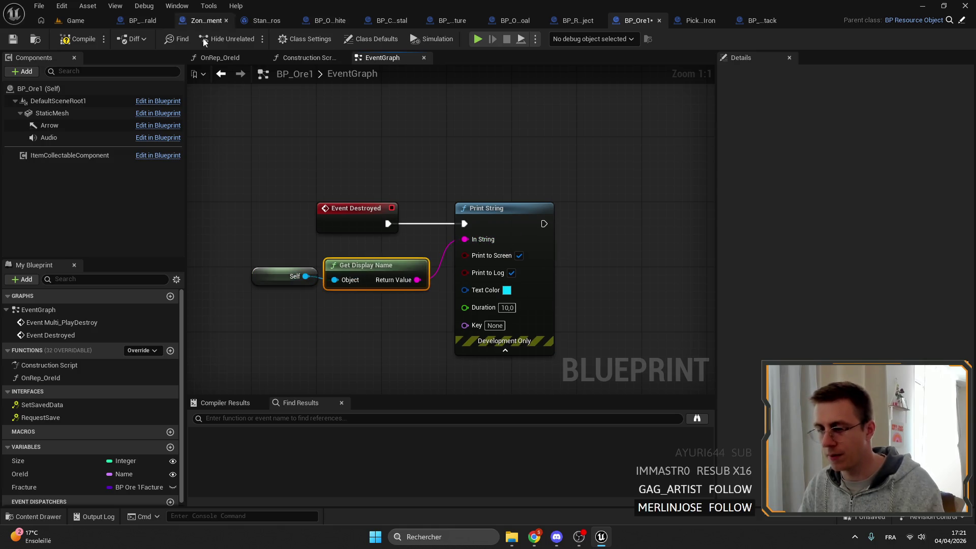
- Compile, set the printed text colour to red, and save BP_Ore1
{"action": "left_click", "coordinate": [13, 38]}
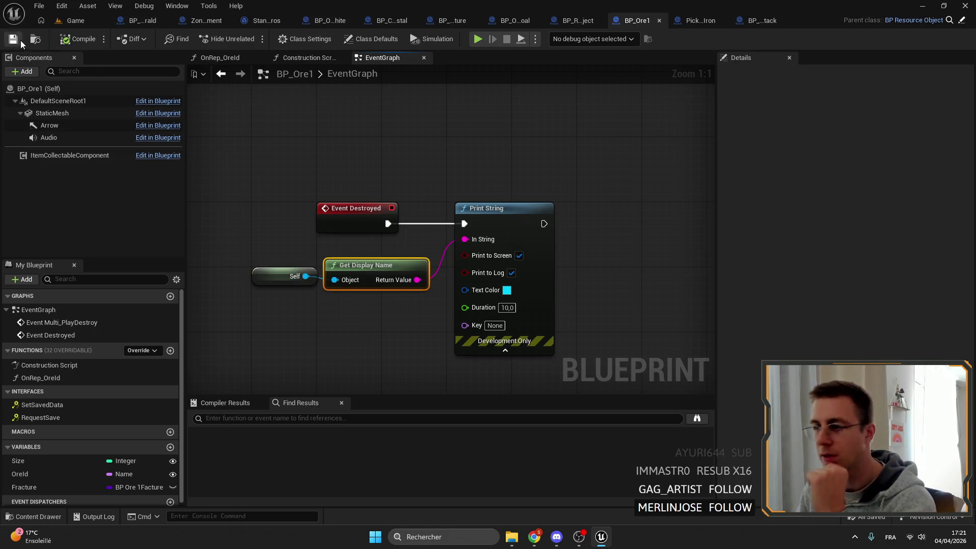
{"action": "left_click", "coordinate": [506, 290]}
{"action": "left_click", "coordinate": [616, 310]}
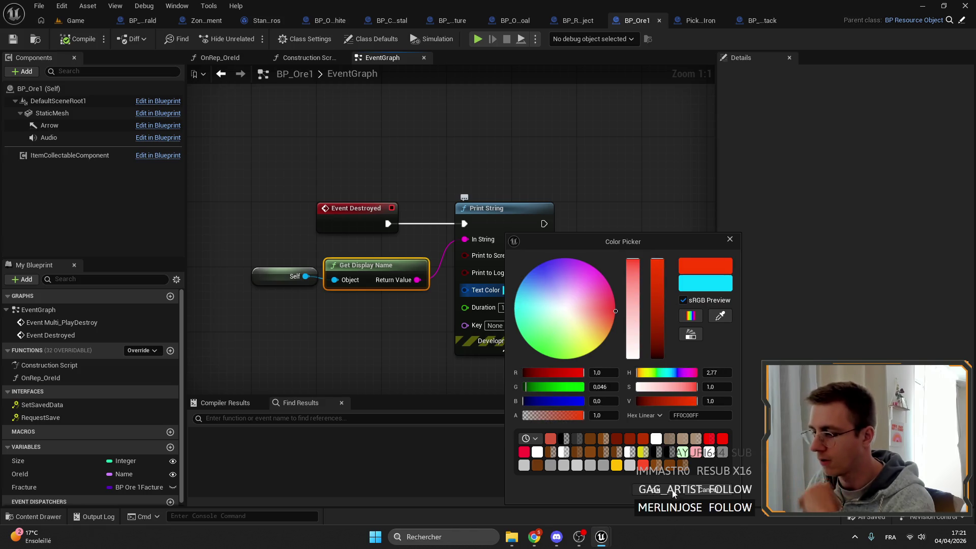
{"action": "left_click", "coordinate": [672, 492]}
{"action": "left_click", "coordinate": [13, 38]}
{"action": "left_click", "coordinate": [143, 19]}
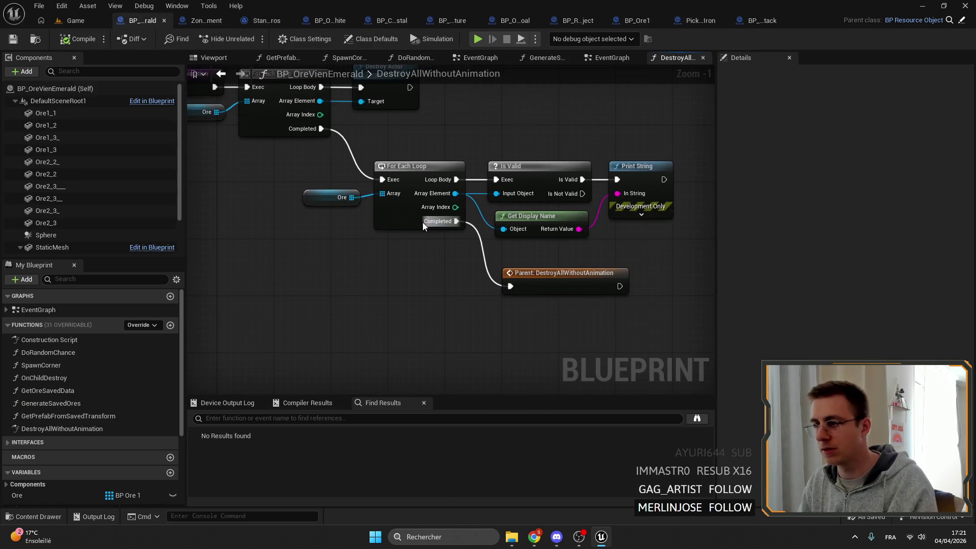
- In the second loop, confirm Print String's 10-second duration, reposition the Parent call, and save
{"action": "left_click_drag", "start_coordinate": [438, 309], "coordinate": [377, 223]}
{"action": "left_click_drag", "start_coordinate": [674, 186], "coordinate": [387, 160]}
{"action": "left_click", "coordinate": [606, 247]}
{"action": "mouse_move", "coordinate": [497, 316]}
{"action": "left_mouse_down"}
{"action": "mouse_move", "coordinate": [503, 258]}
{"action": "mouse_move", "coordinate": [465, 237]}
{"action": "left_mouse_up"}
{"action": "left_click", "coordinate": [616, 234]}
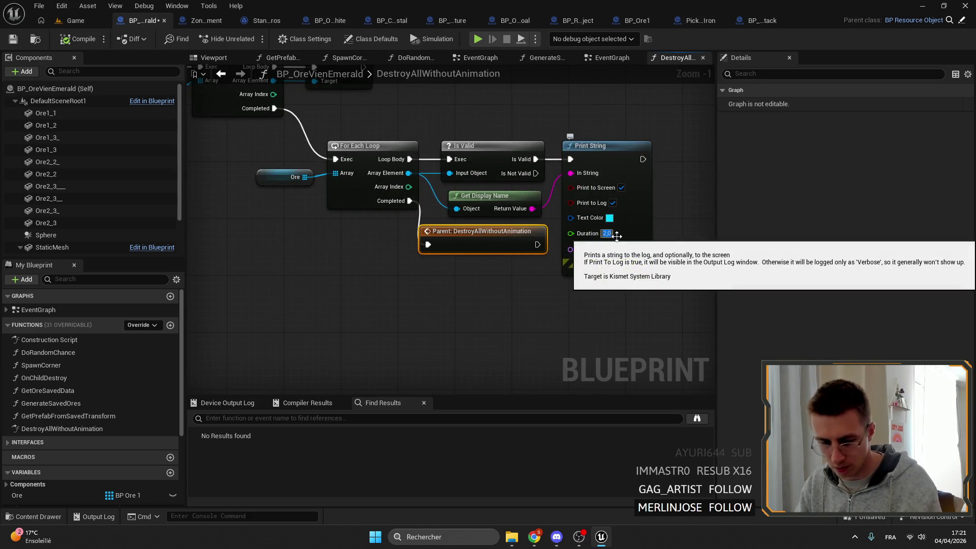
{"action": "key", "text": "Return"}
{"action": "mouse_move", "coordinate": [485, 226]}
{"action": "left_mouse_down"}
{"action": "mouse_move", "coordinate": [505, 322]}
{"action": "mouse_move", "coordinate": [535, 298]}
{"action": "left_mouse_up"}
{"action": "left_click", "coordinate": [14, 41]}
- Collapse Print String's extra pins and move the Parent DestroyAllWithoutAnimation node up-left
{"action": "left_click_drag", "start_coordinate": [501, 310], "coordinate": [481, 303]}
{"action": "left_click", "coordinate": [549, 341]}
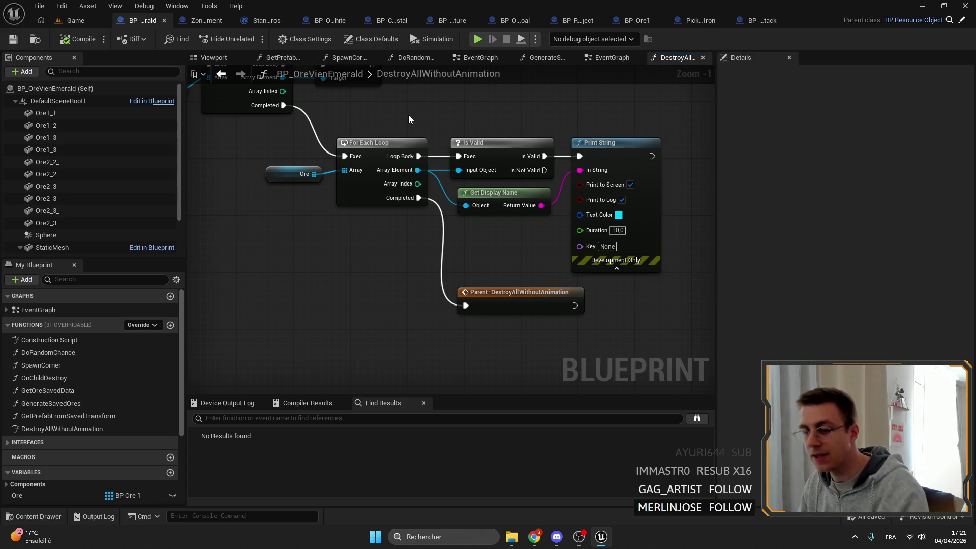
{"action": "mouse_move", "coordinate": [396, 99]}
{"action": "left_mouse_down"}
{"action": "mouse_move", "coordinate": [386, 96]}
{"action": "mouse_move", "coordinate": [430, 135]}
{"action": "mouse_move", "coordinate": [442, 170]}
{"action": "left_mouse_up"}
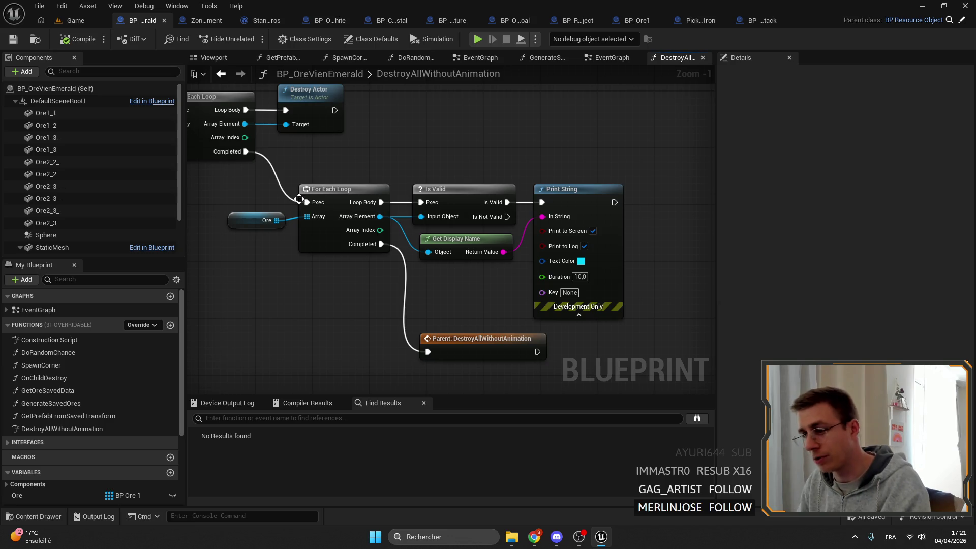
{"action": "left_click", "coordinate": [579, 315]}
{"action": "left_click_drag", "start_coordinate": [459, 352], "coordinate": [450, 293]}
{"action": "left_click", "coordinate": [619, 348]}
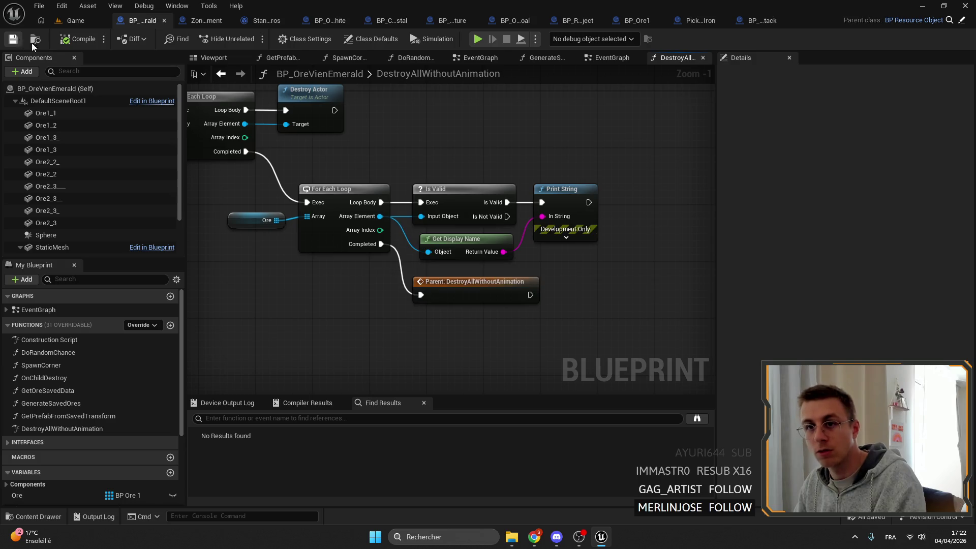
{"action": "left_click", "coordinate": [77, 22]}
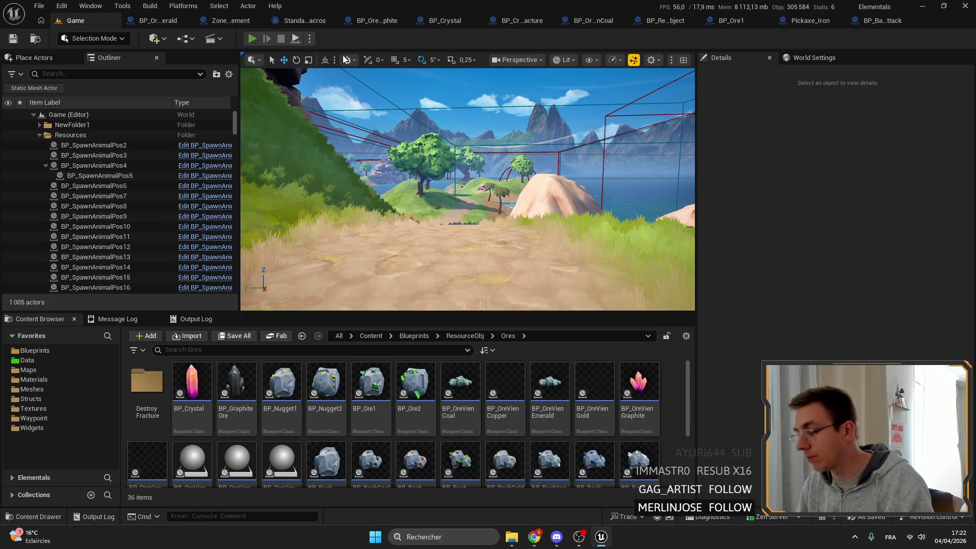
- Play in editor, walk toward the island with W and Shift+W, then stop with Esc
{"action": "left_click", "coordinate": [251, 38]}
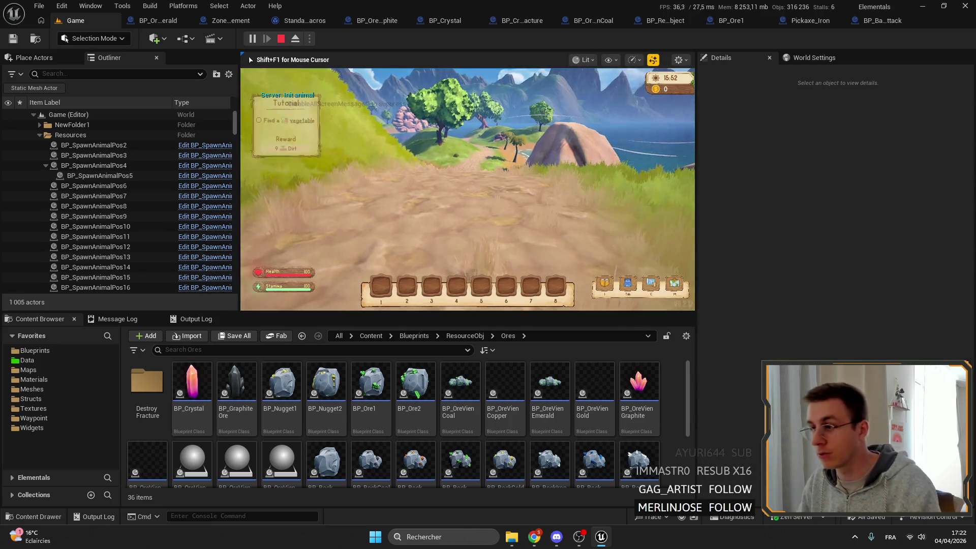
{"action": "key", "text": "w"}
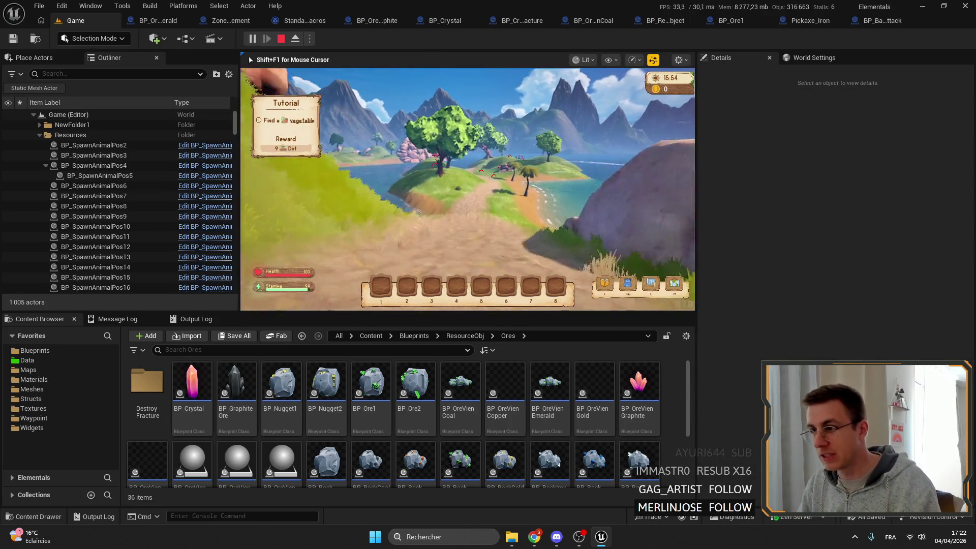
{"action": "key", "text": "w"}
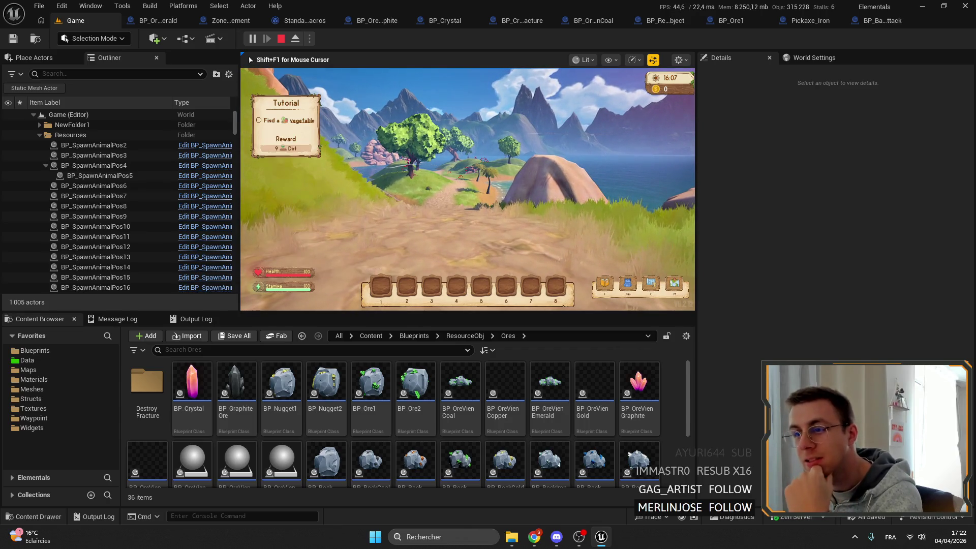
{"action": "key", "text": "shift+w"}
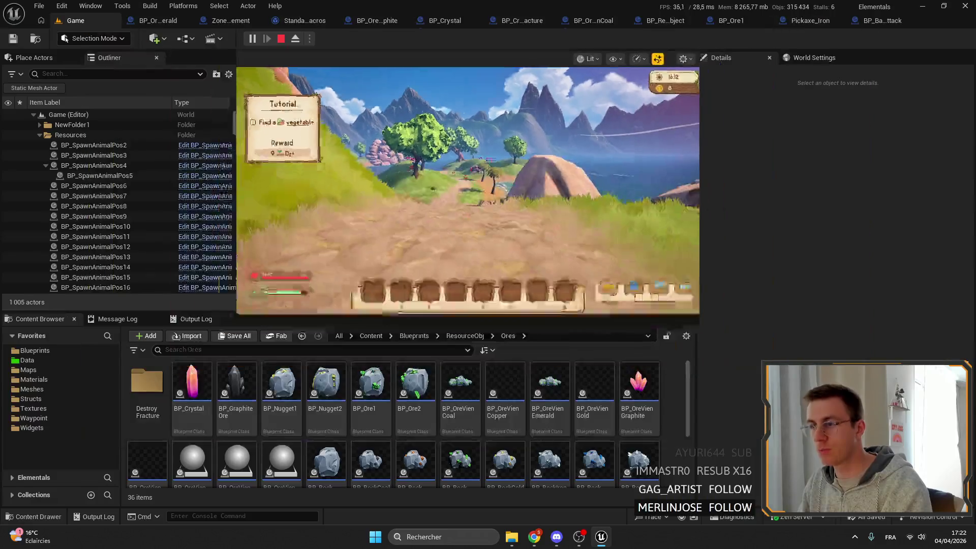
{"action": "key", "text": "Escape"}
{"action": "left_click", "coordinate": [151, 21]}
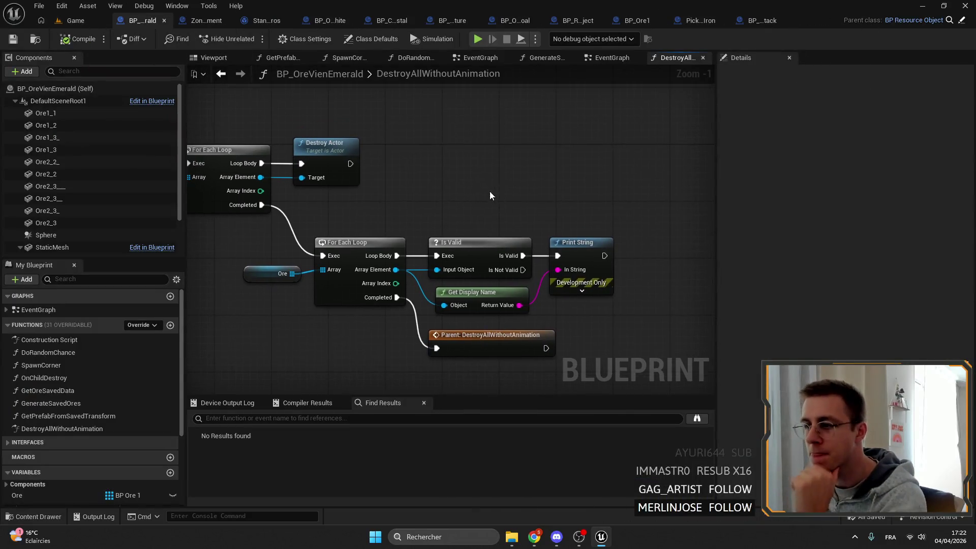
- Copy the Is Valid, Print String and Get Display Name group and paste it into the first loop
{"action": "left_click_drag", "start_coordinate": [490, 191], "coordinate": [599, 300]}
{"action": "left_click_drag", "start_coordinate": [514, 189], "coordinate": [688, 285]}
{"action": "key", "text": "ctrl+c"}
{"action": "scroll", "coordinate": [535, 171], "scroll_direction": "up", "scroll_amount": 1}
{"action": "key", "text": "ctrl+v"}
{"action": "mouse_move", "coordinate": [386, 166]}
{"action": "left_mouse_down"}
{"action": "mouse_move", "coordinate": [414, 166]}
{"action": "mouse_move", "coordinate": [399, 166]}
{"action": "left_mouse_up"}
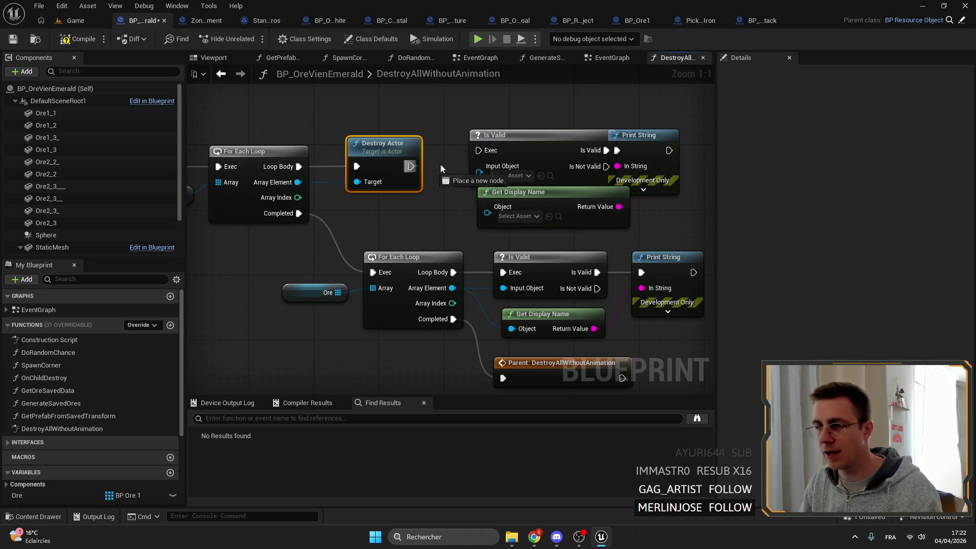
{"action": "mouse_move", "coordinate": [407, 224]}
{"action": "left_mouse_down"}
{"action": "mouse_move", "coordinate": [605, 147]}
{"action": "mouse_move", "coordinate": [606, 124]}
{"action": "left_mouse_up"}
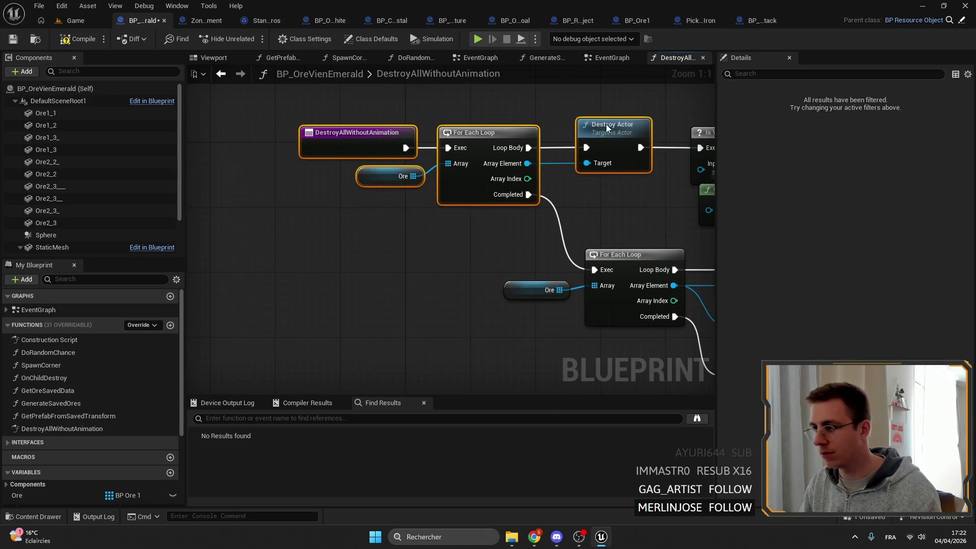
{"action": "left_click_drag", "start_coordinate": [639, 219], "coordinate": [434, 209]}
{"action": "left_click", "coordinate": [483, 174]}
- Drop the duplicate Is Valid and wire Loop Body → Print String → Destroy Actor with Array Element
{"action": "mouse_move", "coordinate": [327, 161]}
{"action": "left_mouse_down"}
{"action": "mouse_move", "coordinate": [511, 158]}
{"action": "mouse_move", "coordinate": [500, 186]}
{"action": "mouse_move", "coordinate": [386, 187]}
{"action": "mouse_move", "coordinate": [486, 199]}
{"action": "left_mouse_up"}
{"action": "left_click", "coordinate": [533, 185]}
{"action": "left_click", "coordinate": [426, 120]}
{"action": "left_click", "coordinate": [545, 128]}
{"action": "key", "text": "Delete"}
{"action": "left_click_drag", "start_coordinate": [426, 120], "coordinate": [698, 88]}
{"action": "mouse_move", "coordinate": [672, 153]}
{"action": "left_mouse_down"}
{"action": "mouse_move", "coordinate": [596, 161]}
{"action": "mouse_move", "coordinate": [576, 145]}
{"action": "mouse_move", "coordinate": [434, 152]}
{"action": "left_mouse_up"}
{"action": "left_click_drag", "start_coordinate": [262, 149], "coordinate": [410, 142]}
{"action": "mouse_move", "coordinate": [529, 222]}
{"action": "left_mouse_down"}
{"action": "mouse_move", "coordinate": [440, 174]}
{"action": "mouse_move", "coordinate": [383, 182]}
{"action": "left_mouse_up"}
{"action": "left_click", "coordinate": [623, 124]}
{"action": "mouse_move", "coordinate": [405, 150]}
{"action": "left_mouse_down"}
{"action": "mouse_move", "coordinate": [607, 114]}
{"action": "mouse_move", "coordinate": [509, 131]}
{"action": "left_mouse_up"}
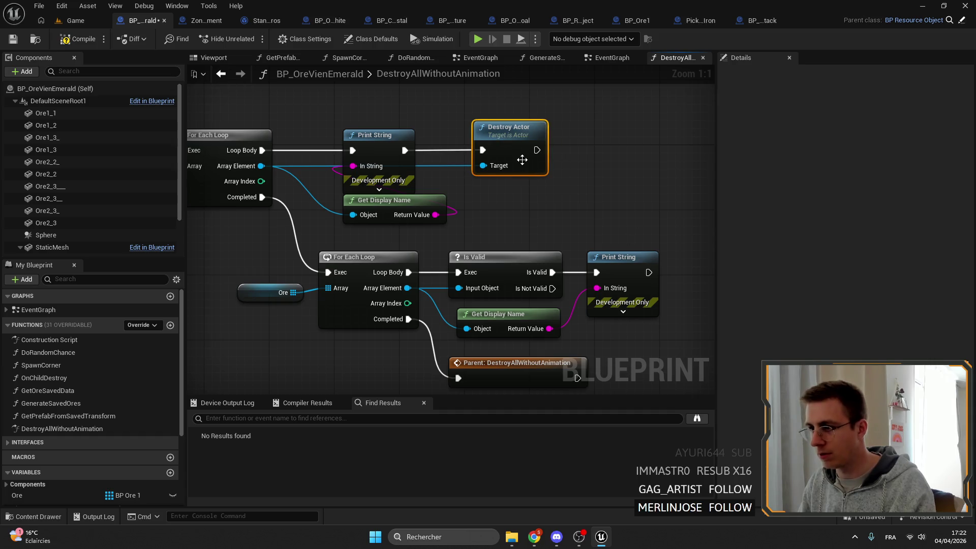
- Set the first loop's Print String text colour to green, collapse its pins, and compile and save
{"action": "left_click", "coordinate": [597, 238]}
{"action": "left_click", "coordinate": [359, 170]}
{"action": "mouse_move", "coordinate": [377, 204]}
{"action": "left_mouse_down"}
{"action": "mouse_move", "coordinate": [374, 109]}
{"action": "mouse_move", "coordinate": [376, 133]}
{"action": "left_mouse_up"}
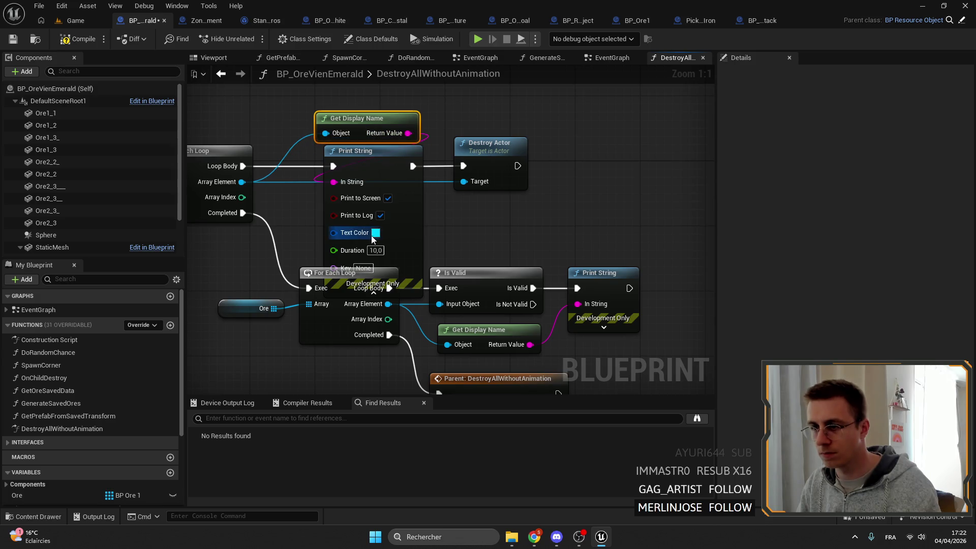
{"action": "left_click", "coordinate": [373, 236]}
{"action": "left_click", "coordinate": [563, 452]}
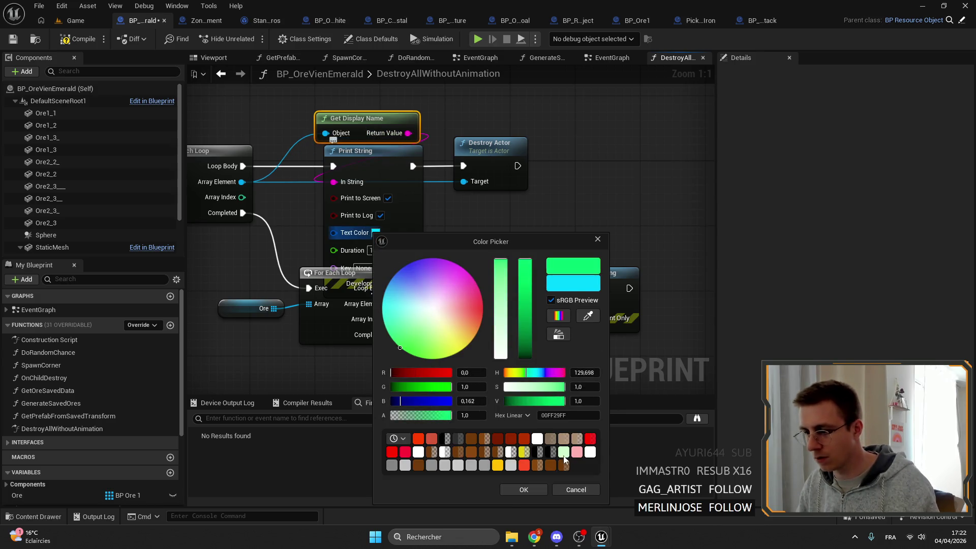
{"action": "left_click", "coordinate": [511, 489]}
{"action": "scroll", "coordinate": [611, 231], "scroll_direction": "down", "scroll_amount": 3}
{"action": "mouse_move", "coordinate": [561, 310]}
{"action": "left_mouse_down"}
{"action": "mouse_move", "coordinate": [255, 222]}
{"action": "mouse_move", "coordinate": [267, 207]}
{"action": "left_mouse_up"}
{"action": "scroll", "coordinate": [465, 224], "scroll_direction": "up", "scroll_amount": 3}
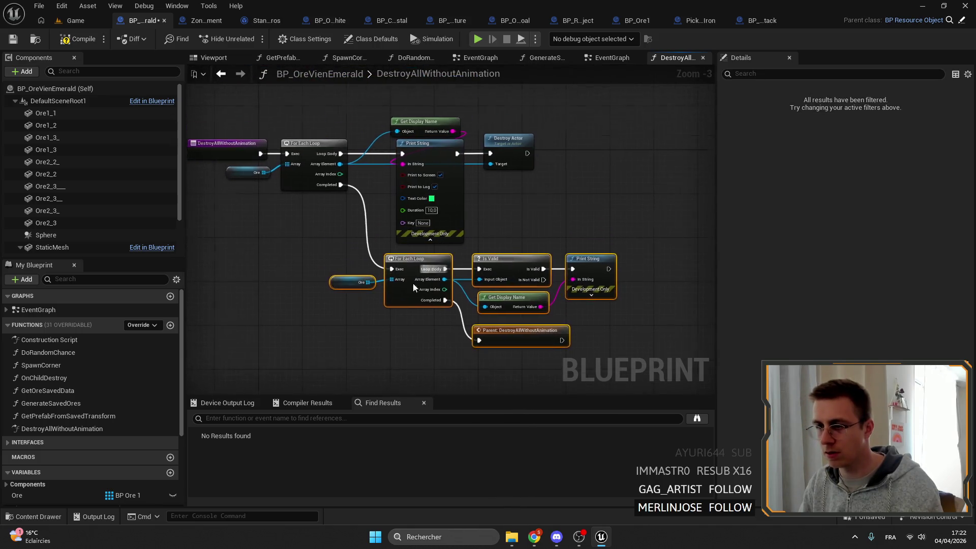
{"action": "left_click", "coordinate": [437, 217]}
{"action": "left_click", "coordinate": [86, 40]}
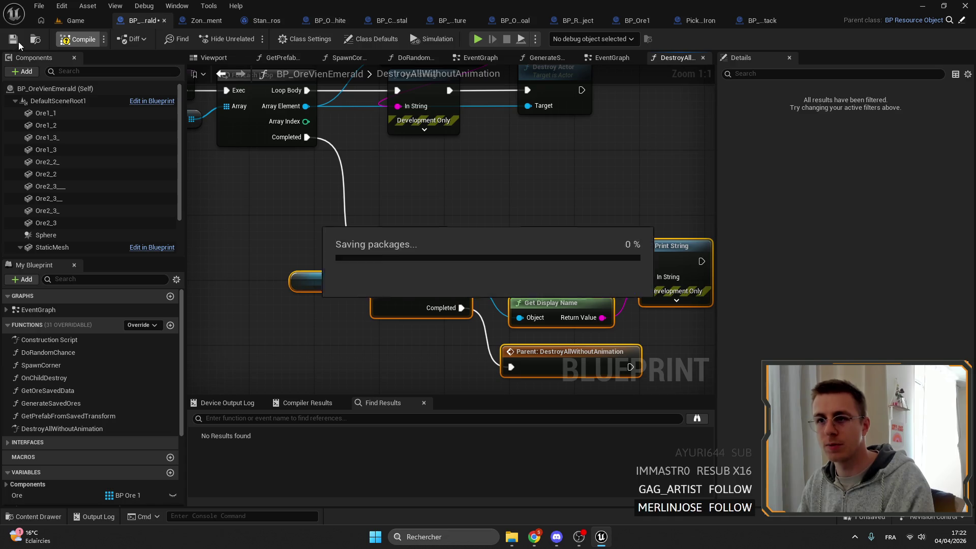
- Disconnect BP_Ore1's Event Destroyed from its Print String
{"action": "left_click", "coordinate": [637, 20]}
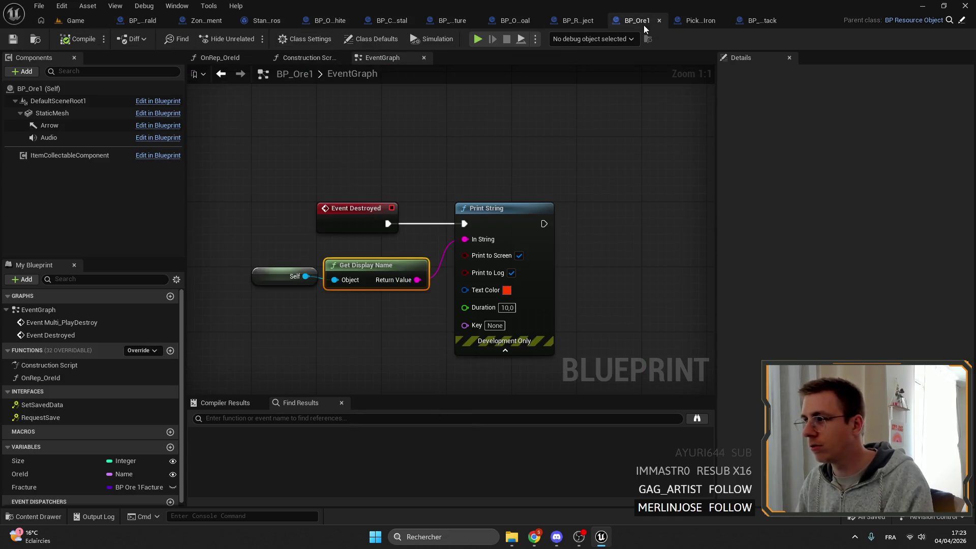
{"action": "left_click", "coordinate": [425, 225], "text": "alt"}
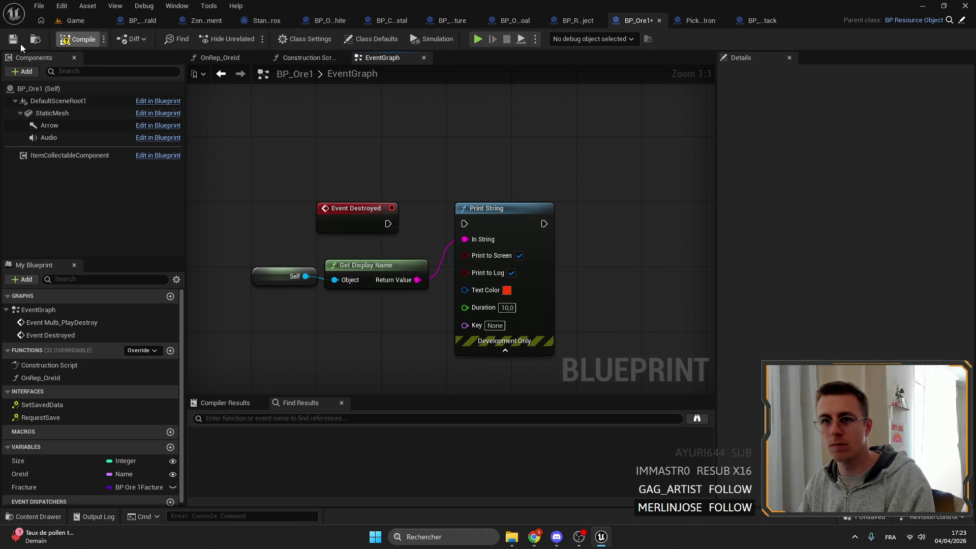
{"action": "left_click", "coordinate": [86, 23]}
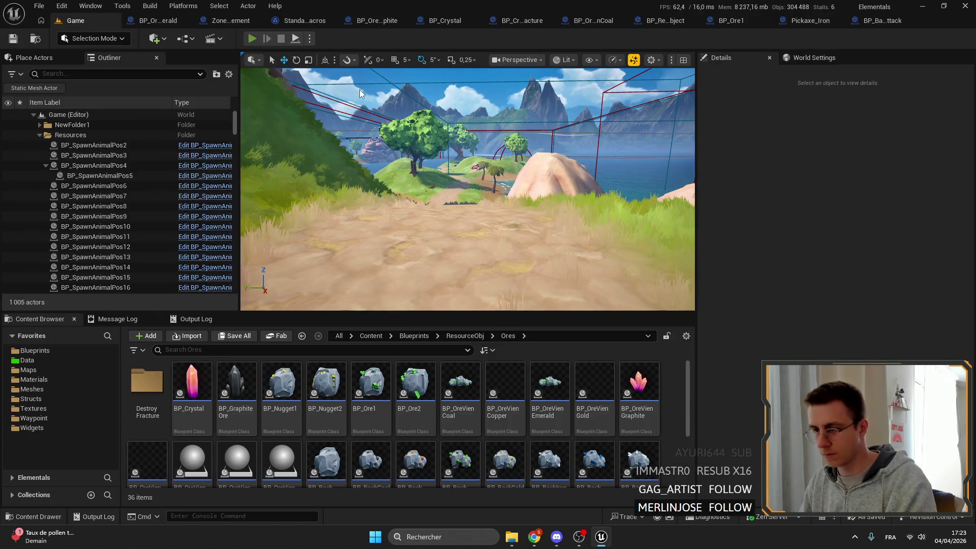
{"action": "key", "text": "alt+p"}
{"action": "key", "text": "F11"}
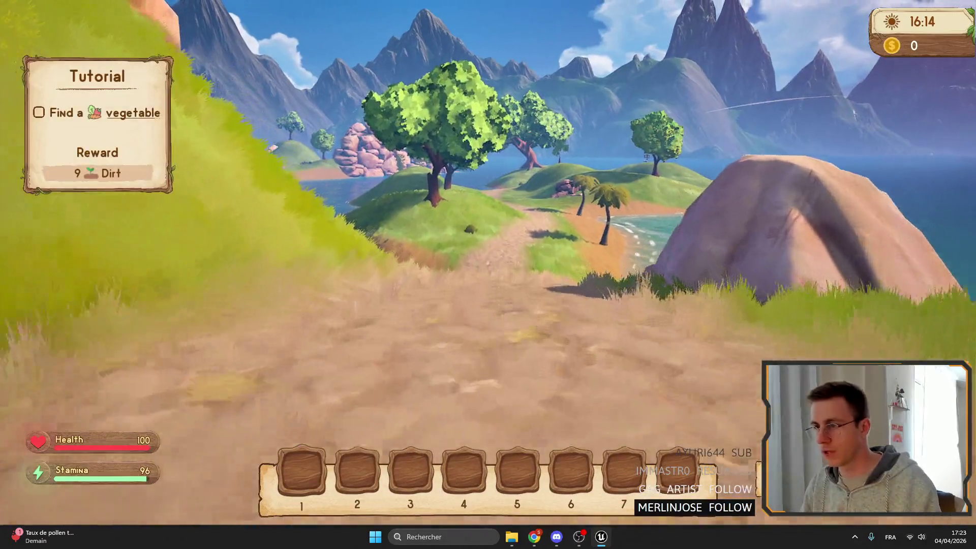
{"action": "key", "text": "space"}
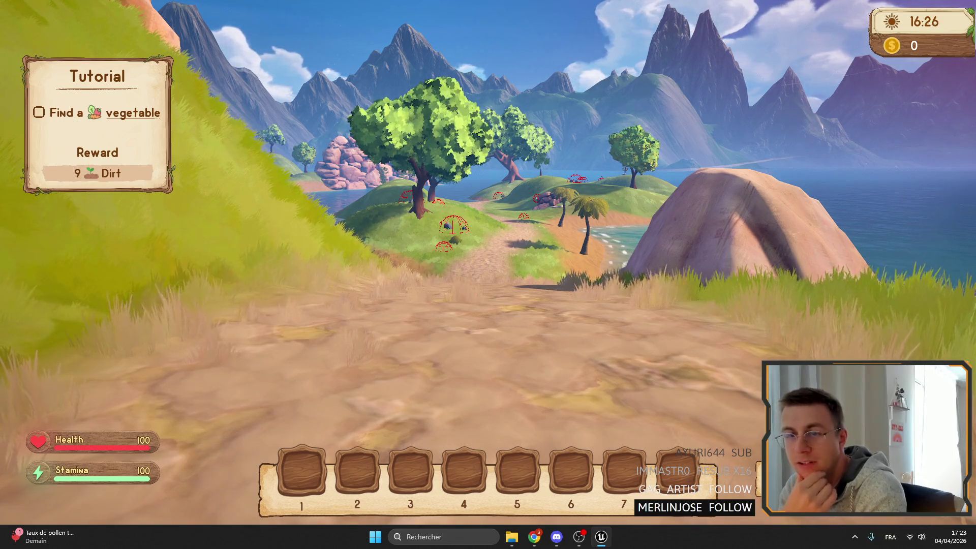
{"action": "key", "text": "shift+w"}
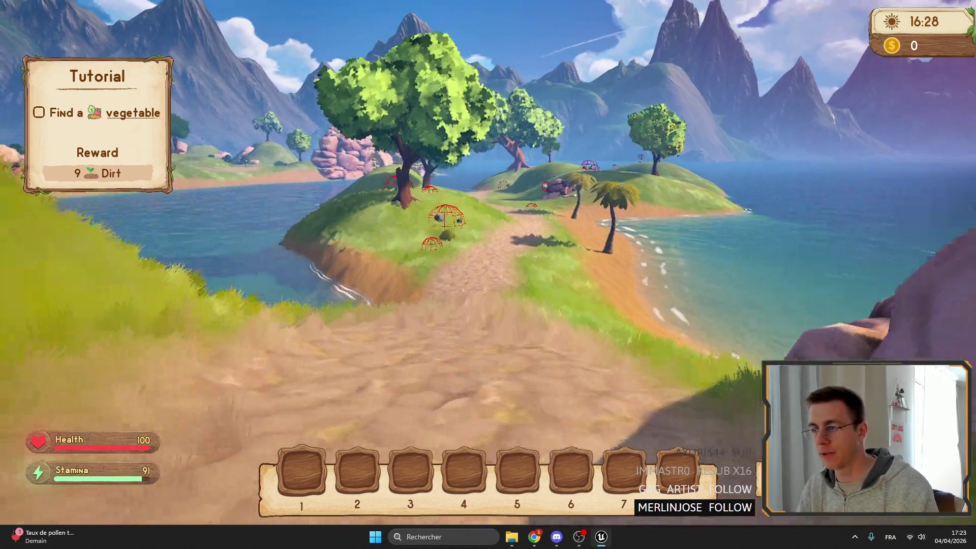
{"action": "key", "text": "shift+w"}
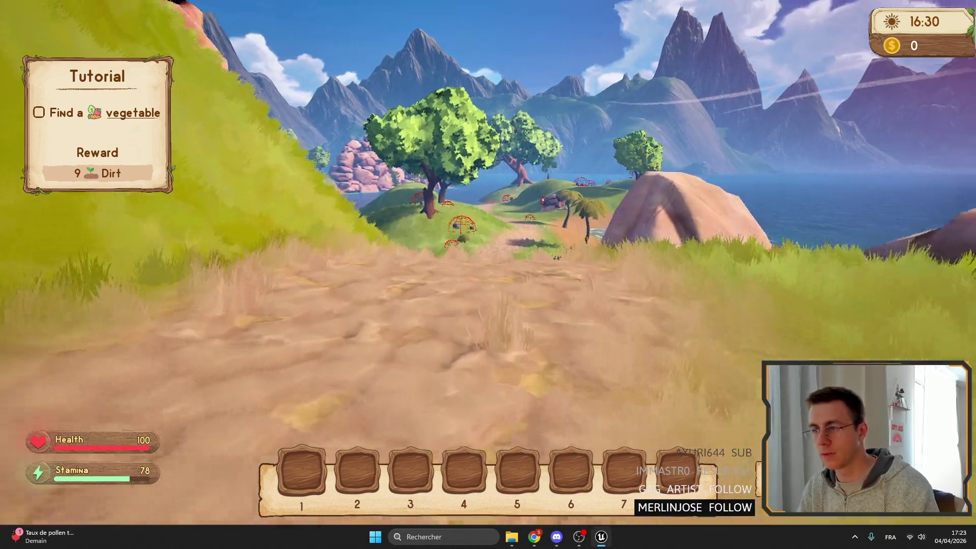
{"action": "key", "text": "shift+w"}
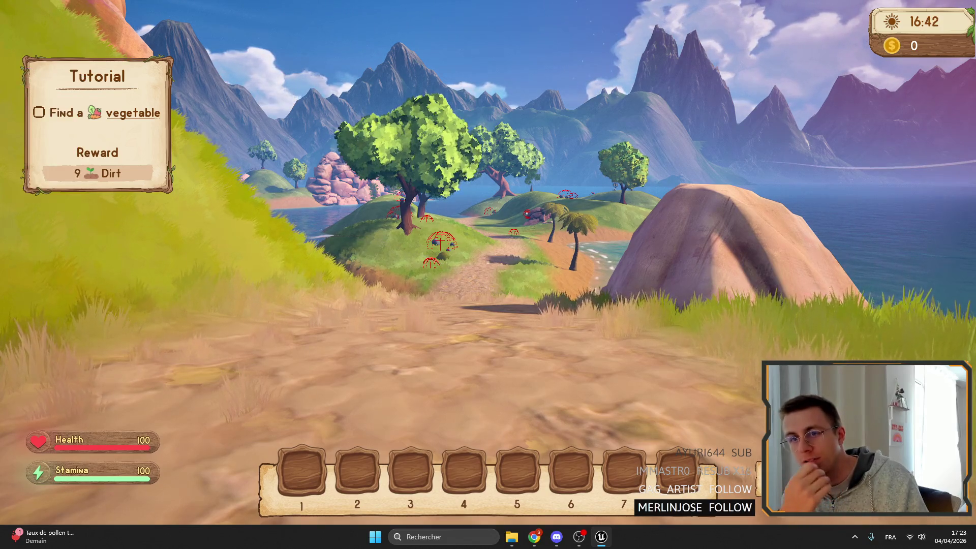
{"action": "key", "text": "F11"}
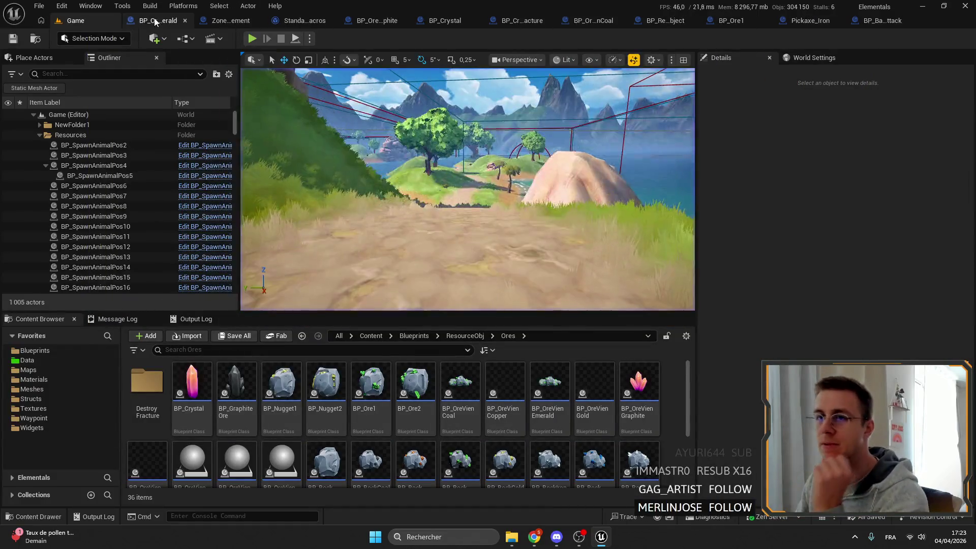
- In the Emerald ore vein blueprint, find references to the Ore variable and jump to its EventGraph Get node
{"action": "left_click", "coordinate": [147, 20]}
{"action": "scroll", "coordinate": [498, 286], "scroll_direction": "down", "scroll_amount": 1}
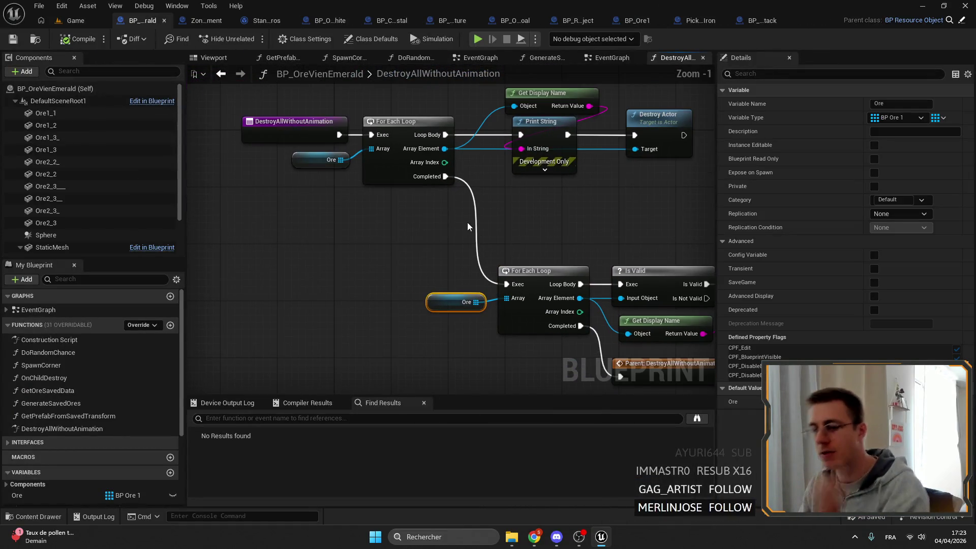
{"action": "scroll", "coordinate": [79, 413], "scroll_direction": "down", "scroll_amount": 3}
{"action": "scroll", "coordinate": [79, 414], "scroll_direction": "down", "scroll_amount": 2}
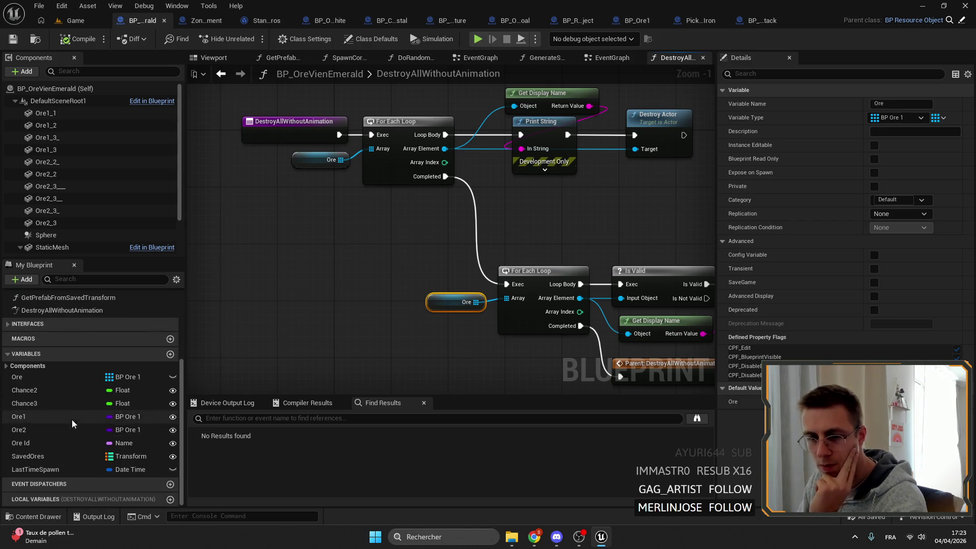
{"action": "right_click", "coordinate": [30, 377]}
{"action": "mouse_move", "coordinate": [70, 413]}
{"action": "left_click", "coordinate": [156, 416]}
{"action": "double_click", "coordinate": [247, 452]}
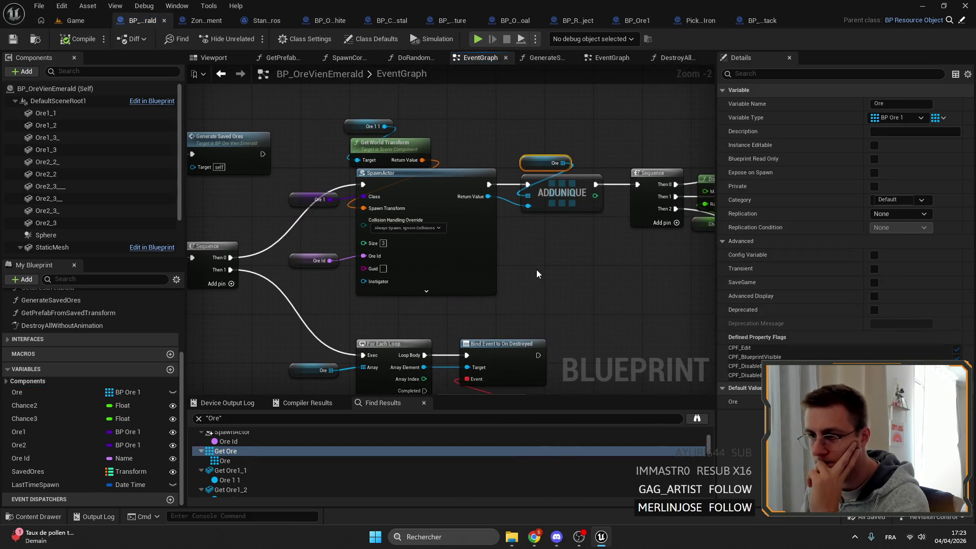
- Replace the ADDUNIQUE node with an Array Add node on Ore, fed by the spawned actor
{"action": "left_click", "coordinate": [559, 200]}
{"action": "scroll", "coordinate": [559, 200], "scroll_direction": "up", "scroll_amount": 2}
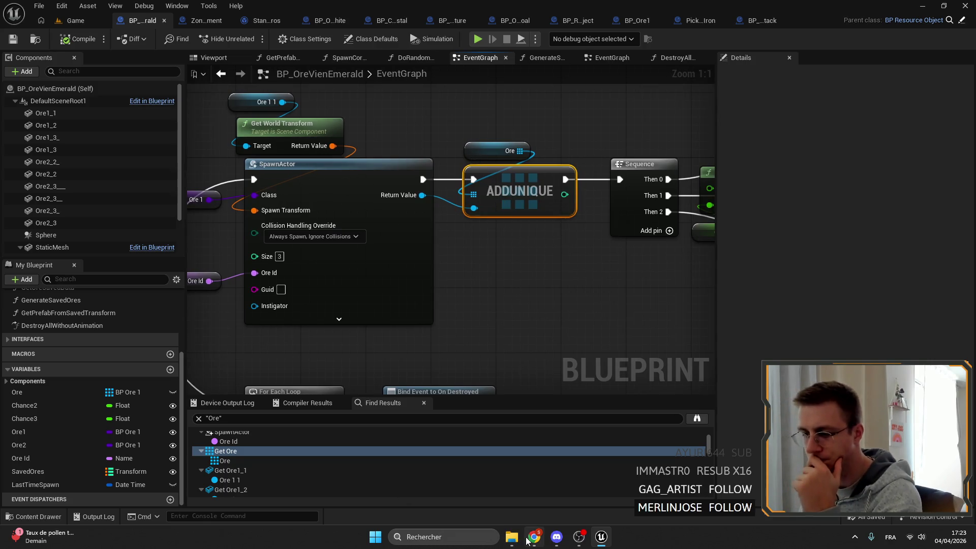
{"action": "scroll", "coordinate": [588, 266], "scroll_direction": "down", "scroll_amount": 4}
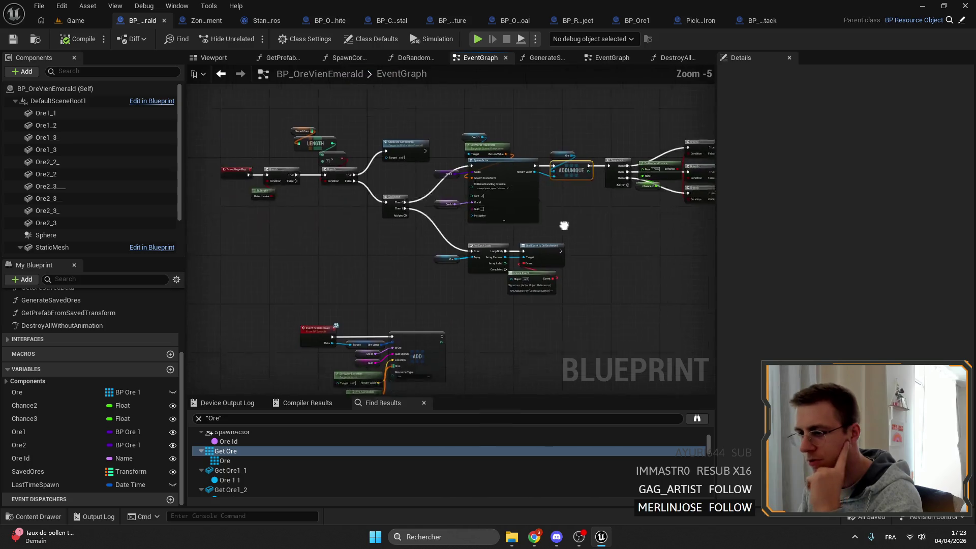
{"action": "scroll", "coordinate": [482, 242], "scroll_direction": "up", "scroll_amount": 4}
{"action": "key", "text": "Delete"}
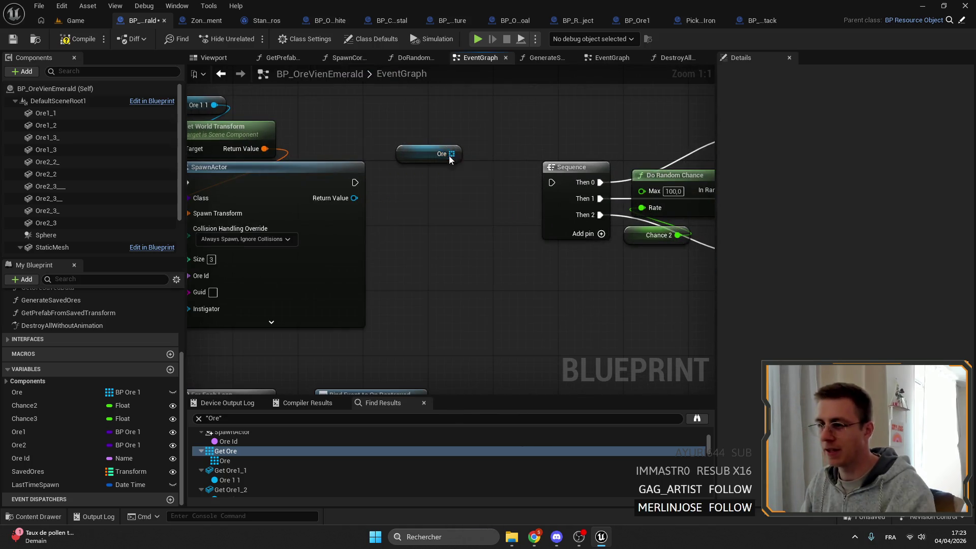
{"action": "left_click_drag", "start_coordinate": [451, 154], "coordinate": [471, 162]}
{"action": "type", "text": "ADD"}
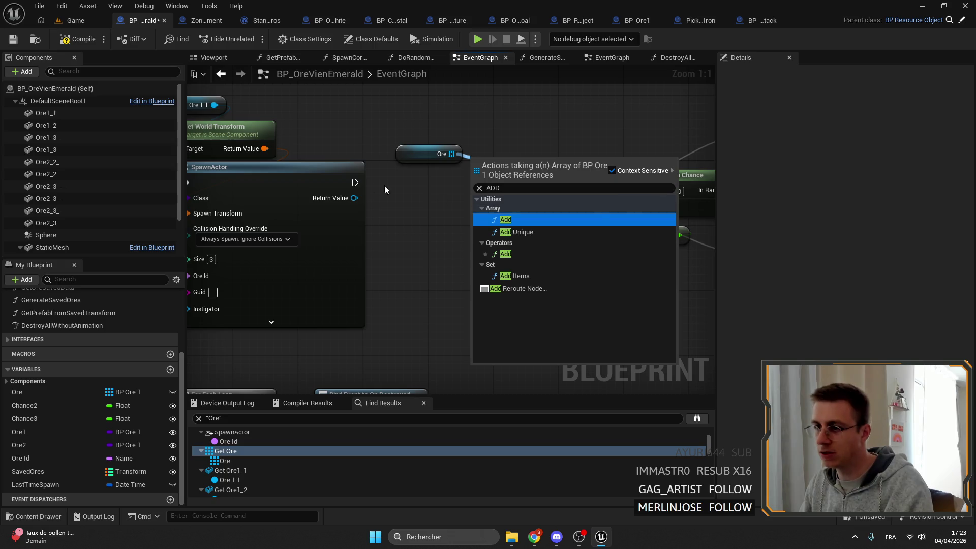
{"action": "key", "text": "Return"}
{"action": "mouse_move", "coordinate": [479, 194]}
{"action": "left_mouse_down"}
{"action": "mouse_move", "coordinate": [355, 198]}
{"action": "mouse_move", "coordinate": [460, 186]}
{"action": "mouse_move", "coordinate": [478, 166]}
{"action": "mouse_move", "coordinate": [443, 189]}
{"action": "mouse_move", "coordinate": [577, 189]}
{"action": "mouse_move", "coordinate": [559, 184]}
{"action": "left_mouse_up"}
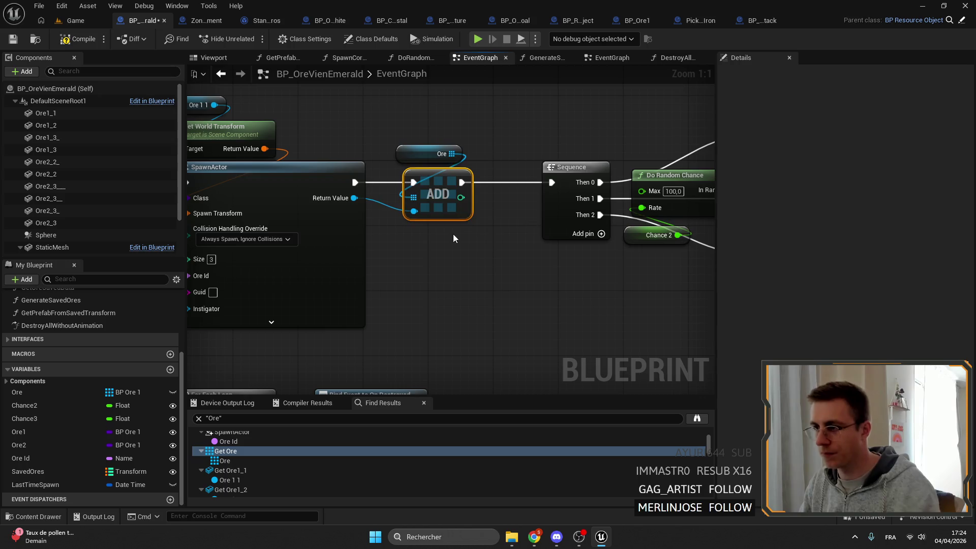
- Open the SpawnCorner function graph
{"action": "scroll", "coordinate": [450, 233], "scroll_direction": "down", "scroll_amount": 5}
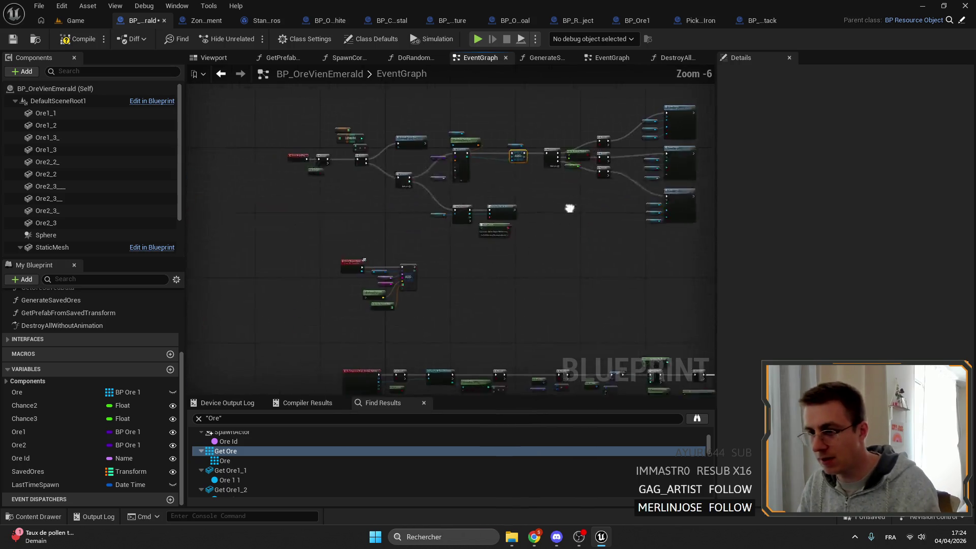
{"action": "scroll", "coordinate": [595, 249], "scroll_direction": "up", "scroll_amount": 3}
{"action": "left_click", "coordinate": [429, 213]}
{"action": "double_click", "coordinate": [429, 213]}
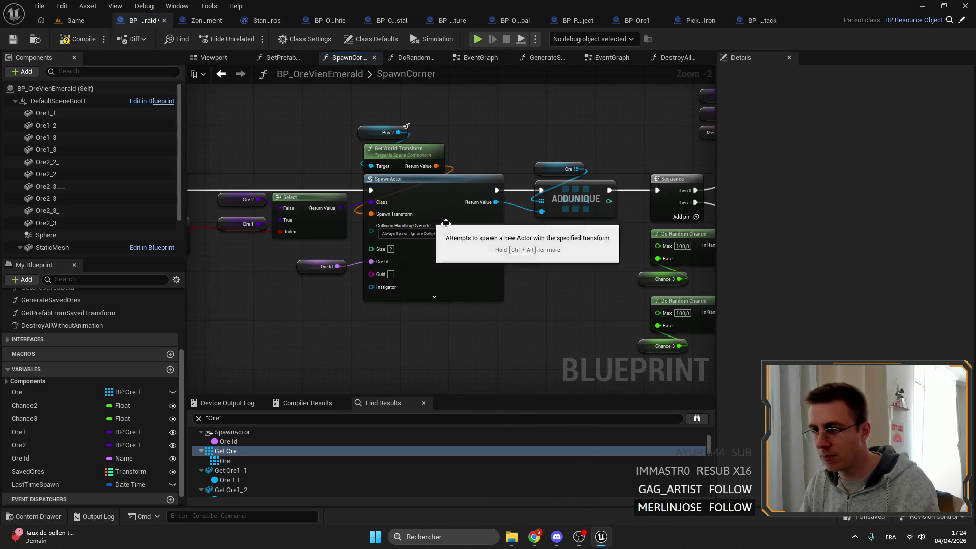
- Paste an Add node into SpawnCorner and wire the spawn execution and Ore array into it
{"action": "scroll", "coordinate": [386, 199], "scroll_direction": "up", "scroll_amount": 2}
{"action": "key", "text": "ctrl+z"}
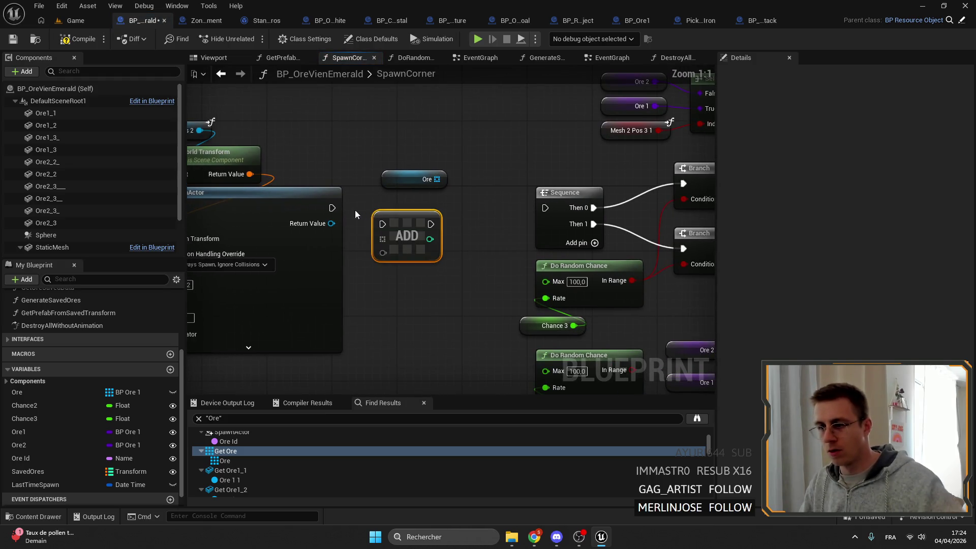
{"action": "mouse_move", "coordinate": [414, 179]}
{"action": "left_mouse_down"}
{"action": "mouse_move", "coordinate": [422, 179]}
{"action": "mouse_move", "coordinate": [407, 223]}
{"action": "mouse_move", "coordinate": [544, 207]}
{"action": "left_mouse_up"}
{"action": "key", "text": "ctrl+z"}
{"action": "key", "text": "ctrl+z"}
{"action": "key", "text": "ctrl+z"}
{"action": "key", "text": "ctrl+z"}
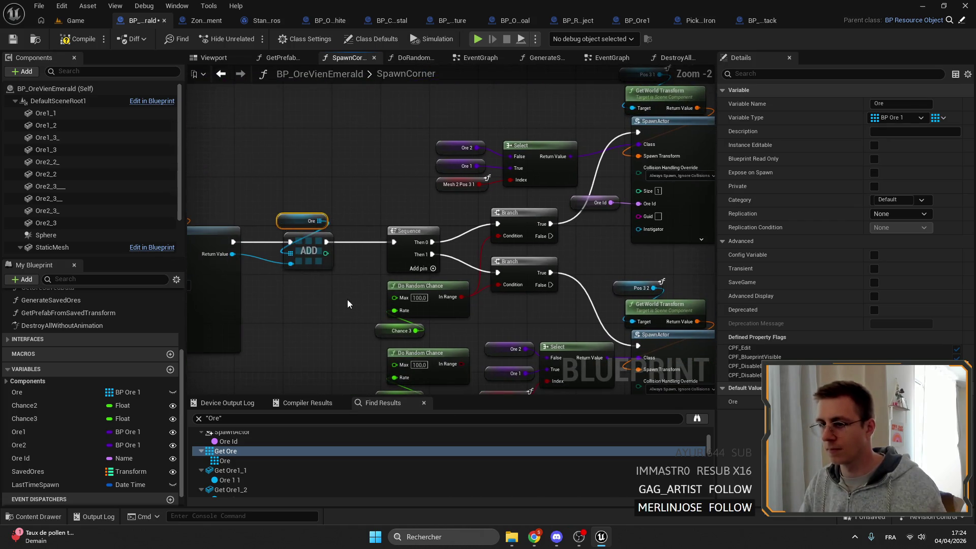
{"action": "key", "text": "ctrl+z"}
{"action": "key", "text": "ctrl+z"}
{"action": "key", "text": "ctrl+z"}
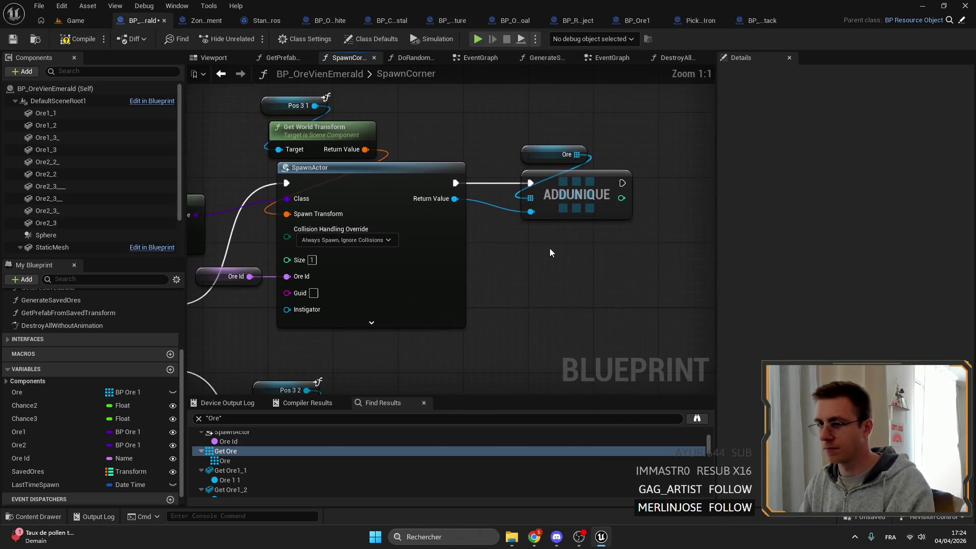
{"action": "key", "text": "ctrl+z"}
{"action": "key", "text": "ctrl+z"}
{"action": "key", "text": "ctrl+z"}
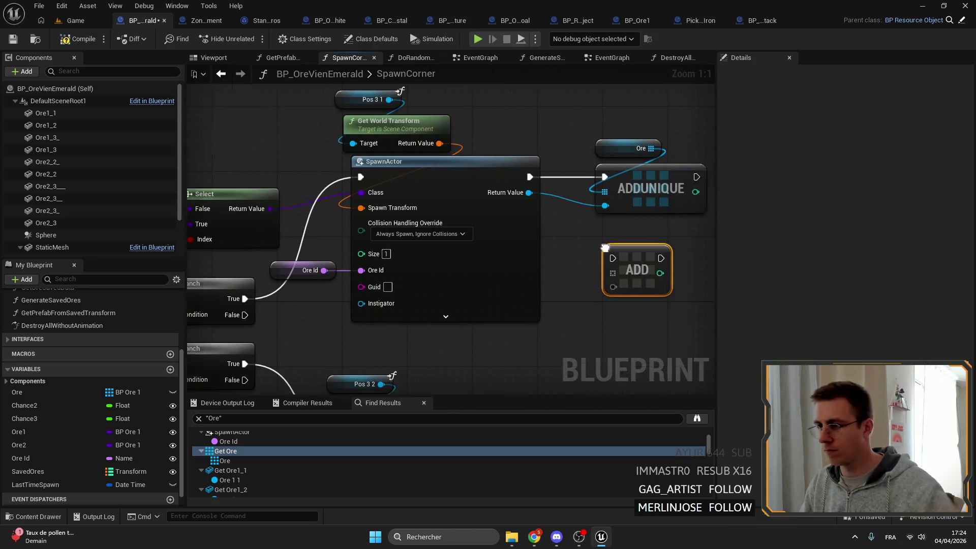
{"action": "left_click_drag", "start_coordinate": [423, 182], "coordinate": [513, 191]}
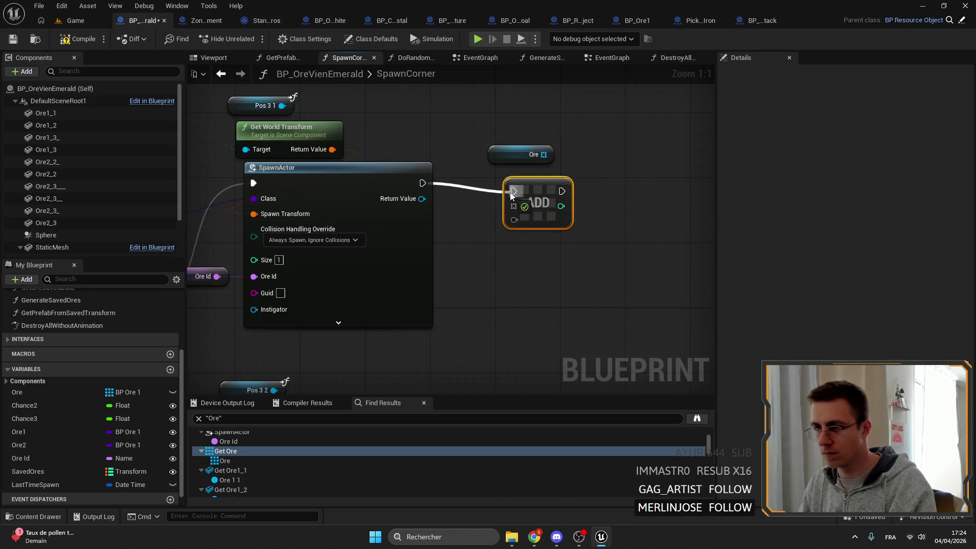
{"action": "mouse_move", "coordinate": [544, 154]}
{"action": "left_mouse_down"}
{"action": "mouse_move", "coordinate": [523, 219]}
{"action": "mouse_move", "coordinate": [505, 198]}
{"action": "left_mouse_up"}
{"action": "key", "text": "ctrl+y"}
{"action": "key", "text": "ctrl+y"}
{"action": "key", "text": "ctrl+y"}
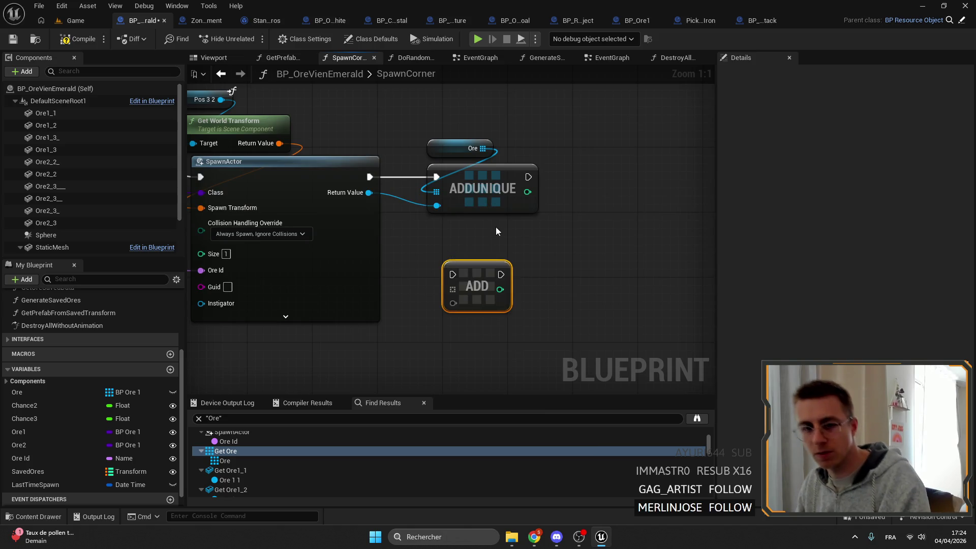
- Delete the ADDUNIQUE node and wire SpawnActor's execution and spawned actor into the Add node
{"action": "left_click", "coordinate": [523, 209]}
{"action": "key", "text": "Delete"}
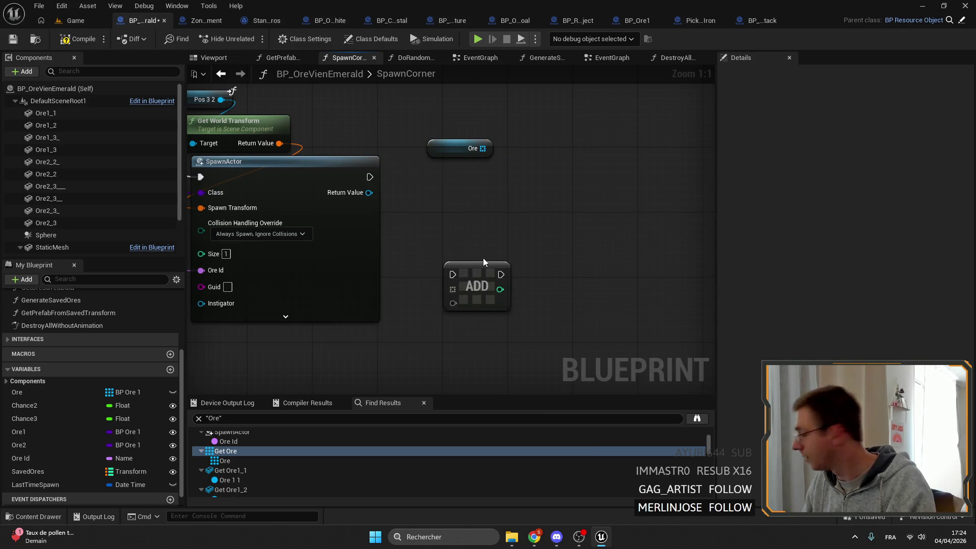
{"action": "left_click_drag", "start_coordinate": [483, 264], "coordinate": [477, 199]}
{"action": "mouse_move", "coordinate": [369, 177]}
{"action": "left_mouse_down"}
{"action": "mouse_move", "coordinate": [445, 209]}
{"action": "mouse_move", "coordinate": [464, 174]}
{"action": "mouse_move", "coordinate": [453, 192]}
{"action": "left_mouse_up"}
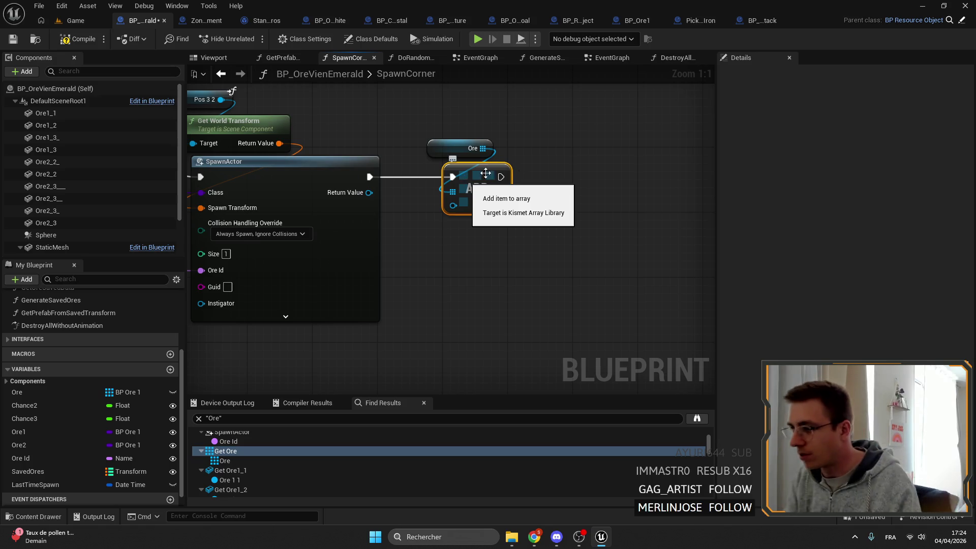
{"action": "left_click_drag", "start_coordinate": [398, 190], "coordinate": [479, 201]}
{"action": "scroll", "coordinate": [480, 200], "scroll_direction": "down", "scroll_amount": 5}
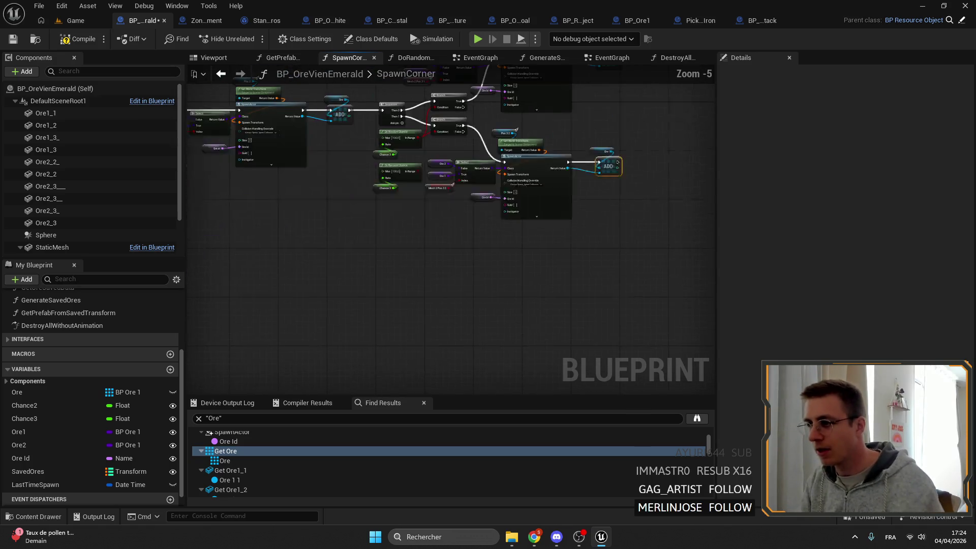
{"action": "left_click_drag", "start_coordinate": [603, 157], "coordinate": [579, 202]}
{"action": "left_click", "coordinate": [579, 202]}
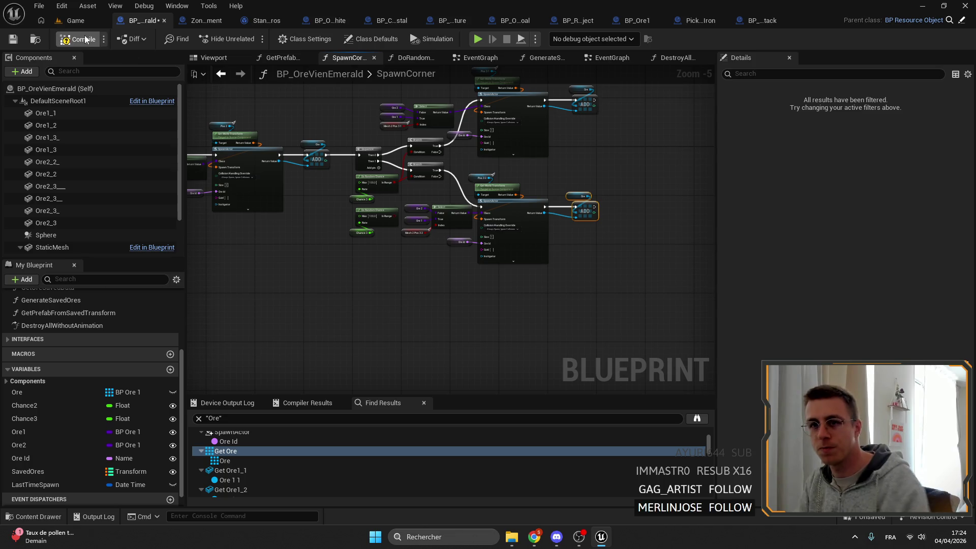
- Save the blueprint and open the GenerateSavedOres function graph
{"action": "left_click", "coordinate": [13, 39]}
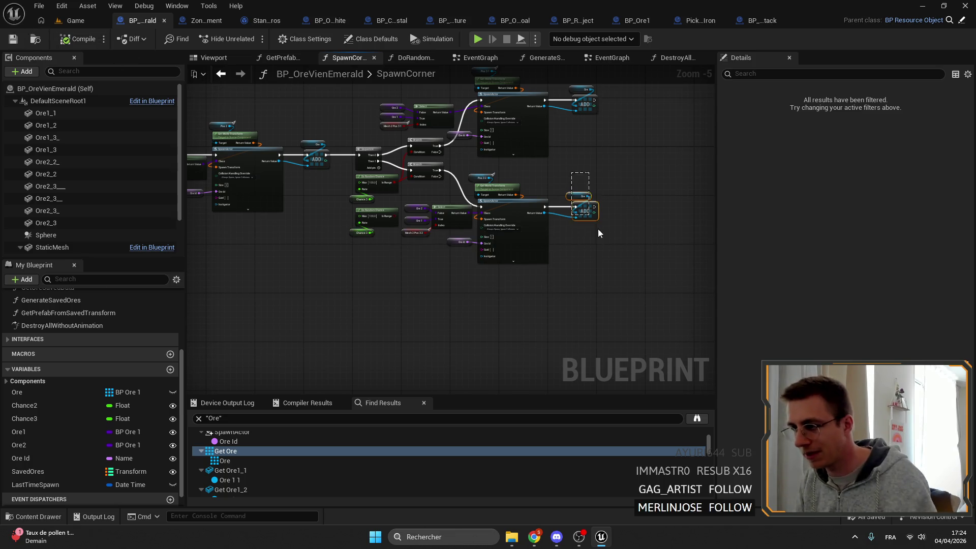
{"action": "scroll", "coordinate": [296, 443], "scroll_direction": "down", "scroll_amount": 5}
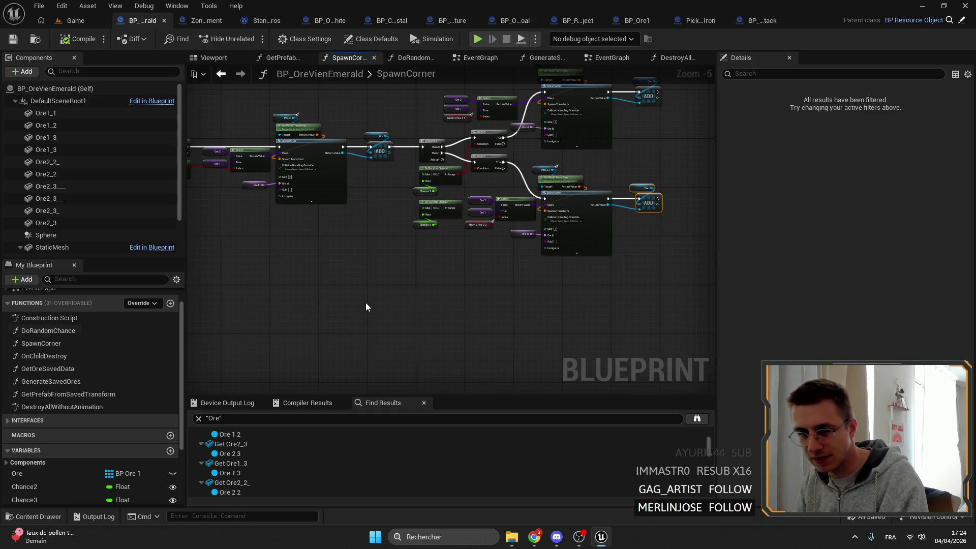
{"action": "scroll", "coordinate": [73, 395], "scroll_direction": "up", "scroll_amount": 1}
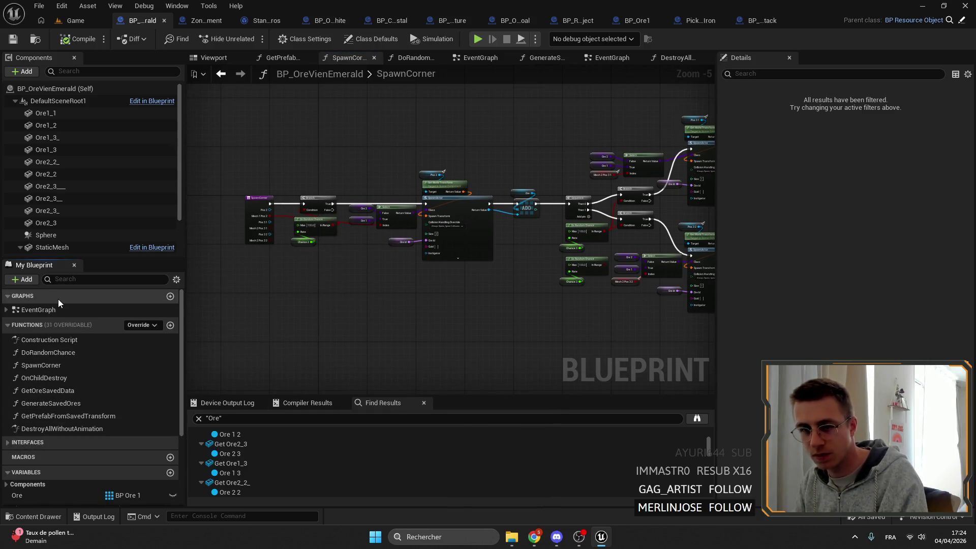
{"action": "double_click", "coordinate": [93, 305]}
{"action": "scroll", "coordinate": [416, 181], "scroll_direction": "up", "scroll_amount": 3}
{"action": "double_click", "coordinate": [379, 175]}
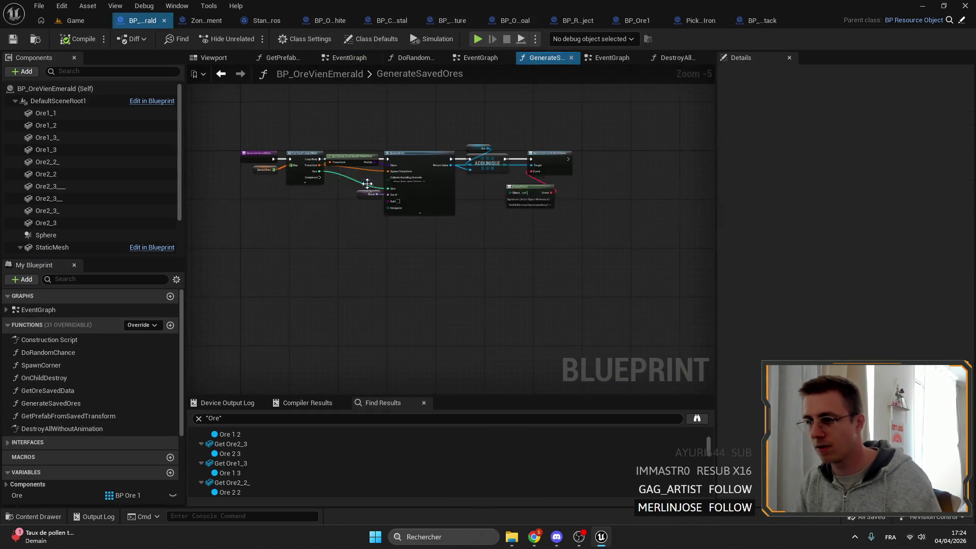
- In GenerateSavedOres, place an Ore Add node between SpawnActor and Bind Event instead of ADDUNIQUE, and save
{"action": "scroll", "coordinate": [588, 218], "scroll_direction": "up", "scroll_amount": 5}
{"action": "left_click_drag", "start_coordinate": [514, 206], "coordinate": [528, 239]}
{"action": "left_click_drag", "start_coordinate": [390, 155], "coordinate": [506, 228]}
{"action": "left_click_drag", "start_coordinate": [513, 172], "coordinate": [539, 219]}
{"action": "mouse_move", "coordinate": [529, 239]}
{"action": "left_mouse_down"}
{"action": "mouse_move", "coordinate": [456, 153]}
{"action": "mouse_move", "coordinate": [450, 188]}
{"action": "left_mouse_up"}
{"action": "mouse_move", "coordinate": [483, 155]}
{"action": "left_mouse_down"}
{"action": "mouse_move", "coordinate": [605, 155]}
{"action": "mouse_move", "coordinate": [650, 285]}
{"action": "left_mouse_up"}
{"action": "left_click_drag", "start_coordinate": [642, 161], "coordinate": [593, 161]}
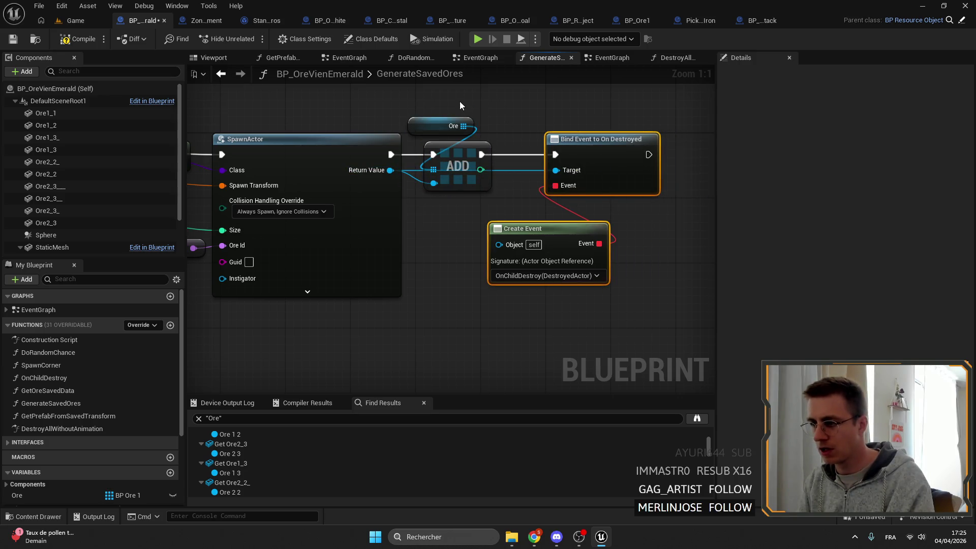
{"action": "scroll", "coordinate": [459, 117], "scroll_direction": "down", "scroll_amount": 2}
{"action": "left_click", "coordinate": [13, 39]}
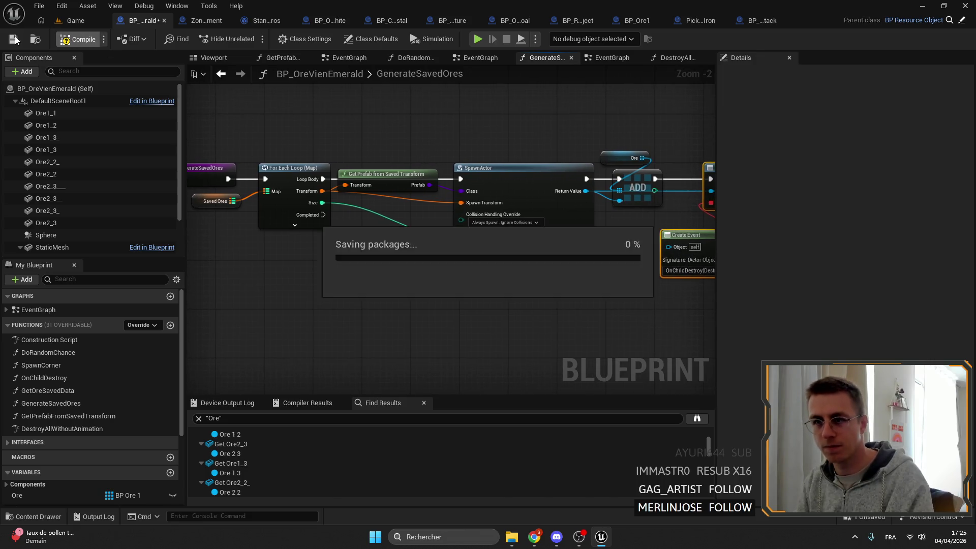
{"action": "left_click_drag", "start_coordinate": [649, 300], "coordinate": [611, 204]}
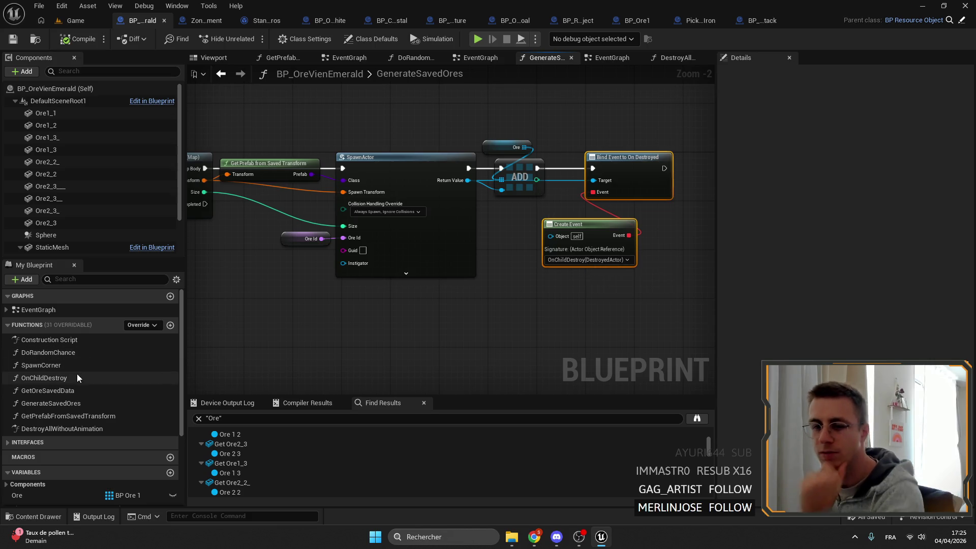
- In OnChildDestroy, disconnect and reconnect Branch True to Destroy Actor, compiling and saving
{"action": "double_click", "coordinate": [44, 377]}
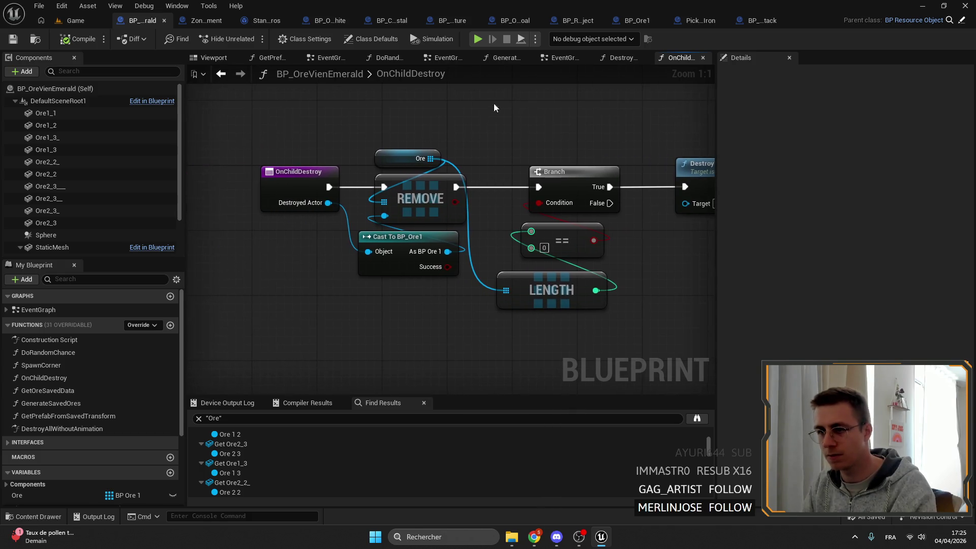
{"action": "left_click", "coordinate": [633, 206]}
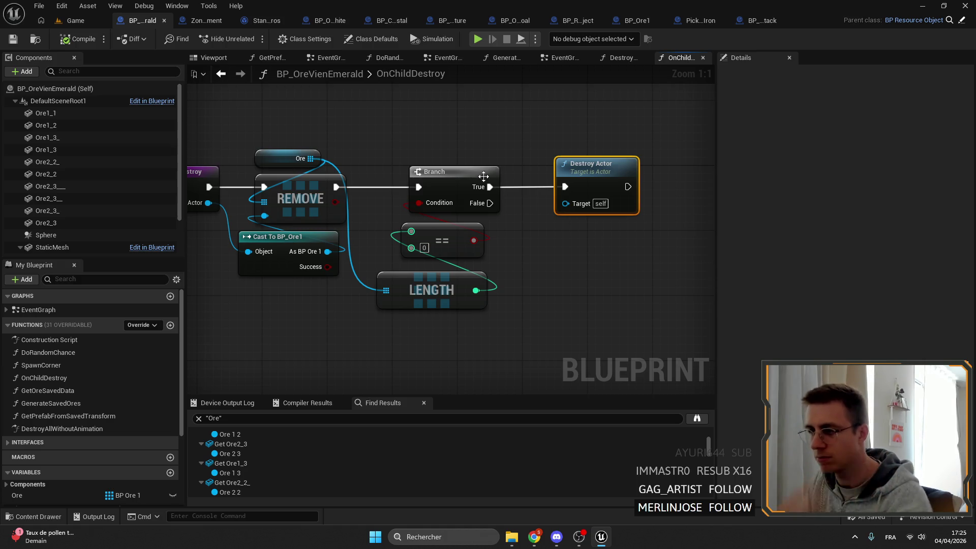
{"action": "left_click", "coordinate": [596, 193], "text": "alt"}
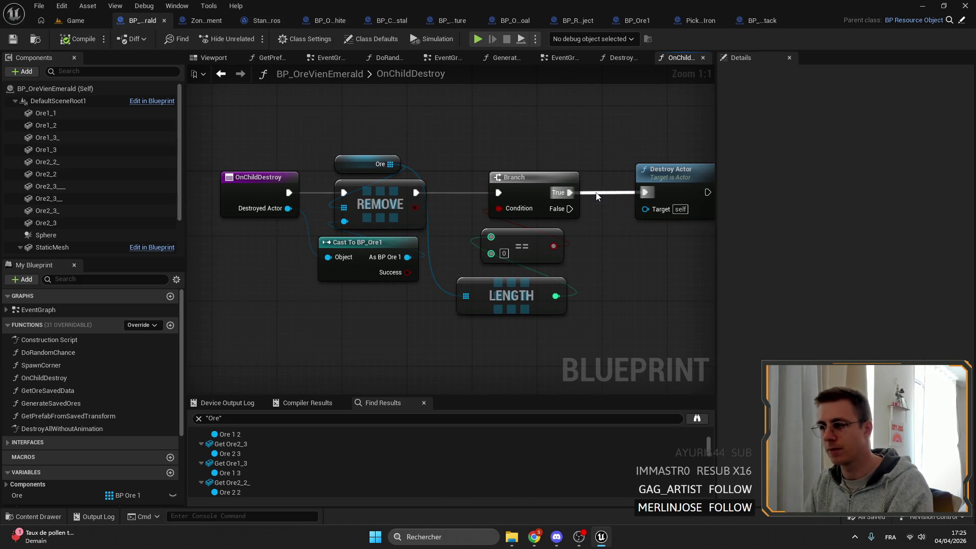
{"action": "left_click", "coordinate": [85, 39]}
{"action": "left_click", "coordinate": [13, 39]}
{"action": "left_click_drag", "start_coordinate": [570, 192], "coordinate": [644, 192]}
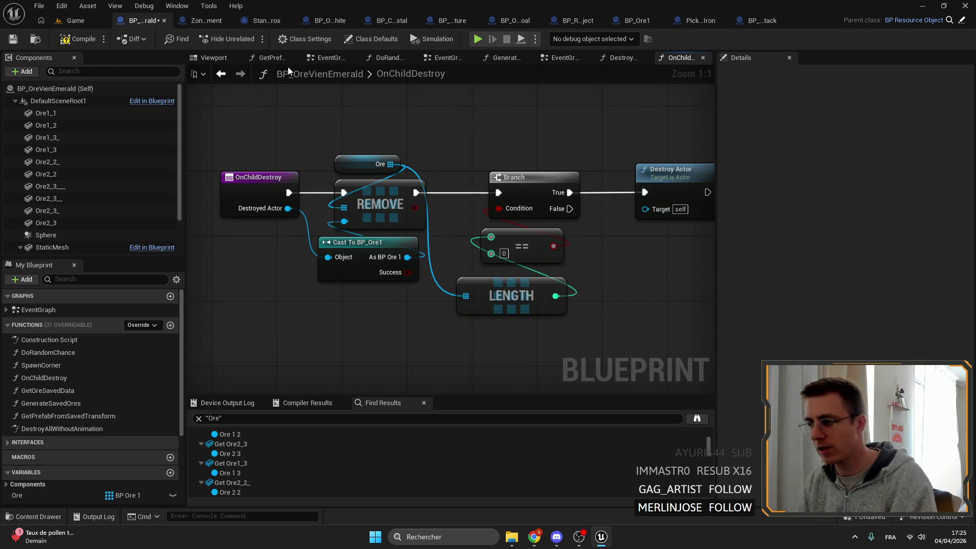
{"action": "left_click", "coordinate": [81, 39]}
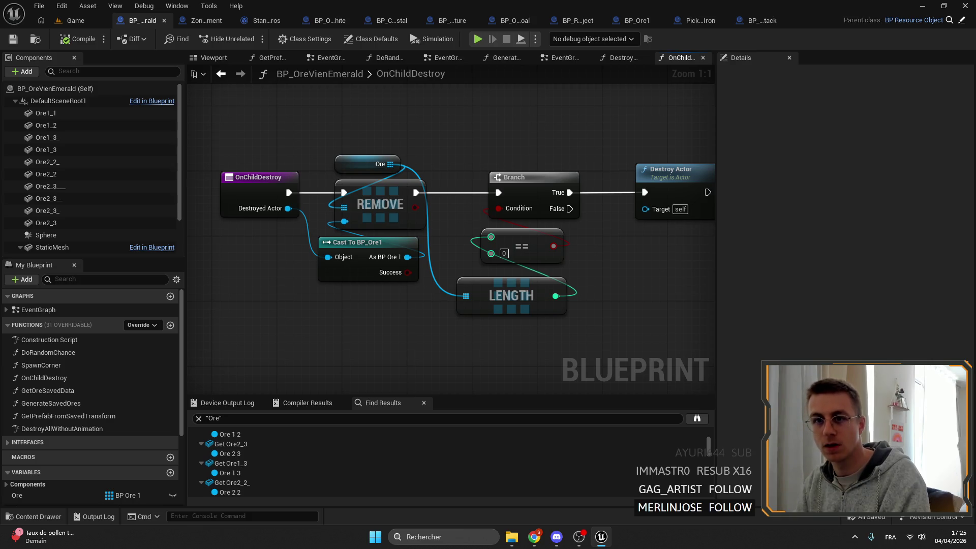
- Play the Game level and walk the character forward to test the ore veins
{"action": "left_click", "coordinate": [84, 22]}
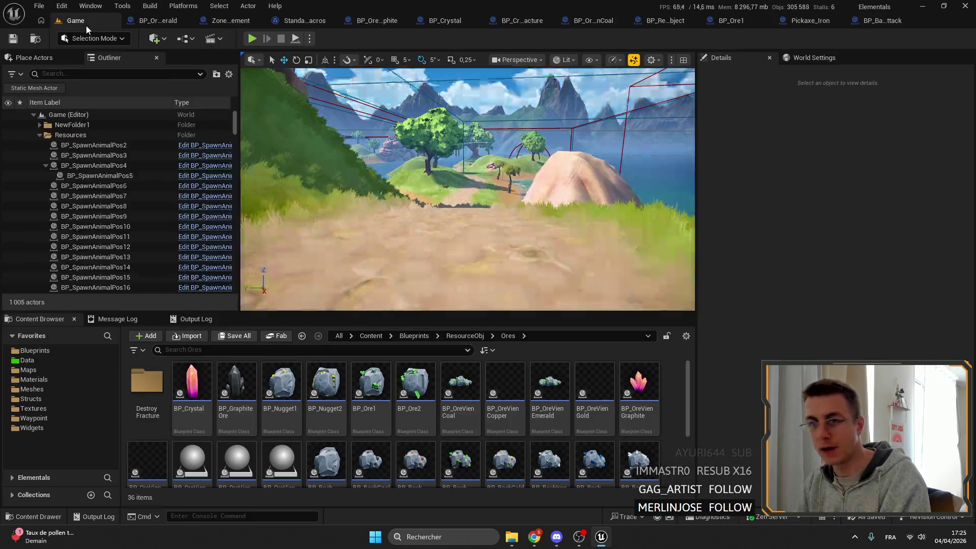
{"action": "left_click", "coordinate": [252, 39]}
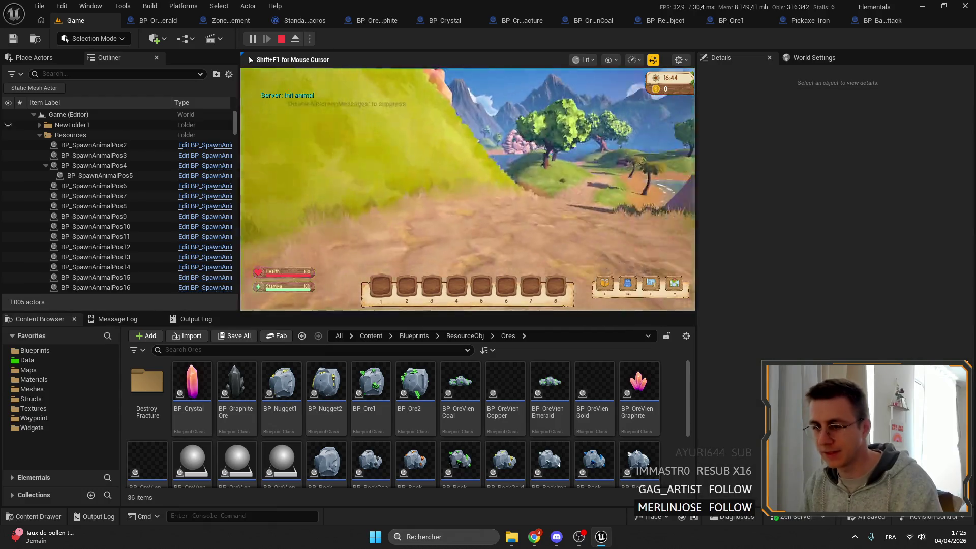
{"action": "key", "text": "w"}
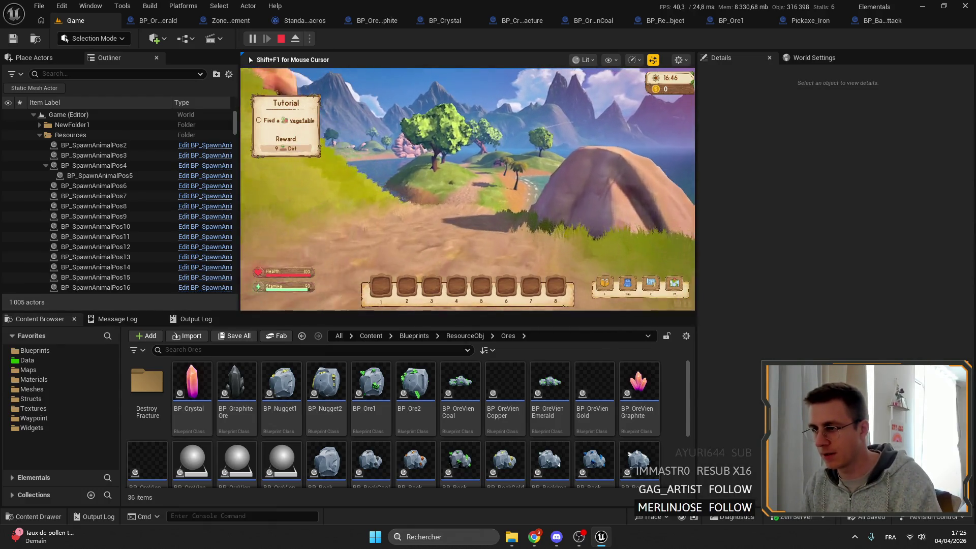
{"action": "key", "text": "w"}
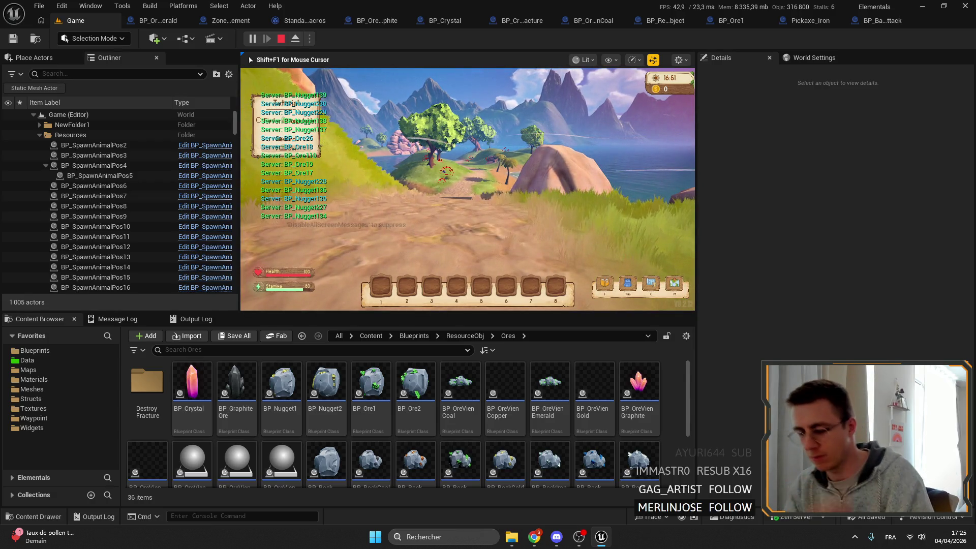
{"action": "key", "text": "shift+F1"}
- Switch to the BP_OreVienEmerald graph, save it, and return to the level view
{"action": "left_click", "coordinate": [731, 21]}
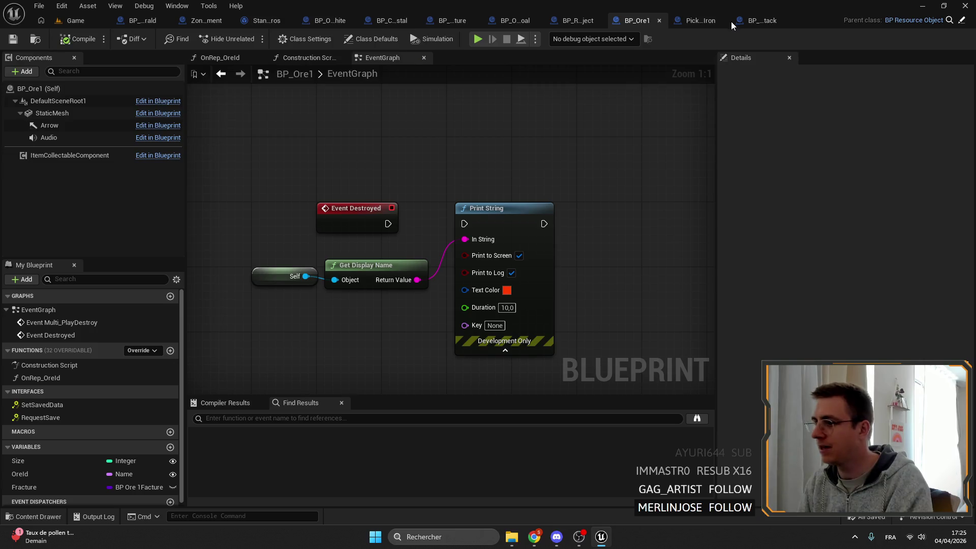
{"action": "left_click", "coordinate": [134, 24]}
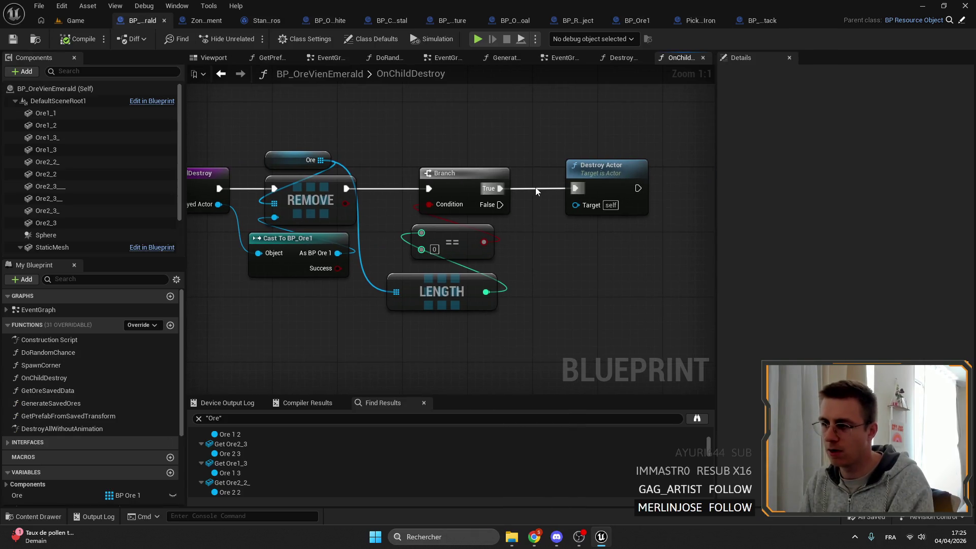
{"action": "left_click", "coordinate": [13, 39]}
{"action": "left_click", "coordinate": [73, 21]}
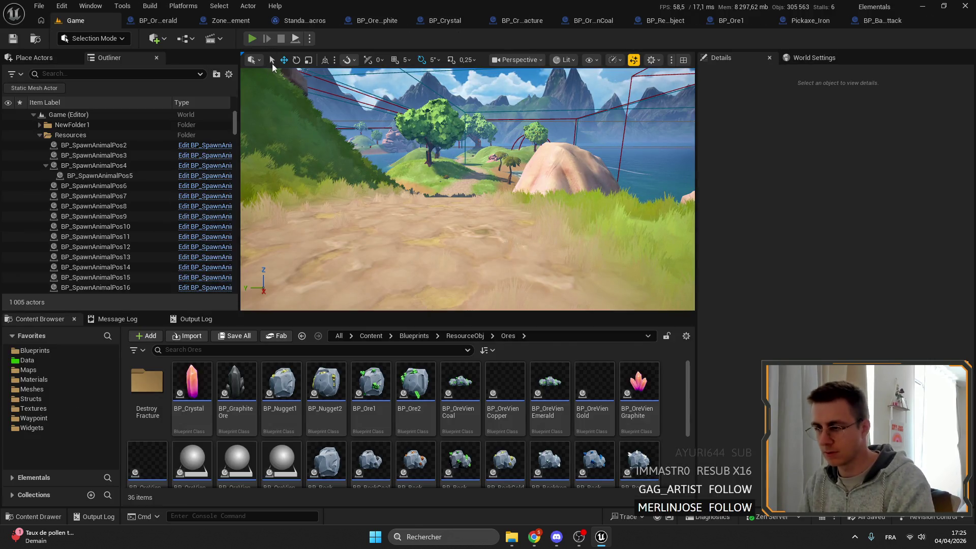
- Play again in full screen, sprint toward the island, then stop back to the graph
{"action": "key", "text": "alt+p"}
{"action": "key", "text": "F11"}
{"action": "key", "text": "shift+w"}
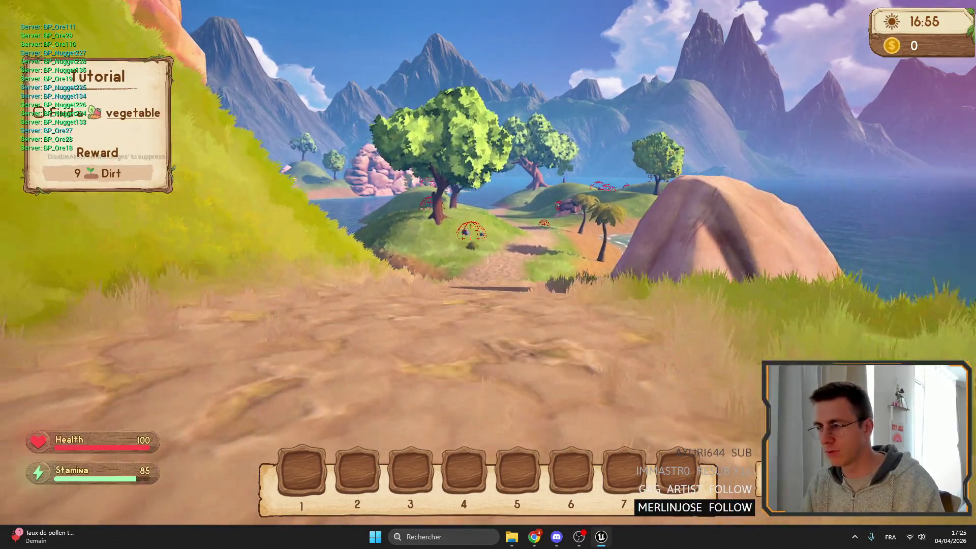
{"action": "key", "text": "F11"}
{"action": "key", "text": "Escape"}
{"action": "left_click_drag", "start_coordinate": [468, 120], "coordinate": [499, 136]}
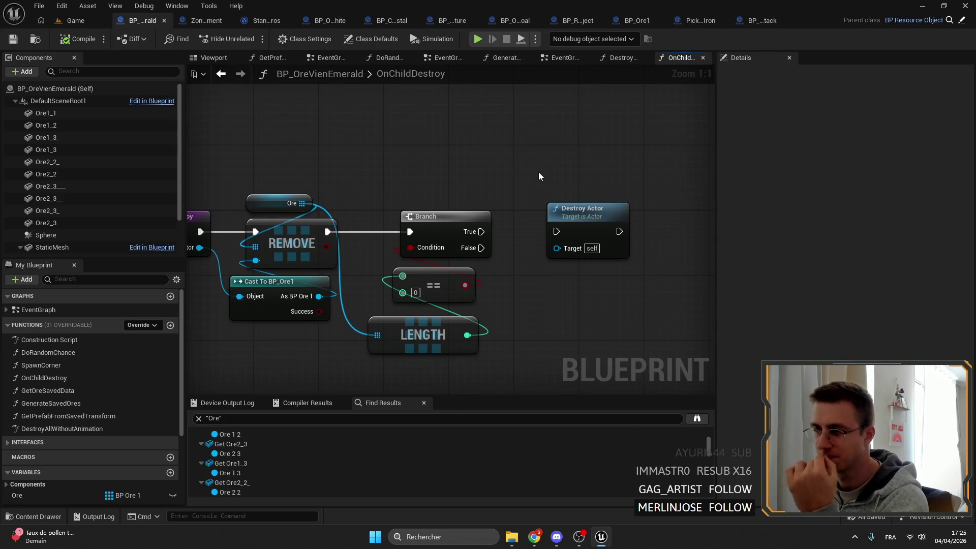
- Wire Branch True to Destroy Actor and compile, then remove that link and compile and save
{"action": "left_click_drag", "start_coordinate": [481, 231], "coordinate": [556, 232]}
{"action": "left_click", "coordinate": [73, 38]}
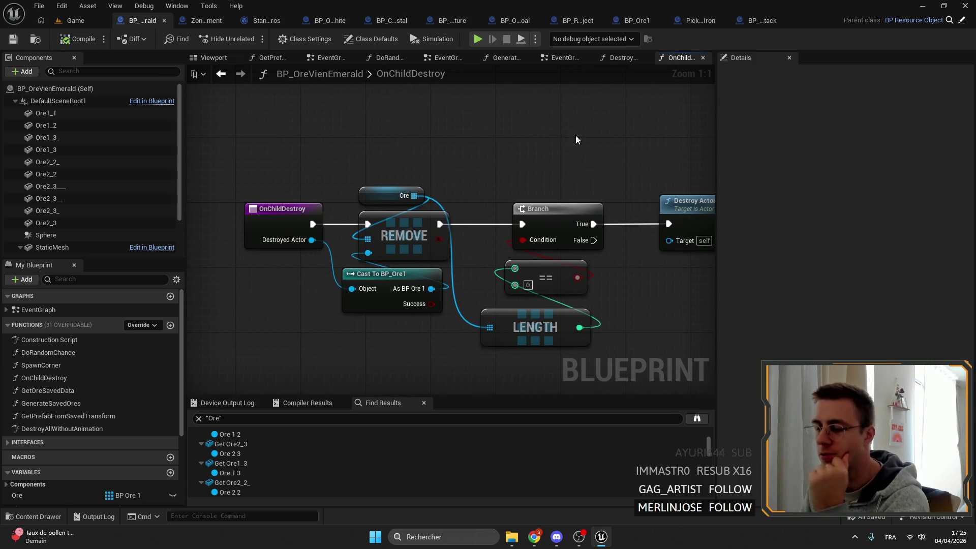
{"action": "left_click_drag", "start_coordinate": [549, 336], "coordinate": [311, 147]}
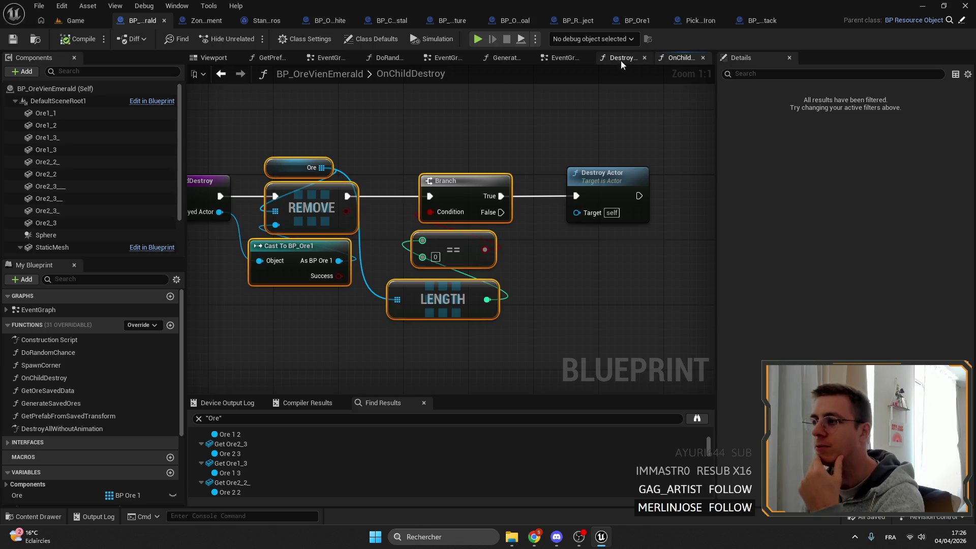
{"action": "left_click", "coordinate": [537, 196]}
{"action": "left_click", "coordinate": [538, 196], "text": "alt"}
{"action": "left_click", "coordinate": [71, 45]}
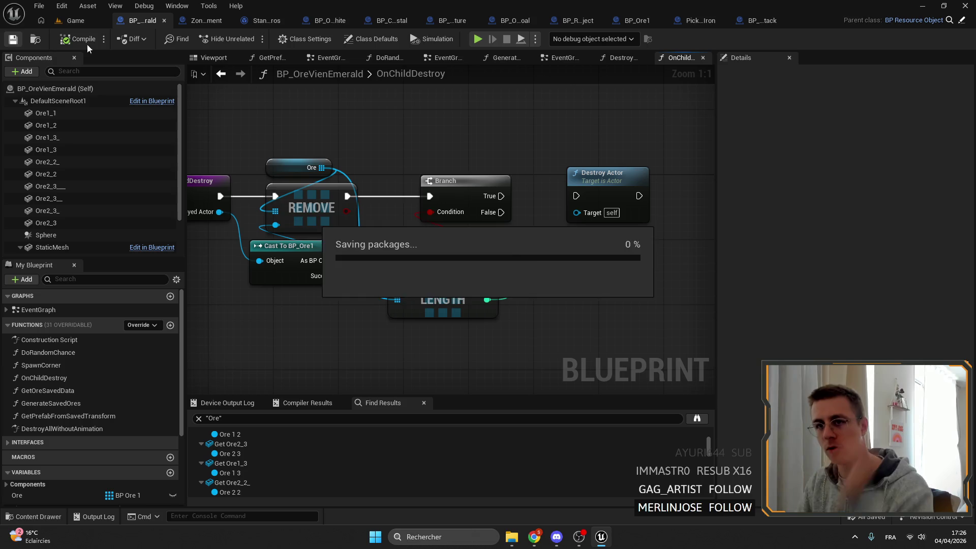
- Open the DestroyAllWithoutAnimation graph and view its For Each Loop branches and entry node
{"action": "left_click", "coordinate": [612, 57]}
{"action": "mouse_move", "coordinate": [583, 179]}
{"action": "left_mouse_down"}
{"action": "mouse_move", "coordinate": [501, 206]}
{"action": "mouse_move", "coordinate": [537, 187]}
{"action": "mouse_move", "coordinate": [455, 152]}
{"action": "left_mouse_up"}
{"action": "mouse_move", "coordinate": [306, 190]}
{"action": "left_mouse_down"}
{"action": "mouse_move", "coordinate": [523, 215]}
{"action": "mouse_move", "coordinate": [495, 133]}
{"action": "left_mouse_up"}
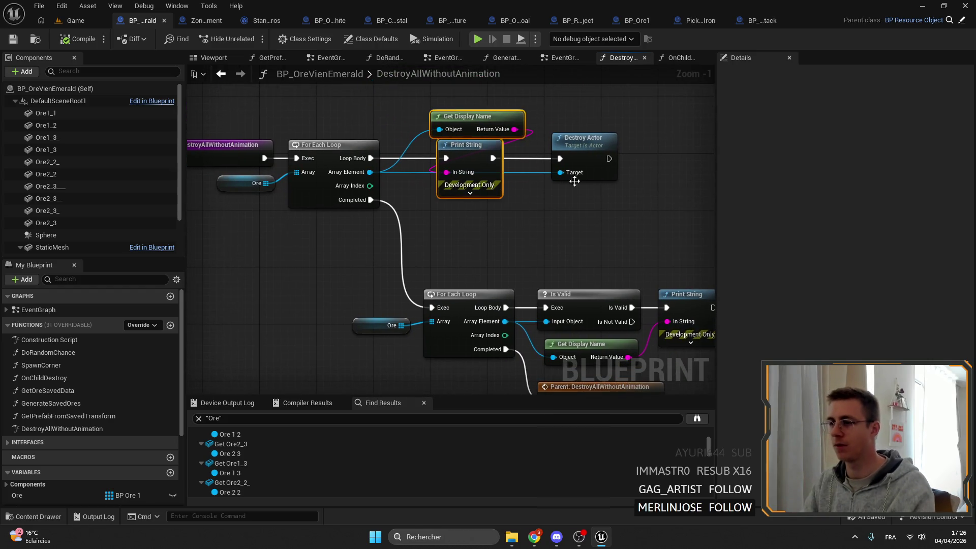
- Add a breakpoint to the first For Each Loop in DestroyAllWithoutAnimation
{"action": "mouse_move", "coordinate": [598, 227]}
{"action": "left_mouse_down"}
{"action": "mouse_move", "coordinate": [617, 226]}
{"action": "mouse_move", "coordinate": [638, 195]}
{"action": "mouse_move", "coordinate": [571, 195]}
{"action": "left_mouse_up"}
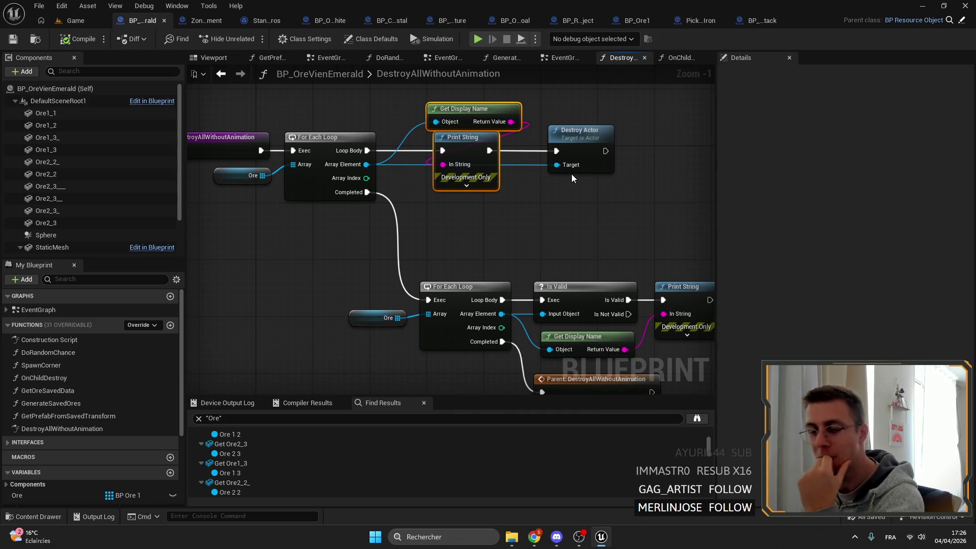
{"action": "left_click_drag", "start_coordinate": [495, 230], "coordinate": [585, 246]}
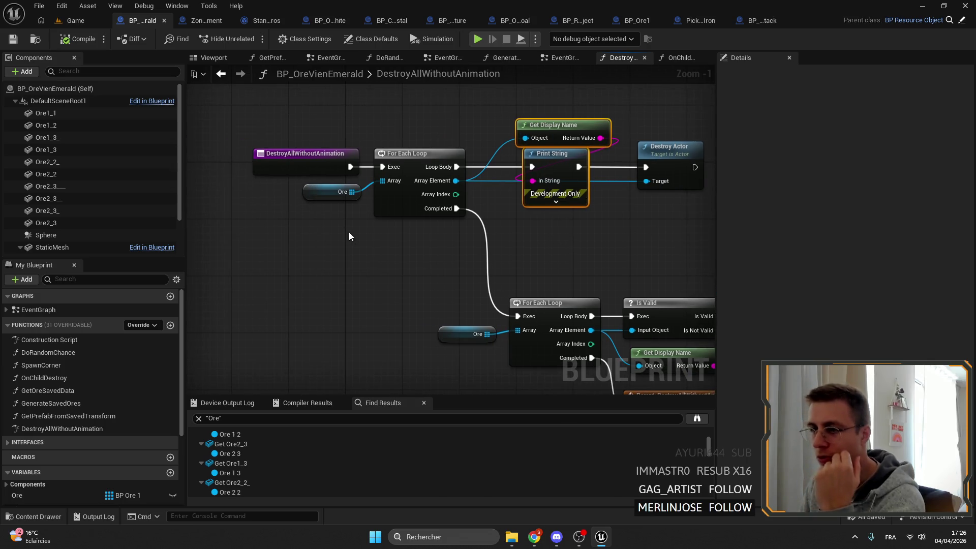
{"action": "left_click_drag", "start_coordinate": [348, 231], "coordinate": [284, 148]}
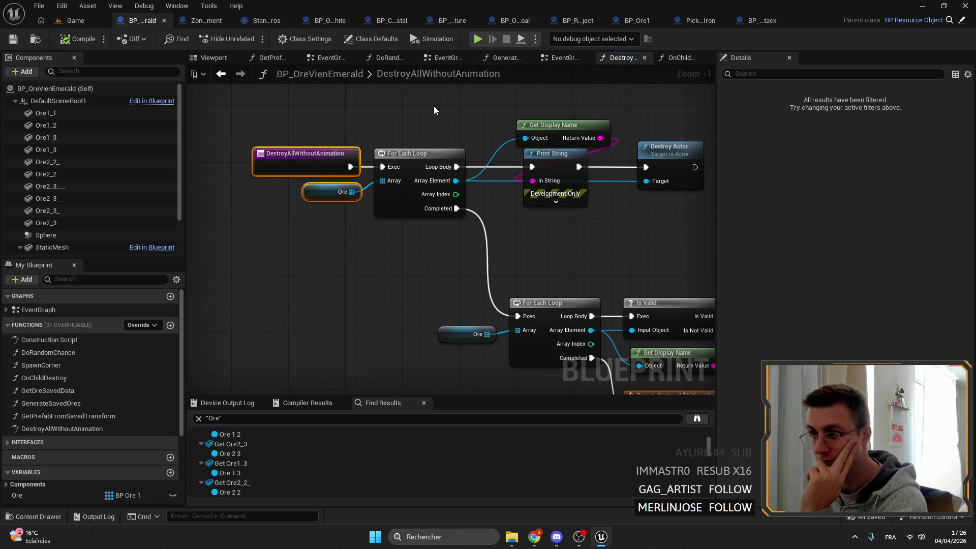
{"action": "right_click", "coordinate": [407, 162]}
{"action": "left_click", "coordinate": [437, 445]}
{"action": "mouse_move", "coordinate": [277, 209]}
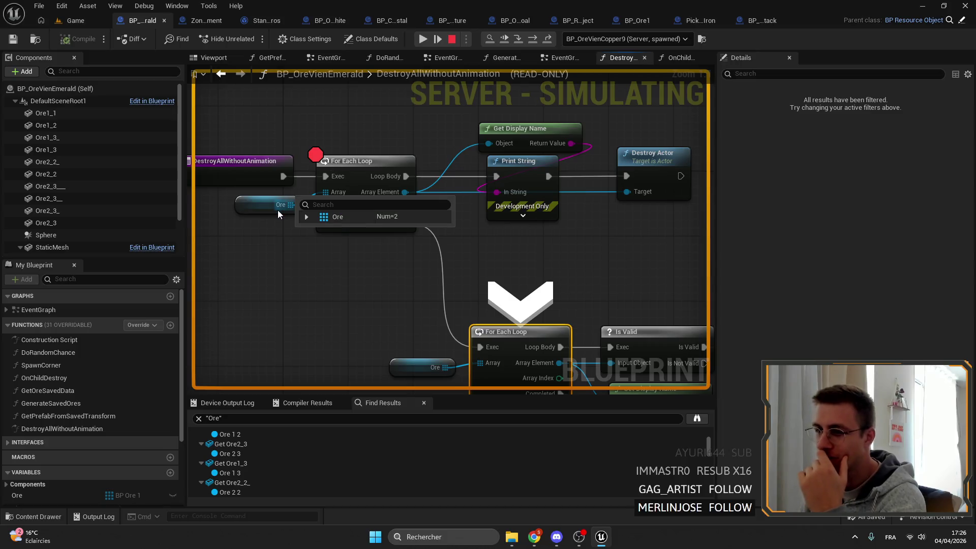
- Inspect the Ore array at the breakpoint, resume, and inspect it again on the next hit
{"action": "right_click", "coordinate": [361, 164]}
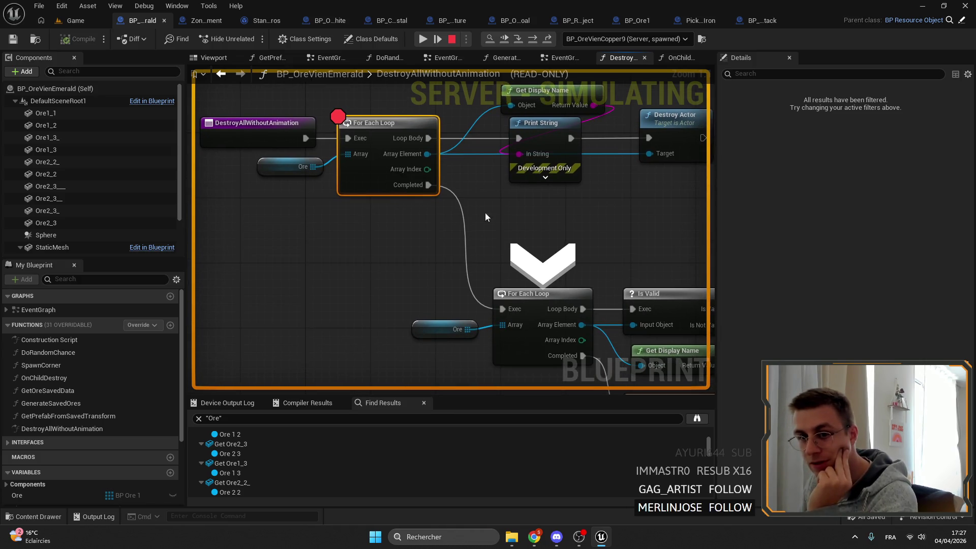
{"action": "mouse_move", "coordinate": [311, 170]}
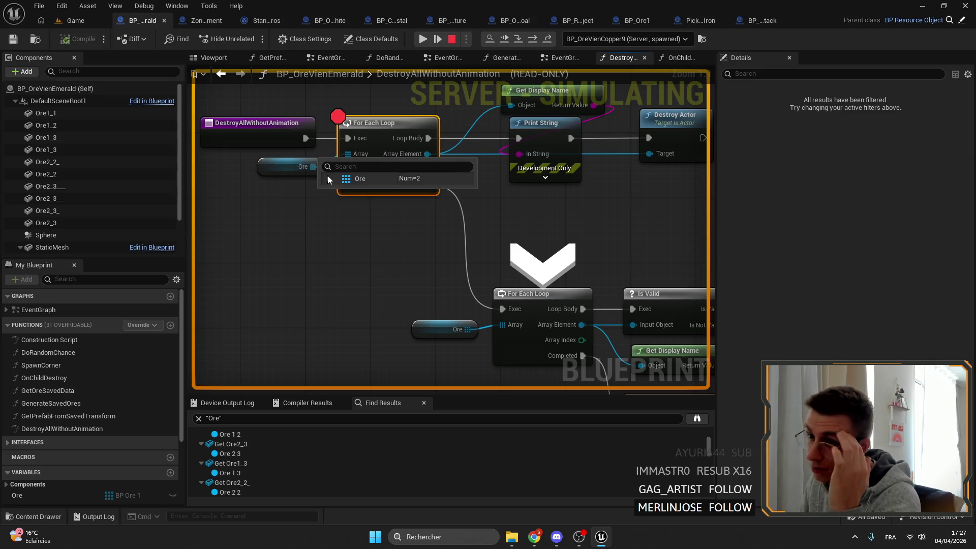
{"action": "left_click", "coordinate": [330, 178]}
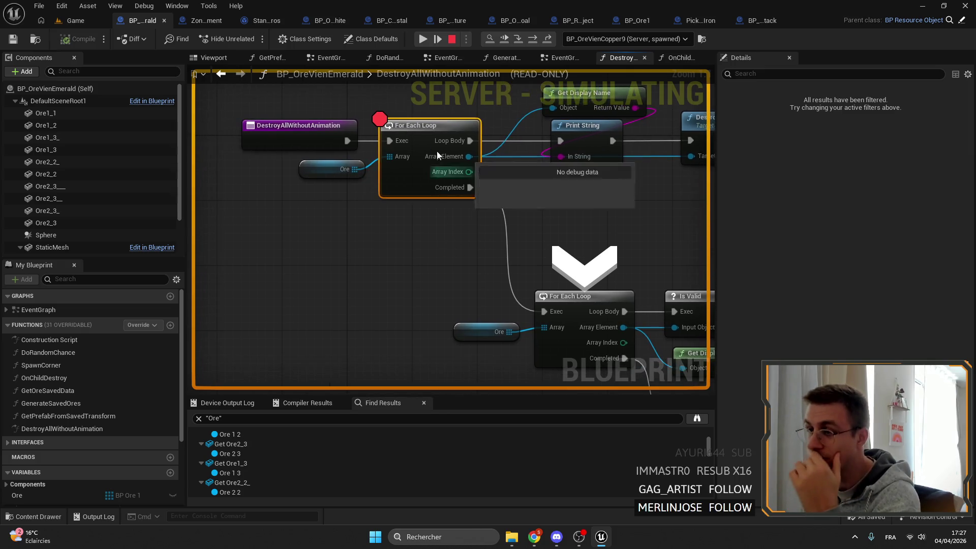
{"action": "left_click", "coordinate": [425, 38]}
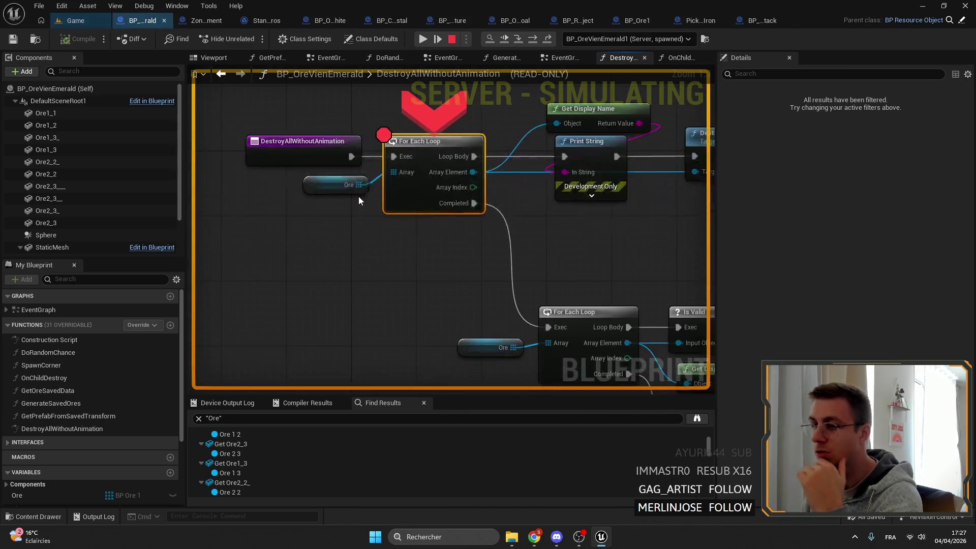
{"action": "left_click", "coordinate": [374, 196]}
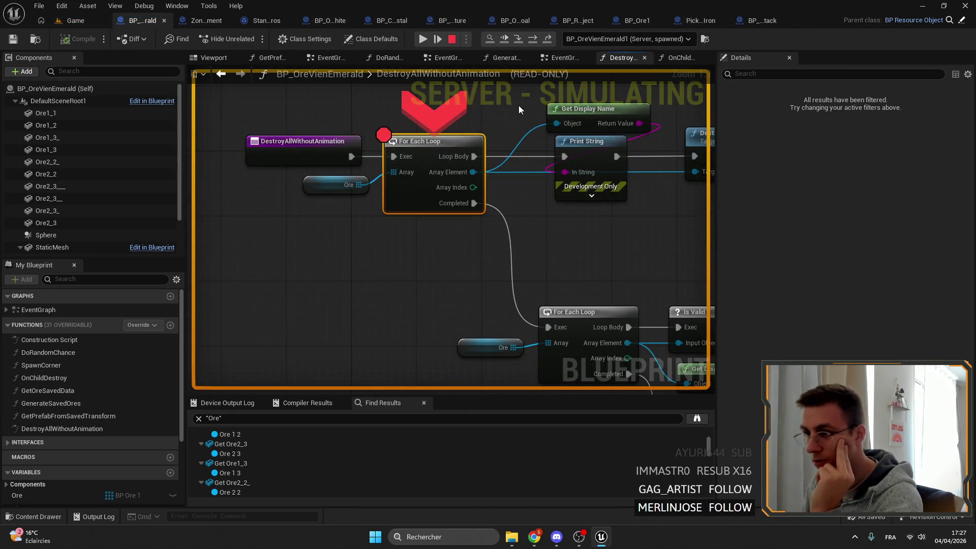
- Step execution through Destroy Actor and the For Each Loop macro back to the vein graph
{"action": "left_click", "coordinate": [532, 40]}
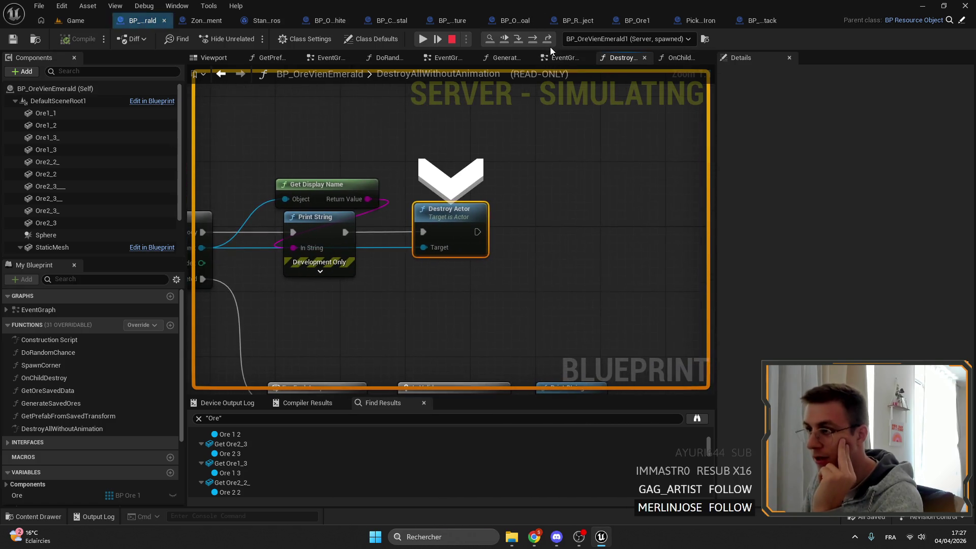
{"action": "left_click", "coordinate": [531, 40]}
{"action": "left_click", "coordinate": [531, 40]}
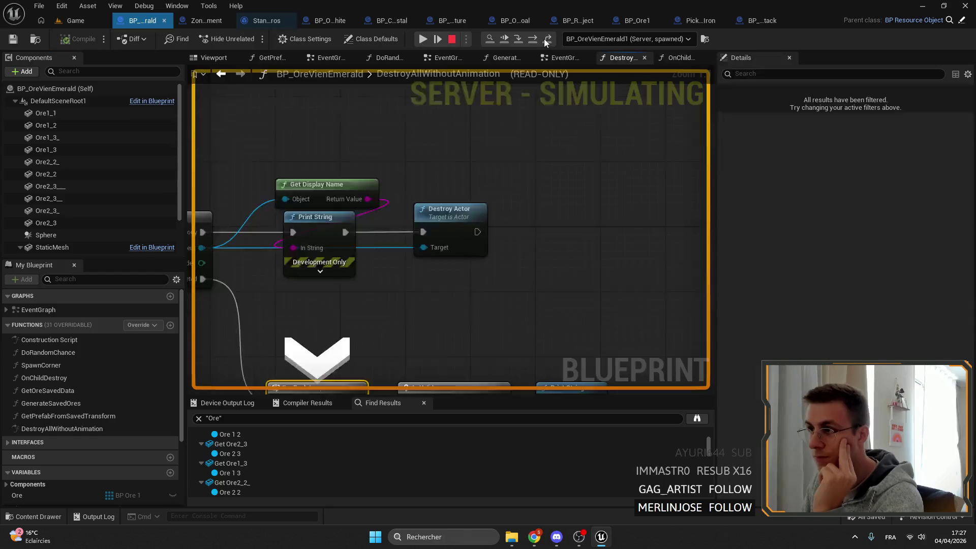
{"action": "left_click", "coordinate": [532, 40]}
- Expand the Ore array and its first element to examine the stored values
{"action": "mouse_move", "coordinate": [353, 178]}
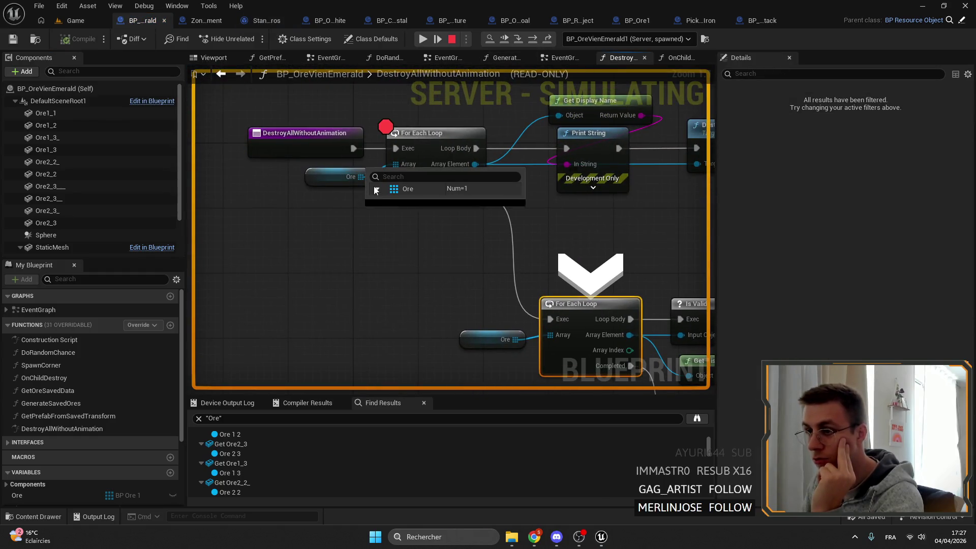
{"action": "left_click", "coordinate": [377, 188]}
{"action": "left_click", "coordinate": [385, 201]}
{"action": "left_click", "coordinate": [386, 202]}
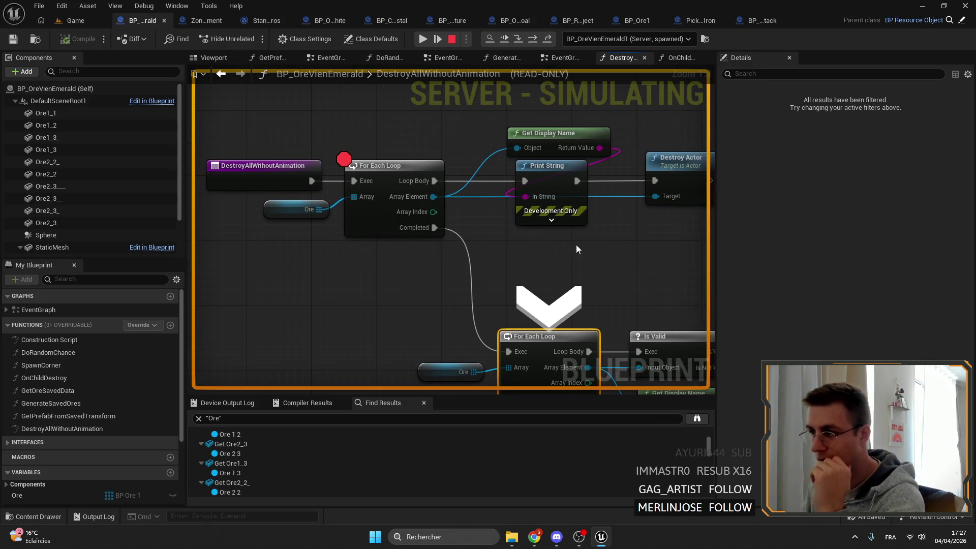
{"action": "mouse_move", "coordinate": [619, 199]}
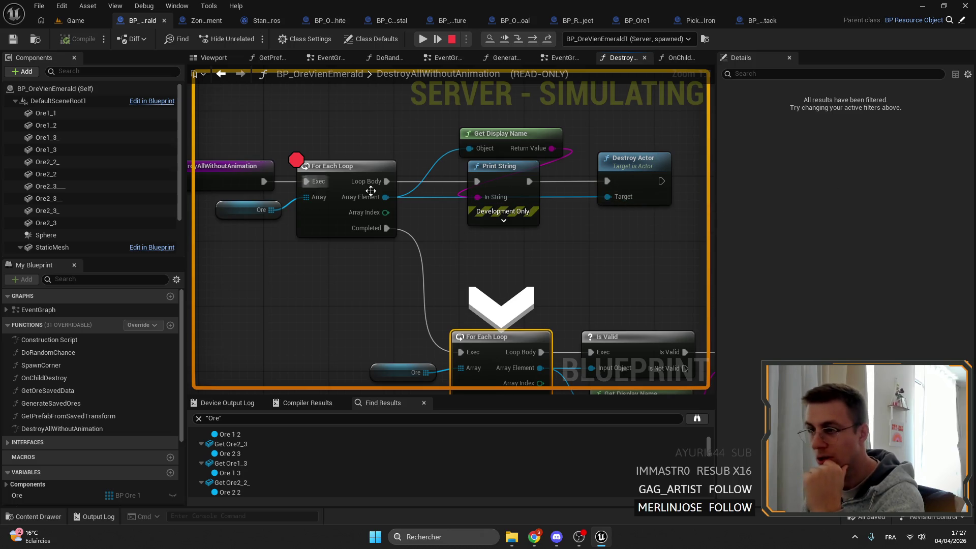
{"action": "left_click", "coordinate": [287, 223]}
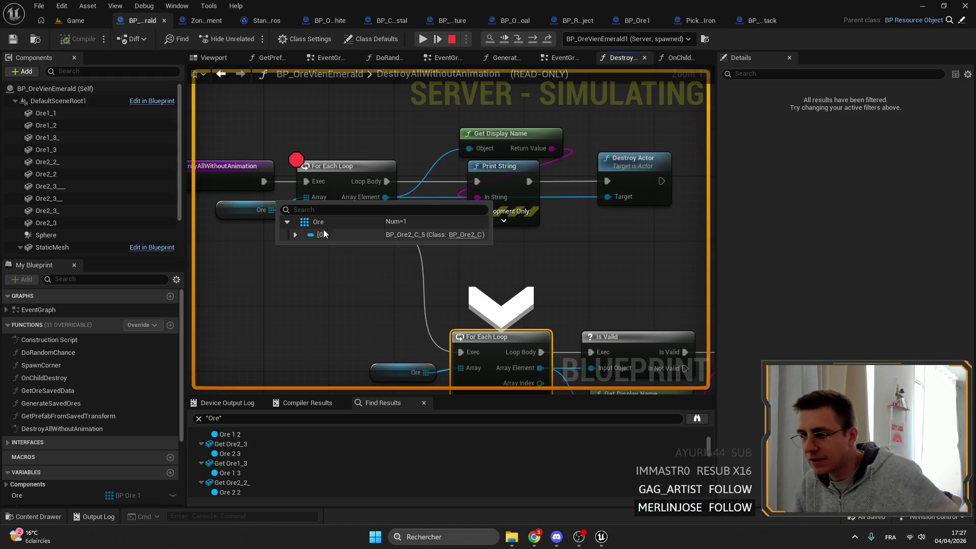
{"action": "left_click", "coordinate": [295, 235]}
{"action": "left_click", "coordinate": [295, 234]}
{"action": "left_click", "coordinate": [287, 222]}
{"action": "left_click", "coordinate": [288, 221]}
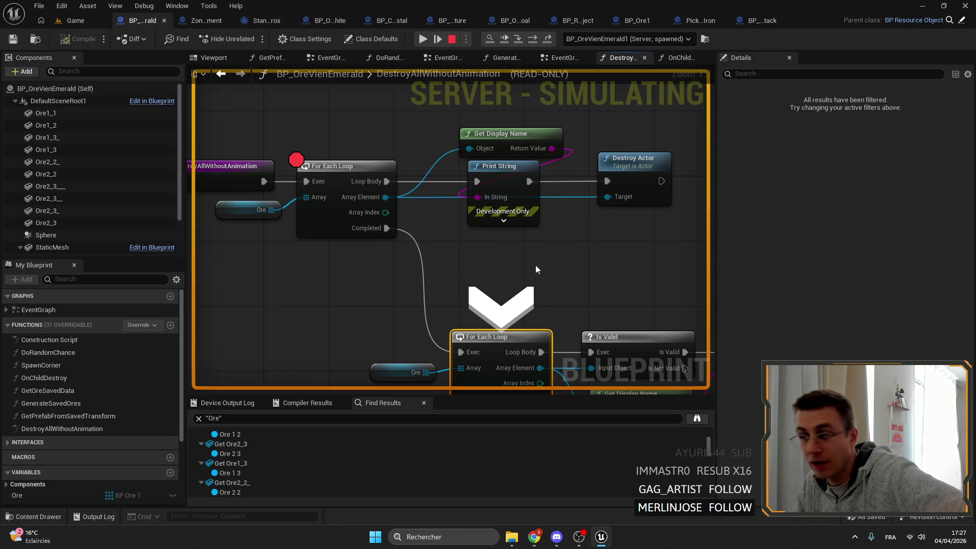
- Stop the simulation and bring up the first For Each Loop node's breakpoint options
{"action": "left_click_drag", "start_coordinate": [275, 215], "coordinate": [334, 196]}
{"action": "mouse_move", "coordinate": [334, 196]}
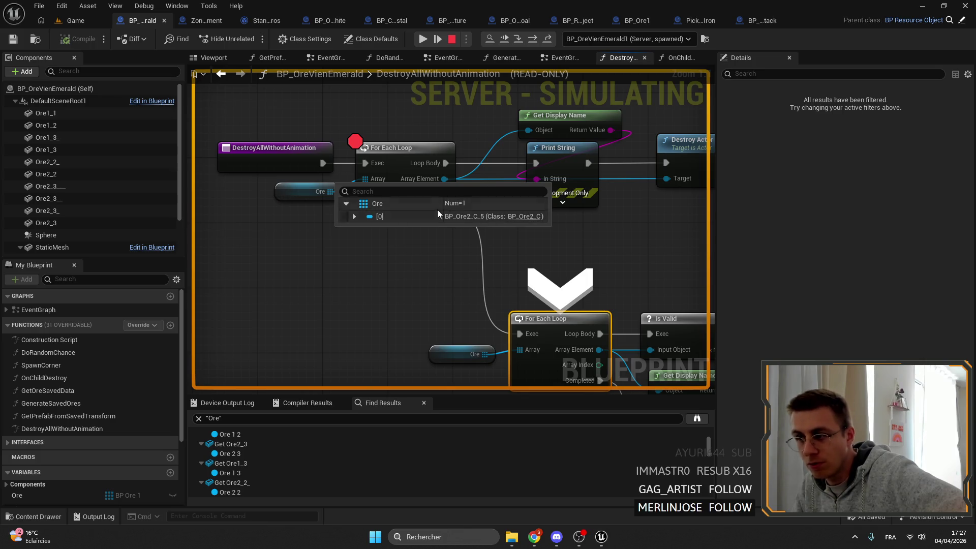
{"action": "mouse_move", "coordinate": [554, 237]}
{"action": "left_mouse_down"}
{"action": "mouse_move", "coordinate": [501, 231]}
{"action": "mouse_move", "coordinate": [480, 178]}
{"action": "left_mouse_up"}
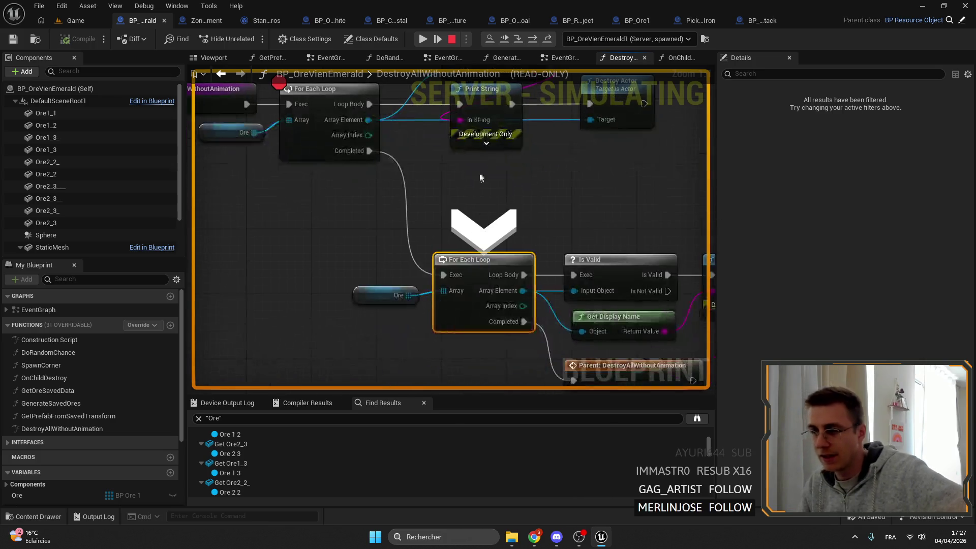
{"action": "mouse_move", "coordinate": [621, 154]}
{"action": "left_mouse_down"}
{"action": "mouse_move", "coordinate": [420, 124]}
{"action": "mouse_move", "coordinate": [516, 187]}
{"action": "mouse_move", "coordinate": [533, 169]}
{"action": "left_mouse_up"}
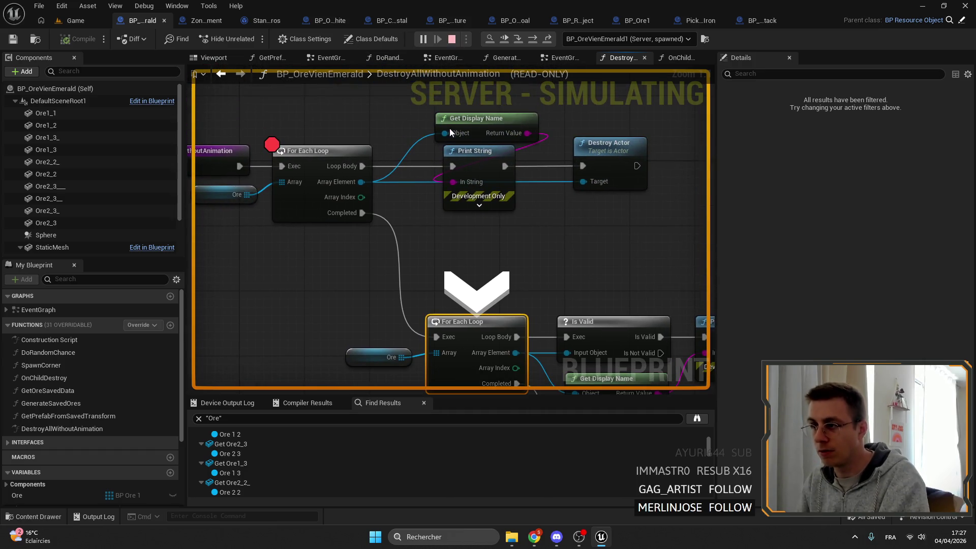
{"action": "left_click", "coordinate": [452, 39]}
{"action": "right_click", "coordinate": [313, 161]}
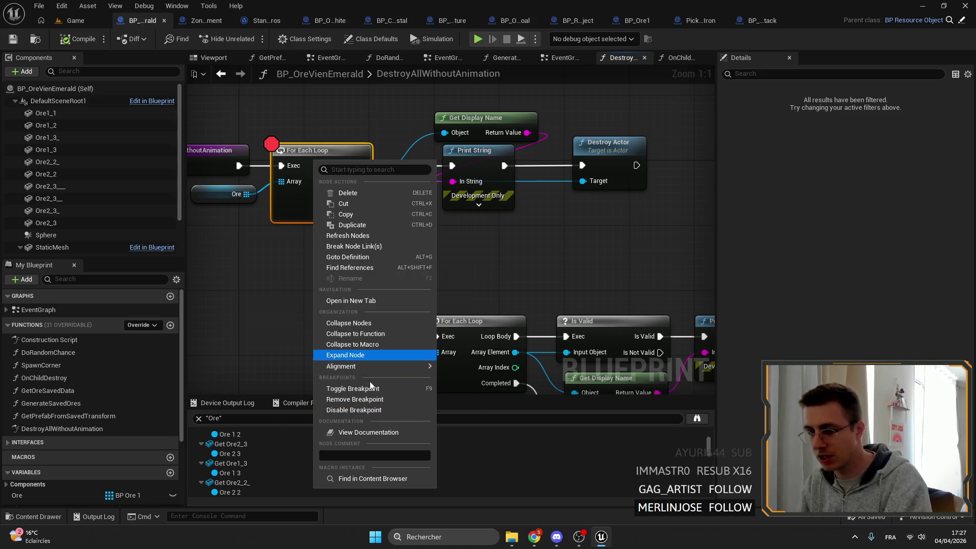
- Remove the For Each Loop breakpoint, then in OnChildDestroy undo a stray reroute point and save
{"action": "left_click", "coordinate": [355, 399]}
{"action": "left_click", "coordinate": [678, 57]}
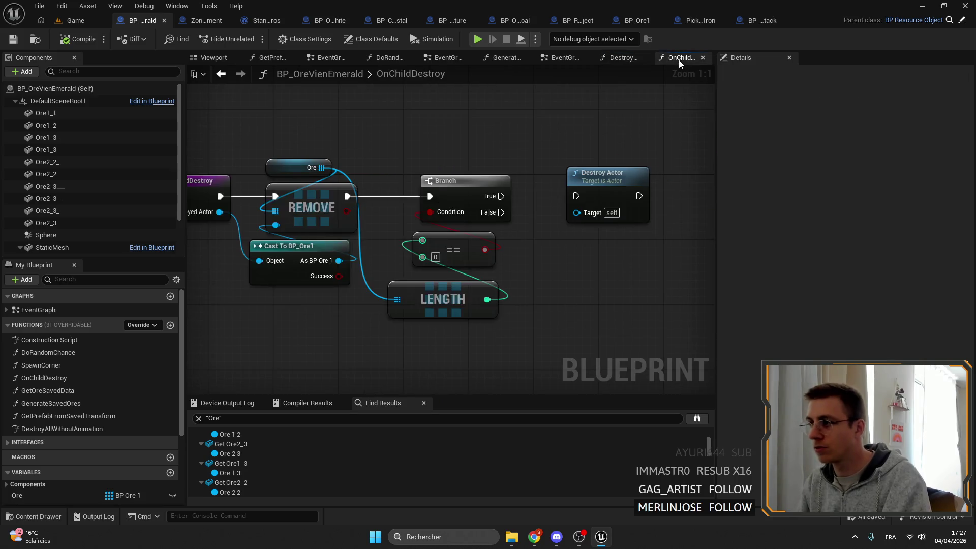
{"action": "double_click", "coordinate": [359, 193]}
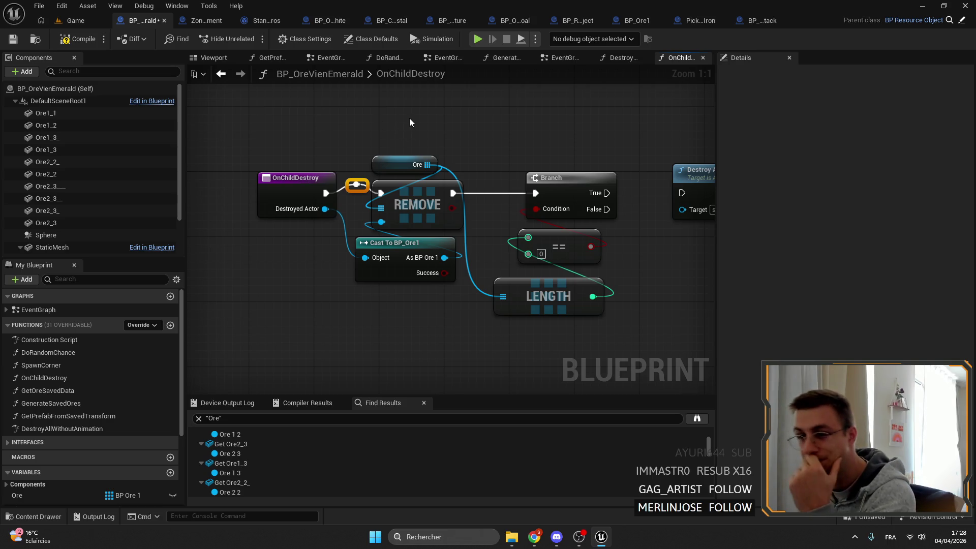
{"action": "key", "text": "ctrl+z"}
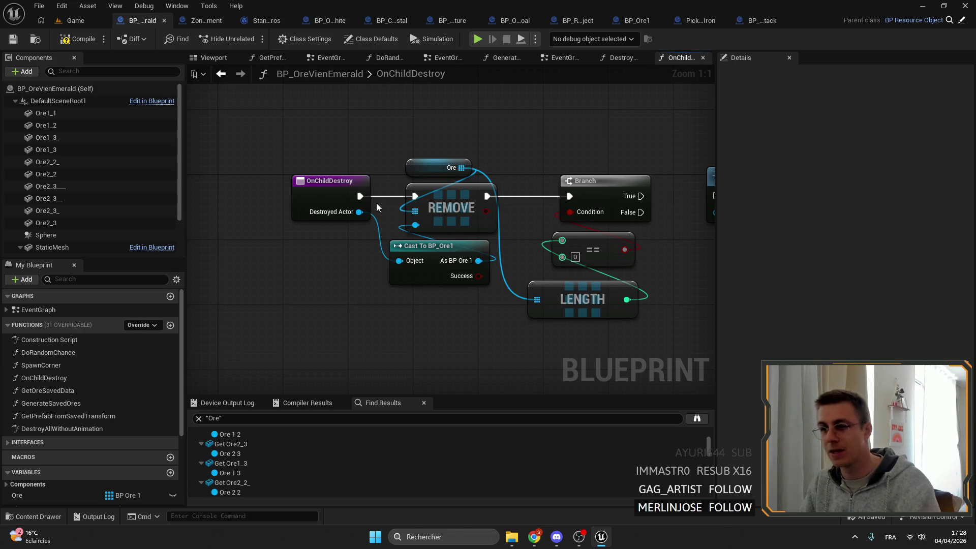
{"action": "key", "text": "ctrl+z"}
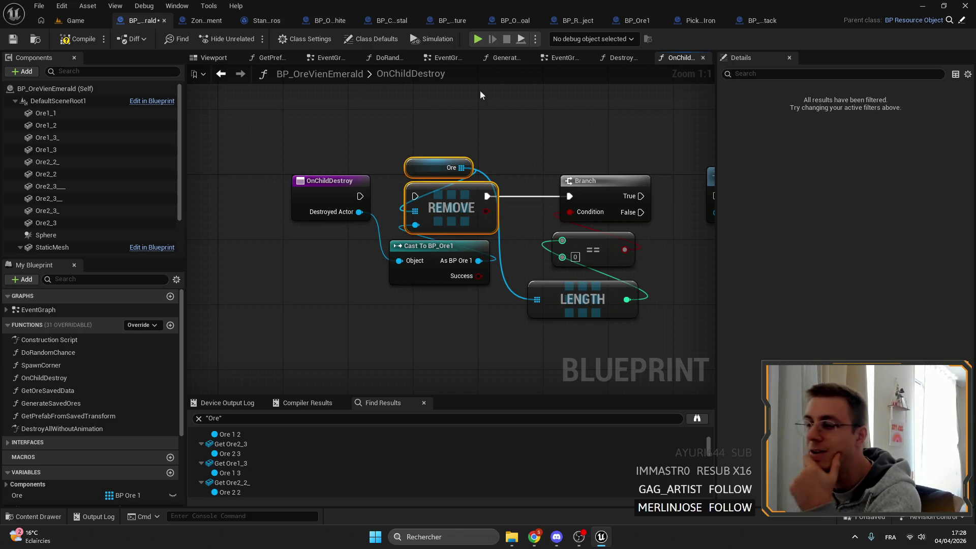
{"action": "left_click", "coordinate": [12, 38]}
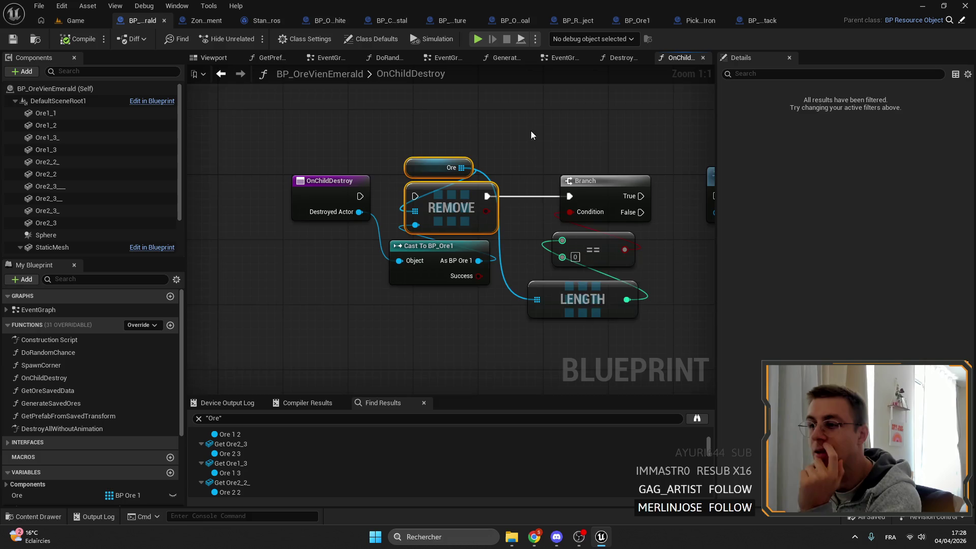
- Connect Branch True to Destroy Actor in OnChildDestroy, then compile and save
{"action": "left_click_drag", "start_coordinate": [531, 132], "coordinate": [436, 100]}
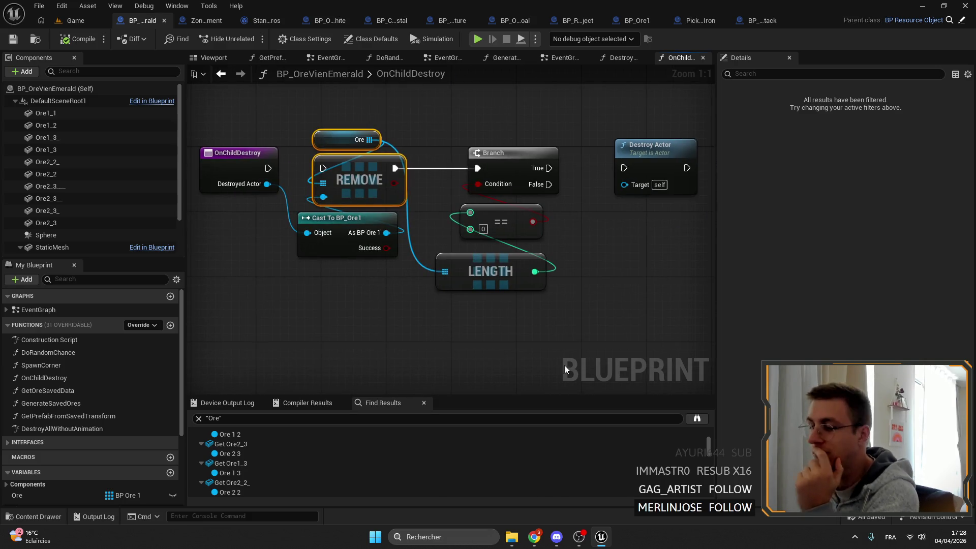
{"action": "key", "text": "ctrl+z"}
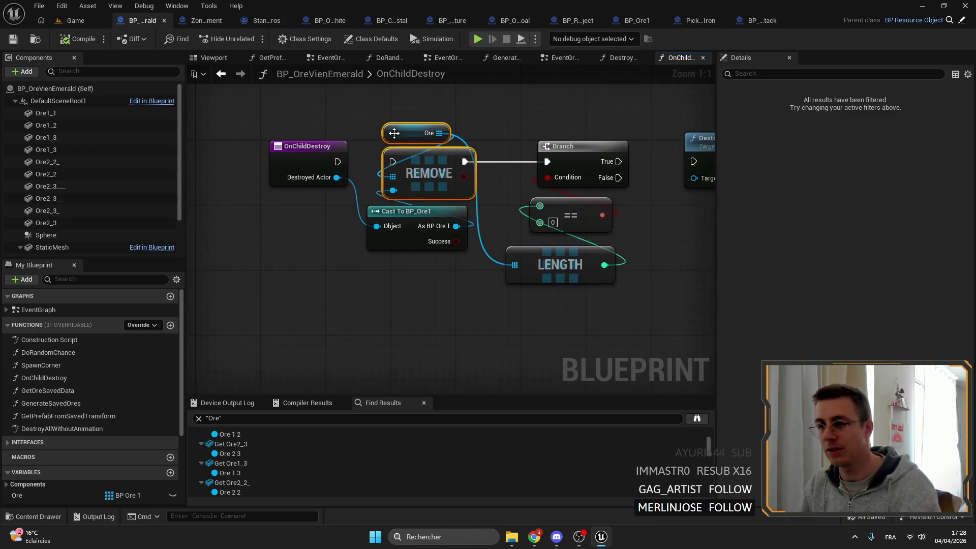
{"action": "left_click_drag", "start_coordinate": [537, 153], "coordinate": [612, 153]}
{"action": "left_click", "coordinate": [11, 40]}
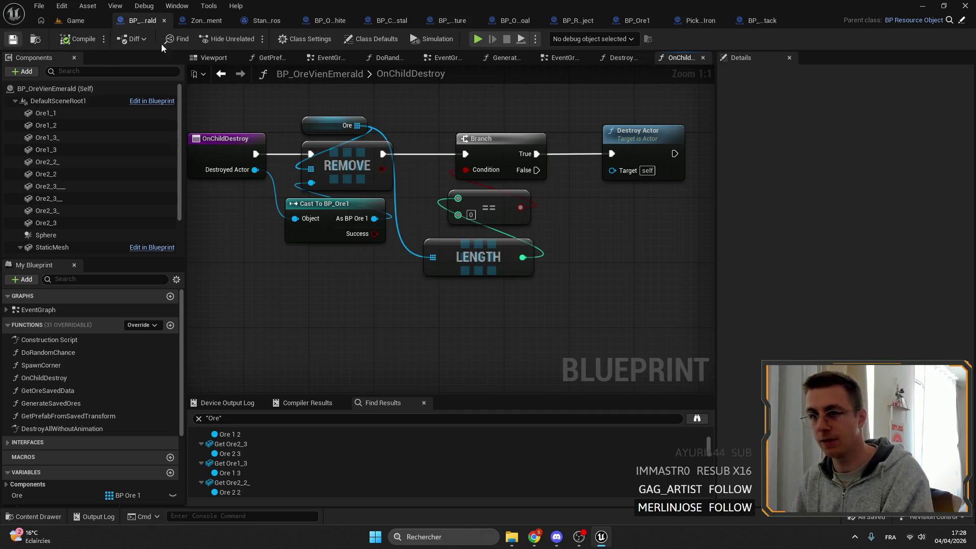
{"action": "left_click", "coordinate": [620, 57]}
- Promote Ore to a local array variable named Close and feed it into the loop's Array
{"action": "mouse_move", "coordinate": [460, 224]}
{"action": "left_mouse_down"}
{"action": "mouse_move", "coordinate": [412, 169]}
{"action": "mouse_move", "coordinate": [289, 169]}
{"action": "left_mouse_up"}
{"action": "left_click_drag", "start_coordinate": [337, 216], "coordinate": [379, 230]}
{"action": "left_click", "coordinate": [449, 297]}
{"action": "mouse_move", "coordinate": [416, 190]}
{"action": "left_mouse_down"}
{"action": "mouse_move", "coordinate": [408, 182]}
{"action": "mouse_move", "coordinate": [454, 210]}
{"action": "mouse_move", "coordinate": [493, 203]}
{"action": "left_mouse_up"}
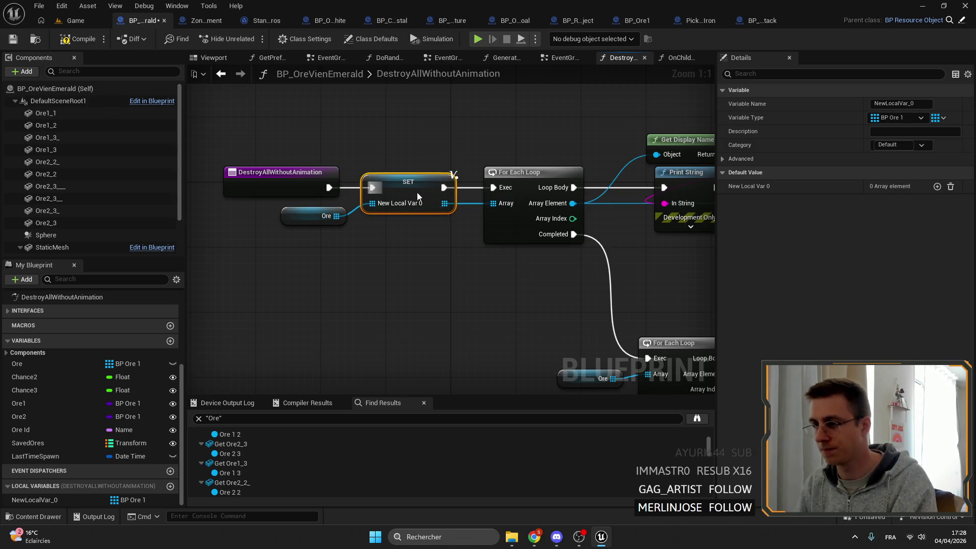
{"action": "left_click", "coordinate": [899, 103]}
{"action": "type", "text": "close"}
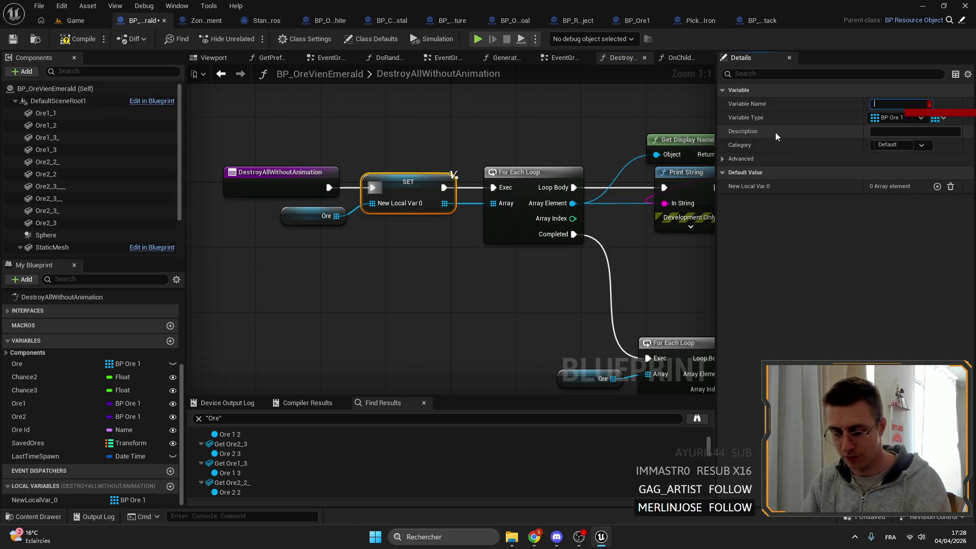
{"action": "key", "text": "Return"}
- Delete the debug Get Display Name and Print String nodes, wiring Loop Body straight to Destroy Actor
{"action": "left_click_drag", "start_coordinate": [411, 255], "coordinate": [305, 183]}
{"action": "left_click_drag", "start_coordinate": [396, 191], "coordinate": [424, 191]}
{"action": "left_click_drag", "start_coordinate": [398, 118], "coordinate": [485, 226]}
{"action": "key", "text": "Delete"}
{"action": "mouse_move", "coordinate": [337, 179]}
{"action": "left_mouse_down"}
{"action": "mouse_move", "coordinate": [558, 179]}
{"action": "mouse_move", "coordinate": [424, 165]}
{"action": "left_mouse_up"}
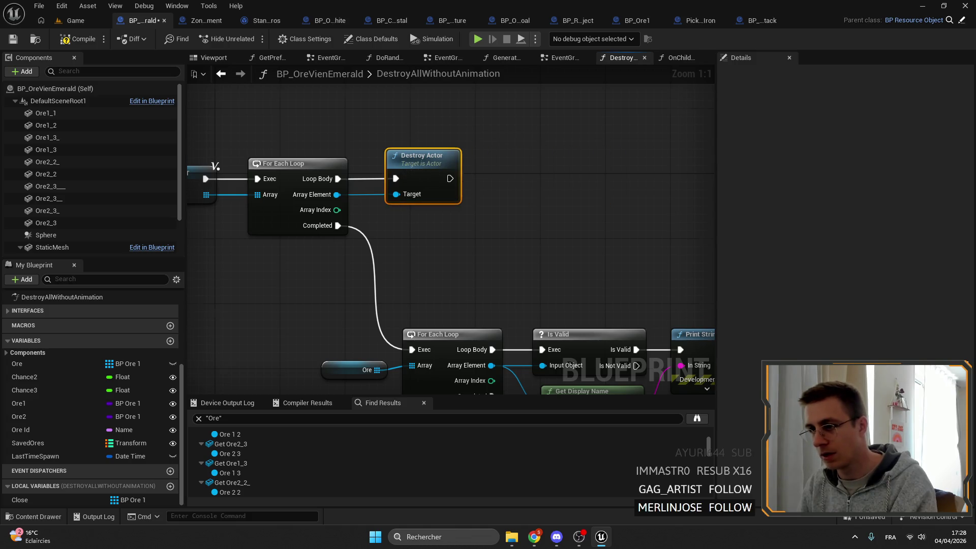
- Remove the second loop, wire Completed into the Parent call, compile, and start play in Game
{"action": "left_click_drag", "start_coordinate": [312, 181], "coordinate": [673, 320]}
{"action": "key", "text": "Delete"}
{"action": "left_click_drag", "start_coordinate": [559, 334], "coordinate": [428, 202]}
{"action": "mouse_move", "coordinate": [305, 120]}
{"action": "left_mouse_down"}
{"action": "mouse_move", "coordinate": [385, 203]}
{"action": "mouse_move", "coordinate": [422, 175]}
{"action": "left_mouse_up"}
{"action": "left_click_drag", "start_coordinate": [455, 248], "coordinate": [502, 285]}
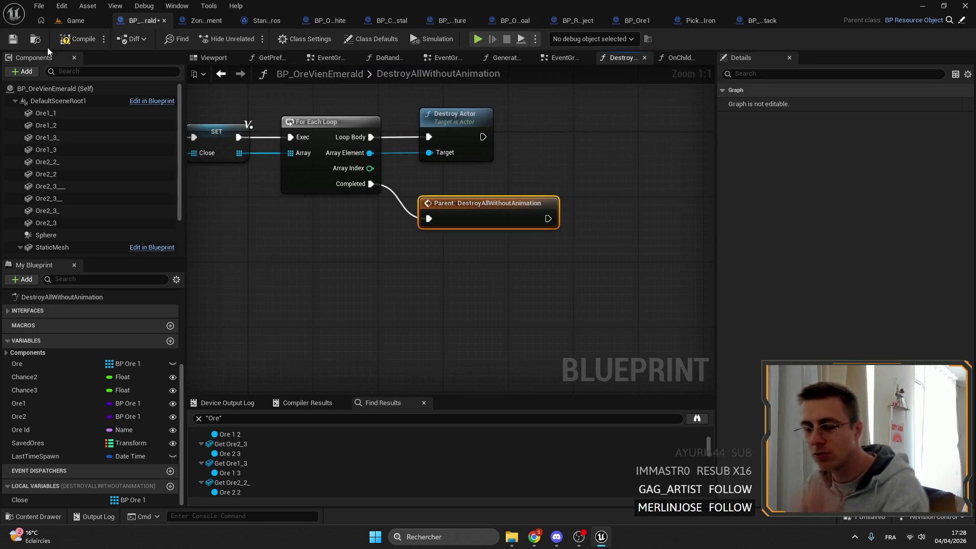
{"action": "left_click", "coordinate": [80, 38]}
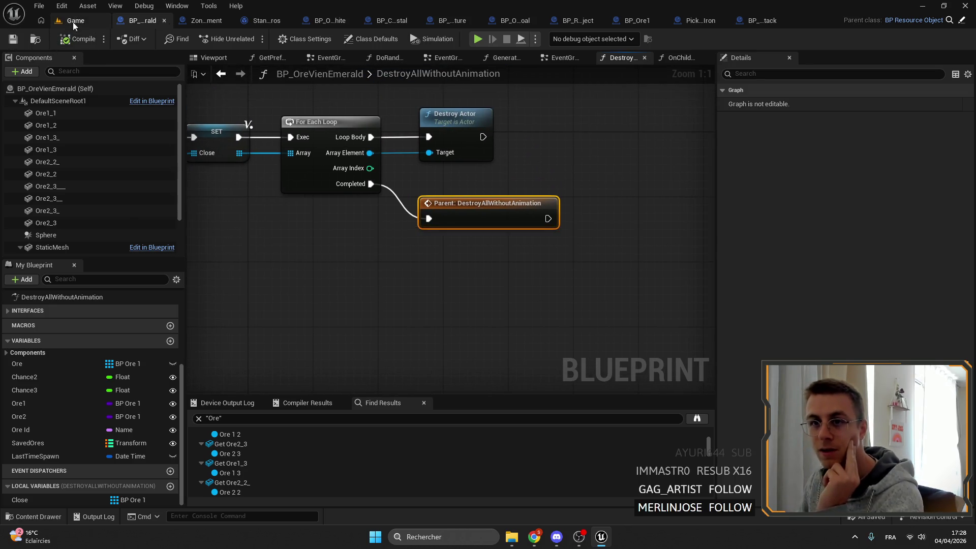
{"action": "left_click", "coordinate": [72, 23]}
{"action": "left_click", "coordinate": [257, 43]}
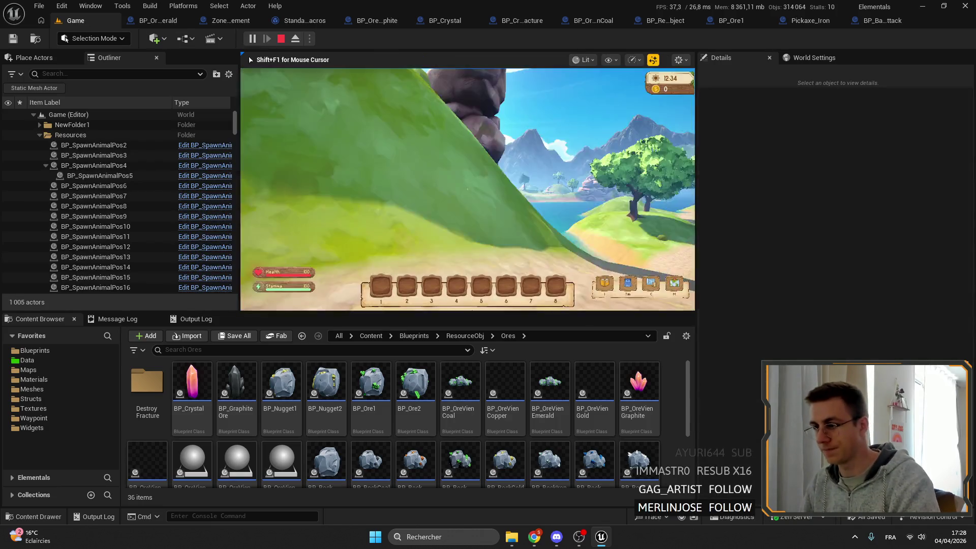
- Sprint along the island path full-screen to test the ores, then stop and return to BP_OreVienEmerald
{"action": "key", "text": "F11"}
{"action": "key", "text": "shift+w"}
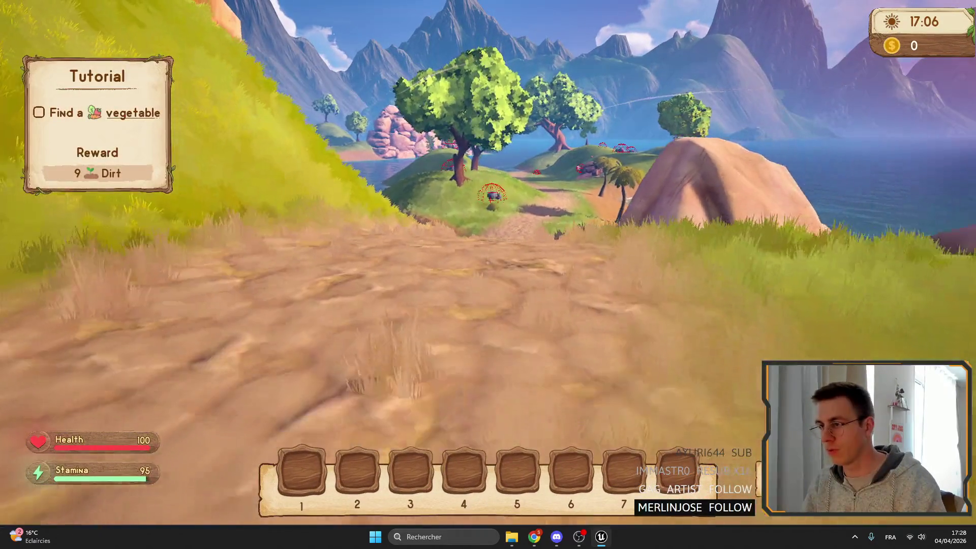
{"action": "key", "text": "shift+w"}
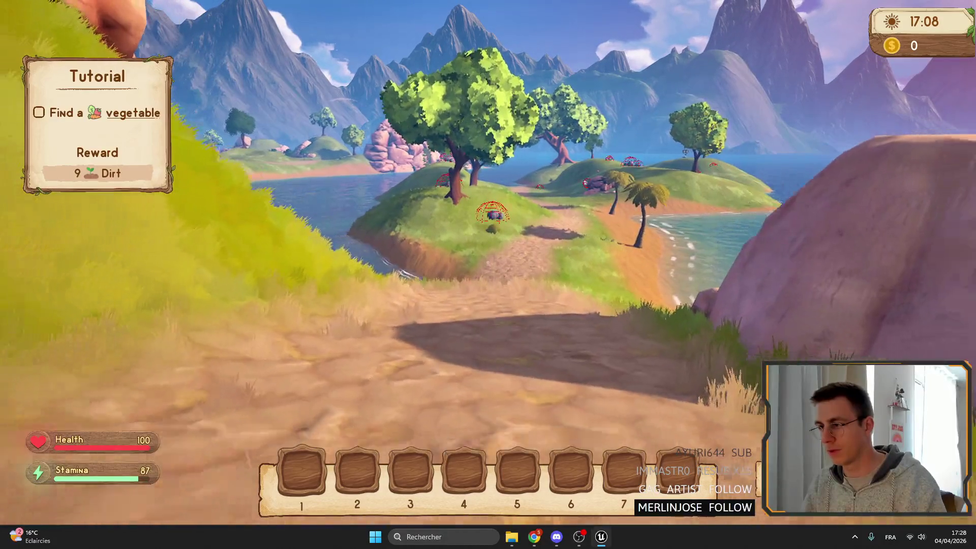
{"action": "key", "text": "shift+w"}
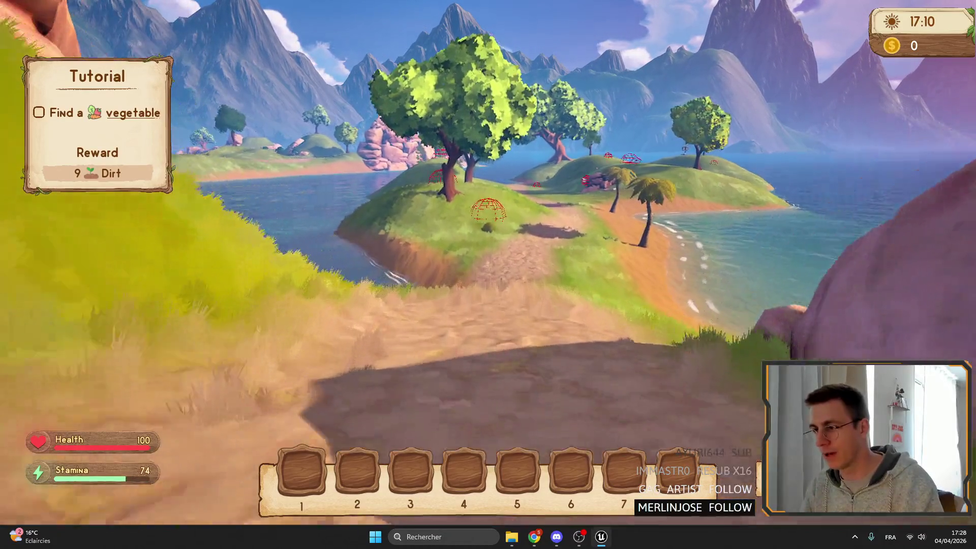
{"action": "key", "text": "shift+w"}
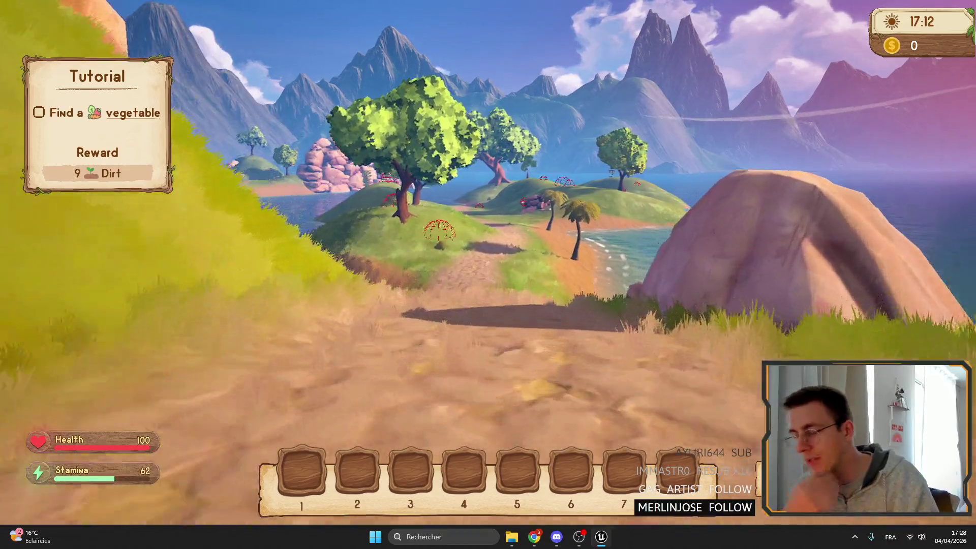
{"action": "key", "text": "shift+w"}
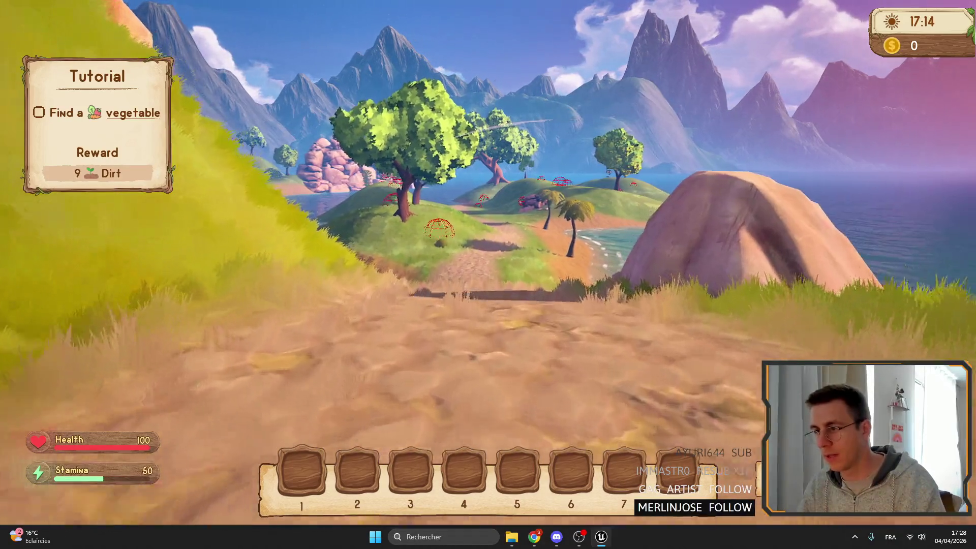
{"action": "key", "text": "shift+w"}
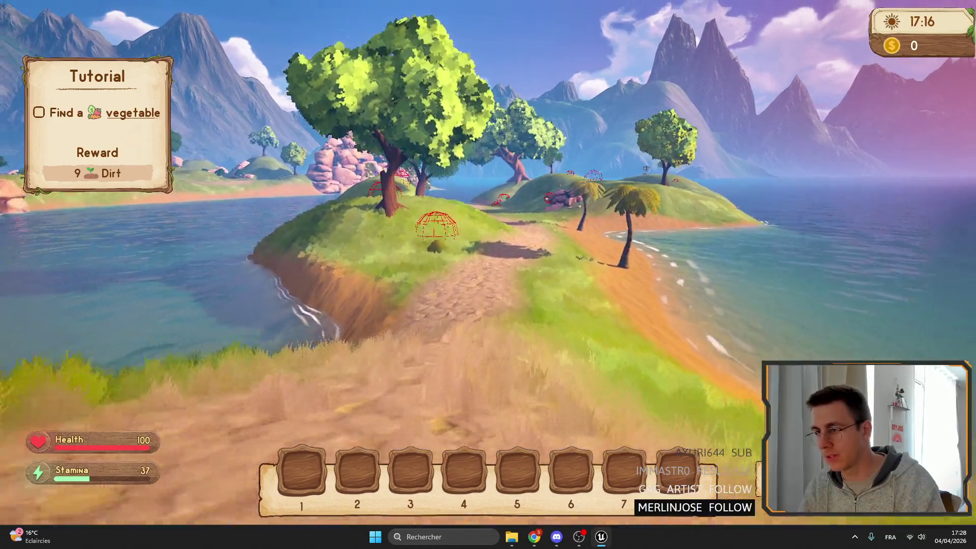
{"action": "key", "text": "shift+w"}
{"action": "key", "text": "w"}
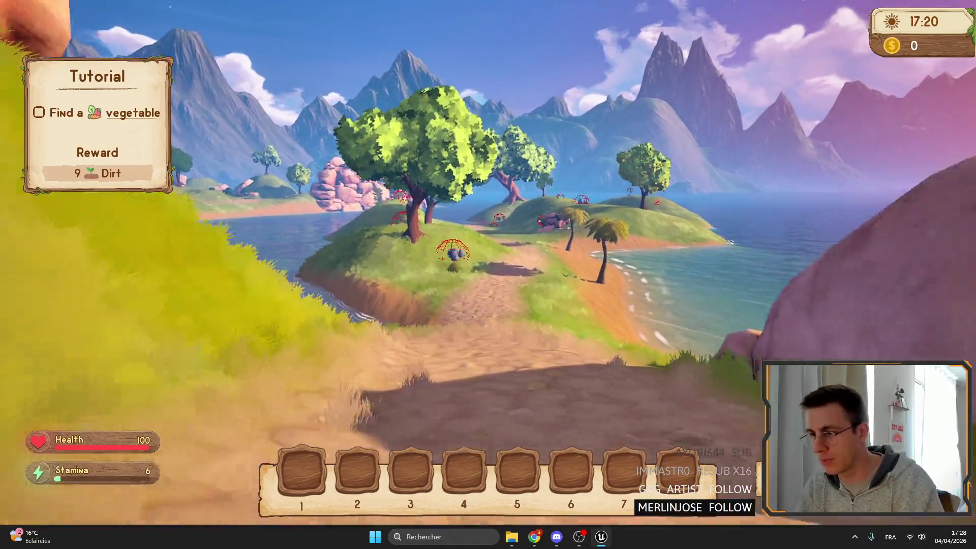
{"action": "key", "text": "Escape"}
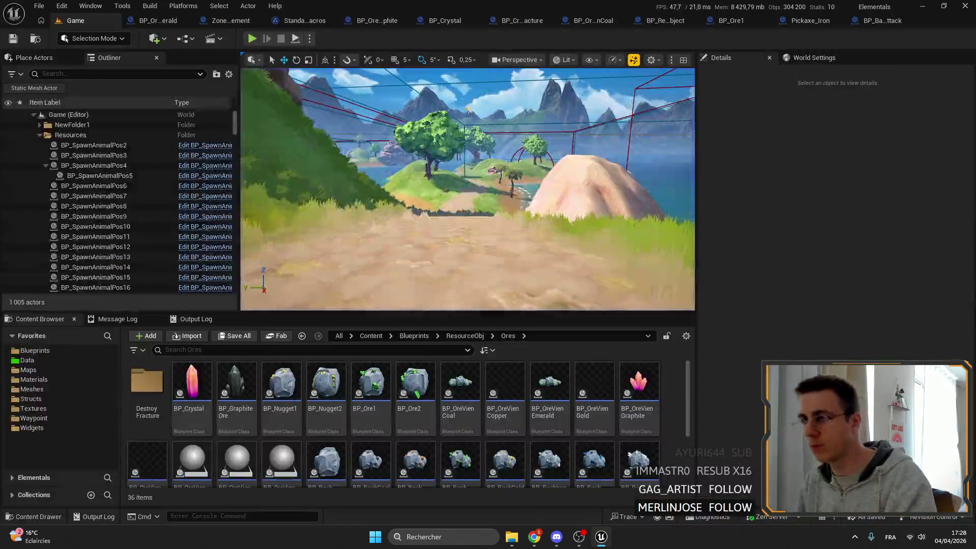
{"action": "left_click", "coordinate": [134, 23]}
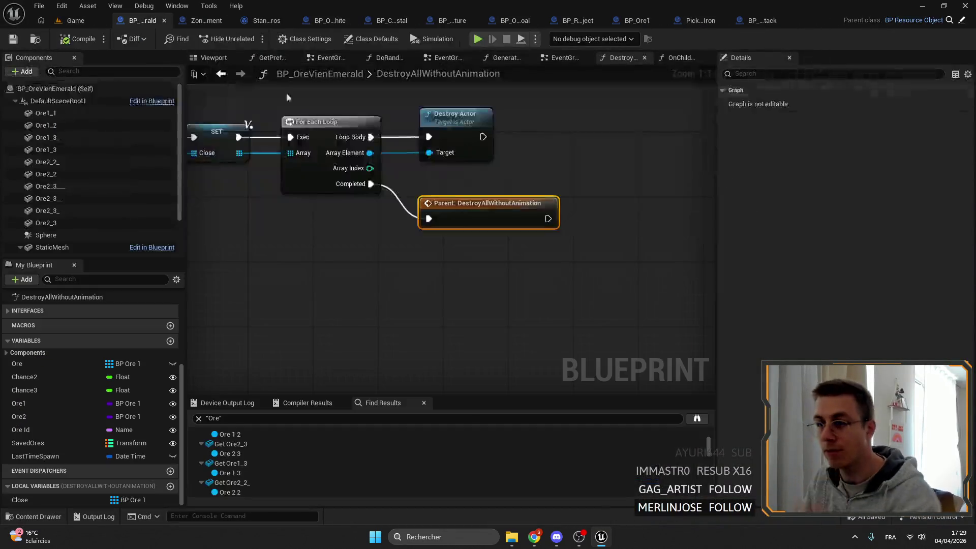
- Open the DestroyAllWithoutAnimation function in BP_OreVienGraphite
{"action": "mouse_move", "coordinate": [664, 281]}
{"action": "left_mouse_down"}
{"action": "mouse_move", "coordinate": [412, 203]}
{"action": "mouse_move", "coordinate": [386, 148]}
{"action": "left_mouse_up"}
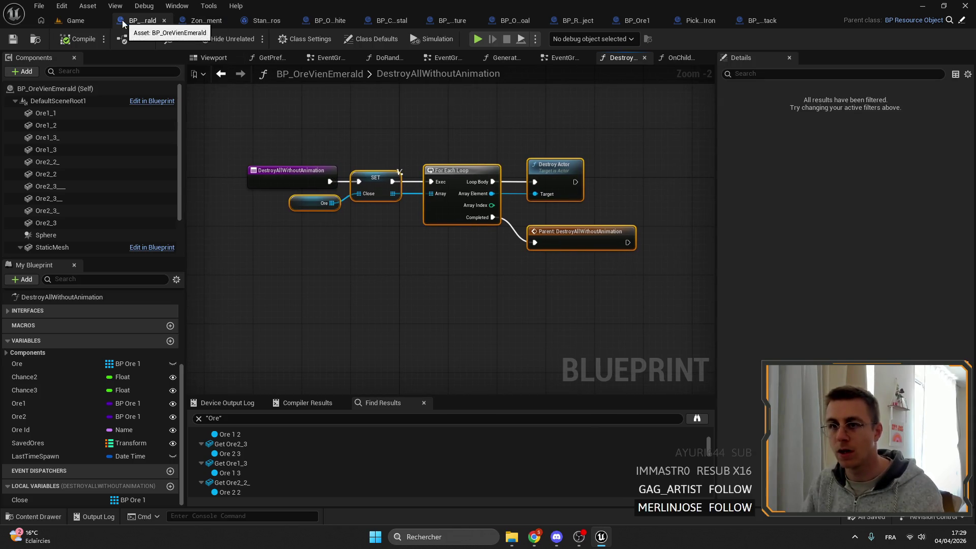
{"action": "left_click", "coordinate": [332, 21]}
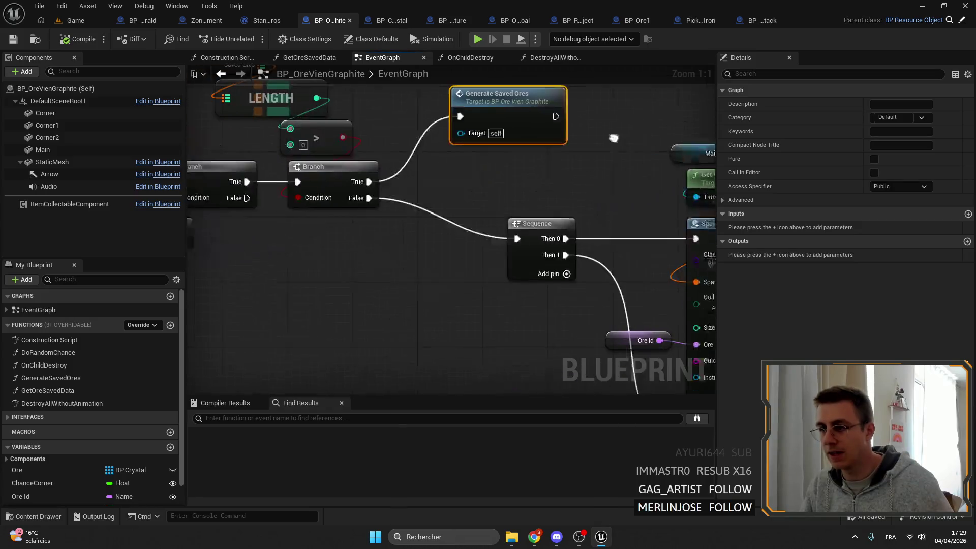
{"action": "double_click", "coordinate": [76, 404]}
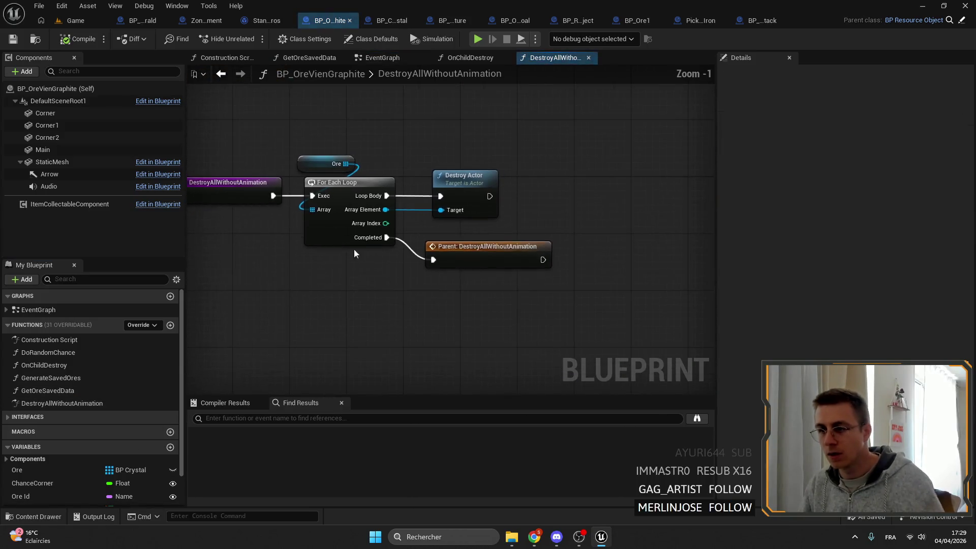
- Promote Ore to a local variable and place its SET node between the entry and the loop
{"action": "left_click_drag", "start_coordinate": [518, 217], "coordinate": [414, 273]}
{"action": "left_click_drag", "start_coordinate": [478, 296], "coordinate": [482, 297]}
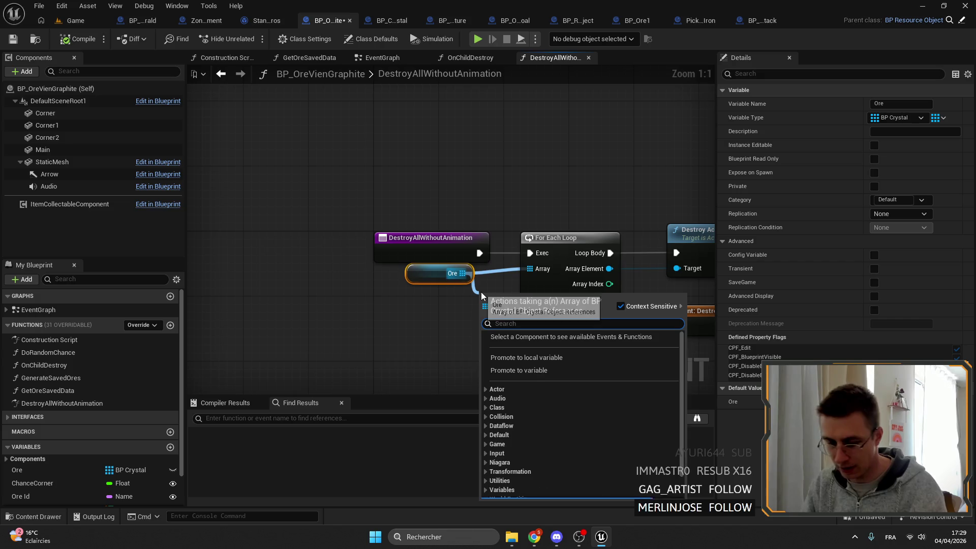
{"action": "left_click", "coordinate": [526, 357]}
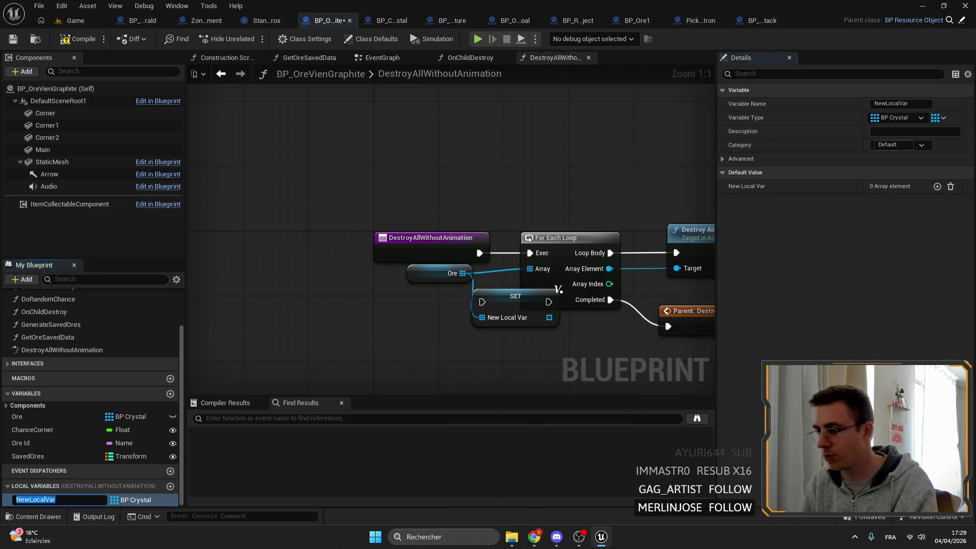
{"action": "left_click", "coordinate": [471, 219]}
{"action": "left_click_drag", "start_coordinate": [470, 220], "coordinate": [561, 203]}
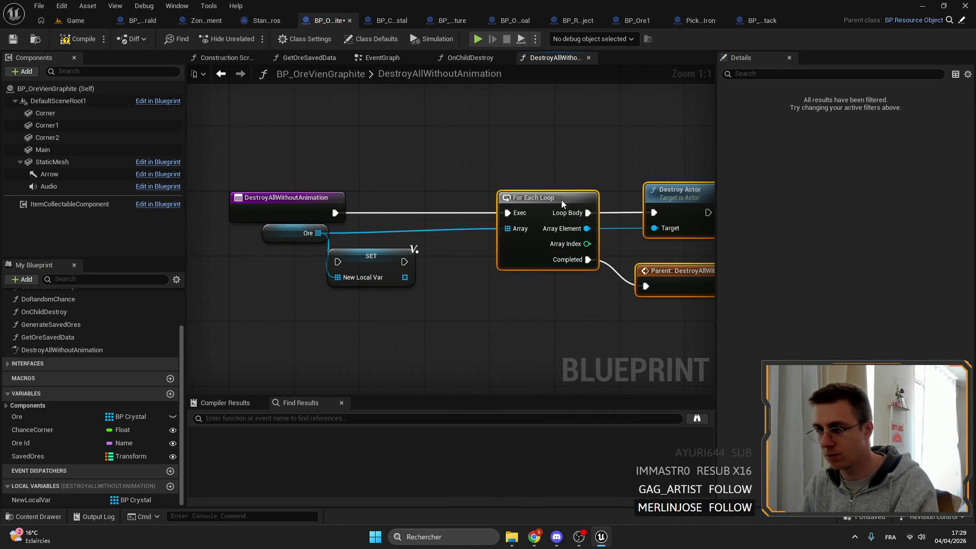
{"action": "left_click_drag", "start_coordinate": [362, 285], "coordinate": [402, 228]}
{"action": "mouse_move", "coordinate": [300, 228]}
{"action": "left_mouse_down"}
{"action": "mouse_move", "coordinate": [333, 237]}
{"action": "mouse_move", "coordinate": [379, 205]}
{"action": "mouse_move", "coordinate": [423, 208]}
{"action": "left_mouse_up"}
- Name the local array Clone and save the Graphite blueprint
{"action": "left_click", "coordinate": [918, 104]}
{"action": "type", "text": "Clone"}
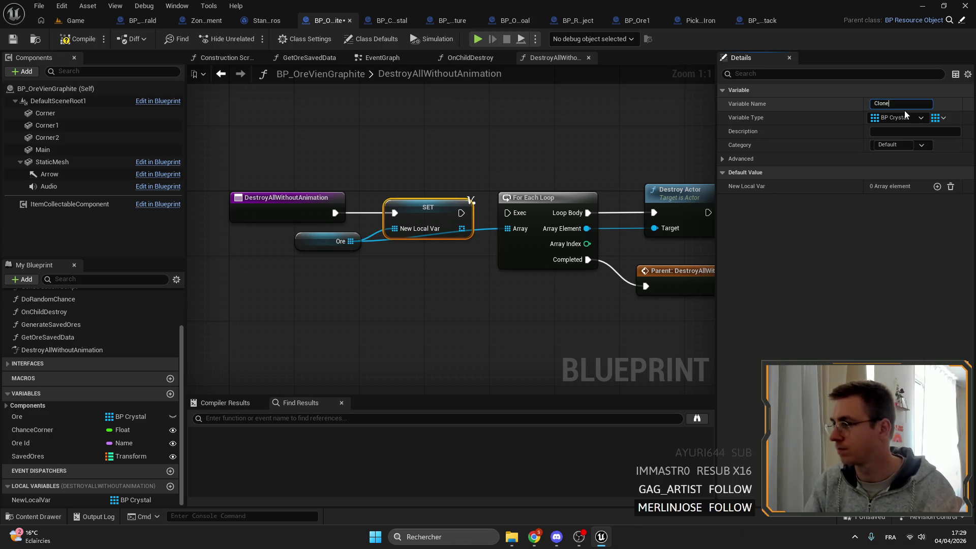
{"action": "key", "text": "Return"}
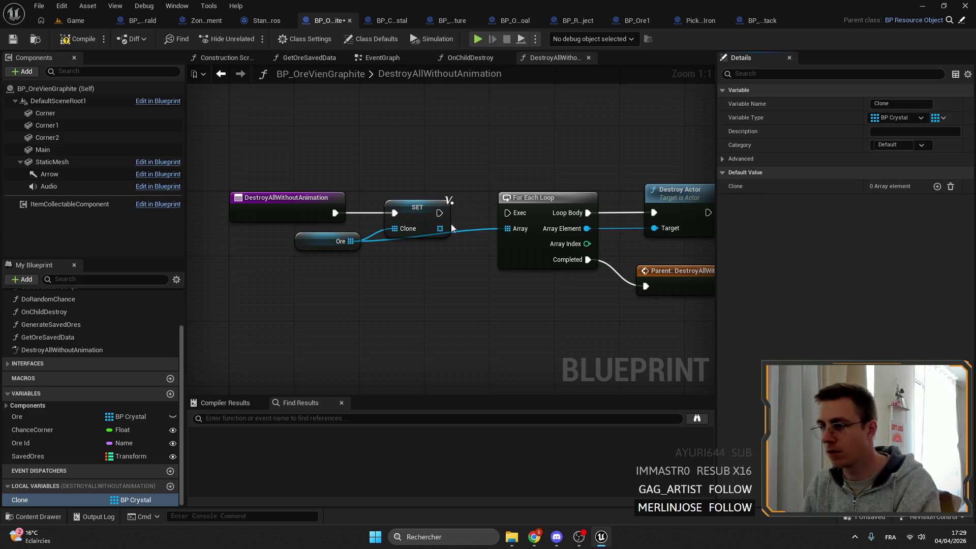
{"action": "left_click_drag", "start_coordinate": [446, 200], "coordinate": [224, 162]}
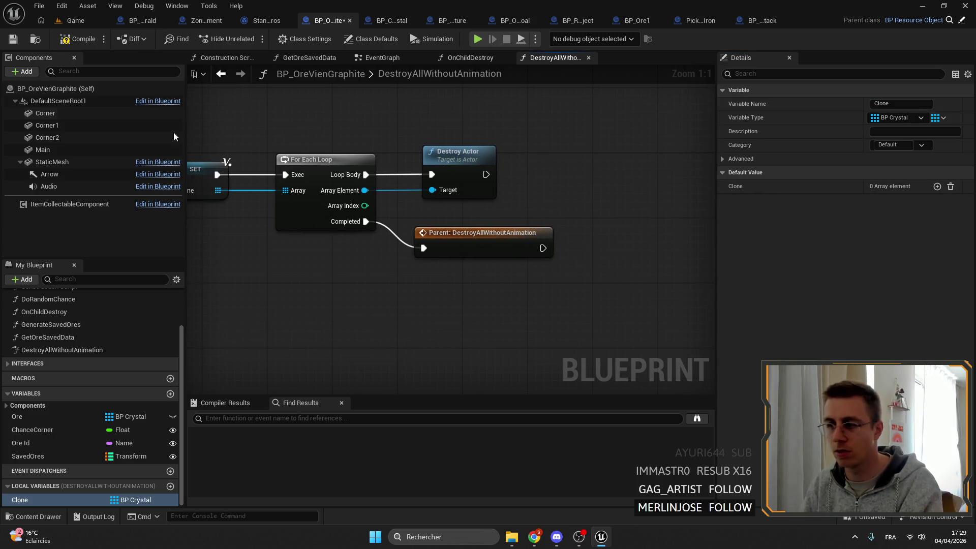
{"action": "key", "text": "ctrl+s"}
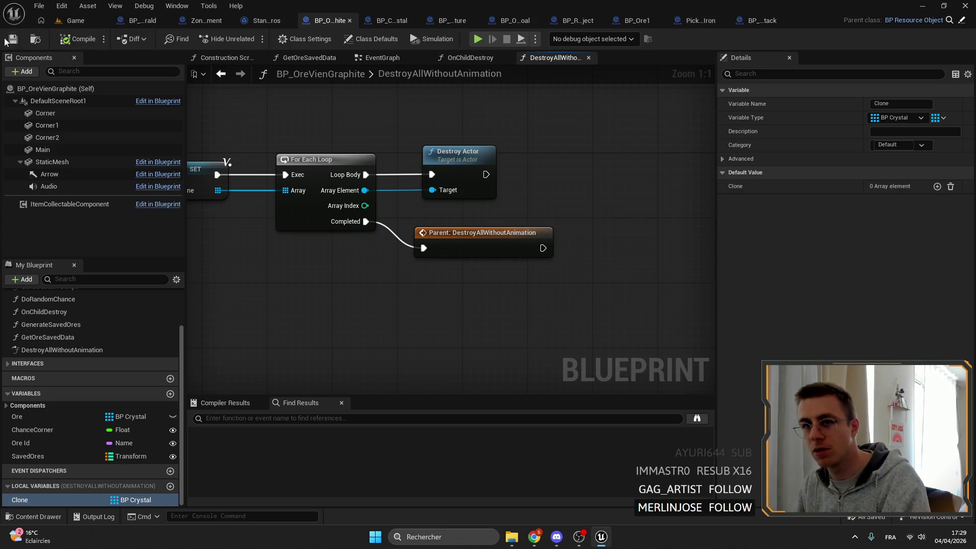
{"action": "left_click", "coordinate": [75, 21]}
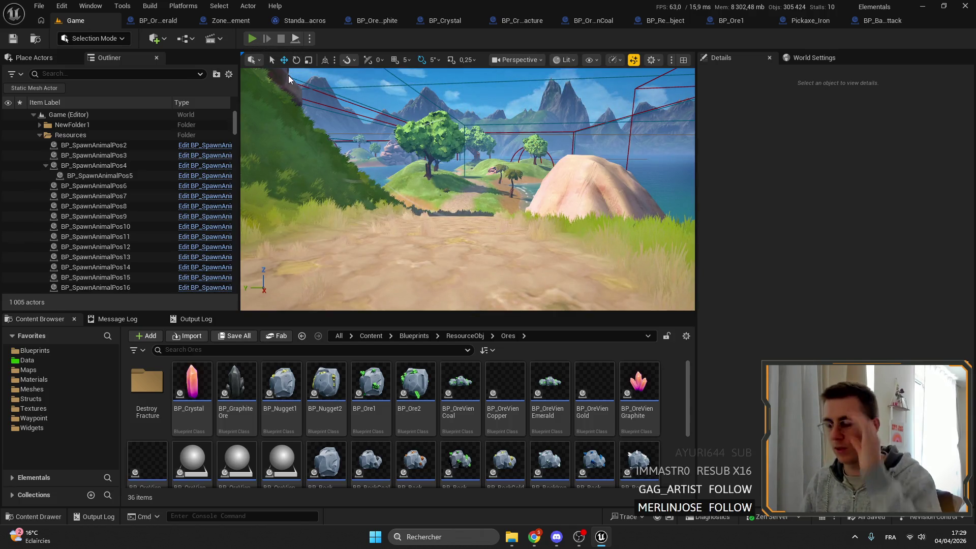
- Start a full-screen play session with Alt+P and sprint forward along the path
{"action": "key", "text": "alt+p"}
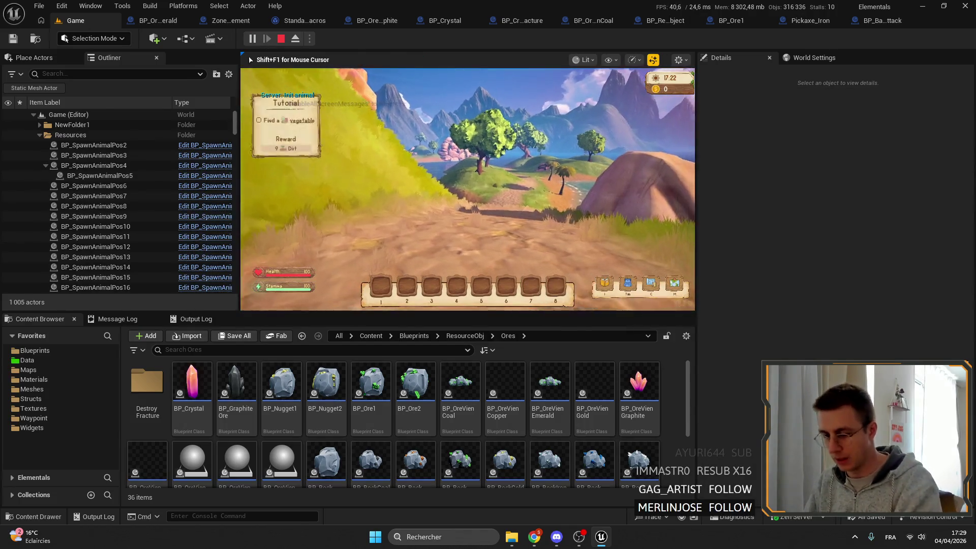
{"action": "key", "text": "F11"}
{"action": "key", "text": "shift+w"}
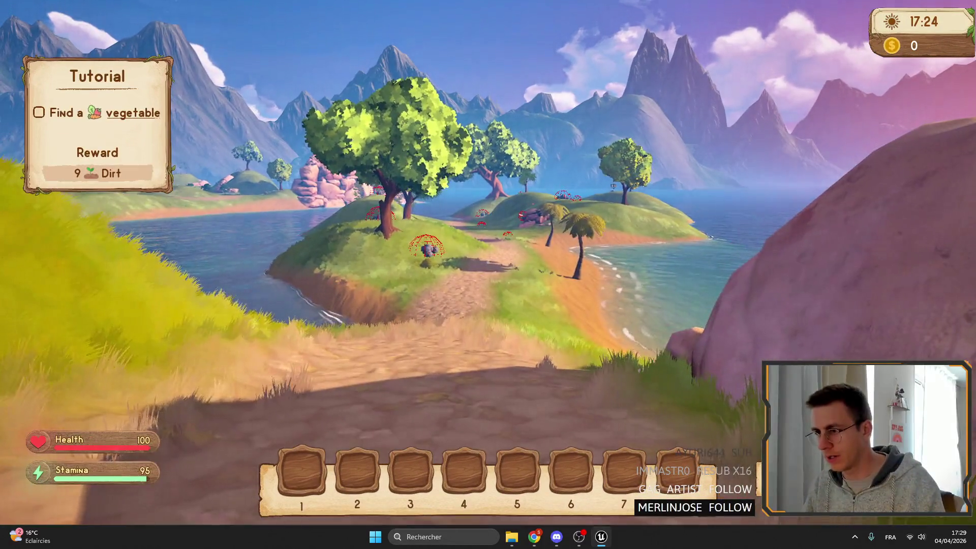
{"action": "key", "text": "shift+w"}
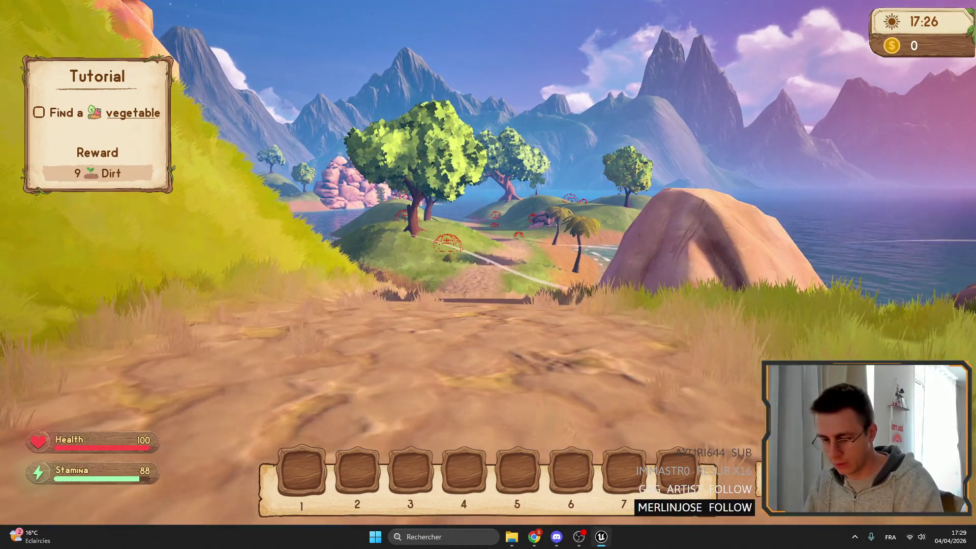
- Eject with F8 to fly over the island, repossess the player, run on, then stop play
{"action": "key", "text": "F8"}
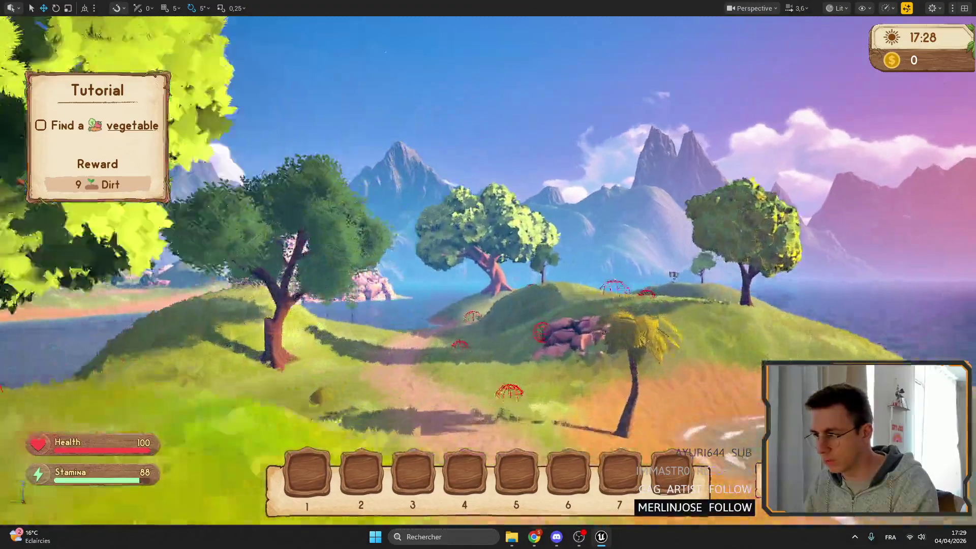
{"action": "key", "text": "w"}
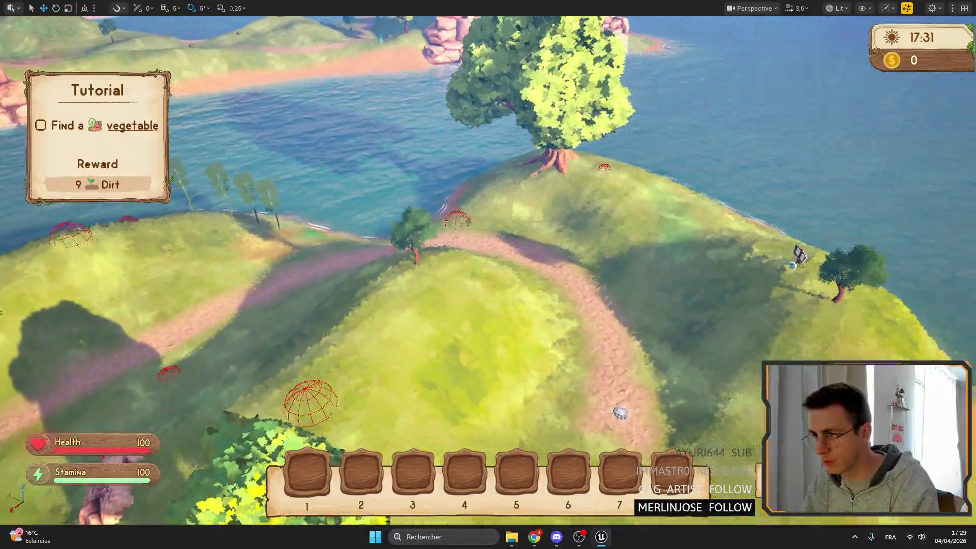
{"action": "key", "text": "F8"}
{"action": "key", "text": "shift+w"}
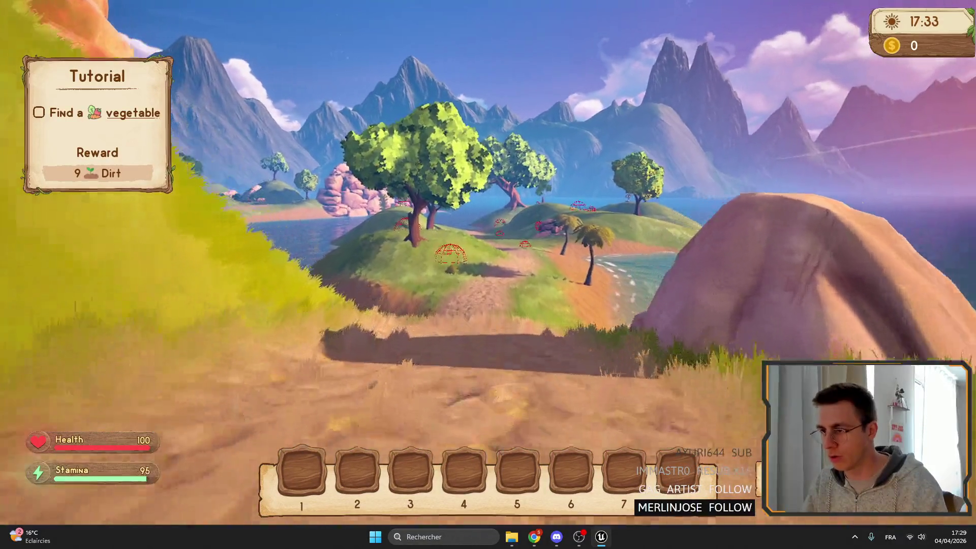
{"action": "key", "text": "shift+w"}
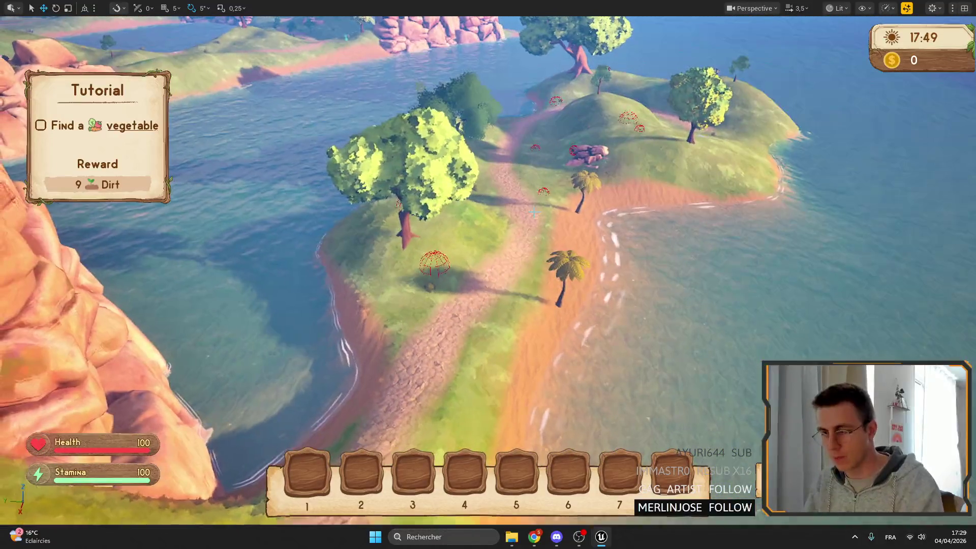
{"action": "key", "text": "shift+w"}
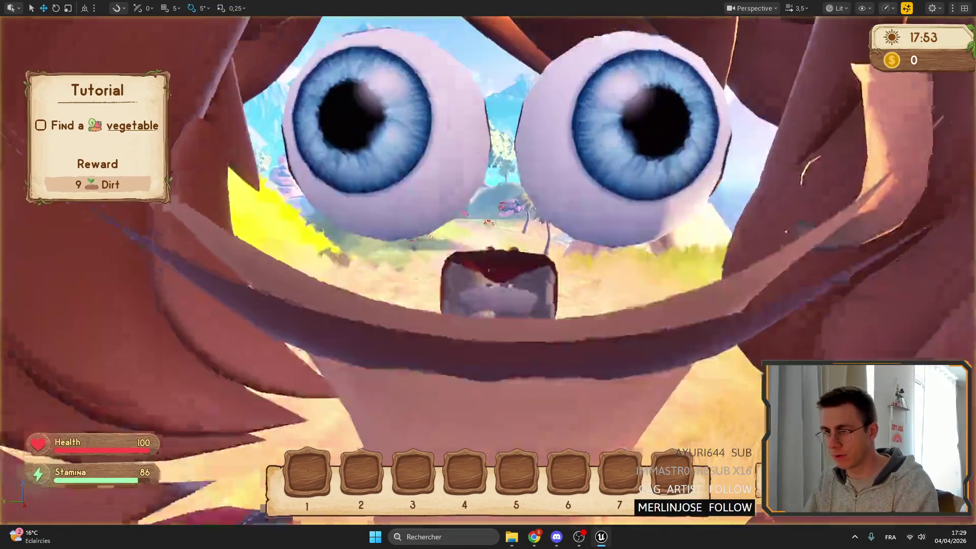
{"action": "key", "text": "F11"}
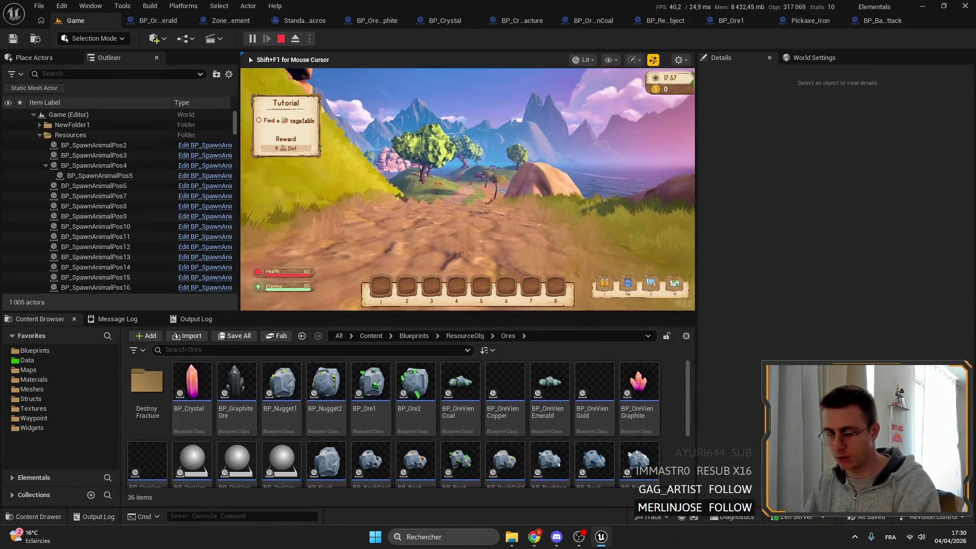
{"action": "key", "text": "w"}
{"action": "key", "text": "Escape"}
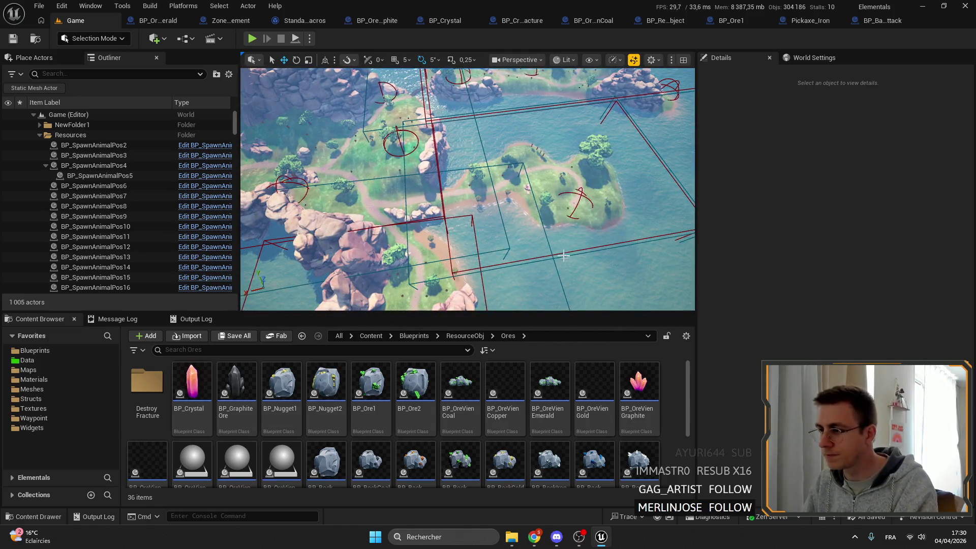
- Select ZoneSpawnManagement3's BoxSpawn component and drag its Box Extent X up to 13533, then play
{"action": "left_click", "coordinate": [488, 152]}
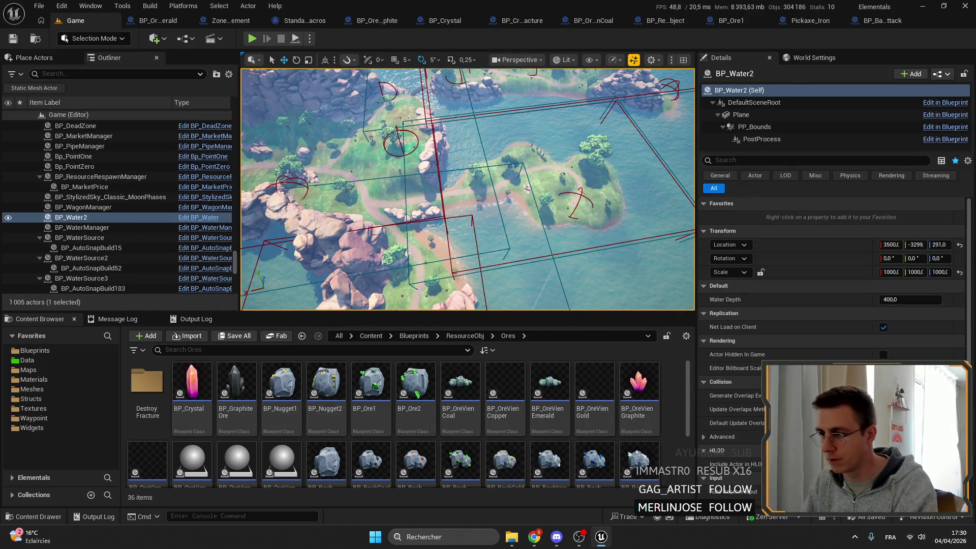
{"action": "left_click", "coordinate": [555, 254]}
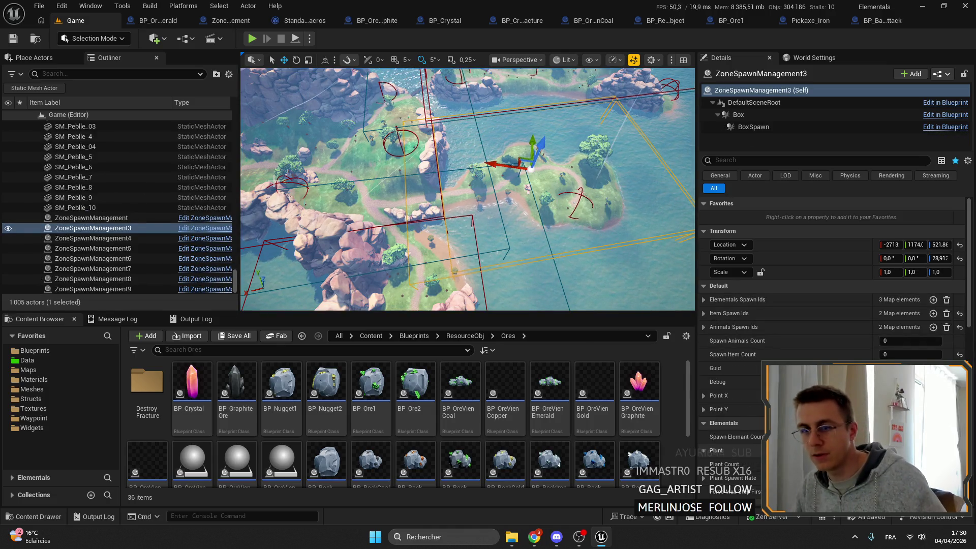
{"action": "left_click", "coordinate": [758, 118]}
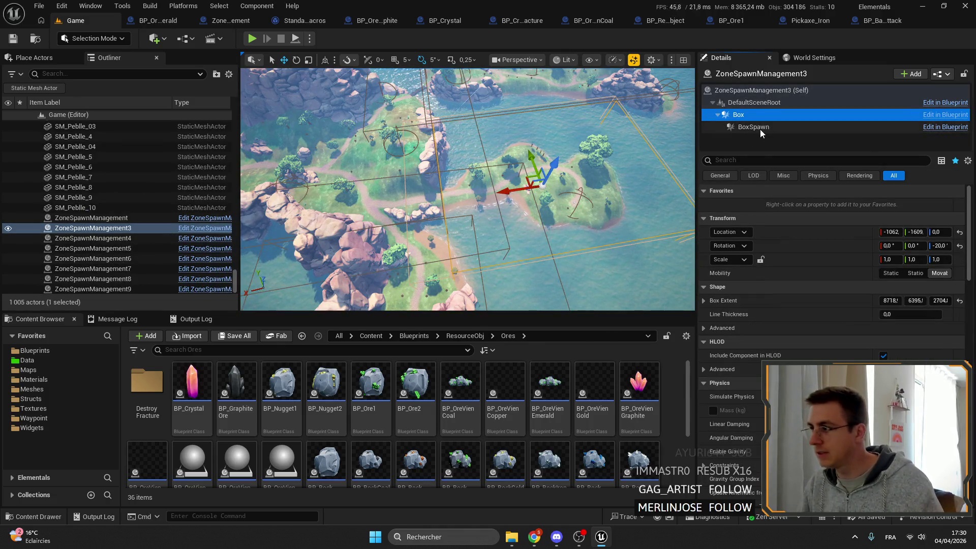
{"action": "left_click", "coordinate": [759, 127]}
{"action": "left_click_drag", "start_coordinate": [890, 300], "coordinate": [907, 301]}
{"action": "left_click_drag", "start_coordinate": [458, 193], "coordinate": [389, 201]}
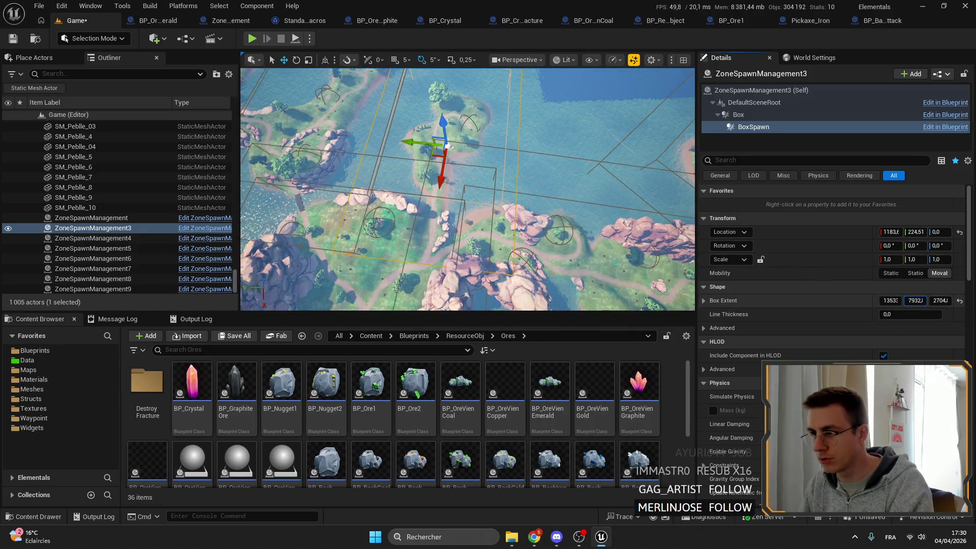
{"action": "left_click", "coordinate": [251, 39]}
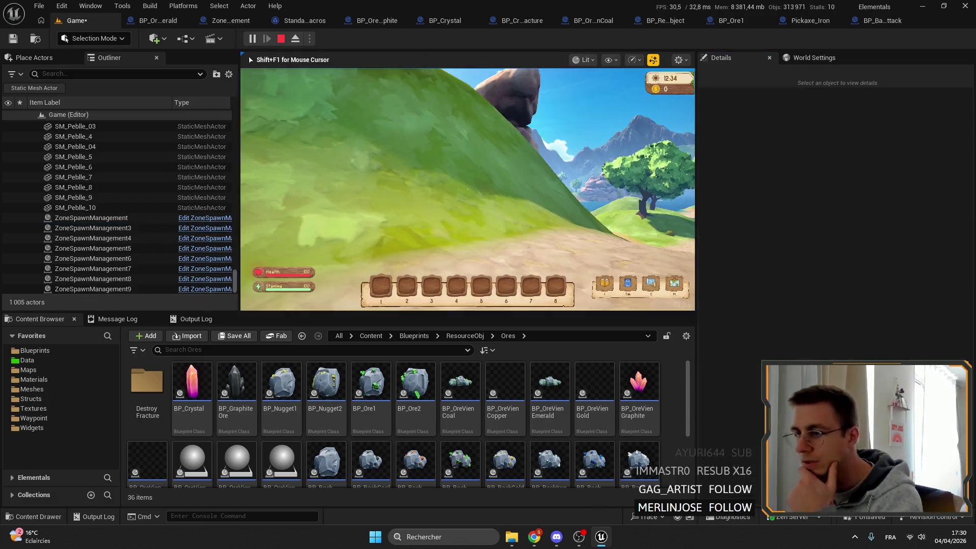
- Run the character forward along the island path to test the resized spawn zone
{"action": "key", "text": "shift+w"}
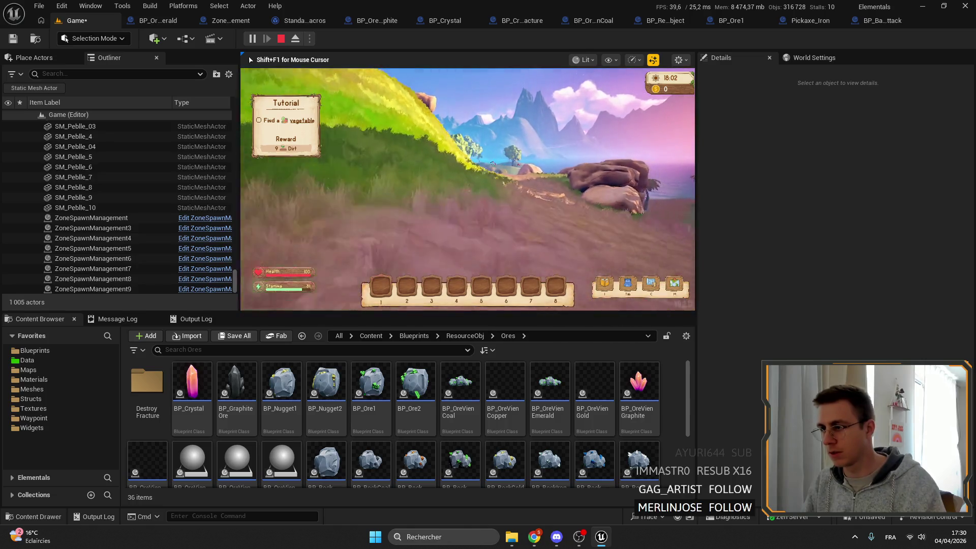
{"action": "key", "text": "w"}
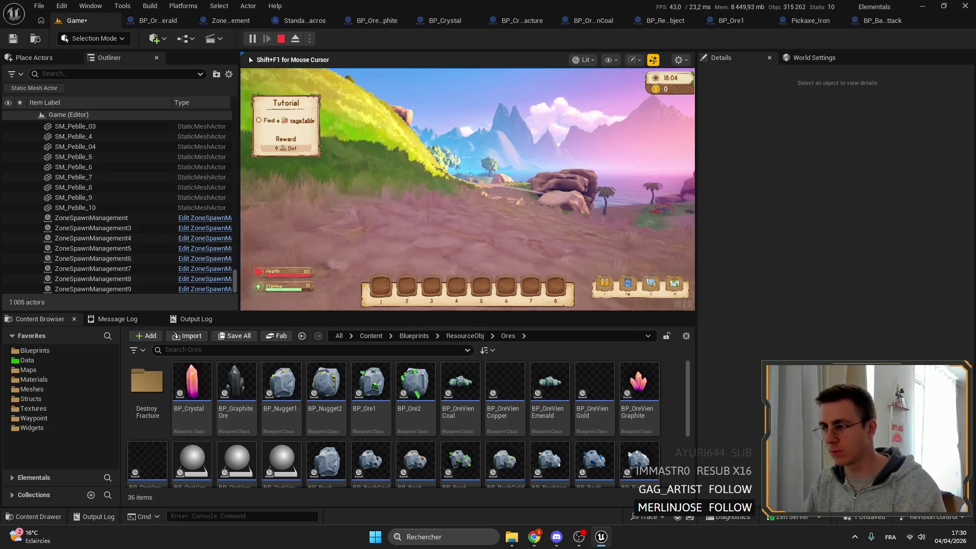
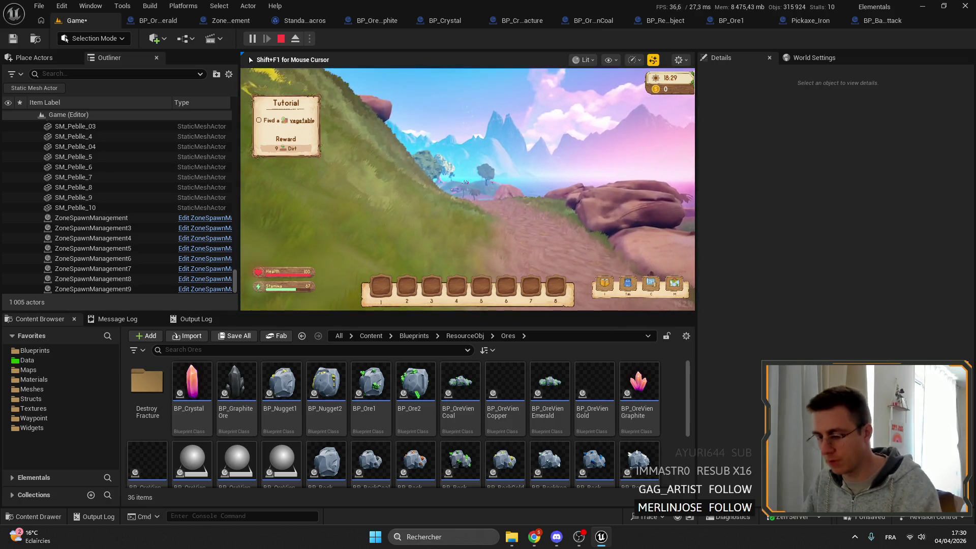
- Maximize the running game view, then end the play-in-editor test
{"action": "key", "text": "F11"}
{"action": "key", "text": "F11"}
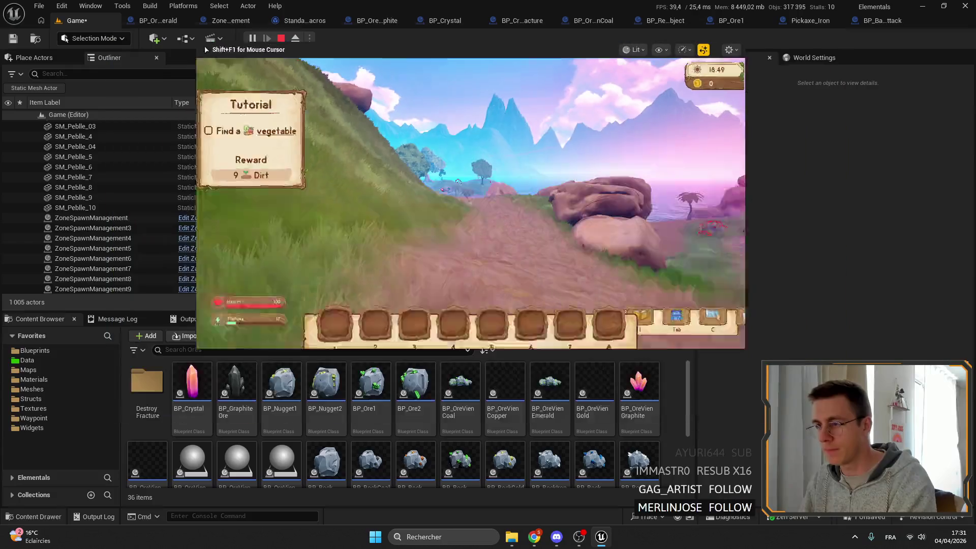
{"action": "key", "text": "Escape"}
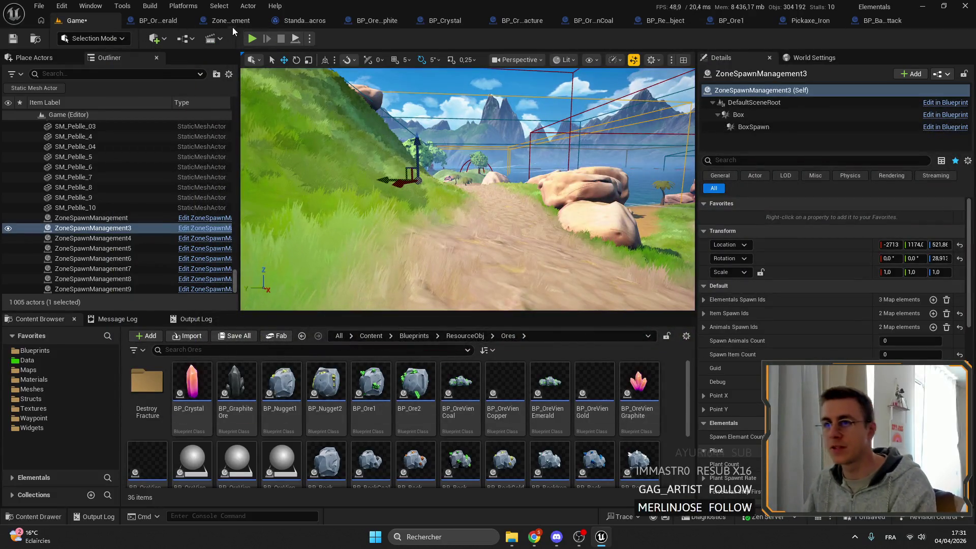
- In ZoneSpawnManagement, add a breakpoint on the Branch node in GetSavedOreAndDestroy
{"action": "left_click", "coordinate": [231, 22]}
{"action": "scroll", "coordinate": [506, 259], "scroll_direction": "down", "scroll_amount": 3}
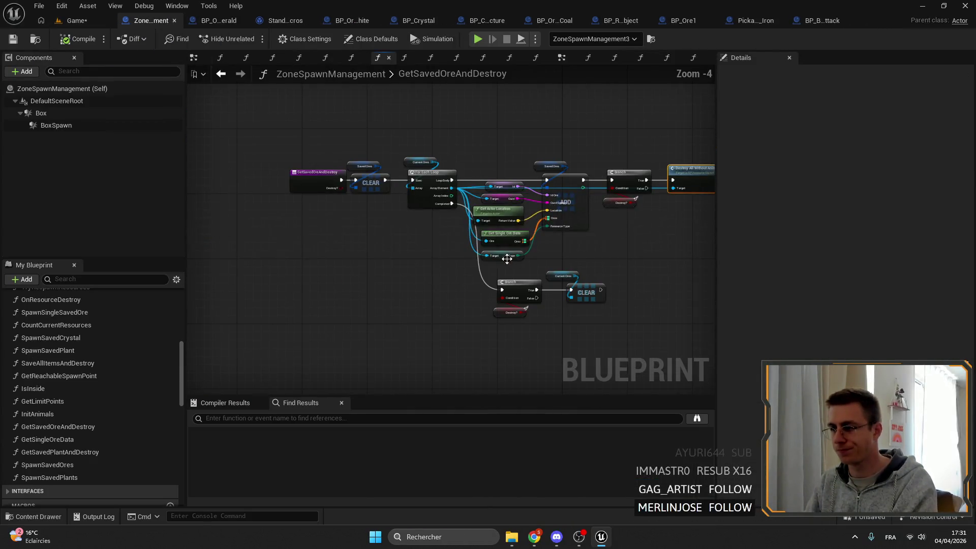
{"action": "scroll", "coordinate": [250, 185], "scroll_direction": "up", "scroll_amount": 4}
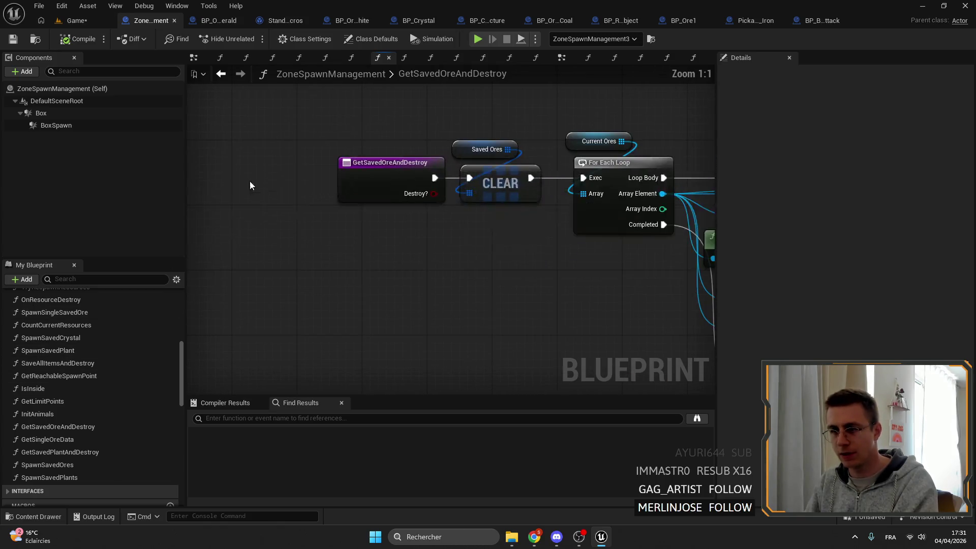
{"action": "scroll", "coordinate": [107, 328], "scroll_direction": "up", "scroll_amount": 10}
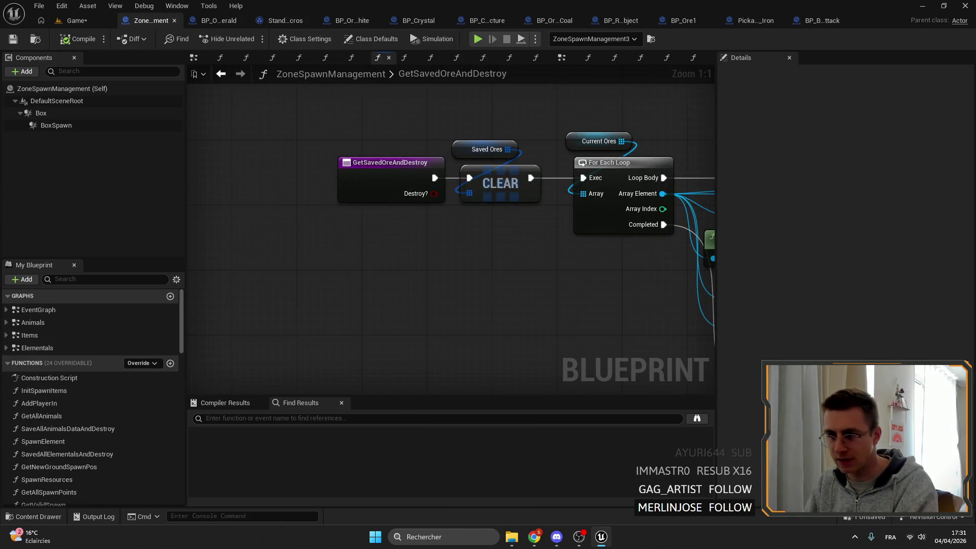
{"action": "scroll", "coordinate": [452, 330], "scroll_direction": "down", "scroll_amount": 3}
{"action": "scroll", "coordinate": [452, 330], "scroll_direction": "up", "scroll_amount": 2}
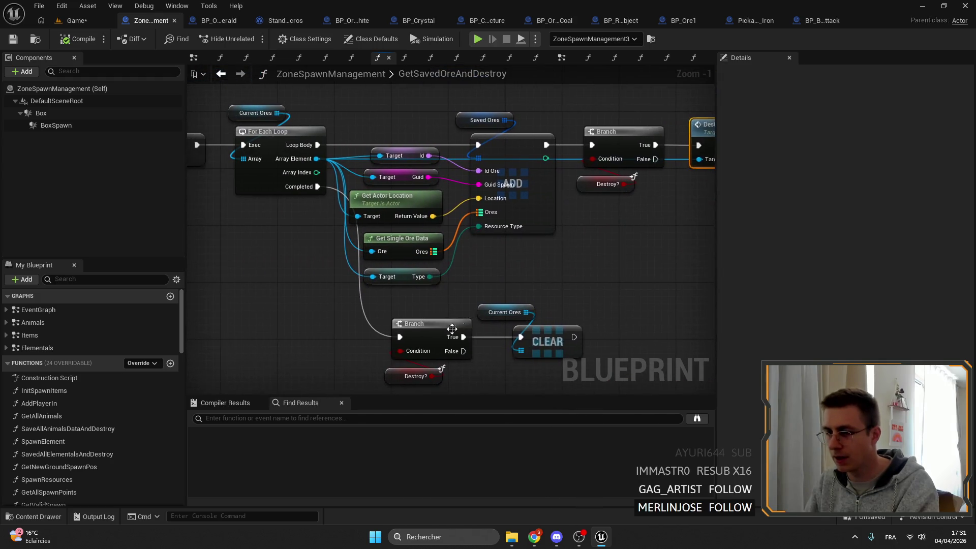
{"action": "right_click", "coordinate": [450, 337]}
{"action": "right_click", "coordinate": [414, 330]}
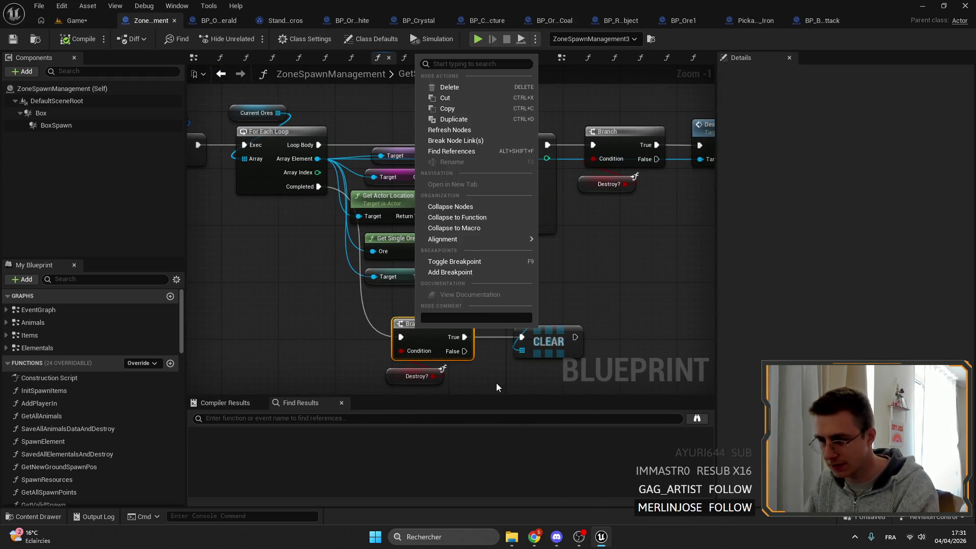
{"action": "left_click", "coordinate": [457, 272]}
- Add a breakpoint on the Sequence node in the SpawnSavedOres function
{"action": "scroll", "coordinate": [118, 360], "scroll_direction": "down", "scroll_amount": 10}
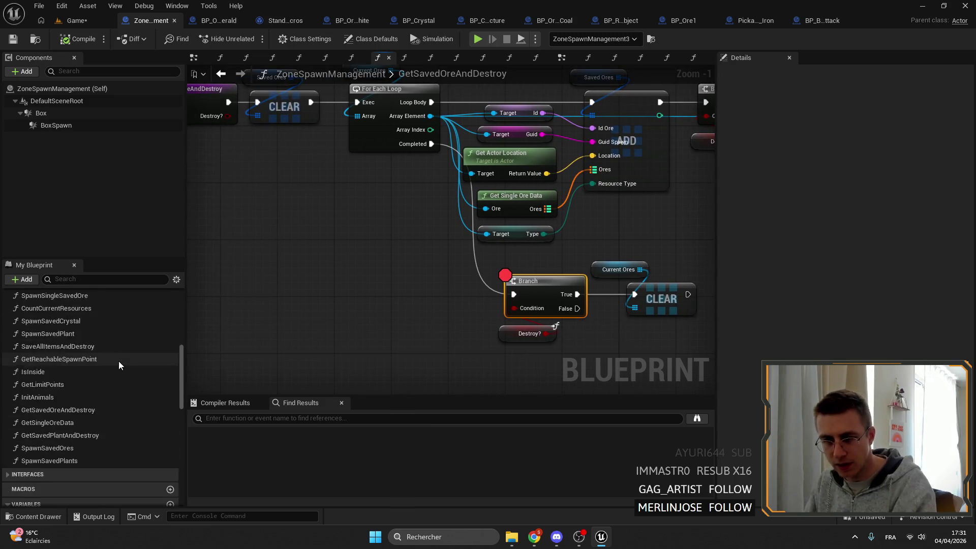
{"action": "scroll", "coordinate": [116, 359], "scroll_direction": "down", "scroll_amount": 5}
{"action": "scroll", "coordinate": [110, 358], "scroll_direction": "up", "scroll_amount": 8}
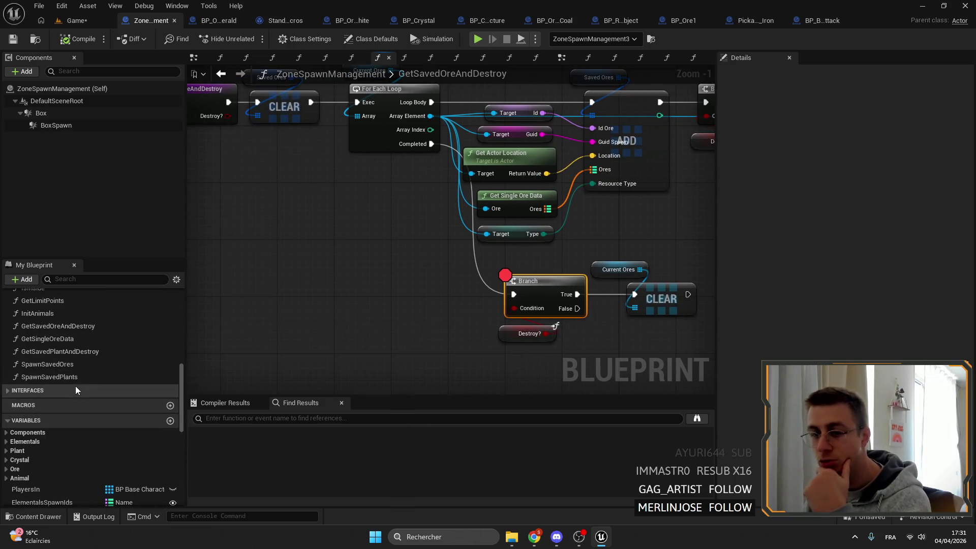
{"action": "scroll", "coordinate": [75, 386], "scroll_direction": "up", "scroll_amount": 4}
{"action": "left_click", "coordinate": [58, 474]}
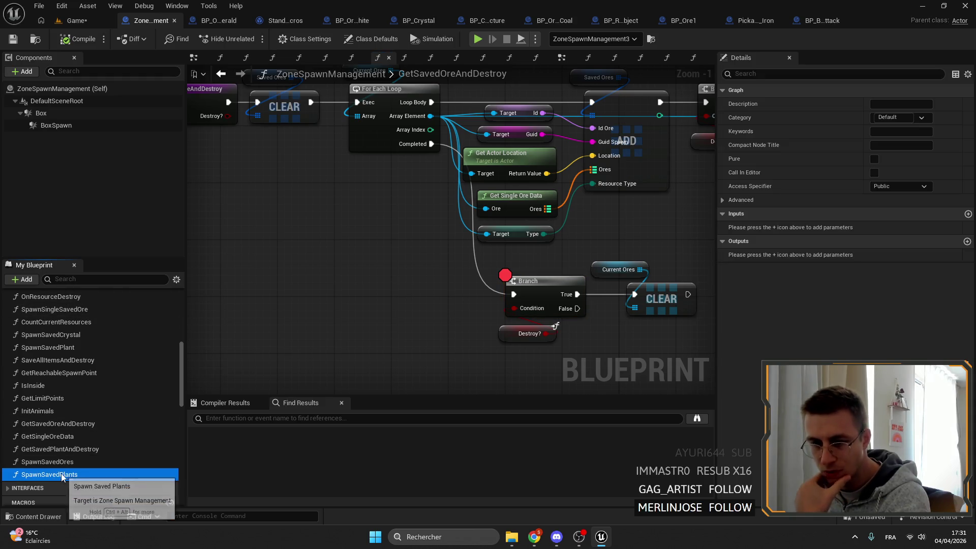
{"action": "double_click", "coordinate": [61, 461]}
{"action": "scroll", "coordinate": [376, 213], "scroll_direction": "up", "scroll_amount": 4}
{"action": "right_click", "coordinate": [376, 213]}
{"action": "left_click", "coordinate": [410, 446]}
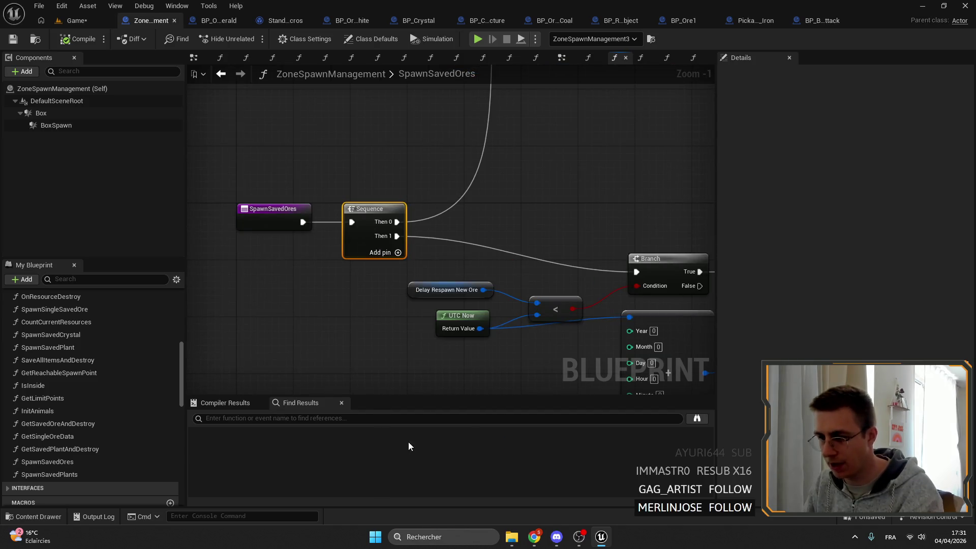
- Start a play-in-editor session from the level editor and resume past the breakpoint
{"action": "left_click", "coordinate": [76, 20]}
{"action": "left_click", "coordinate": [253, 39]}
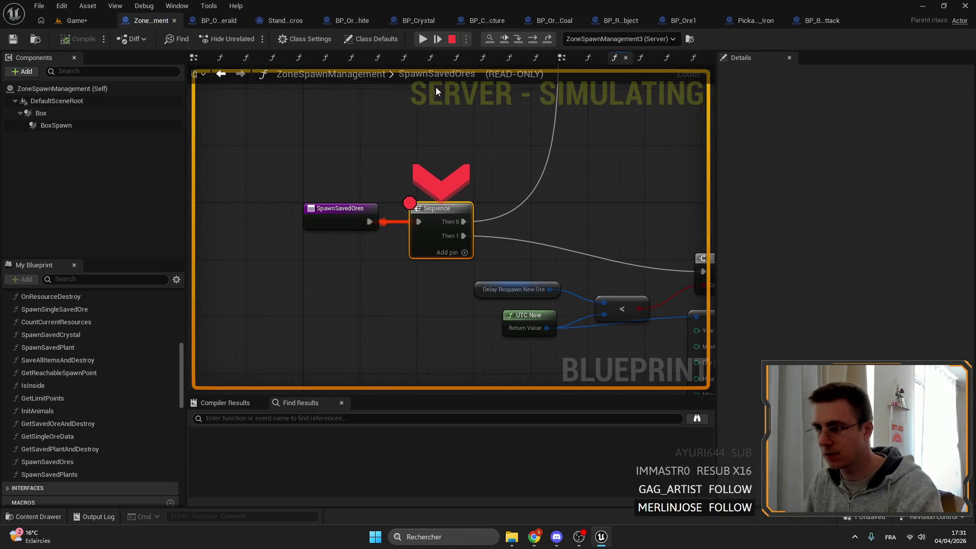
{"action": "left_click", "coordinate": [426, 38]}
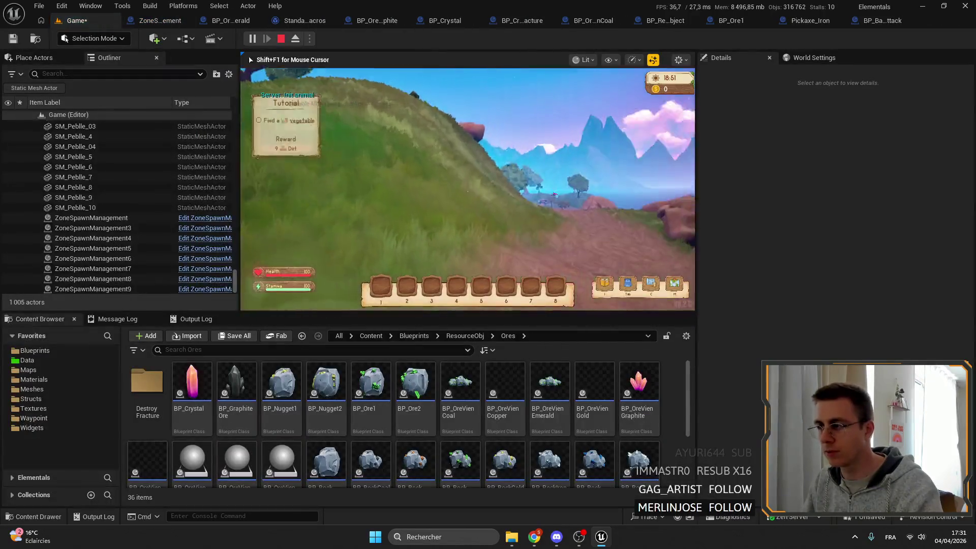
- Resume the game and walk the character across the hillside until the breakpoint hits
{"action": "key", "text": "F11"}
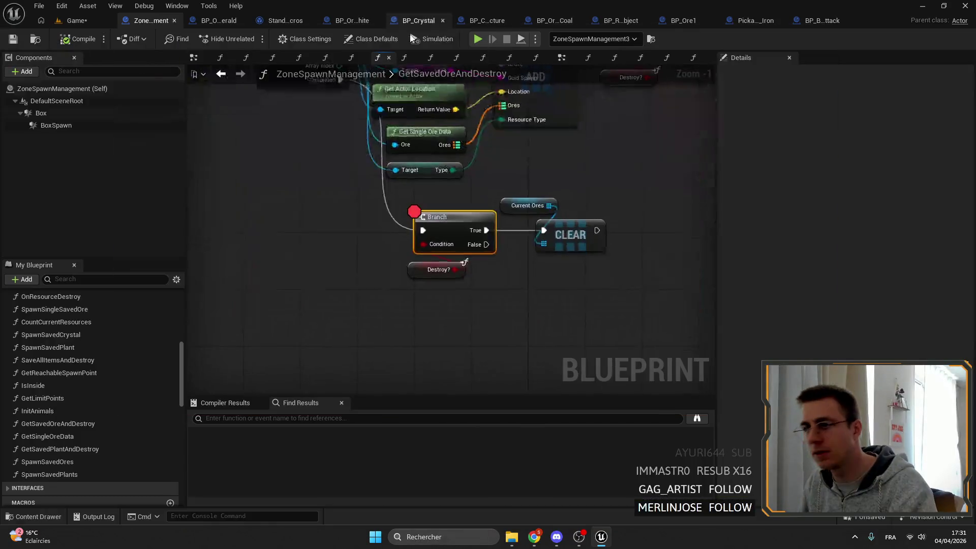
{"action": "left_click", "coordinate": [77, 20]}
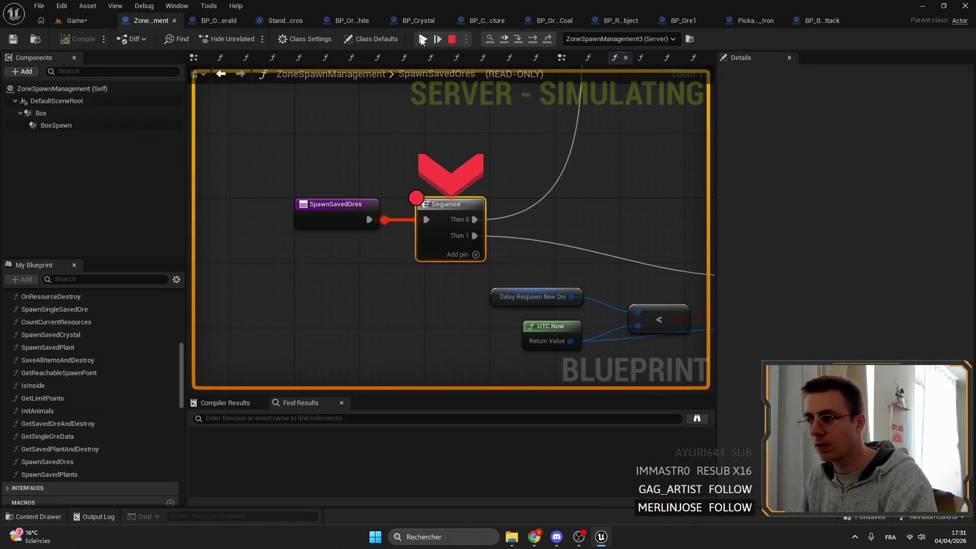
{"action": "left_click", "coordinate": [423, 39]}
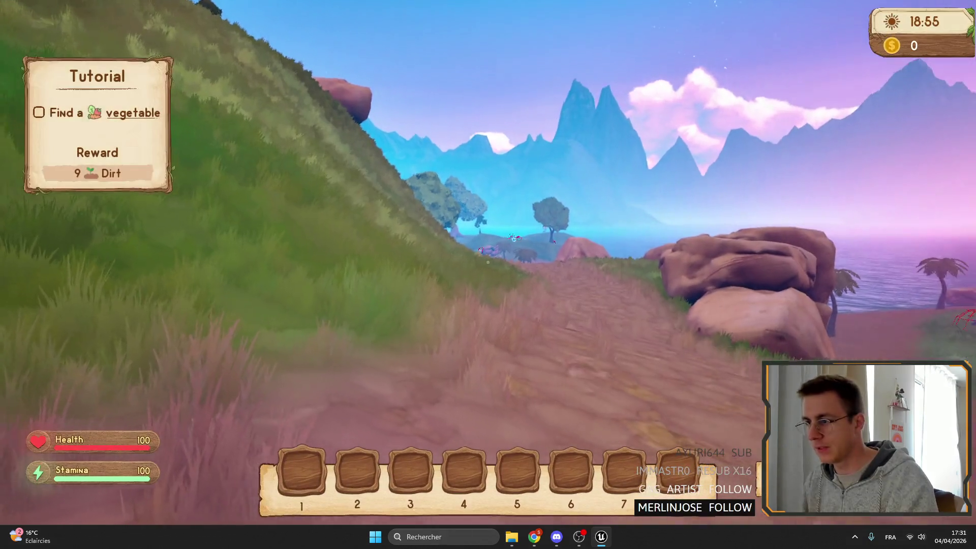
{"action": "key", "text": "F11"}
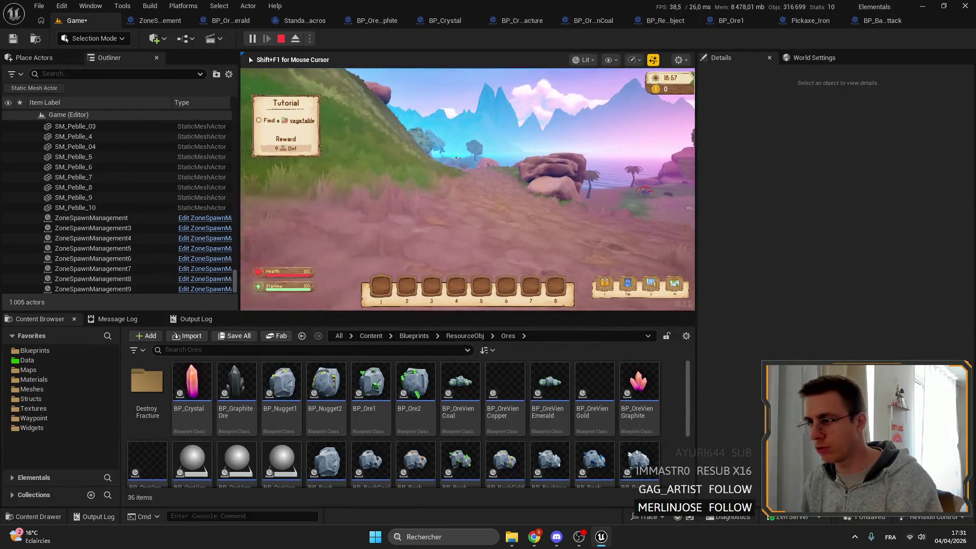
{"action": "key", "text": "shift+w"}
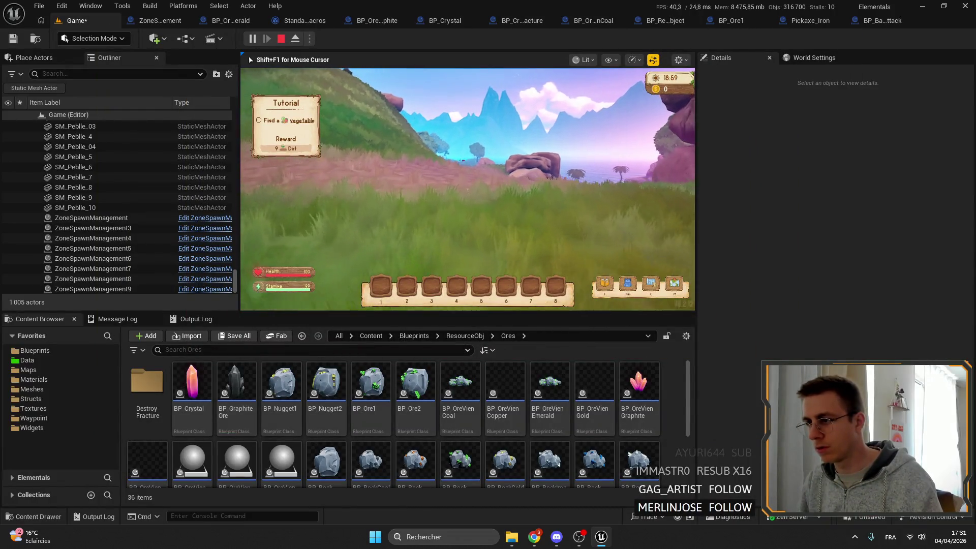
{"action": "key", "text": "shift+w"}
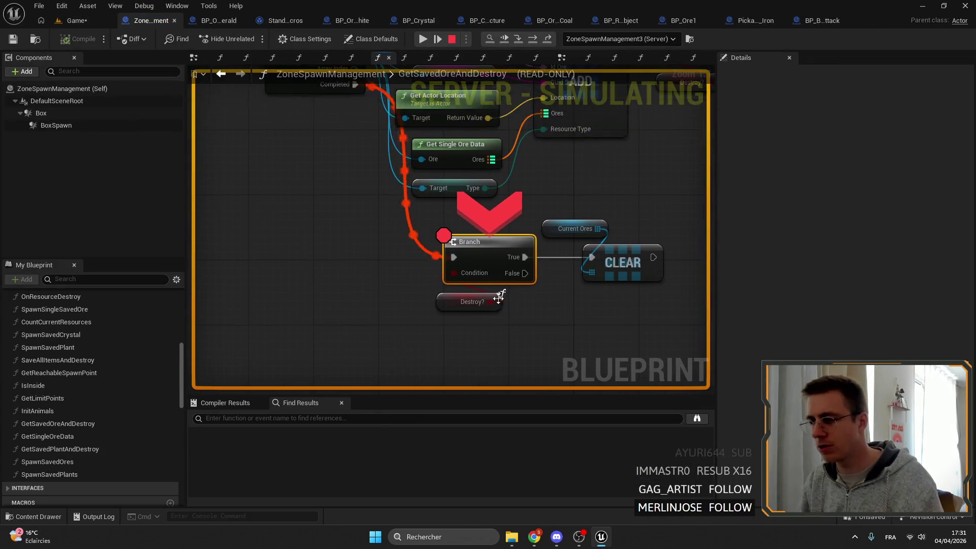
- Inspect the six Saved Ores and six Current Ores entries at the Branch, then stop debugging
{"action": "mouse_move", "coordinate": [513, 161]}
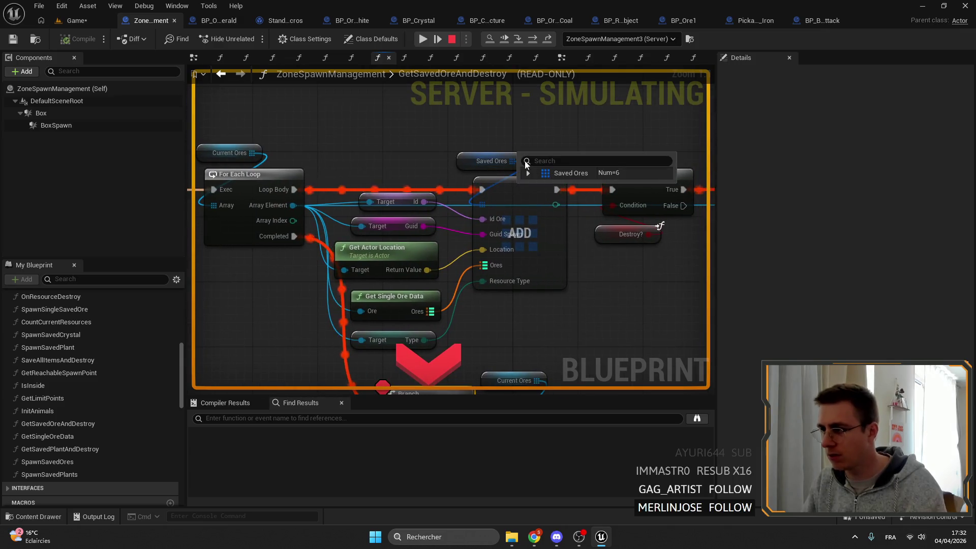
{"action": "left_click", "coordinate": [529, 175]}
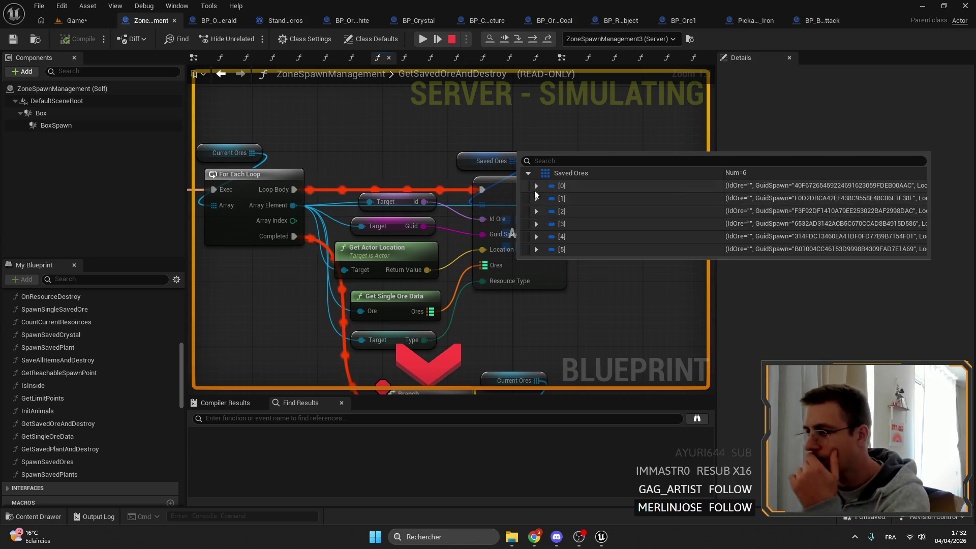
{"action": "left_click", "coordinate": [536, 186]}
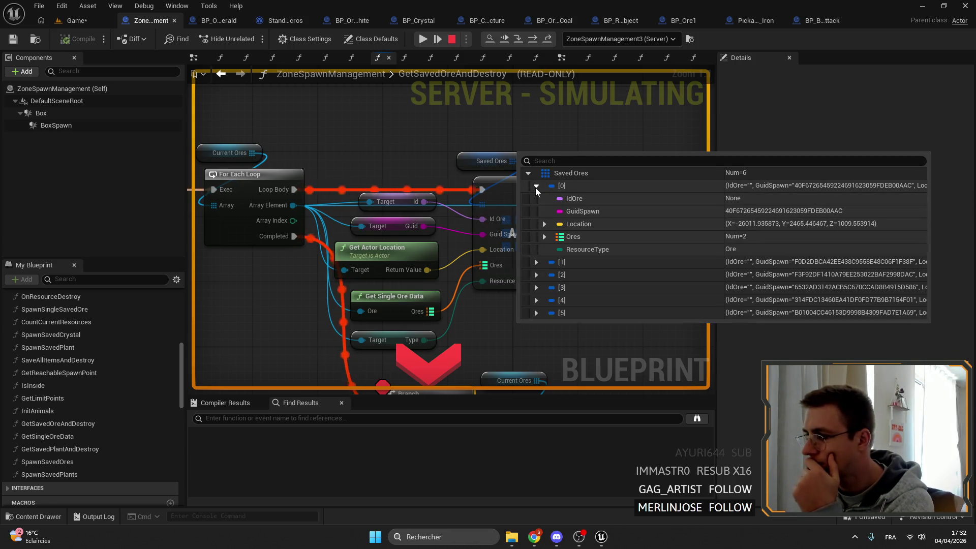
{"action": "mouse_move", "coordinate": [423, 201]}
{"action": "left_click", "coordinate": [267, 165]}
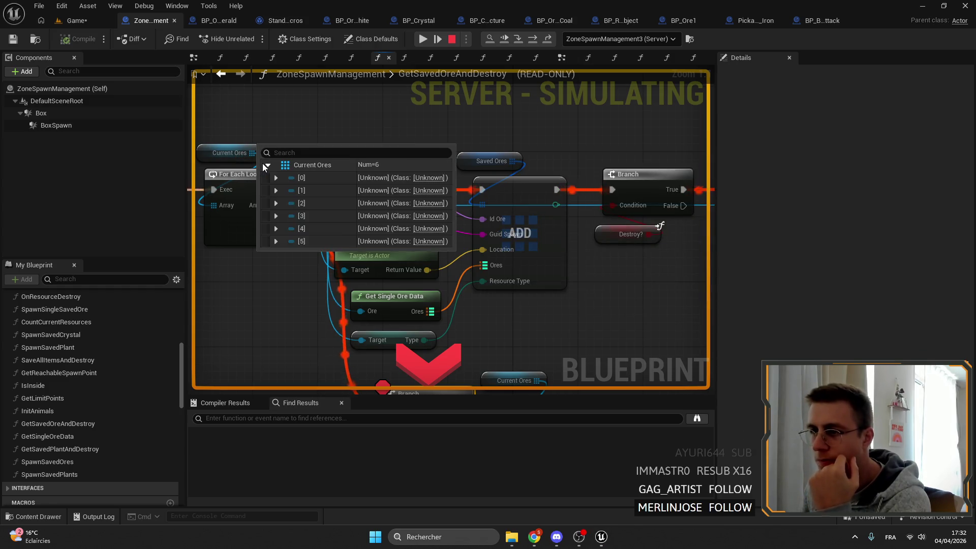
{"action": "left_click_drag", "start_coordinate": [341, 168], "coordinate": [389, 145]}
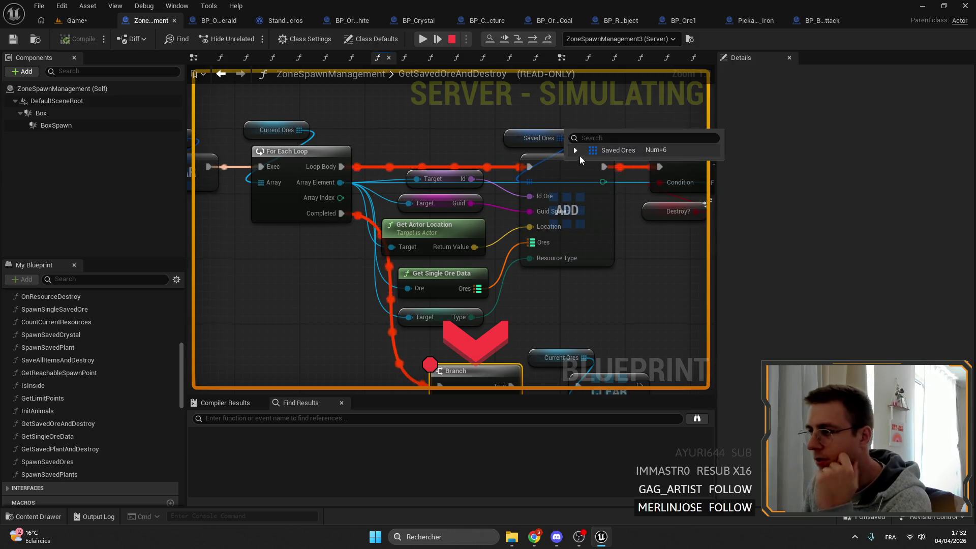
{"action": "left_click", "coordinate": [575, 151]}
{"action": "left_click", "coordinate": [583, 163]}
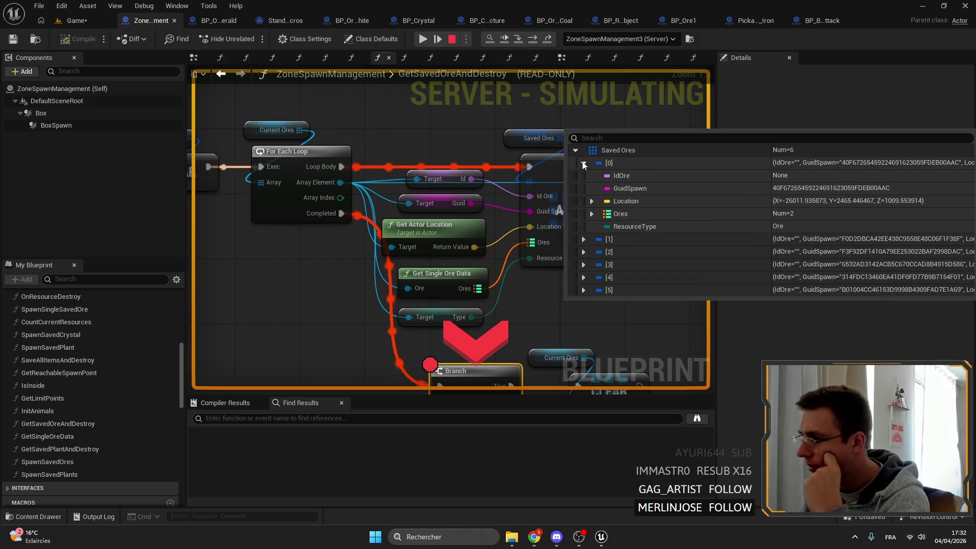
{"action": "left_click", "coordinate": [583, 163]}
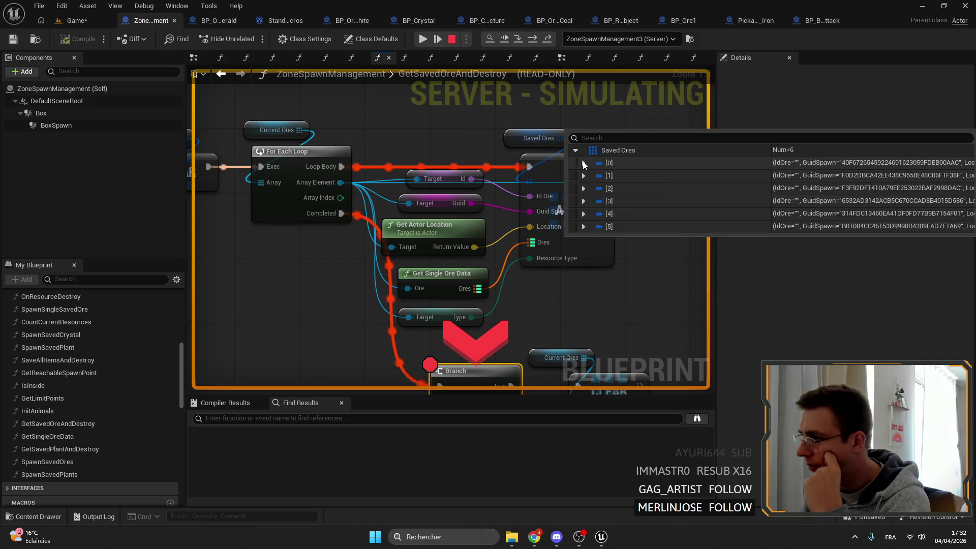
{"action": "left_click", "coordinate": [453, 40]}
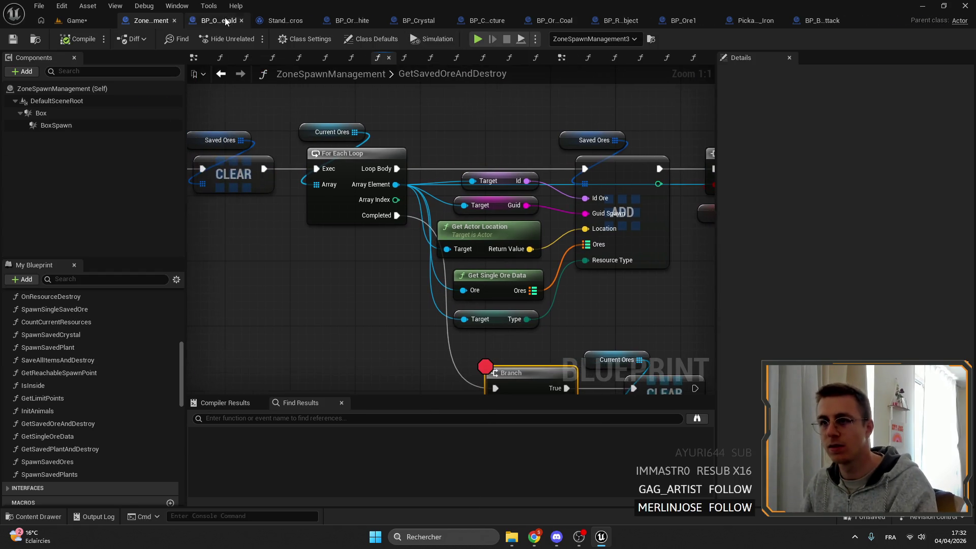
- Check the Ore Id variable and its Emerald default in BP_OreVienEmerald
{"action": "left_click", "coordinate": [226, 22]}
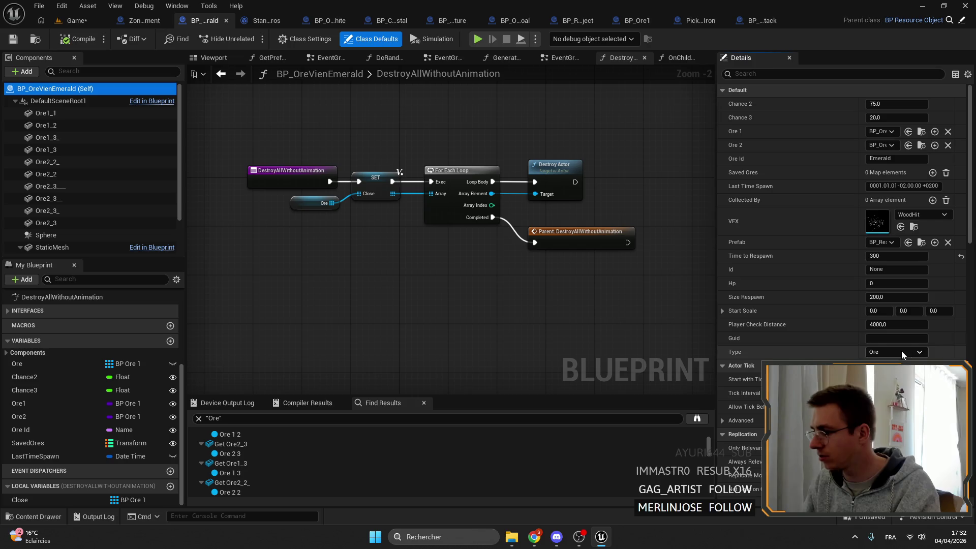
{"action": "left_click", "coordinate": [897, 158]}
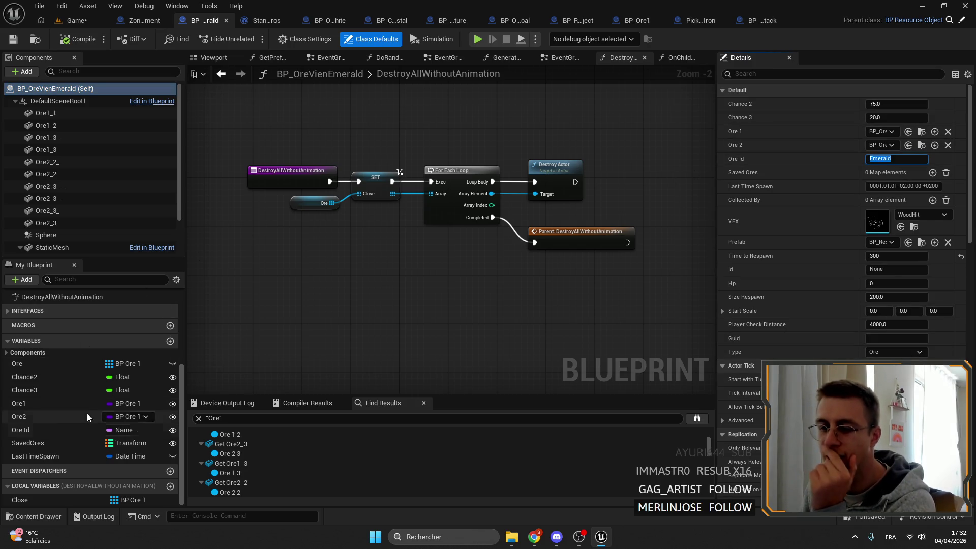
{"action": "left_click", "coordinate": [22, 431]}
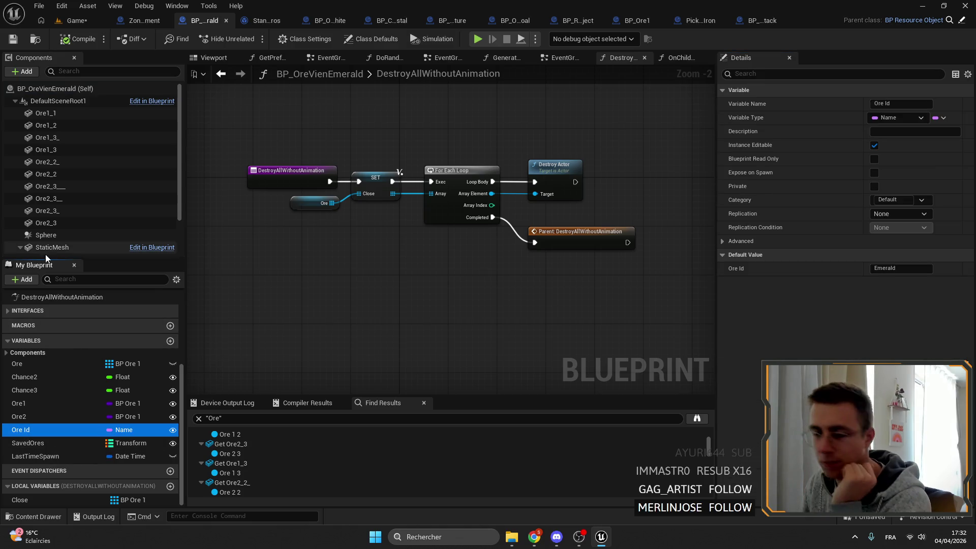
- Delete the Id getter in GetSavedOreAndDestroy, leaving the Id Ore pin unconnected
{"action": "left_click", "coordinate": [144, 20]}
{"action": "left_click", "coordinate": [473, 137]}
{"action": "key", "text": "Delete"}
{"action": "left_click_drag", "start_coordinate": [349, 150], "coordinate": [421, 146]}
{"action": "type", "text": "o"}
{"action": "key", "text": "BackSpace"}
{"action": "type", "text": "id"}
{"action": "scroll", "coordinate": [507, 278], "scroll_direction": "up", "scroll_amount": 3}
{"action": "scroll", "coordinate": [545, 277], "scroll_direction": "down", "scroll_amount": 3}
{"action": "left_click", "coordinate": [376, 133]}
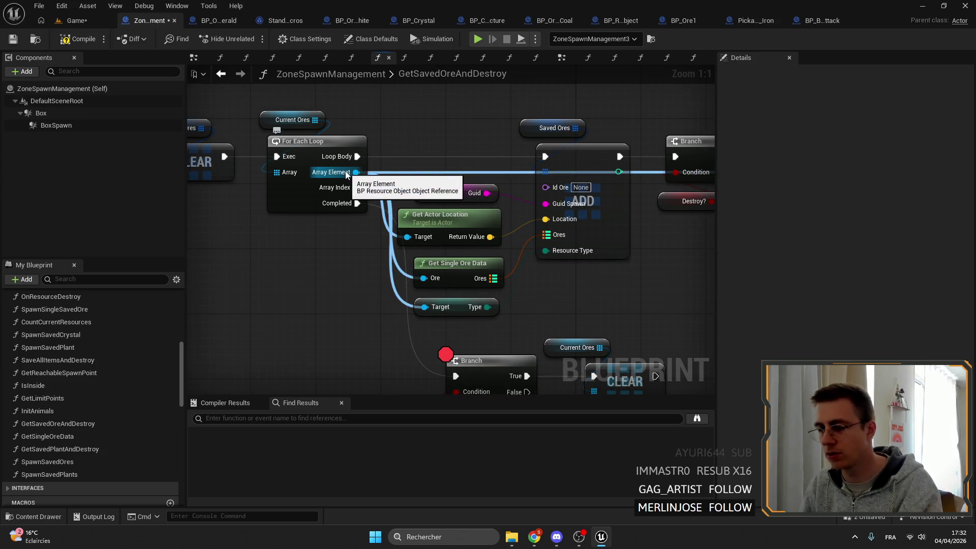
- Copy Emerald from Ore Id's default and paste it into BP_OreVienEmerald's Id class default
{"action": "left_click", "coordinate": [219, 22]}
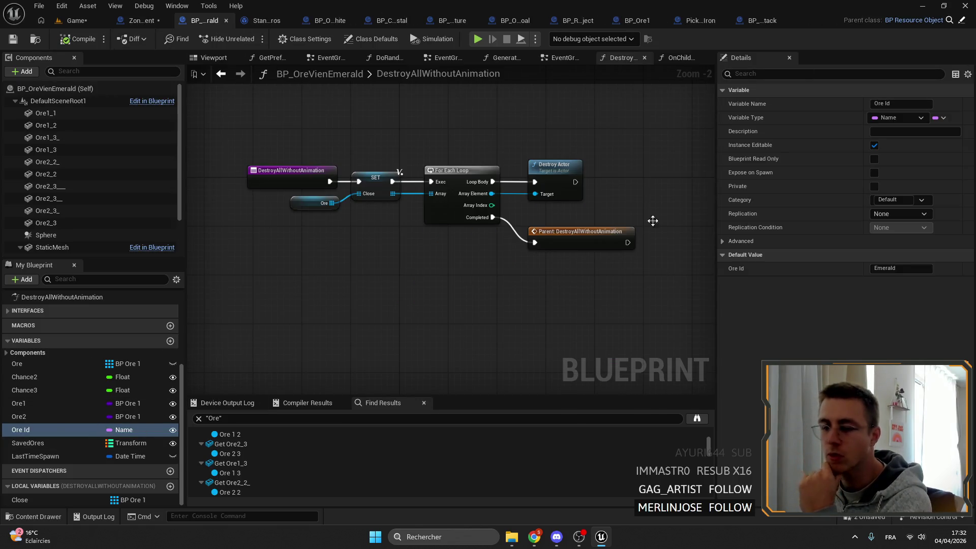
{"action": "left_click", "coordinate": [884, 103]}
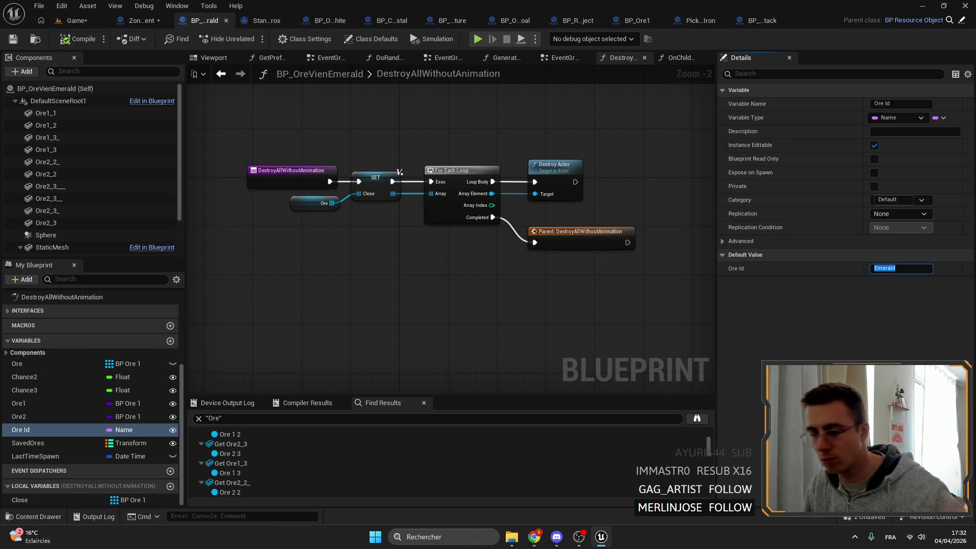
{"action": "scroll", "coordinate": [91, 371], "scroll_direction": "up", "scroll_amount": 5}
{"action": "left_click", "coordinate": [65, 89]}
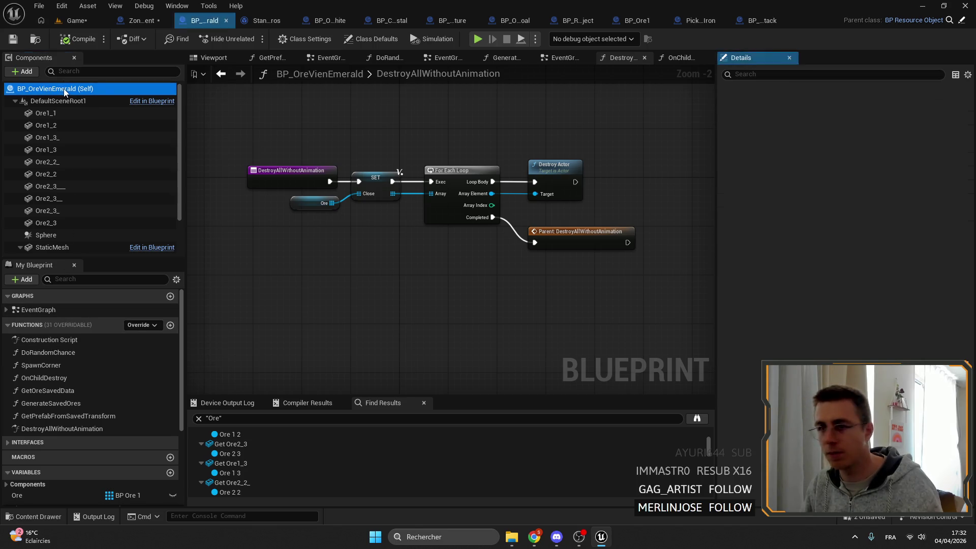
{"action": "left_click", "coordinate": [882, 270]}
{"action": "type", "text": "Emerald"}
{"action": "key", "text": "Return"}
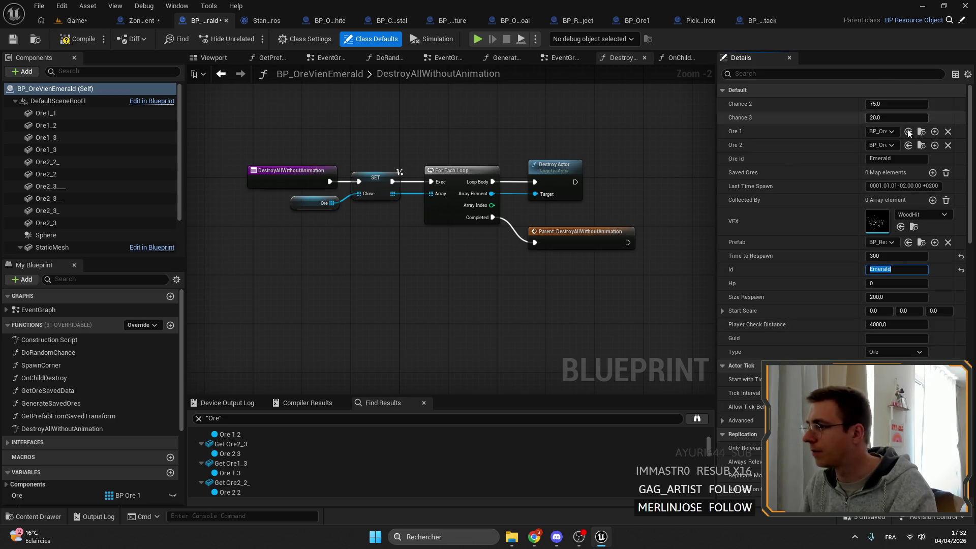
- Start deleting the Ore Id variable, then cancel to keep it
{"action": "scroll", "coordinate": [58, 366], "scroll_direction": "down", "scroll_amount": 5}
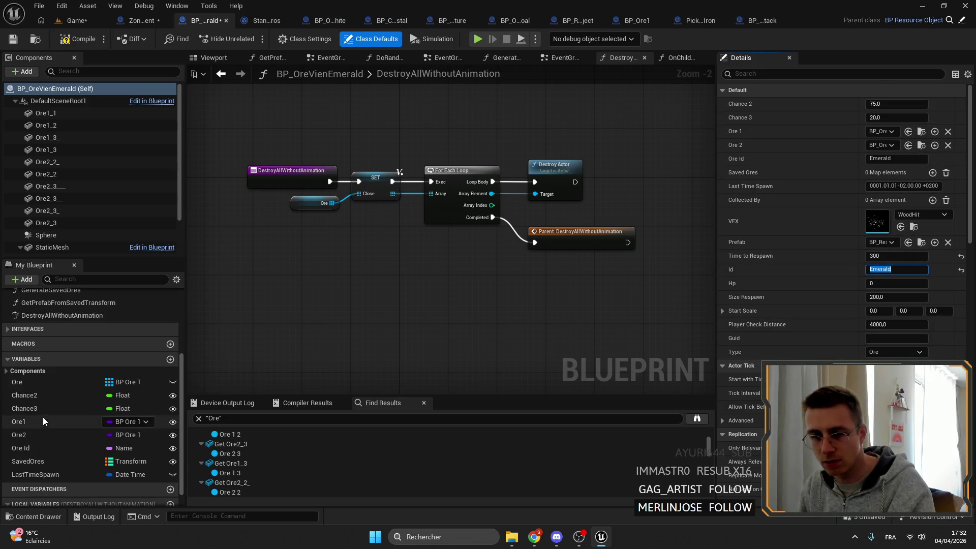
{"action": "right_click", "coordinate": [32, 461]}
{"action": "left_click", "coordinate": [30, 450]}
{"action": "key", "text": "Delete"}
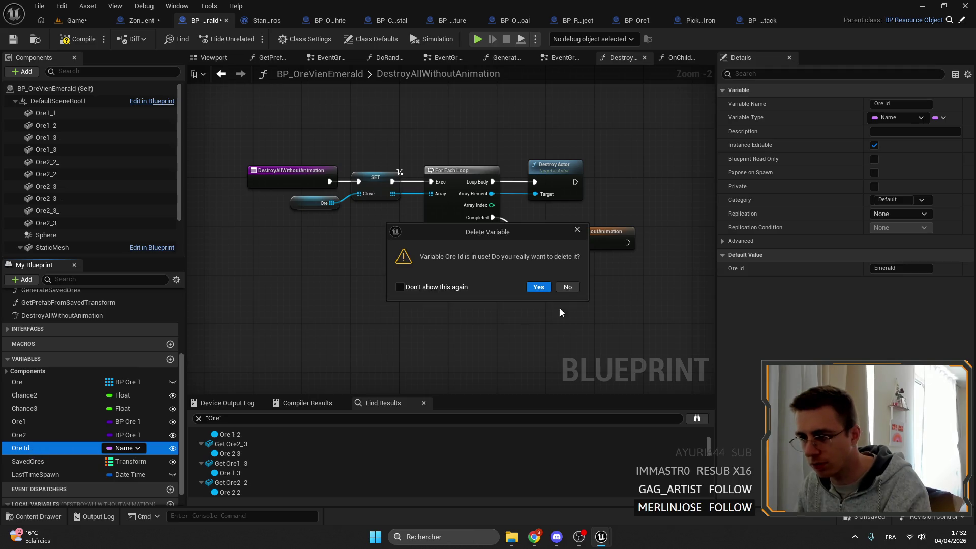
{"action": "left_click", "coordinate": [567, 287]}
{"action": "right_click", "coordinate": [41, 447]}
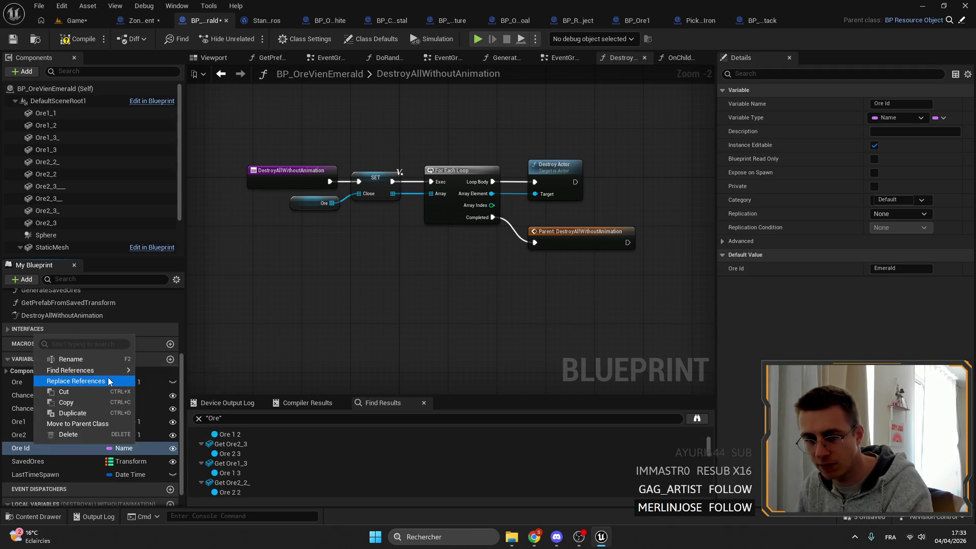
- Find all references to Ore Id, review the Get OreId result in BP_Ore1Facture, and close the results
{"action": "mouse_move", "coordinate": [119, 373]}
{"action": "left_click", "coordinate": [178, 387]}
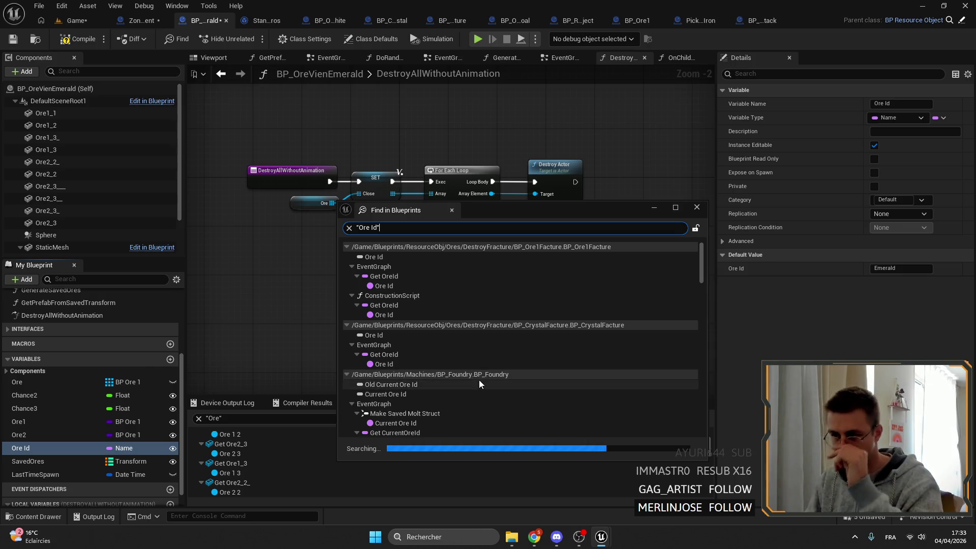
{"action": "scroll", "coordinate": [635, 300], "scroll_direction": "down", "scroll_amount": 3}
{"action": "scroll", "coordinate": [685, 283], "scroll_direction": "up", "scroll_amount": 3}
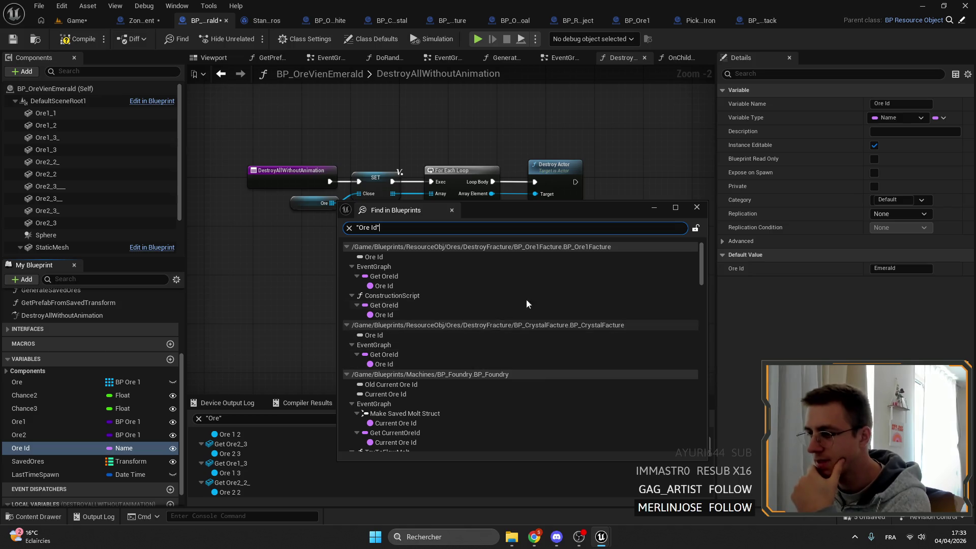
{"action": "left_click", "coordinate": [412, 275]}
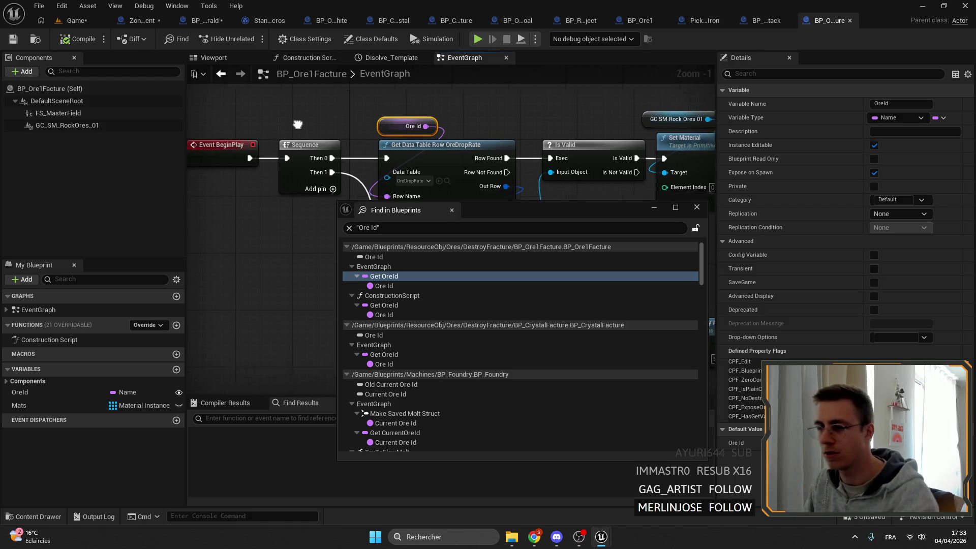
{"action": "left_click_drag", "start_coordinate": [297, 124], "coordinate": [341, 103]}
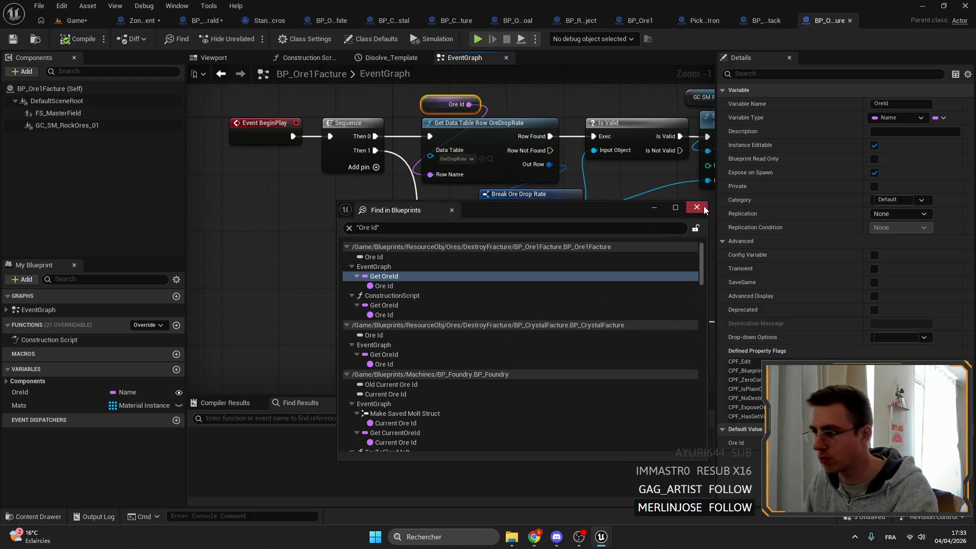
{"action": "left_click", "coordinate": [696, 208]}
- Reopen BP_OreVienEmerald from the Content Browser and show its EventGraph
{"action": "left_click", "coordinate": [144, 21]}
{"action": "left_click", "coordinate": [228, 20]}
{"action": "left_click", "coordinate": [76, 20]}
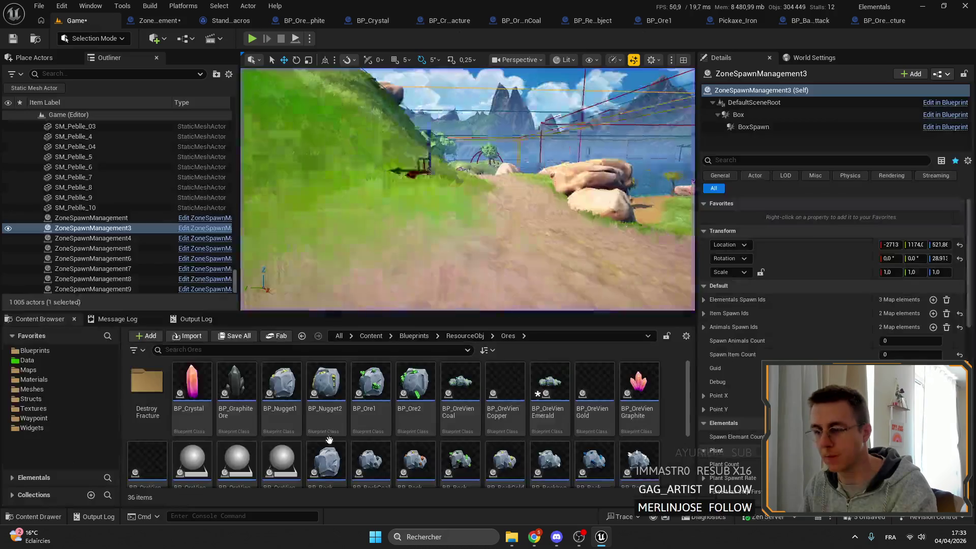
{"action": "double_click", "coordinate": [561, 378]}
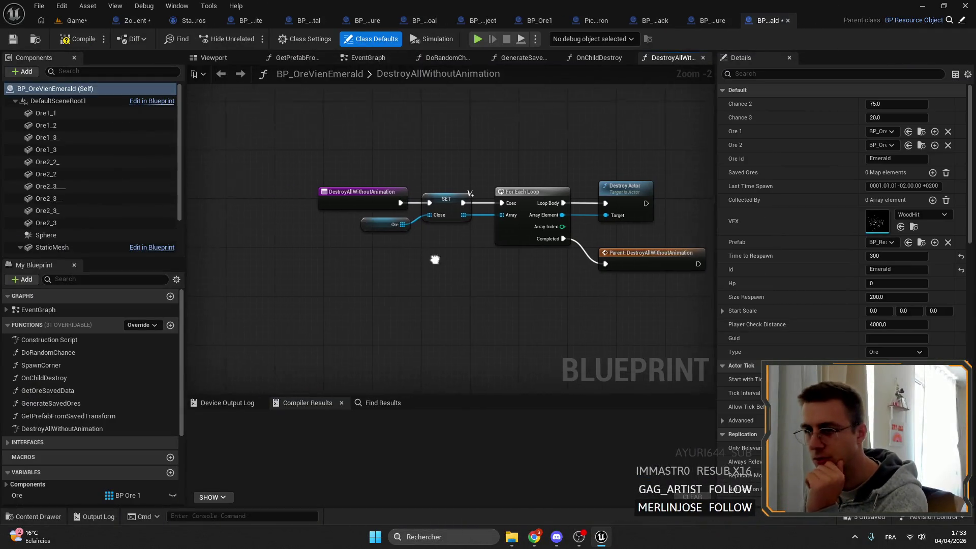
{"action": "left_click", "coordinate": [80, 429]}
{"action": "left_click", "coordinate": [259, 333]}
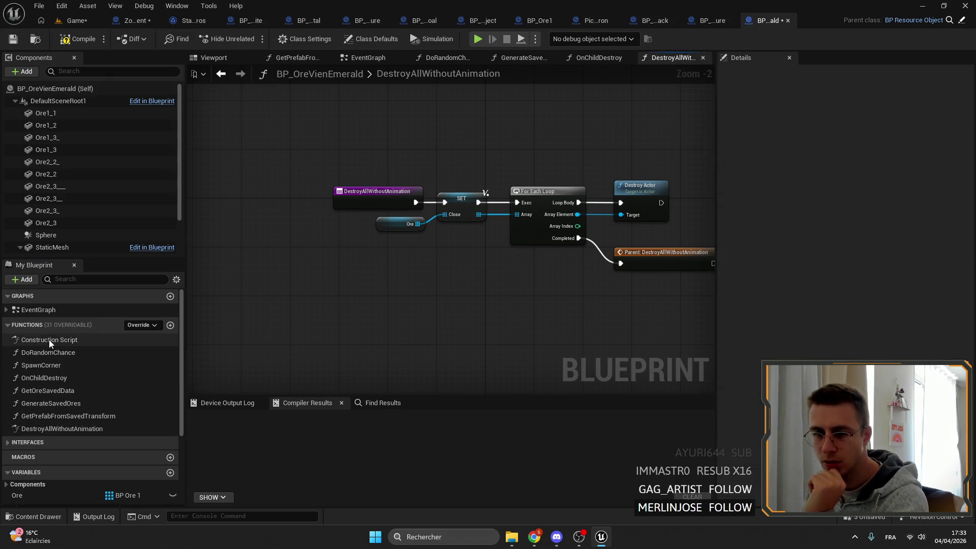
{"action": "double_click", "coordinate": [41, 309]}
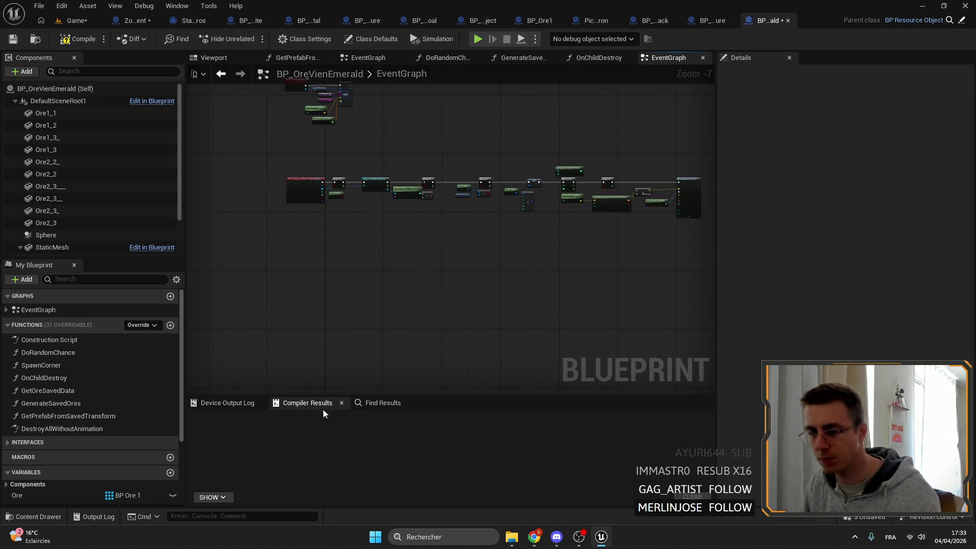
{"action": "left_click", "coordinate": [379, 403]}
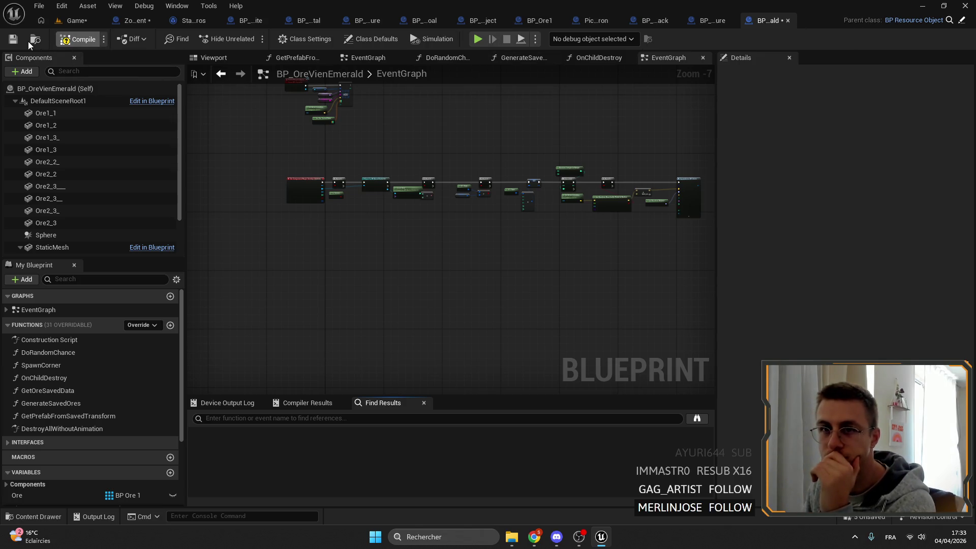
{"action": "scroll", "coordinate": [66, 429], "scroll_direction": "down", "scroll_amount": 5}
- Search Ore Id references again and jump to the SpawnActor node that reads Ore Id
{"action": "right_click", "coordinate": [36, 459]}
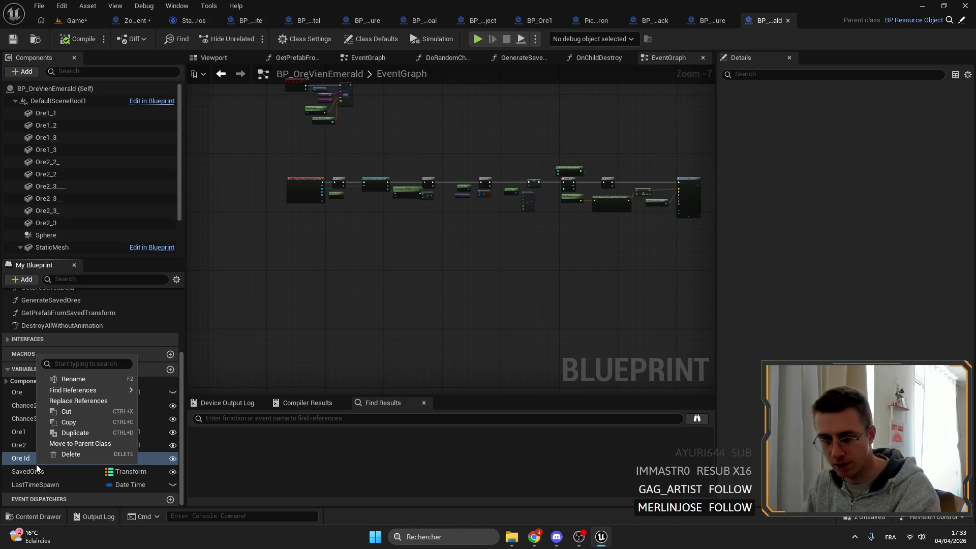
{"action": "mouse_move", "coordinate": [84, 390]}
{"action": "left_click", "coordinate": [175, 407]}
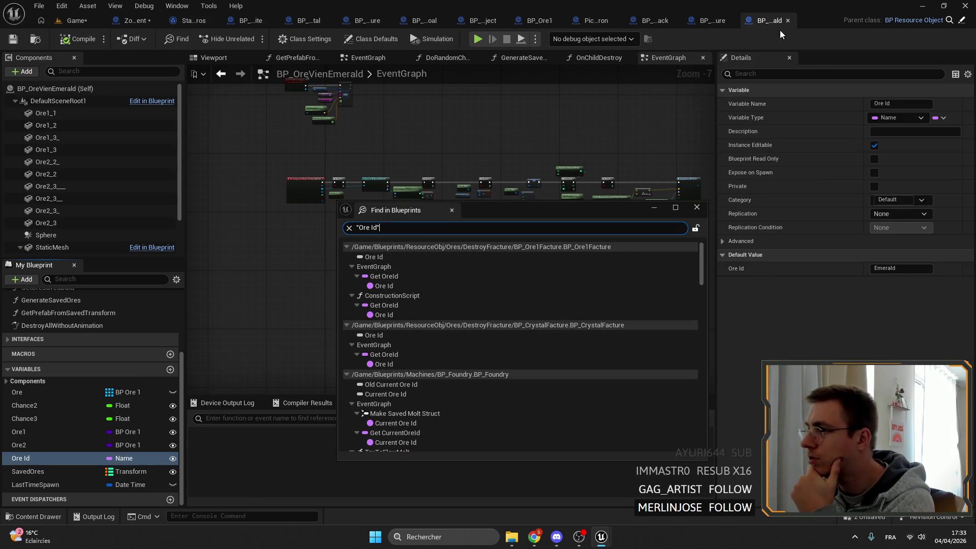
{"action": "scroll", "coordinate": [561, 300], "scroll_direction": "down", "scroll_amount": 2}
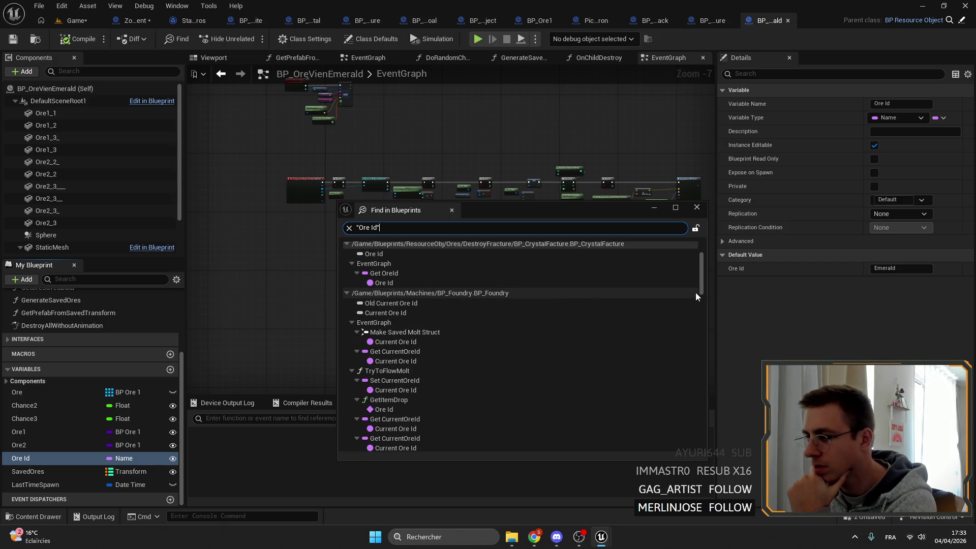
{"action": "left_click_drag", "start_coordinate": [702, 276], "coordinate": [712, 401]}
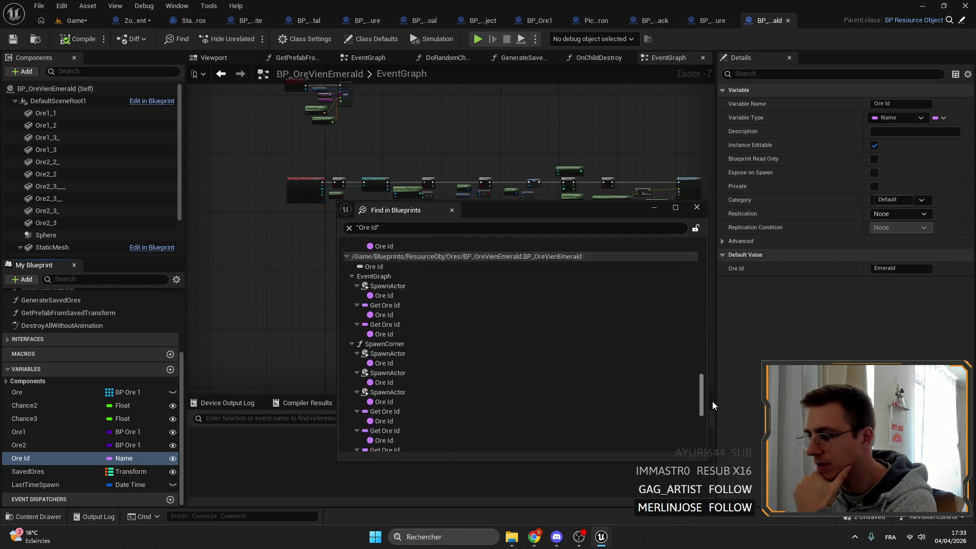
{"action": "double_click", "coordinate": [393, 292]}
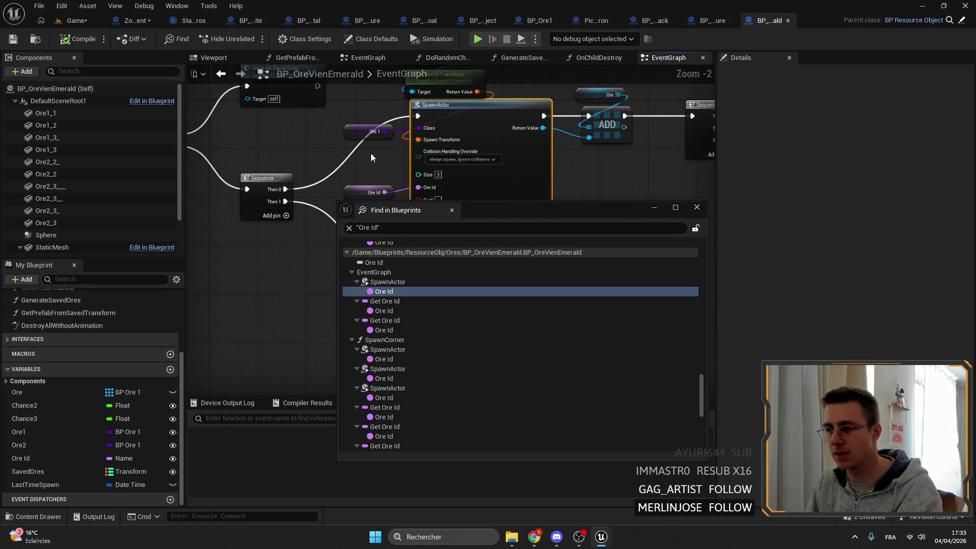
{"action": "left_click", "coordinate": [391, 157]}
- Replace the Ore Id getter on the first SpawnActor with an Id getter
{"action": "key", "text": "Delete"}
{"action": "left_click_drag", "start_coordinate": [438, 153], "coordinate": [421, 164]}
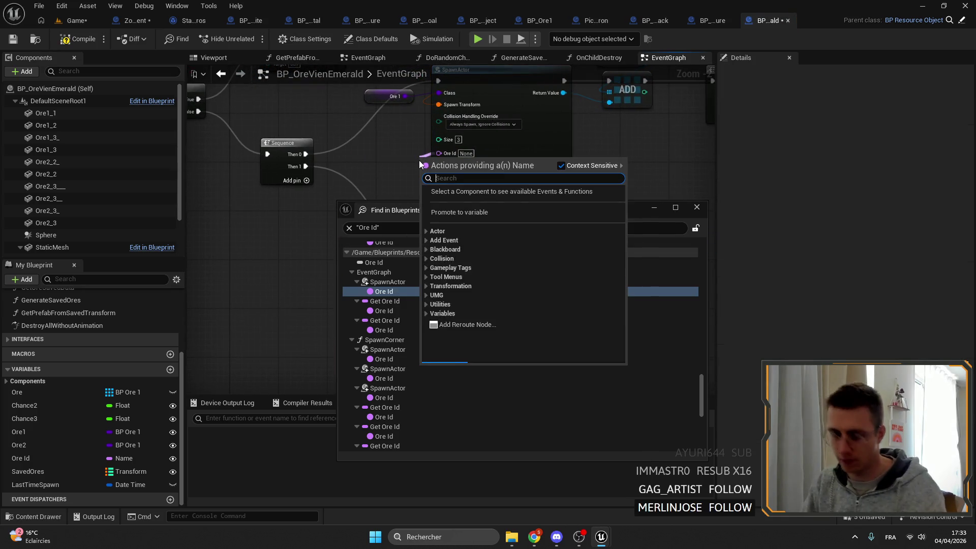
{"action": "type", "text": "id"}
{"action": "left_click_drag", "start_coordinate": [620, 249], "coordinate": [624, 217]}
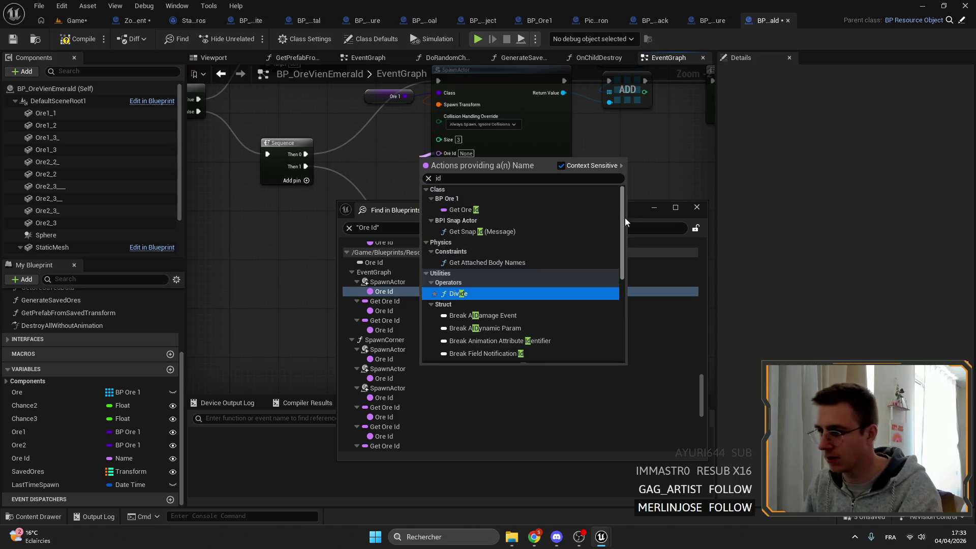
{"action": "scroll", "coordinate": [559, 331], "scroll_direction": "down", "scroll_amount": 10}
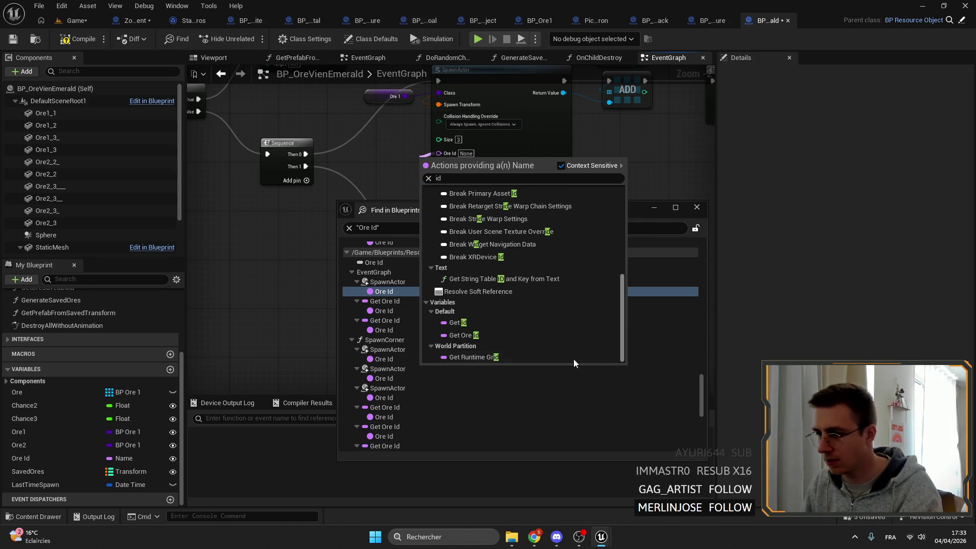
{"action": "left_click", "coordinate": [524, 335]}
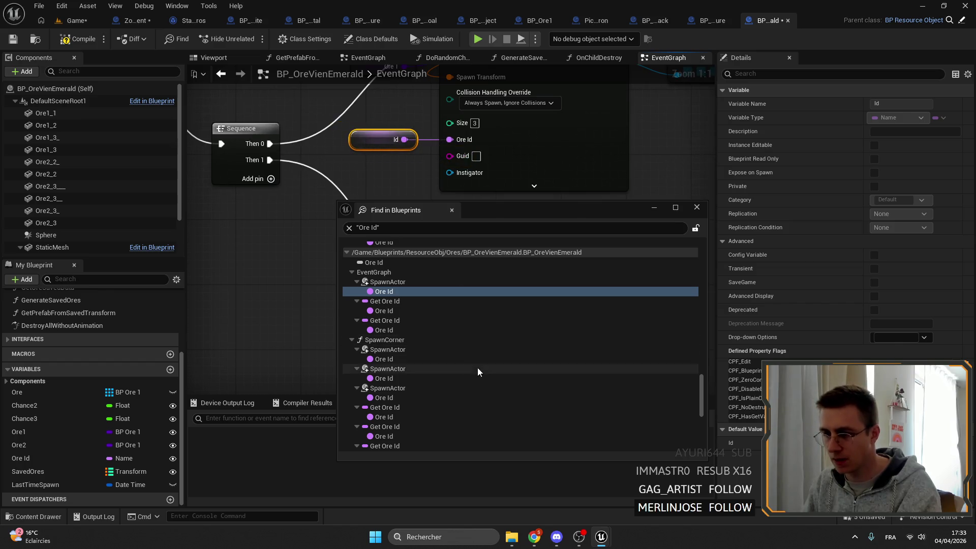
- Swap the second Get Ore Id node for an Id getter wired into Id Ore
{"action": "left_click", "coordinate": [394, 302]}
{"action": "double_click", "coordinate": [394, 302]}
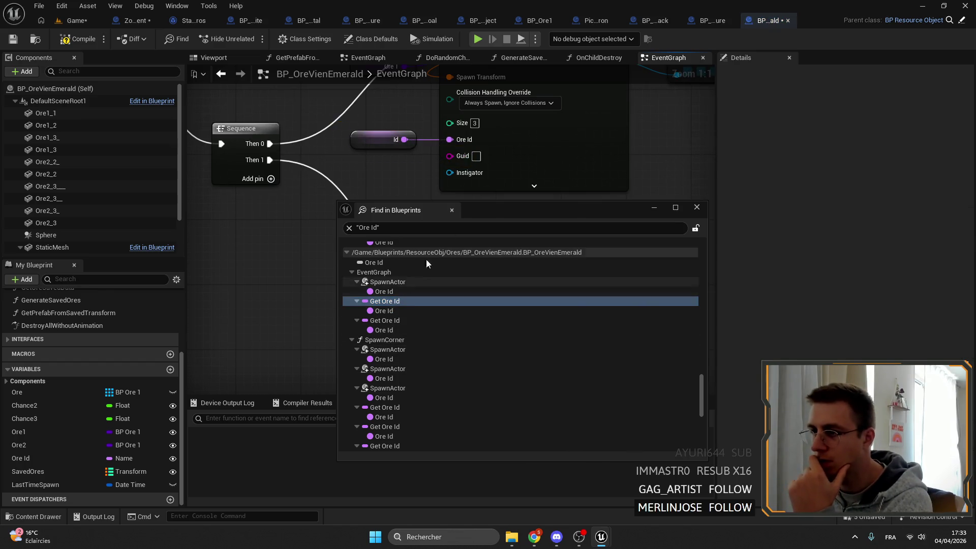
{"action": "double_click", "coordinate": [407, 320]}
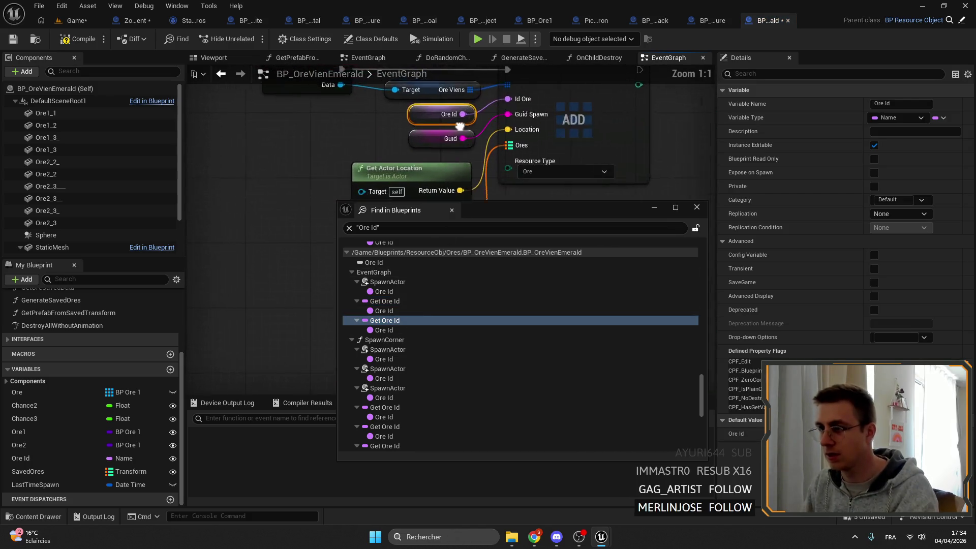
{"action": "key", "text": "Delete"}
{"action": "left_click_drag", "start_coordinate": [481, 127], "coordinate": [481, 127]}
{"action": "type", "text": "id"}
{"action": "scroll", "coordinate": [554, 300], "scroll_direction": "down", "scroll_amount": 5}
{"action": "left_click", "coordinate": [523, 289]}
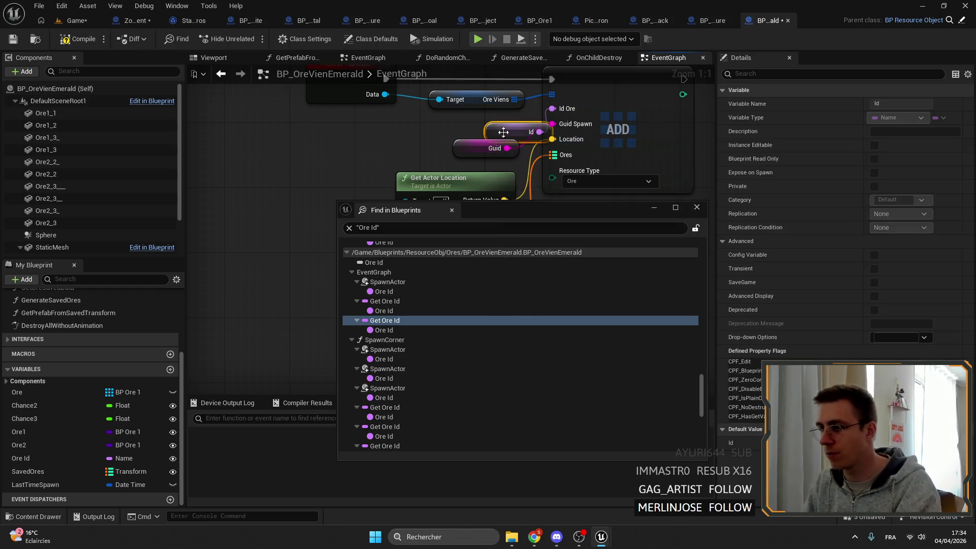
- Wire Id into Ore Id on the first two SpawnActor nodes in SpawnCorner
{"action": "double_click", "coordinate": [401, 351]}
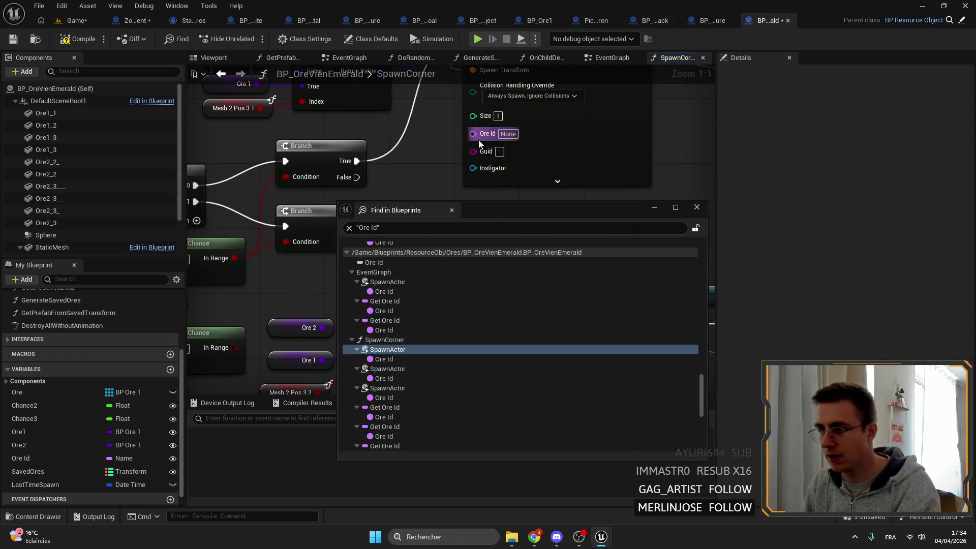
{"action": "left_click_drag", "start_coordinate": [478, 141], "coordinate": [434, 143]}
{"action": "type", "text": "id"}
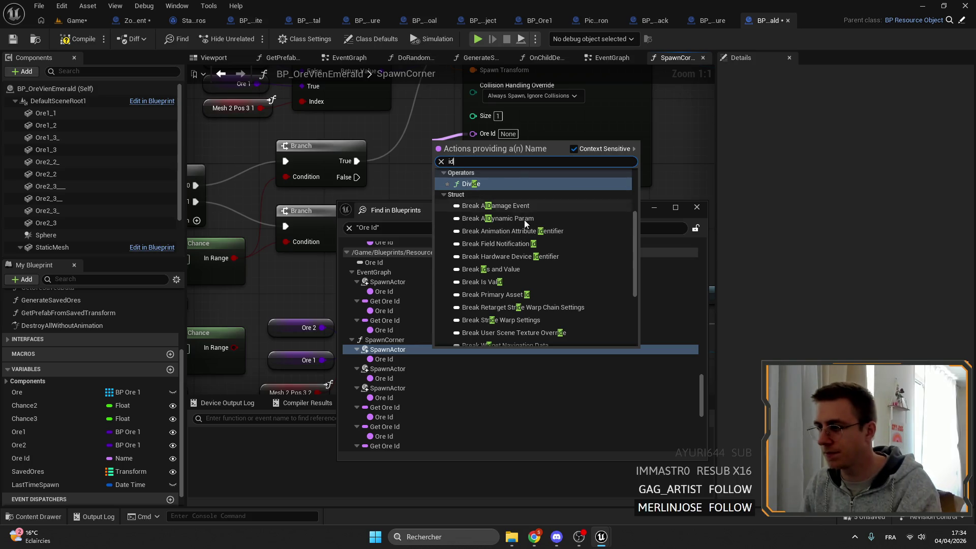
{"action": "scroll", "coordinate": [525, 223], "scroll_direction": "down", "scroll_amount": 5}
{"action": "left_click", "coordinate": [508, 306]}
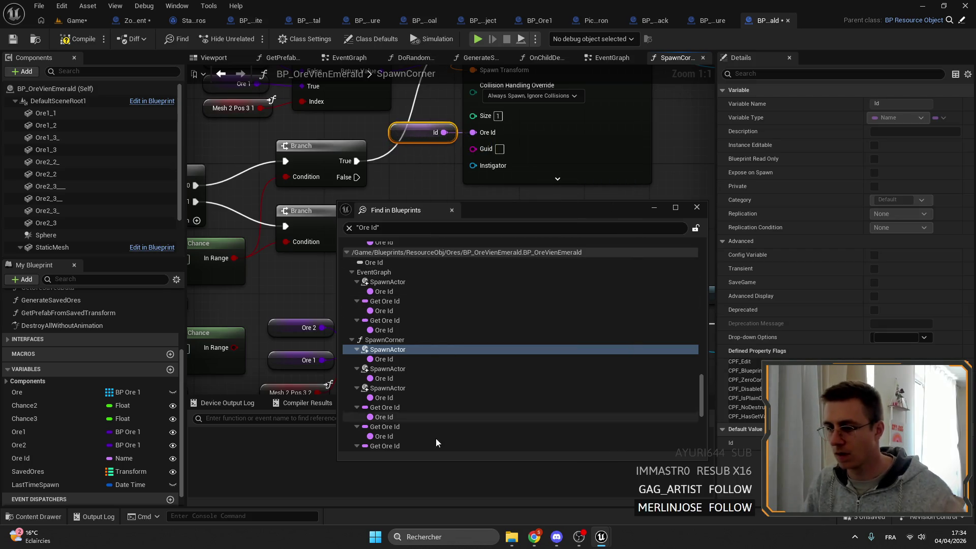
{"action": "left_click", "coordinate": [389, 369]}
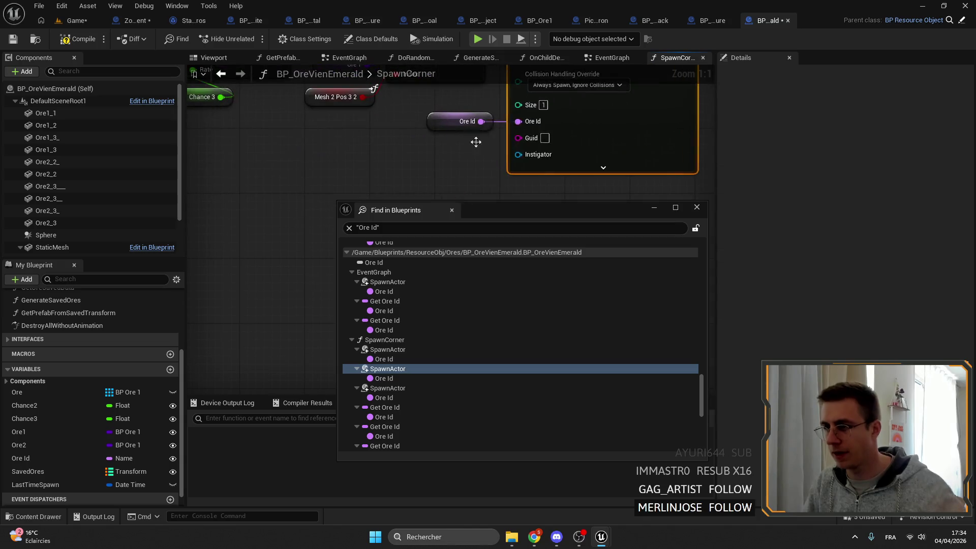
{"action": "left_click_drag", "start_coordinate": [476, 142], "coordinate": [513, 135]}
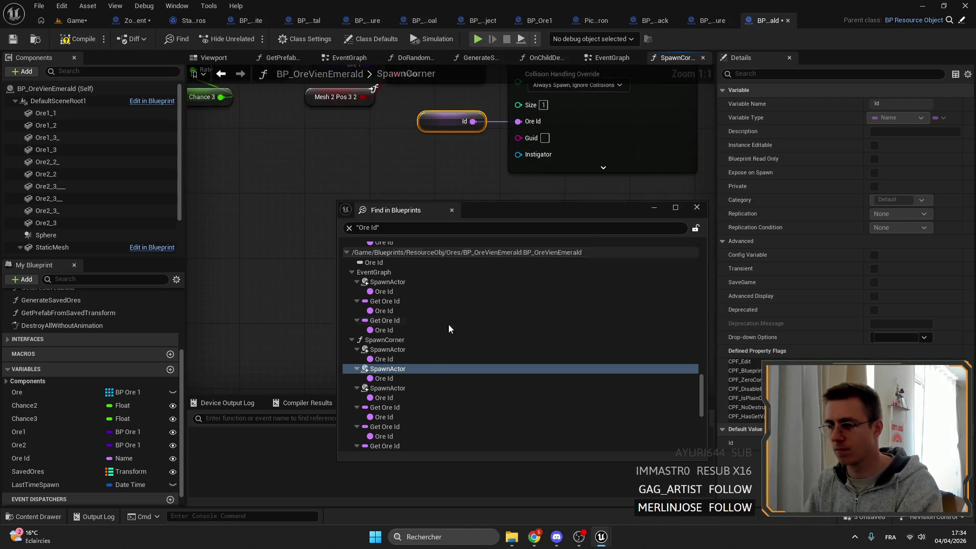
- Replace the Ore Id getter on SpawnCorner's third SpawnActor with Id
{"action": "left_click", "coordinate": [389, 388]}
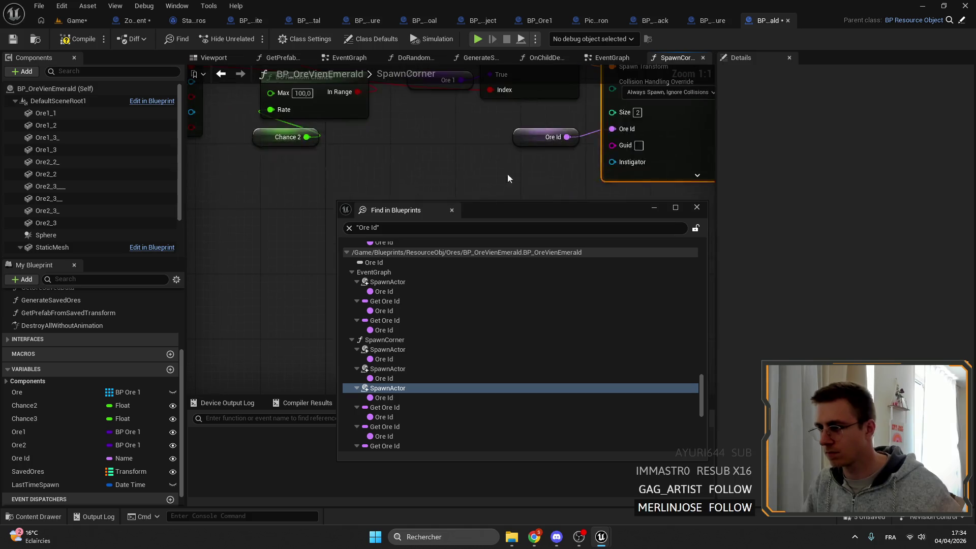
{"action": "left_click", "coordinate": [562, 172]}
{"action": "left_click_drag", "start_coordinate": [614, 131], "coordinate": [614, 131]}
{"action": "left_click", "coordinate": [549, 136]}
{"action": "key", "text": "Delete"}
{"action": "left_click_drag", "start_coordinate": [538, 163], "coordinate": [531, 132]}
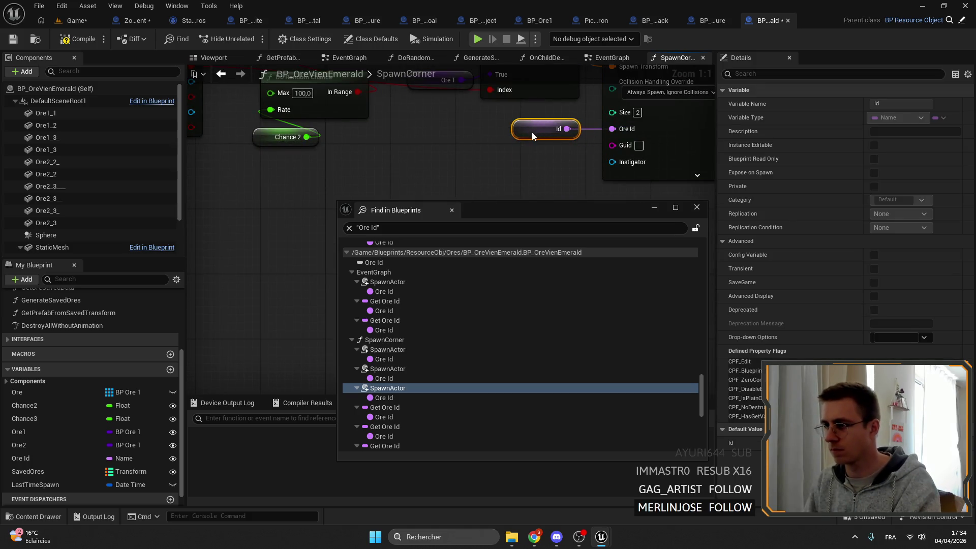
- In GenerateSavedOres, replace SpawnActor's Ore Id getter with an Id getter
{"action": "left_click", "coordinate": [386, 408]}
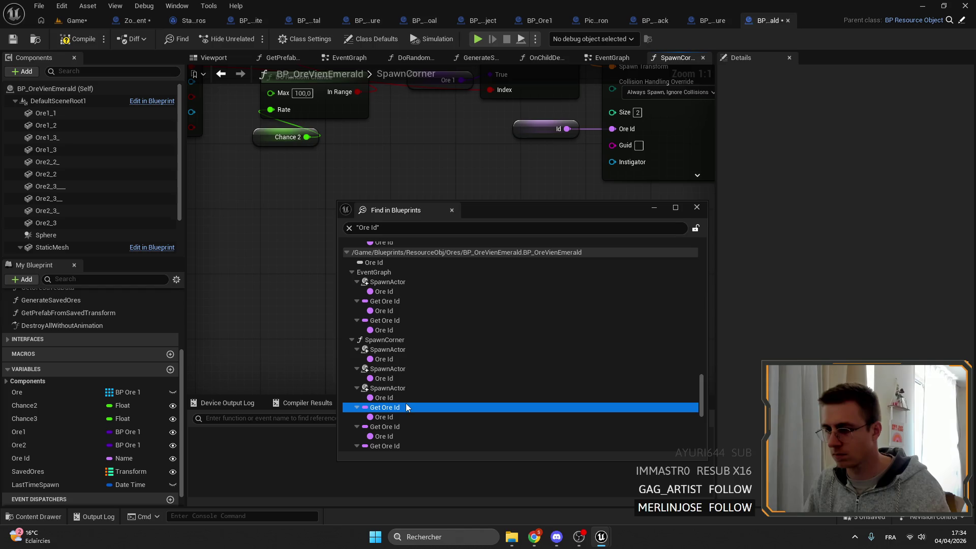
{"action": "left_click", "coordinate": [394, 430]}
{"action": "scroll", "coordinate": [395, 427], "scroll_direction": "down", "scroll_amount": 2}
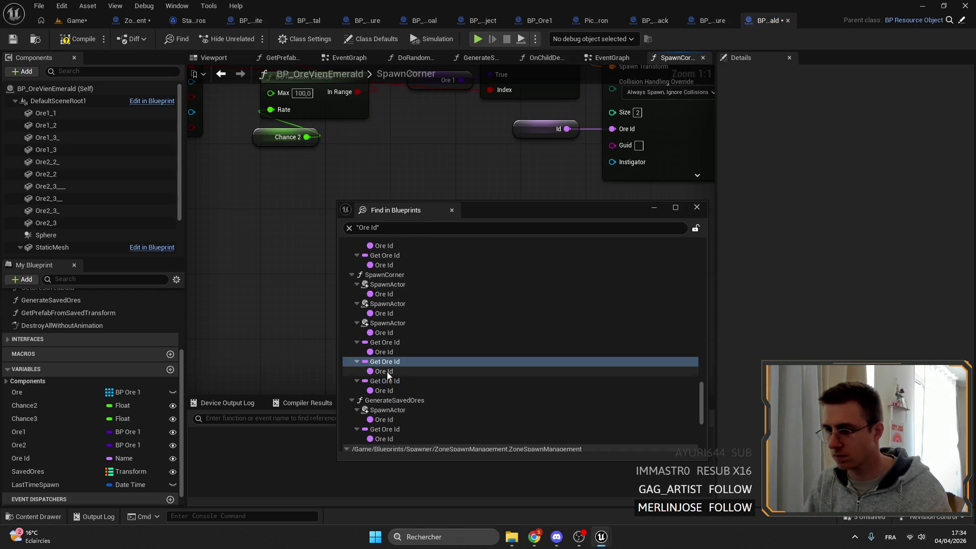
{"action": "left_click", "coordinate": [391, 382]}
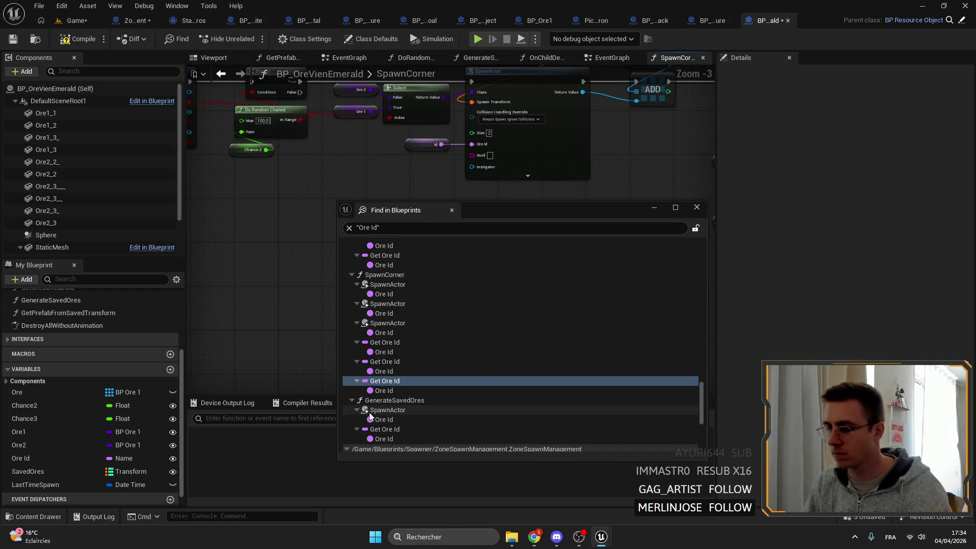
{"action": "left_click", "coordinate": [399, 412]}
{"action": "left_click", "coordinate": [455, 126]}
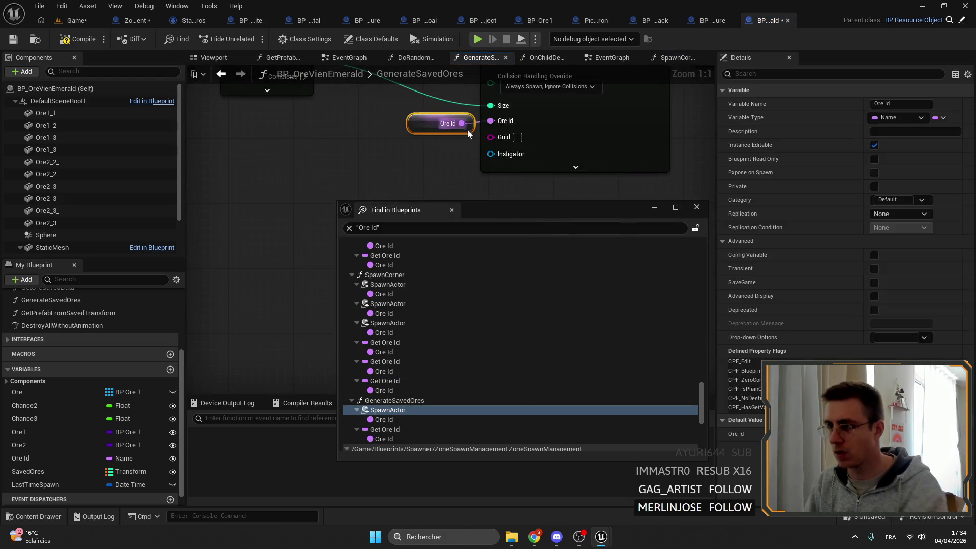
{"action": "key", "text": "Delete"}
{"action": "mouse_move", "coordinate": [438, 125]}
{"action": "left_mouse_down"}
{"action": "mouse_move", "coordinate": [428, 129]}
{"action": "mouse_move", "coordinate": [531, 120]}
{"action": "left_mouse_up"}
{"action": "left_click_drag", "start_coordinate": [424, 129], "coordinate": [441, 121]}
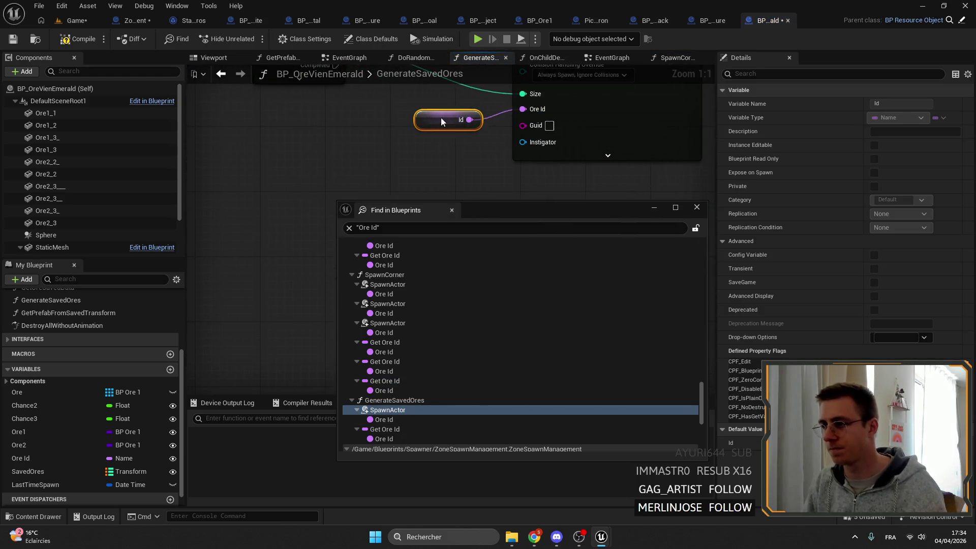
- Check the last Get Ore Id reference and close the search results window
{"action": "scroll", "coordinate": [440, 260], "scroll_direction": "down", "scroll_amount": 1}
{"action": "left_click", "coordinate": [404, 396]}
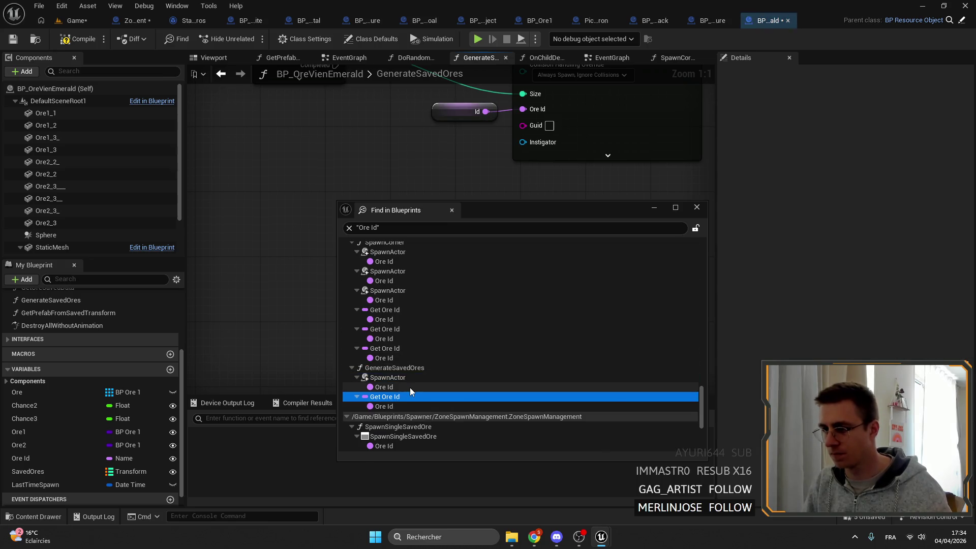
{"action": "scroll", "coordinate": [414, 349], "scroll_direction": "down", "scroll_amount": 3}
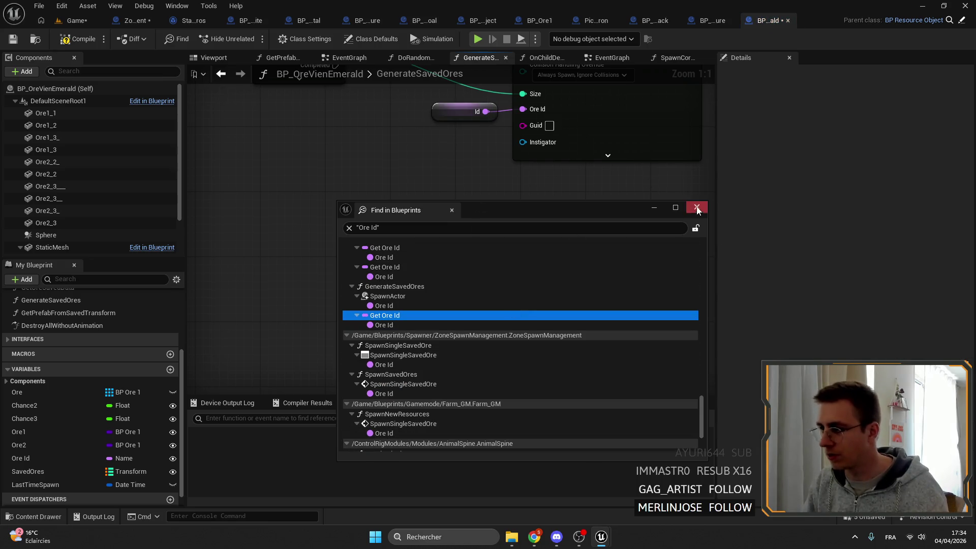
{"action": "left_click", "coordinate": [696, 207]}
- Find references to Ore Id by name and check each SpawnActor that uses it
{"action": "right_click", "coordinate": [33, 458]}
{"action": "mouse_move", "coordinate": [76, 386]}
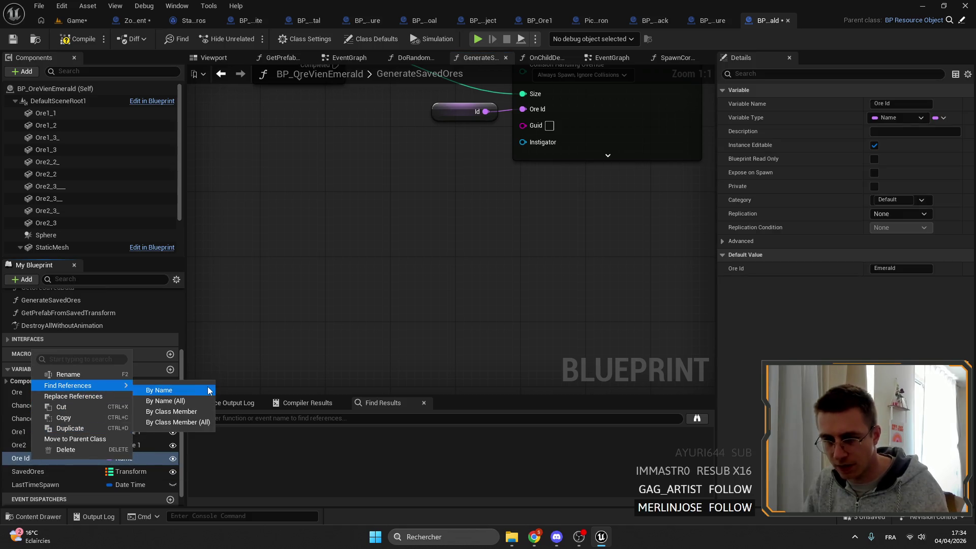
{"action": "left_click", "coordinate": [224, 390]}
{"action": "scroll", "coordinate": [294, 455], "scroll_direction": "down", "scroll_amount": 1}
{"action": "double_click", "coordinate": [258, 449]}
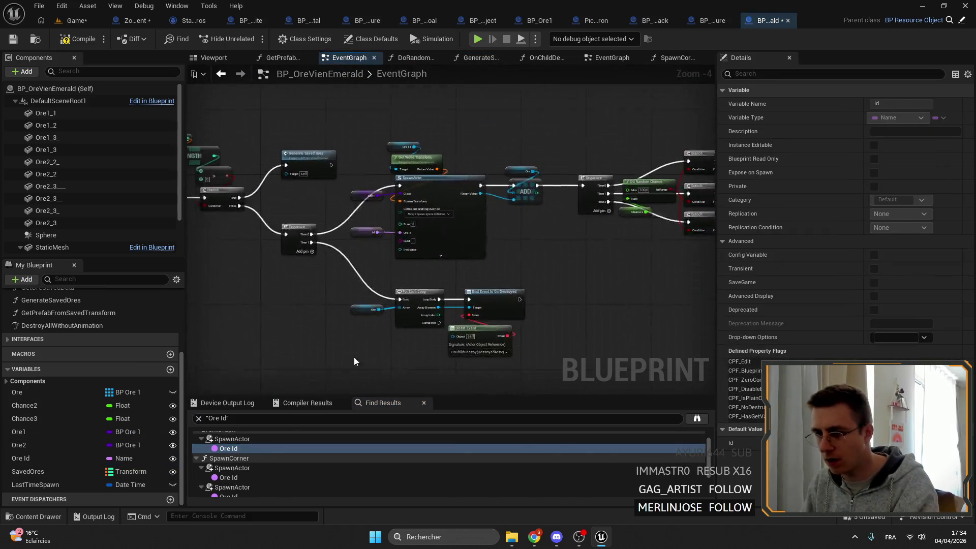
{"action": "scroll", "coordinate": [465, 250], "scroll_direction": "up", "scroll_amount": 4}
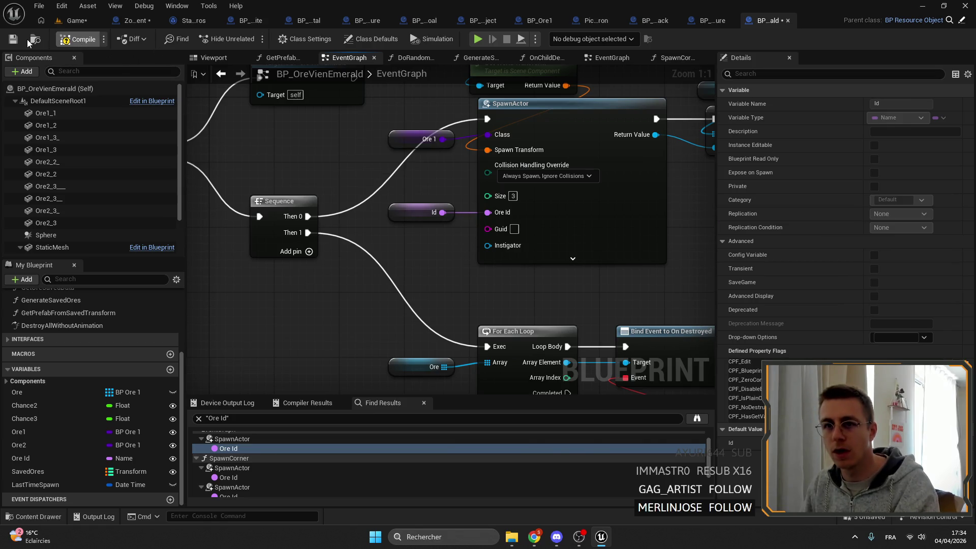
{"action": "double_click", "coordinate": [264, 472]}
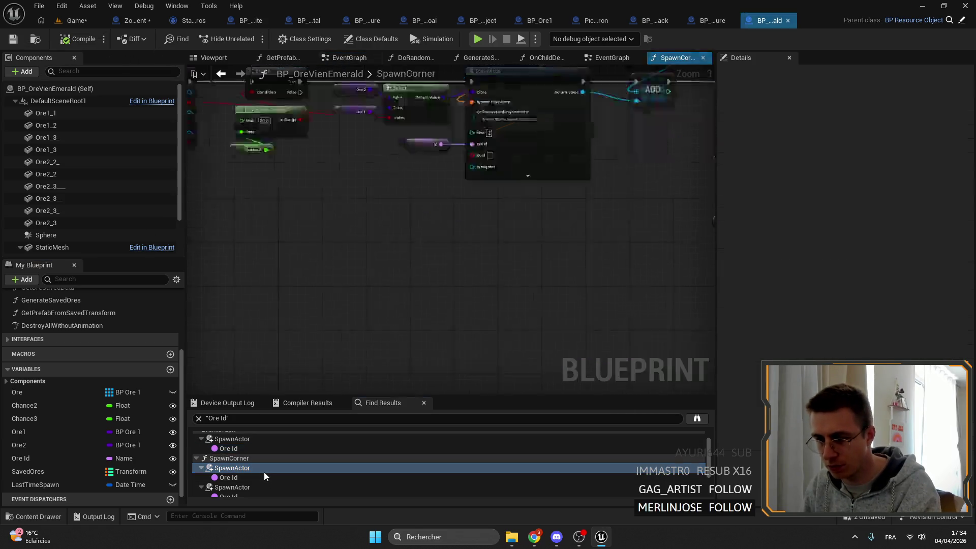
{"action": "scroll", "coordinate": [261, 474], "scroll_direction": "down", "scroll_amount": 1}
{"action": "double_click", "coordinate": [261, 473]}
{"action": "scroll", "coordinate": [243, 455], "scroll_direction": "down", "scroll_amount": 1}
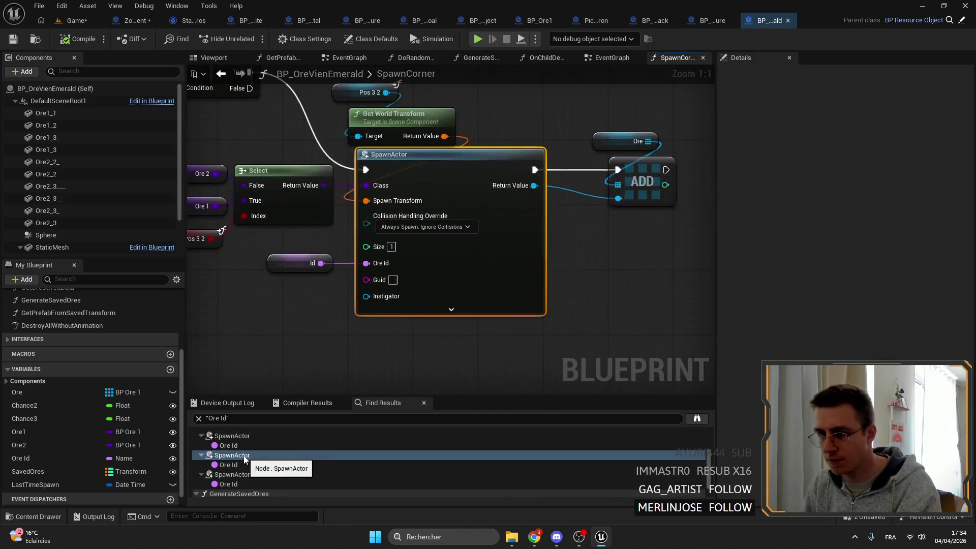
{"action": "scroll", "coordinate": [240, 459], "scroll_direction": "down", "scroll_amount": 1}
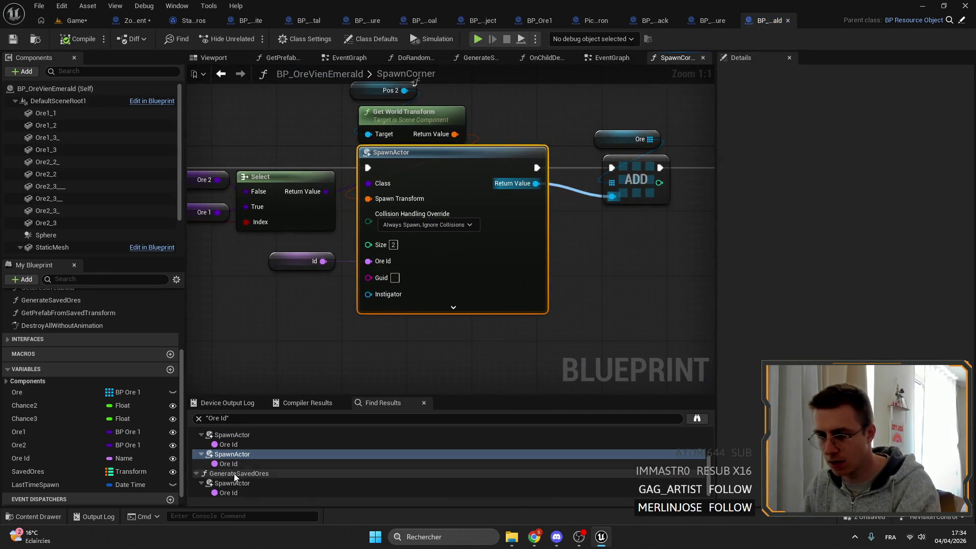
{"action": "double_click", "coordinate": [233, 482]}
- Delete the Ore Id variable from BP_OreVienEmerald and save the blueprint
{"action": "left_click", "coordinate": [53, 458]}
{"action": "key", "text": "Delete"}
{"action": "left_click", "coordinate": [14, 40]}
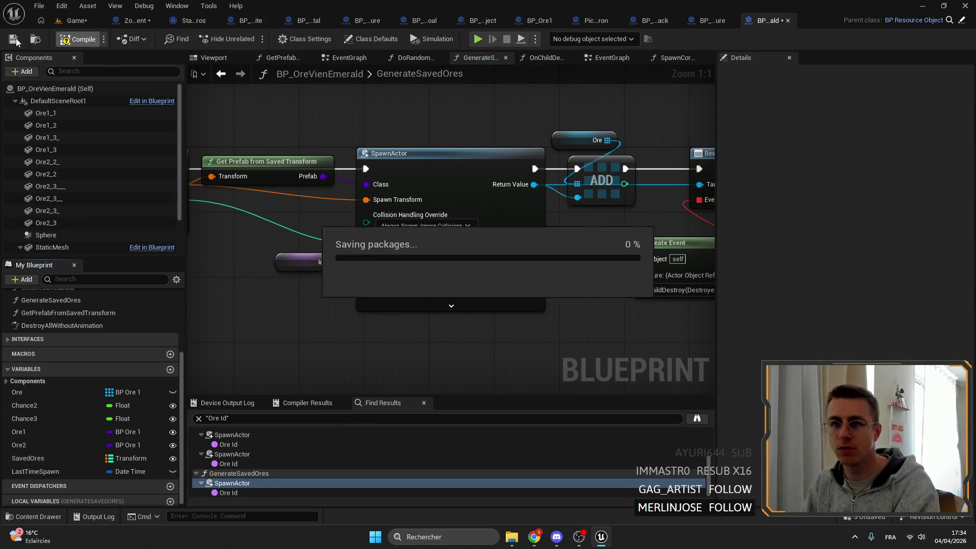
- Locate BP_OreVienEmerald in the Content Browser, check its class defaults, and return to the level editor
{"action": "left_click", "coordinate": [36, 39]}
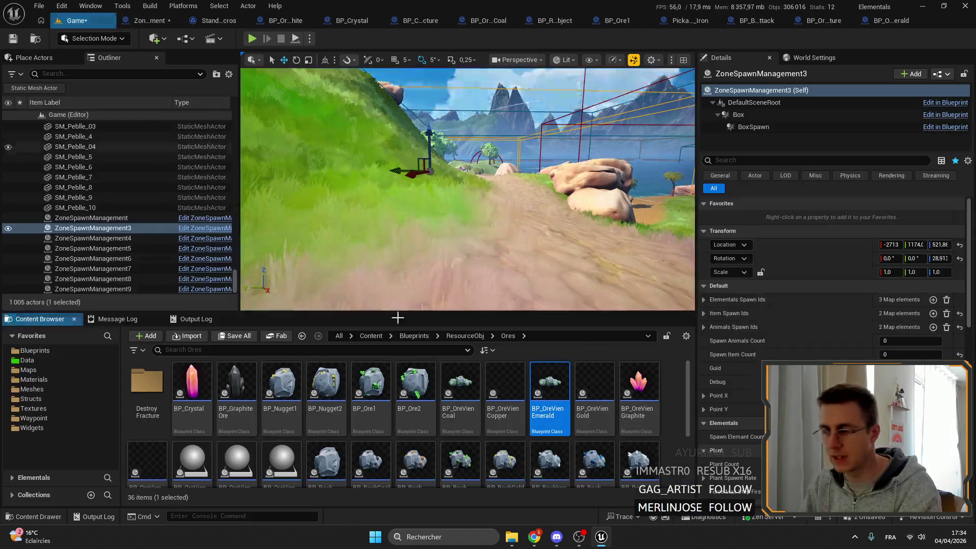
{"action": "left_click", "coordinate": [769, 20]}
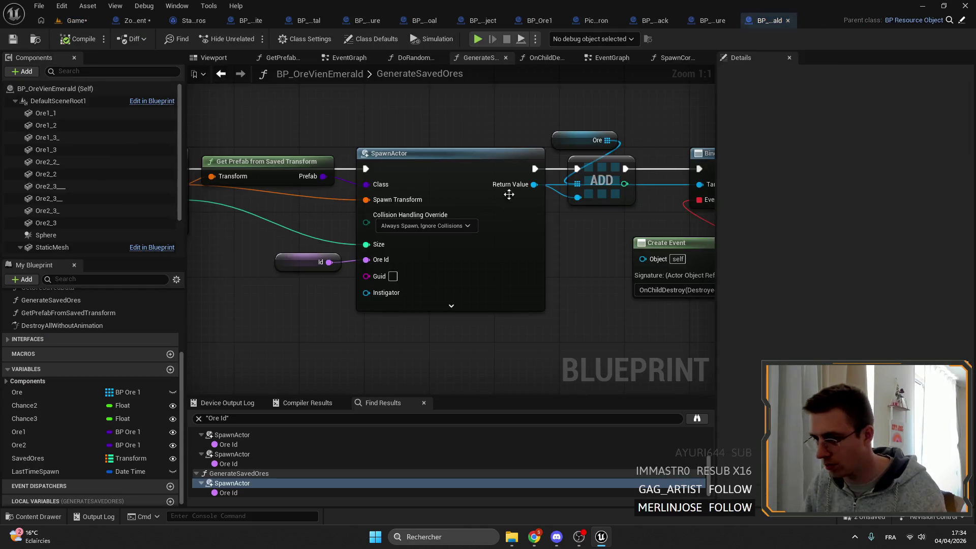
{"action": "left_click", "coordinate": [86, 92]}
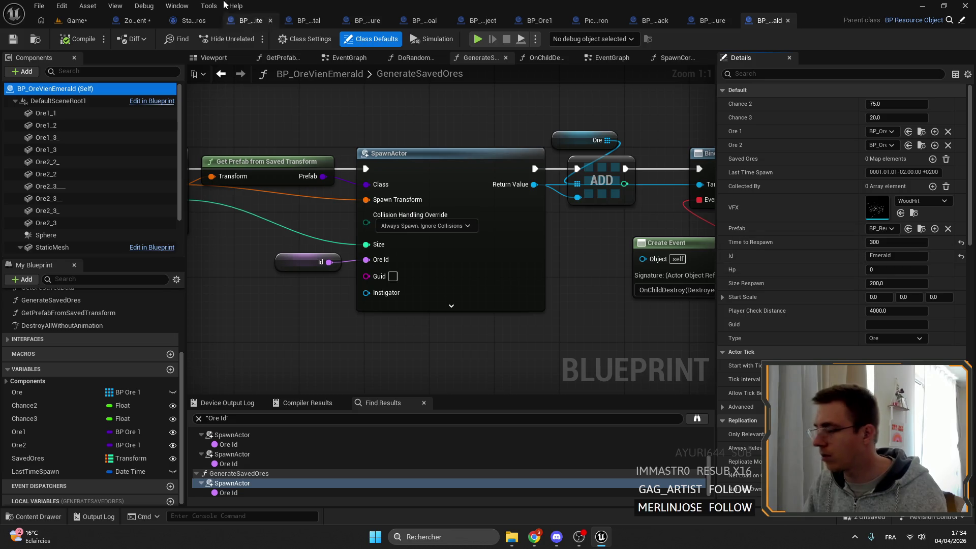
{"action": "left_click", "coordinate": [75, 21]}
{"action": "left_click", "coordinate": [512, 382]}
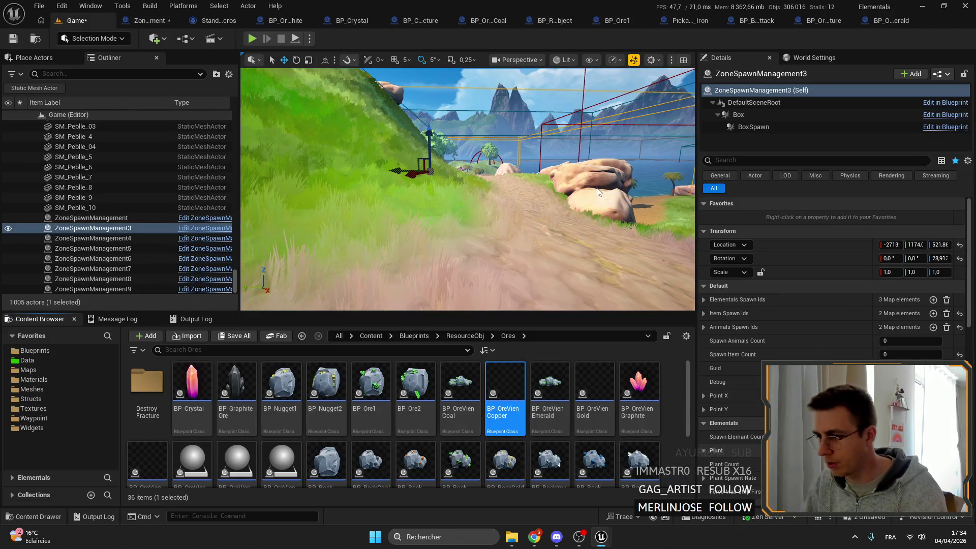
- Dock the Copper ore-vein blueprint, set its Id to Copper, and save it
{"action": "left_click_drag", "start_coordinate": [208, 311], "coordinate": [219, 28]}
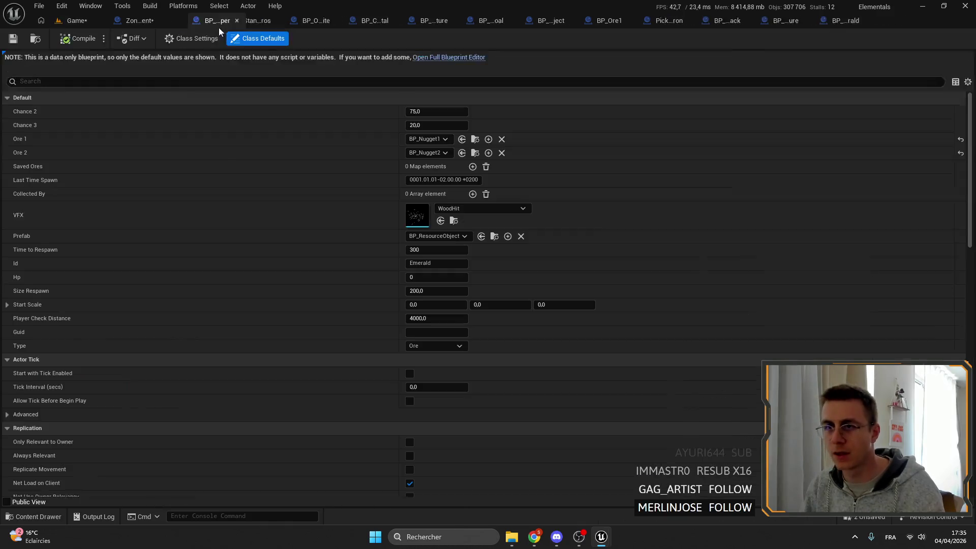
{"action": "left_click", "coordinate": [254, 20]}
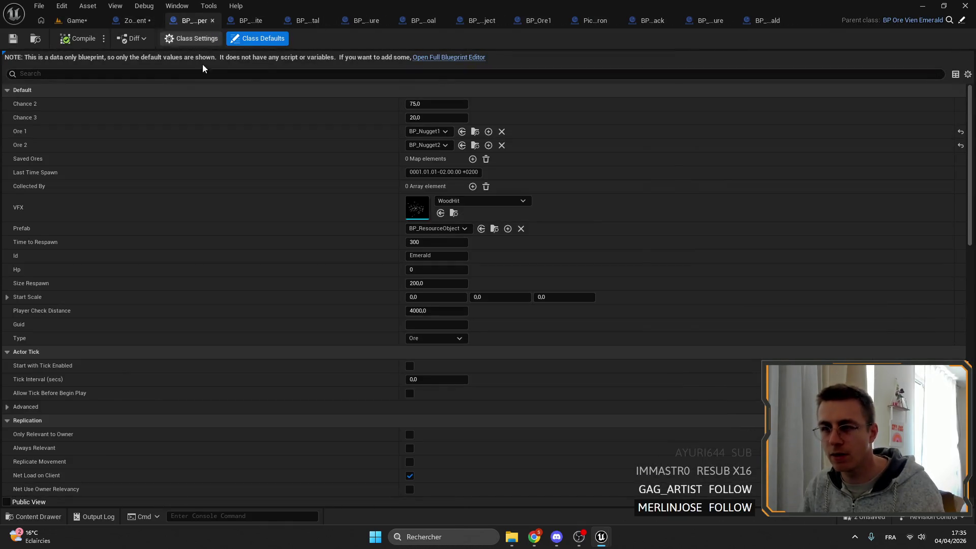
{"action": "left_click", "coordinate": [436, 256]}
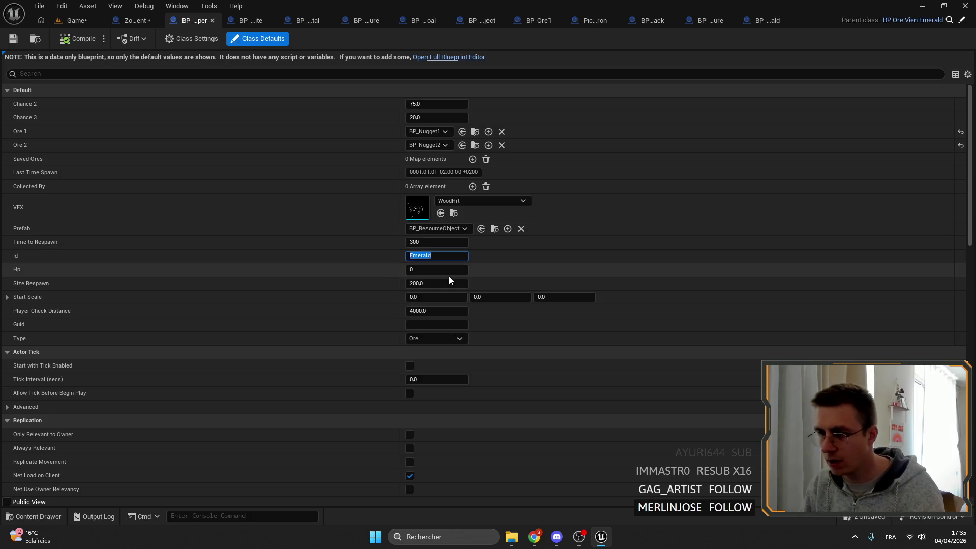
{"action": "type", "text": "Copper"}
{"action": "key", "text": "Return"}
{"action": "left_click", "coordinate": [11, 39]}
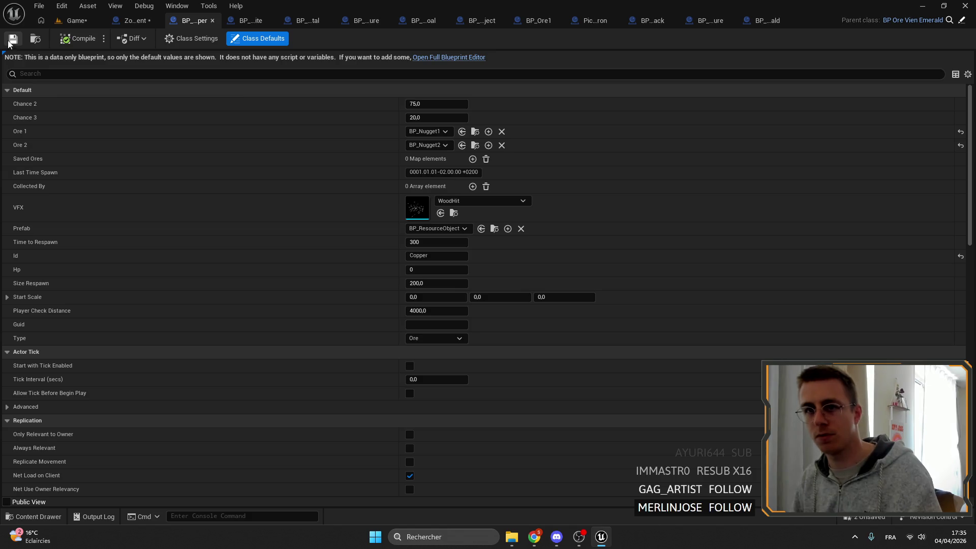
{"action": "left_click", "coordinate": [76, 21]}
- Set the Coal blueprint's Id to Coal and save it, then set Gold's Id to Gold
{"action": "double_click", "coordinate": [468, 385]}
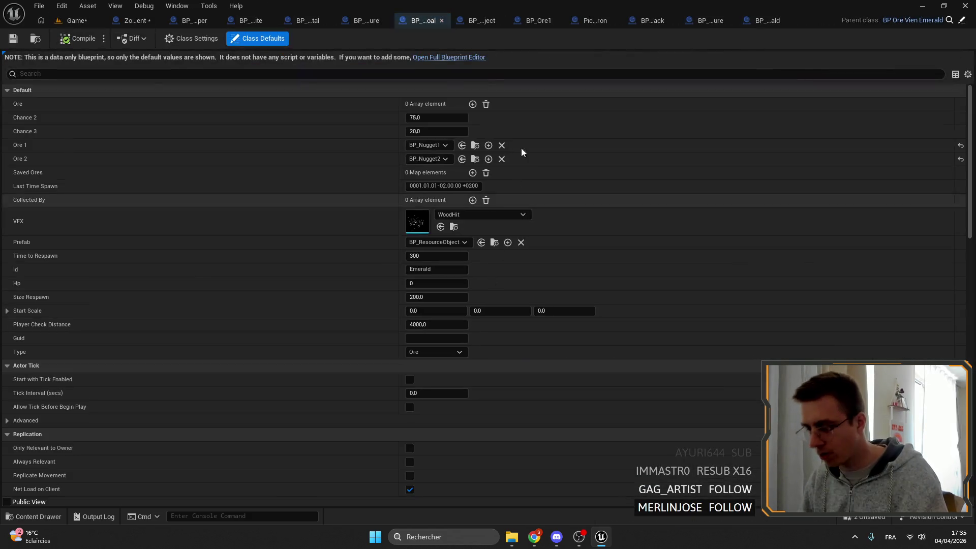
{"action": "left_click", "coordinate": [439, 269]}
{"action": "type", "text": "Coa"}
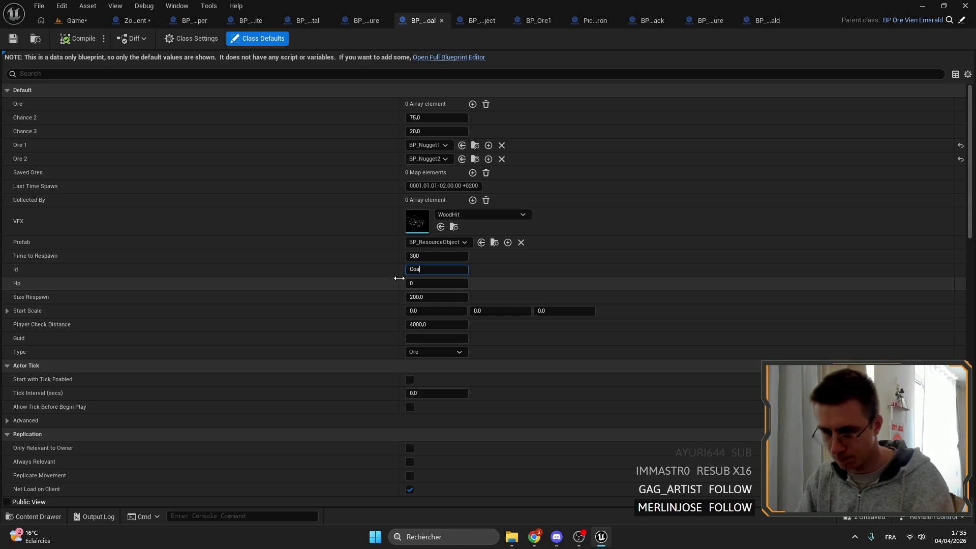
{"action": "key", "text": "Return"}
{"action": "left_click", "coordinate": [12, 40]}
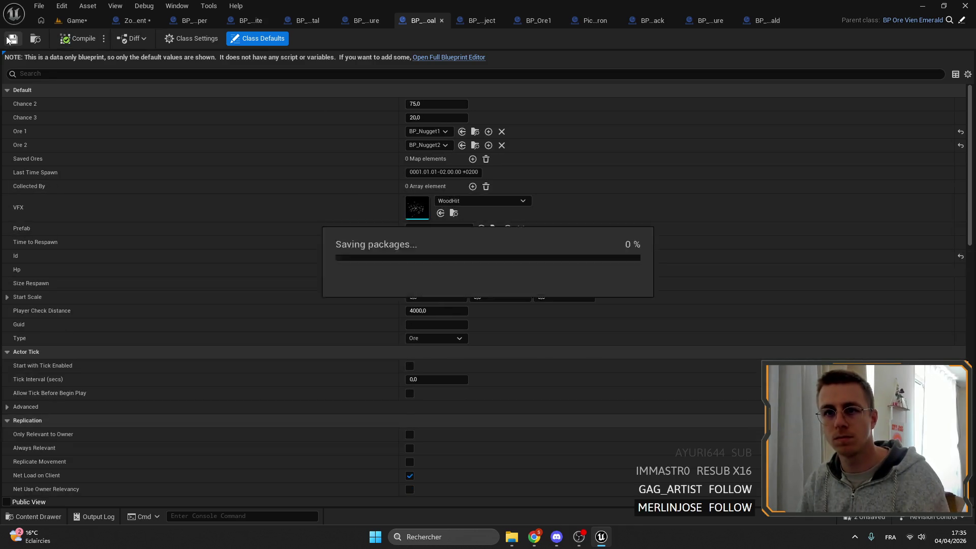
{"action": "left_click", "coordinate": [76, 20]}
{"action": "left_click", "coordinate": [581, 374]}
{"action": "type", "text": "Gold"}
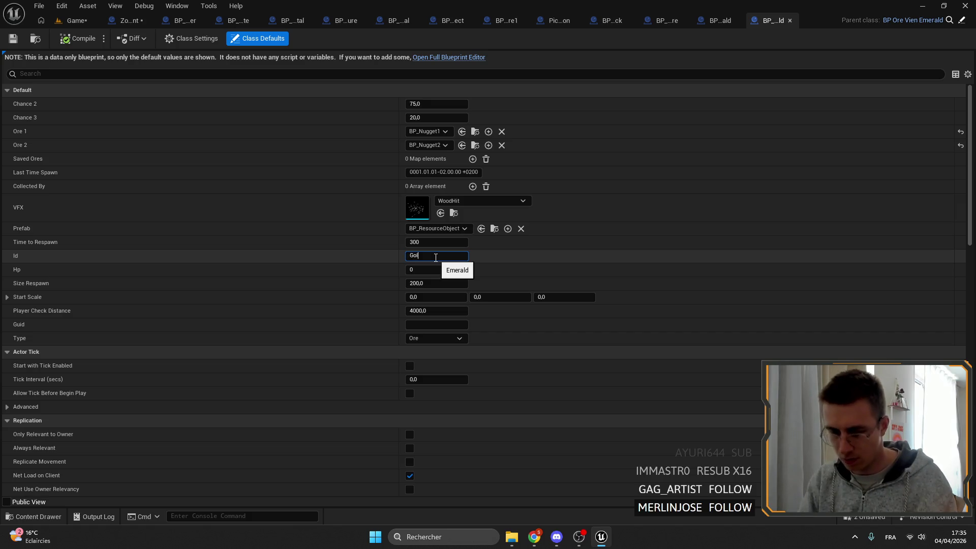
{"action": "key", "text": "Return"}
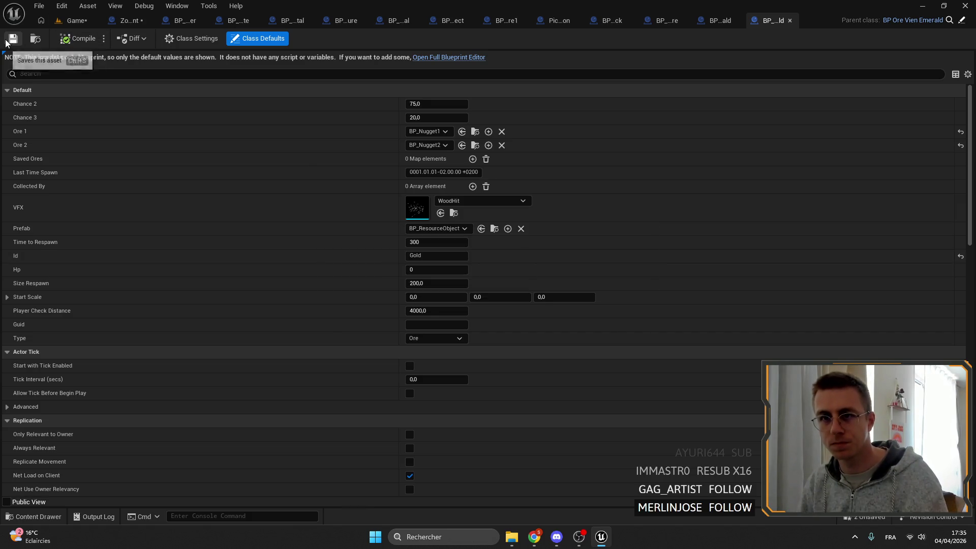
{"action": "left_click", "coordinate": [87, 20]}
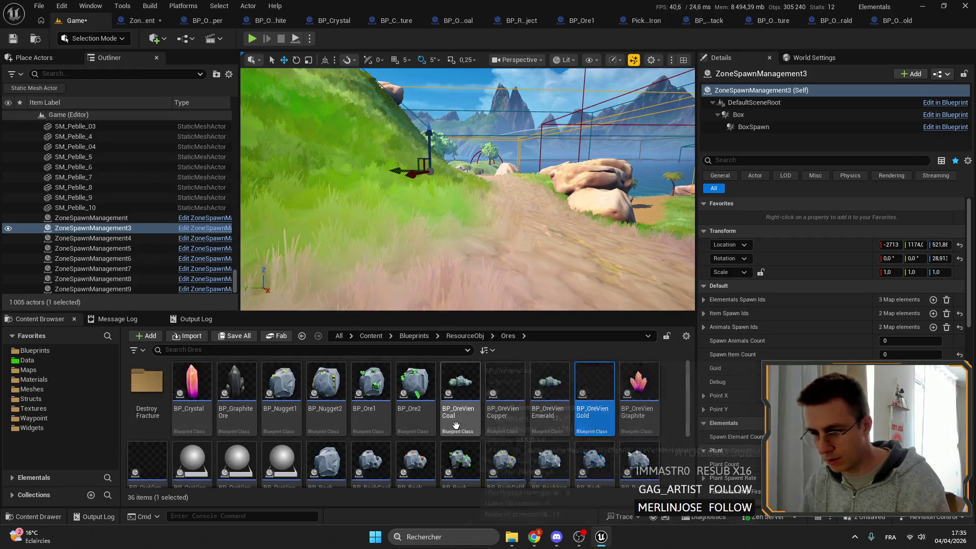
- Set BP_OreVienIron's Id to Iron, then compile and save
{"action": "double_click", "coordinate": [152, 438]}
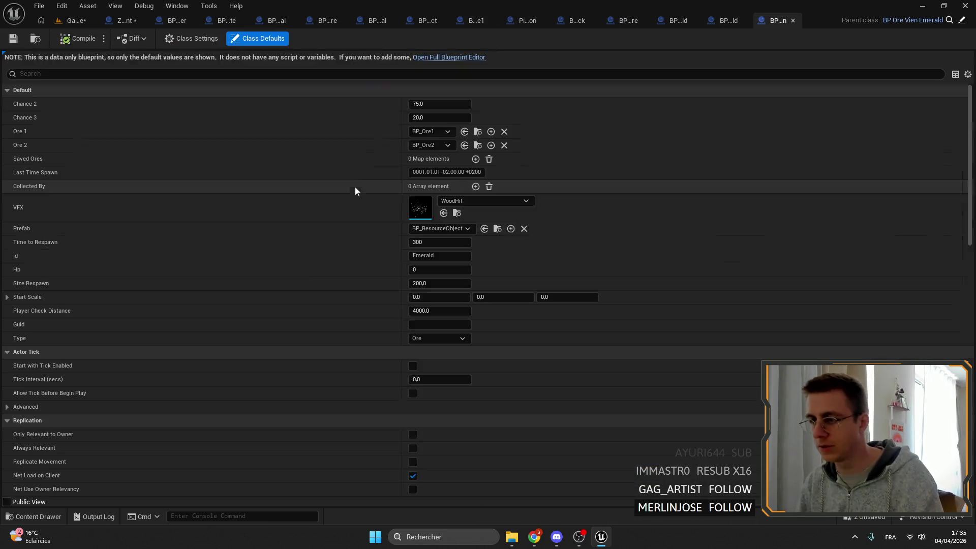
{"action": "left_click", "coordinate": [437, 257]}
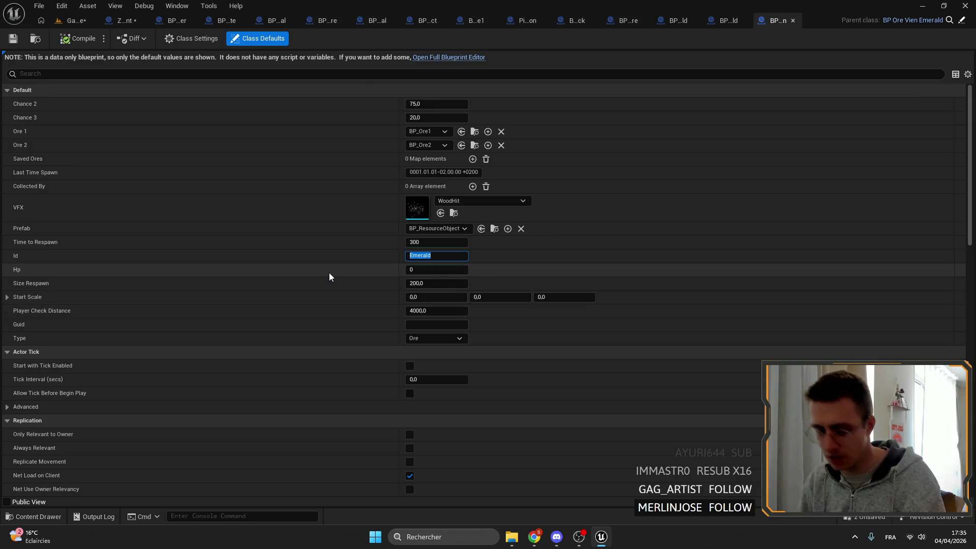
{"action": "type", "text": "Iron"}
{"action": "key", "text": "Return"}
{"action": "left_click", "coordinate": [79, 38]}
{"action": "left_click", "coordinate": [13, 39]}
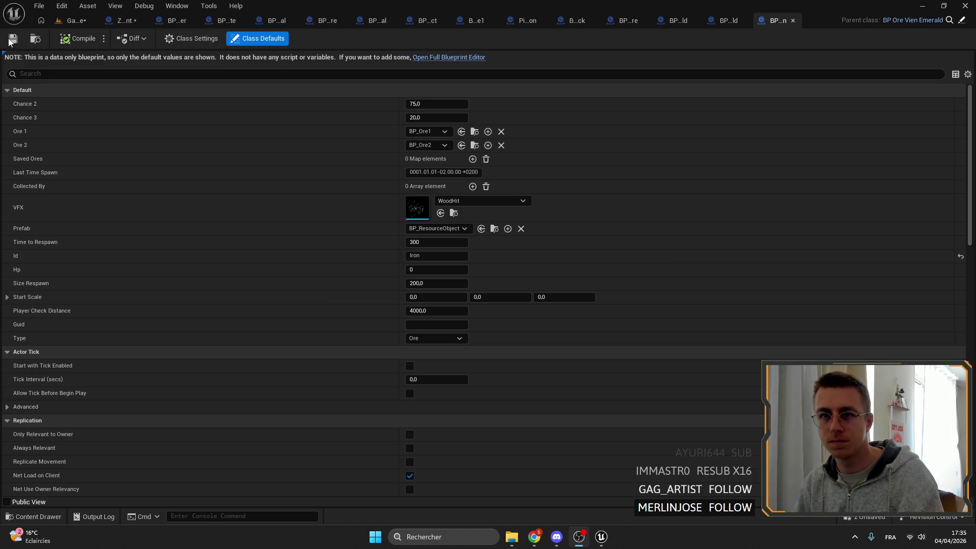
{"action": "left_click", "coordinate": [56, 24]}
- Set BP_OreVienLapis's Id to Lapis and compile it
{"action": "left_click", "coordinate": [192, 442]}
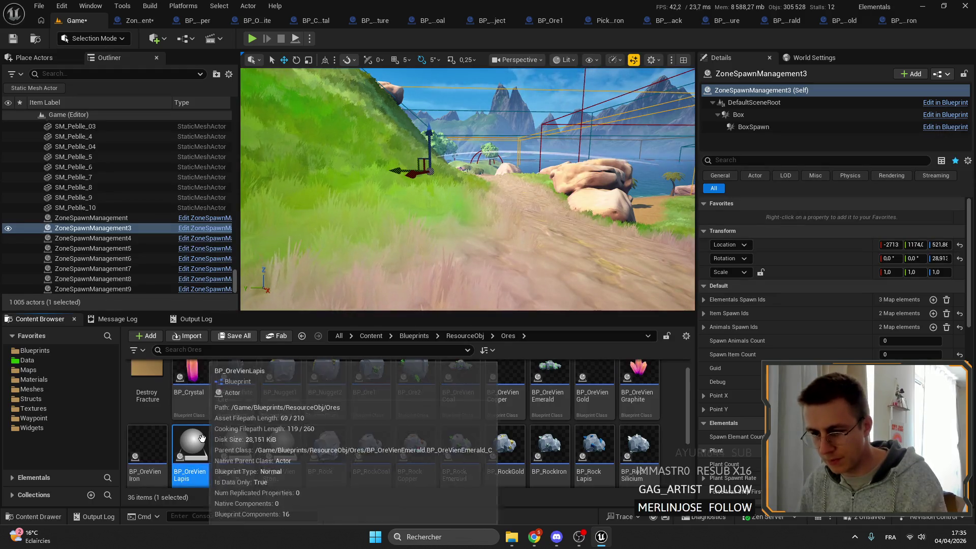
{"action": "scroll", "coordinate": [268, 440], "scroll_direction": "down", "scroll_amount": 1}
{"action": "double_click", "coordinate": [192, 422]}
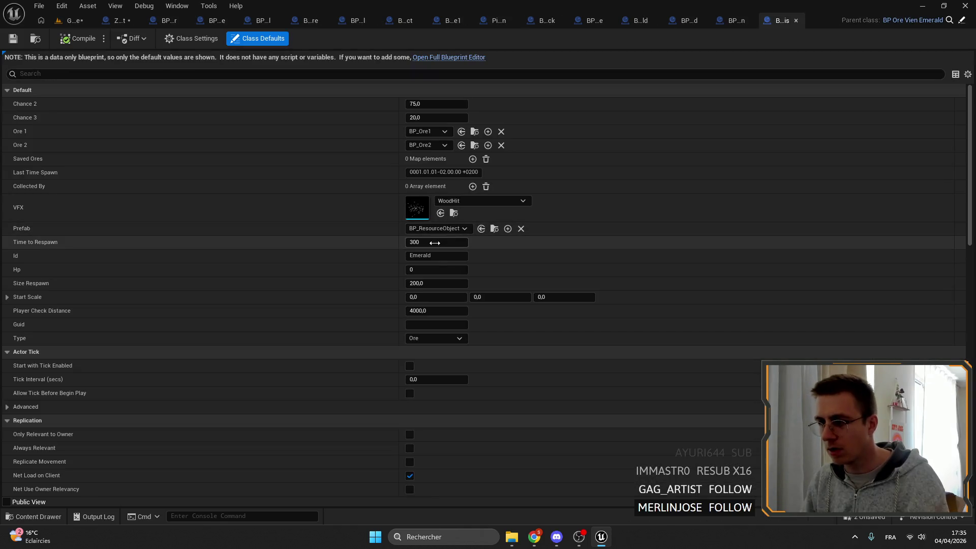
{"action": "left_click", "coordinate": [422, 256]}
{"action": "type", "text": "Lapis"}
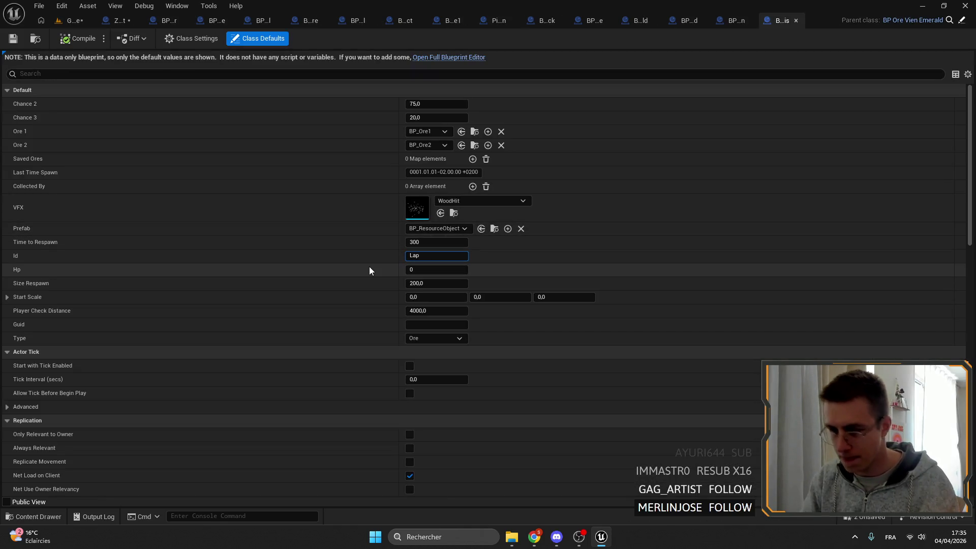
{"action": "key", "text": "Return"}
{"action": "left_click", "coordinate": [81, 41]}
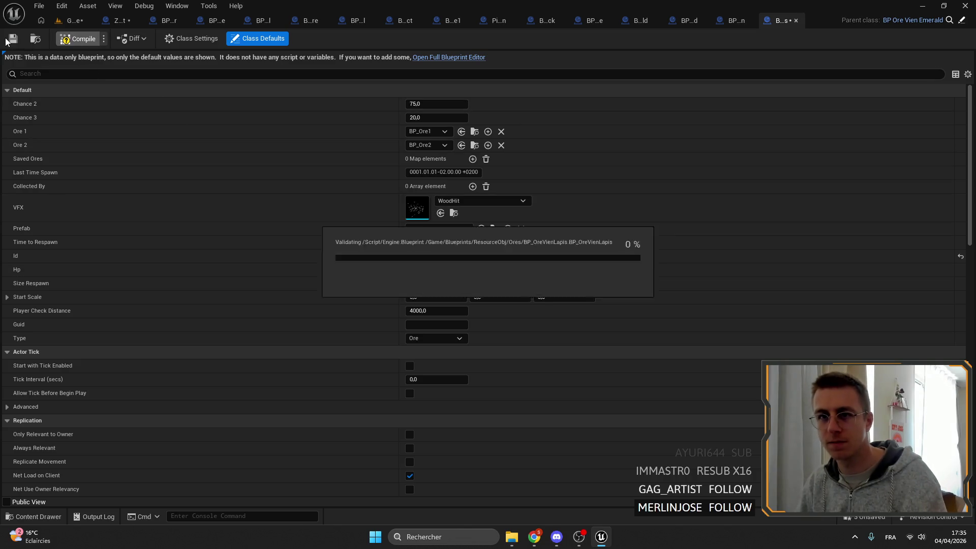
{"action": "left_click", "coordinate": [70, 21]}
- Set BP_OreVienStone's Id to Stone and save it
{"action": "double_click", "coordinate": [229, 405]}
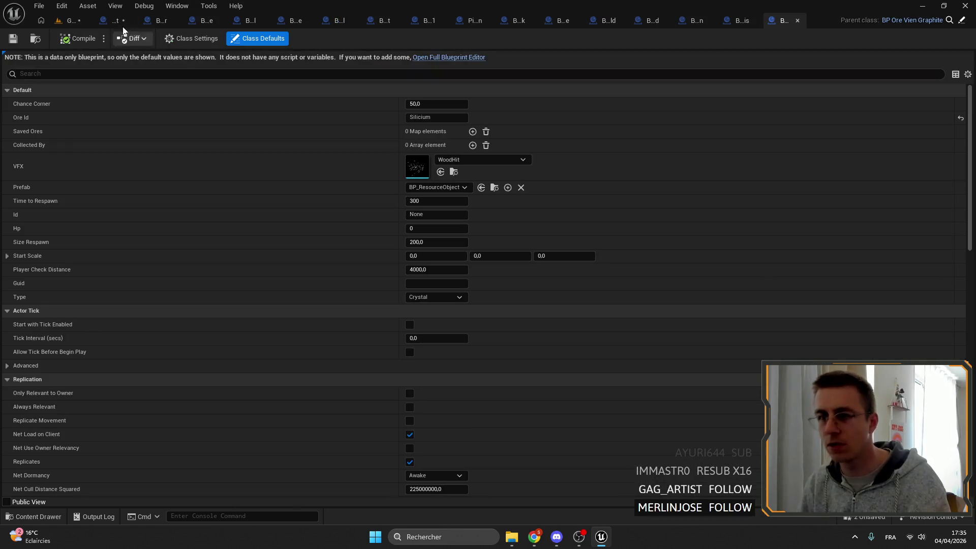
{"action": "left_click", "coordinate": [76, 21]}
{"action": "left_click", "coordinate": [278, 434]}
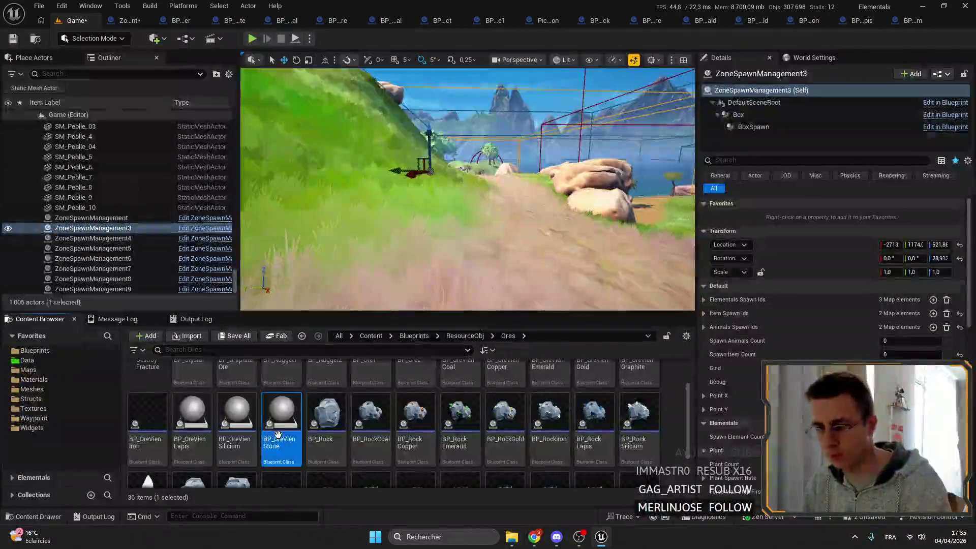
{"action": "double_click", "coordinate": [547, 370]}
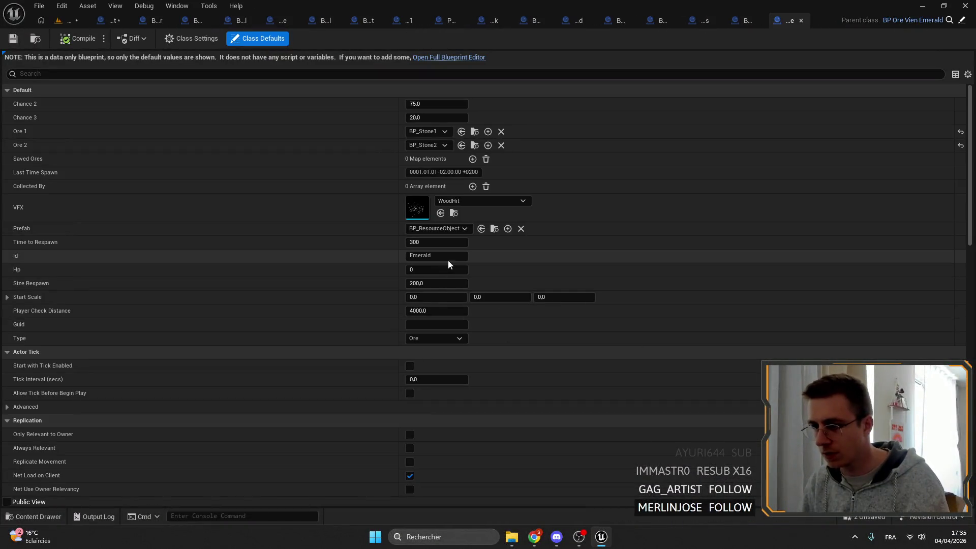
{"action": "type", "text": "Stone"}
{"action": "key", "text": "Return"}
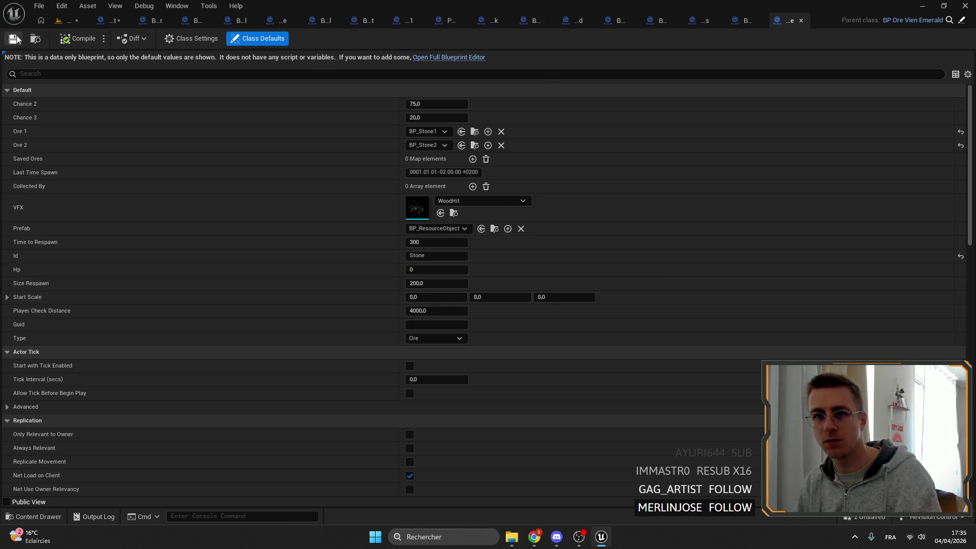
{"action": "left_click", "coordinate": [14, 39]}
{"action": "left_click", "coordinate": [66, 20]}
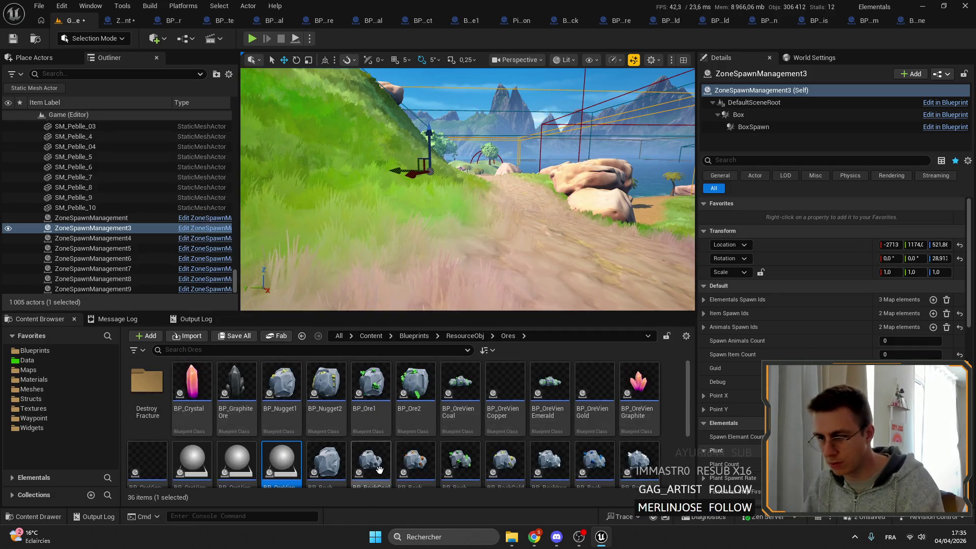
- In BP_OreVienGraphite, replace the Ore Id getter at SpawnActor with the Id variable
{"action": "double_click", "coordinate": [655, 389]}
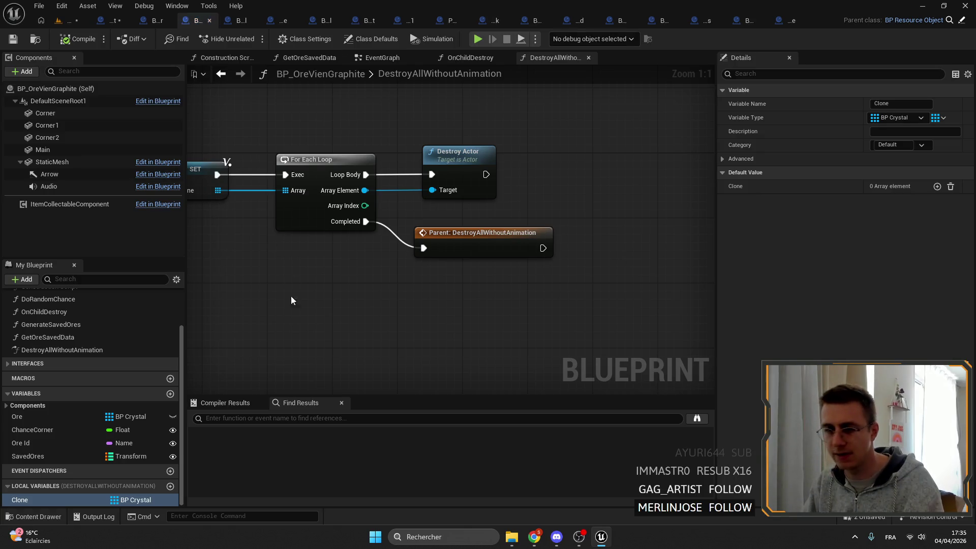
{"action": "right_click", "coordinate": [22, 443]}
{"action": "mouse_move", "coordinate": [87, 369]}
{"action": "left_click", "coordinate": [205, 370]}
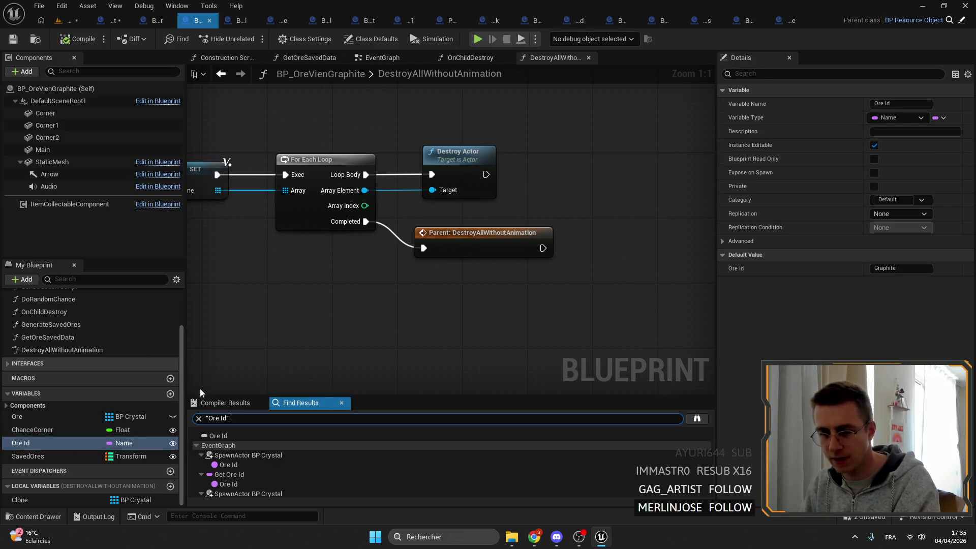
{"action": "left_click", "coordinate": [244, 455]}
{"action": "key", "text": "Delete"}
{"action": "left_click_drag", "start_coordinate": [449, 245], "coordinate": [410, 251]}
{"action": "type", "text": "id"}
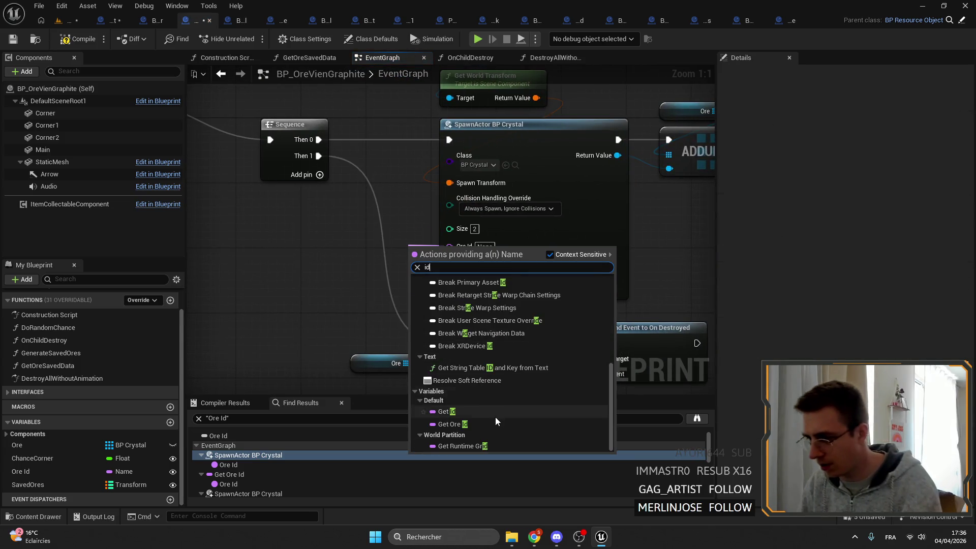
{"action": "left_click", "coordinate": [473, 411]}
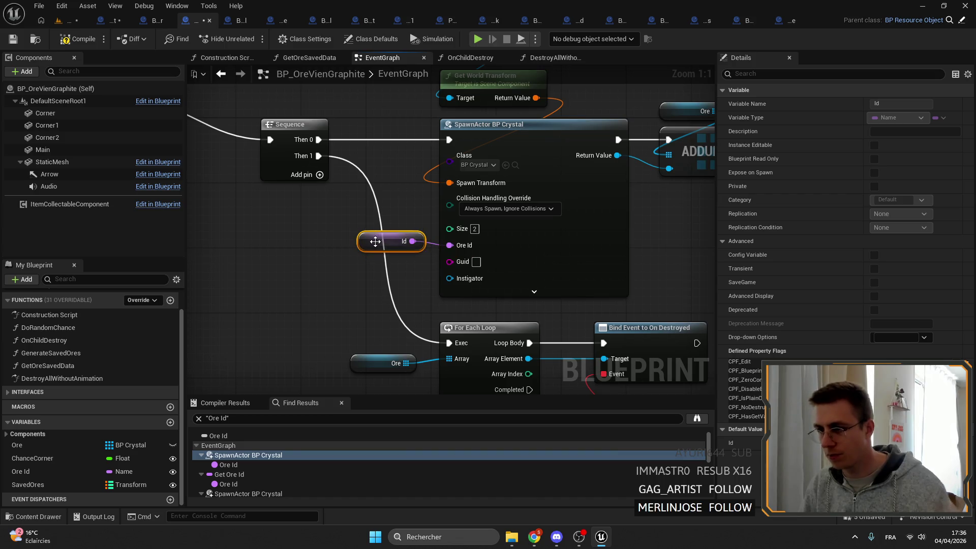
- Check further Ore Id references and position the Id node beside SpawnActor's Ore Id pin
{"action": "left_click", "coordinate": [245, 473]}
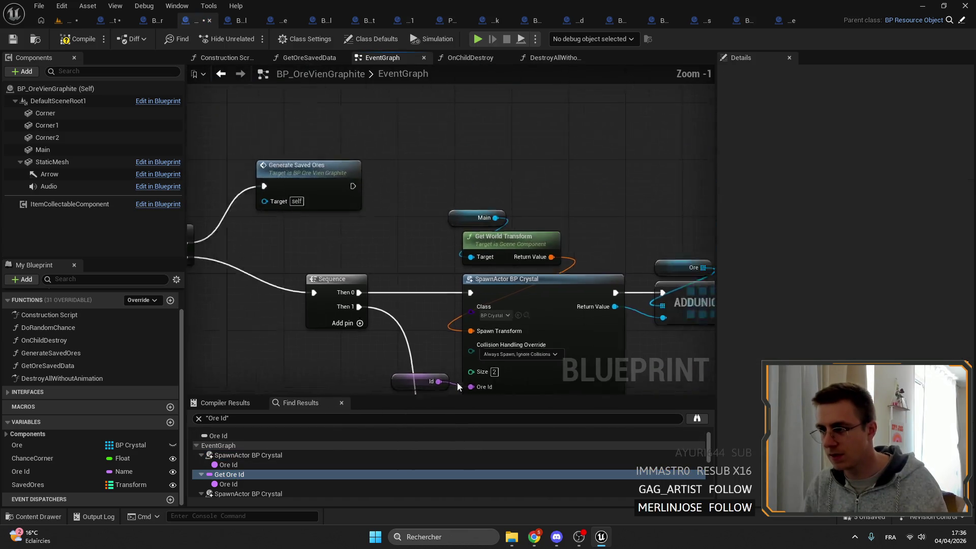
{"action": "scroll", "coordinate": [497, 338], "scroll_direction": "down", "scroll_amount": 3}
{"action": "scroll", "coordinate": [246, 465], "scroll_direction": "down", "scroll_amount": 3}
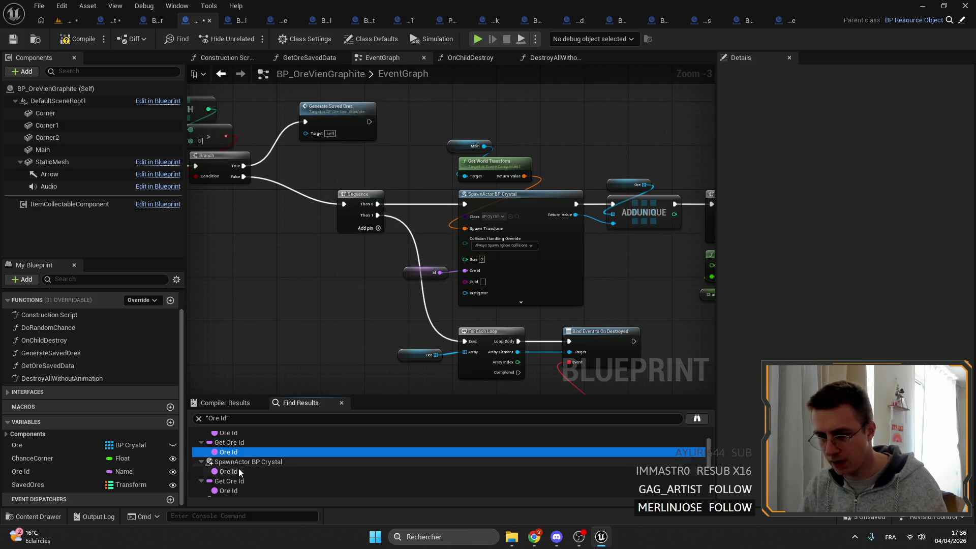
{"action": "left_click", "coordinate": [239, 471]}
{"action": "left_click", "coordinate": [402, 286]}
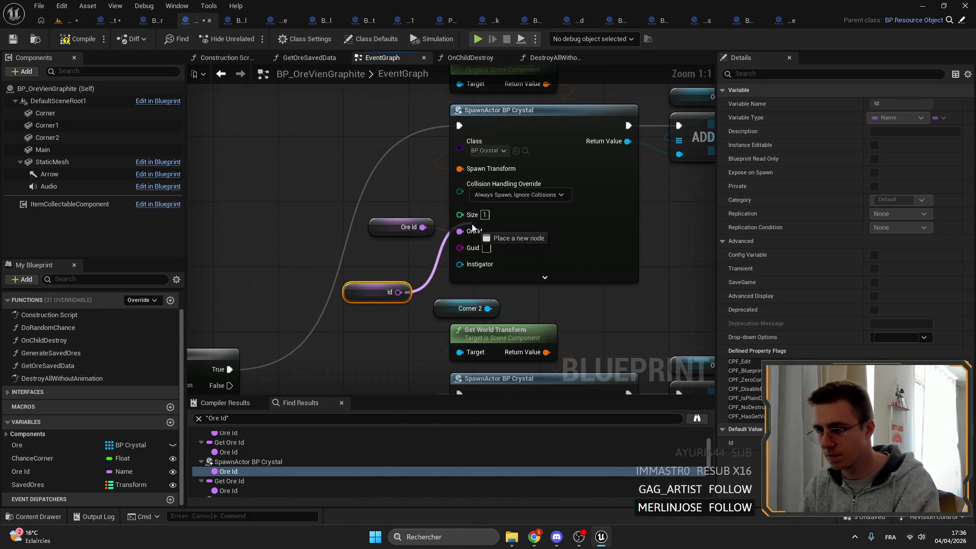
{"action": "left_click_drag", "start_coordinate": [401, 286], "coordinate": [426, 221]}
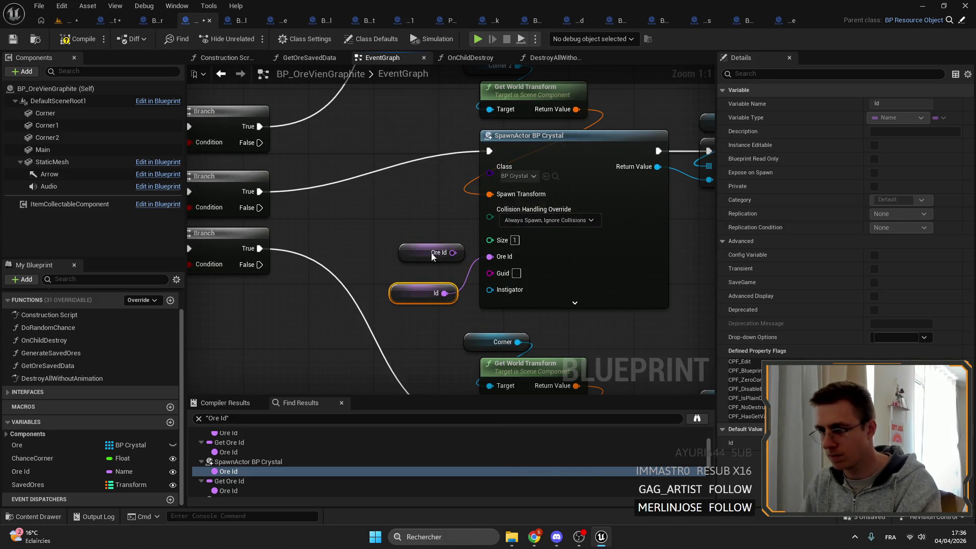
{"action": "left_click_drag", "start_coordinate": [412, 289], "coordinate": [420, 248]}
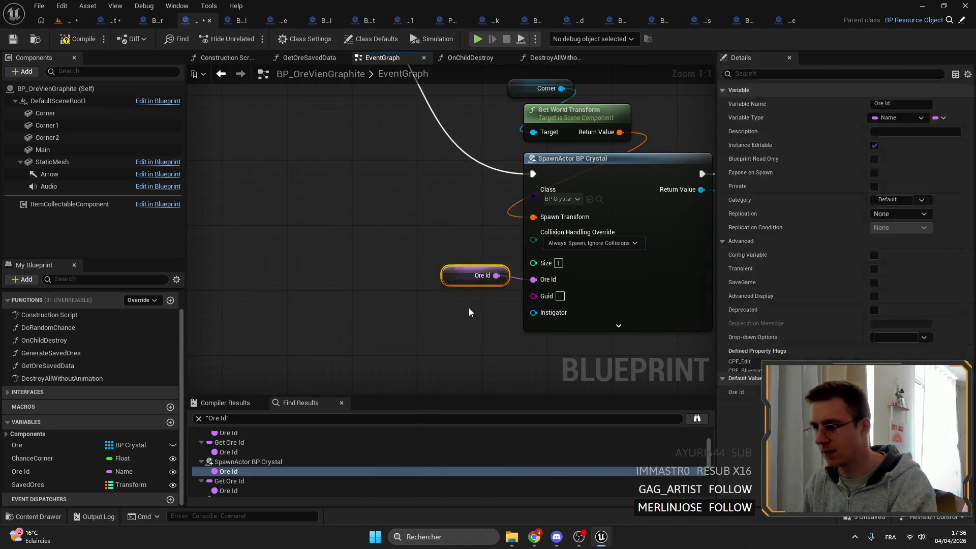
{"action": "key", "text": "Delete"}
{"action": "key", "text": "ctrl+z"}
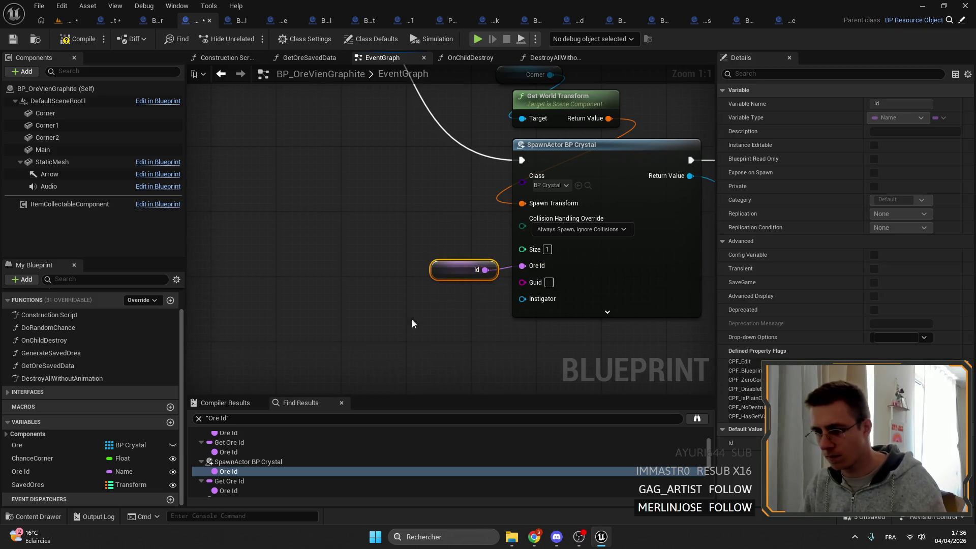
- Step through remaining Ore Id references and wire Id into the GenerateSavedOres crystal spawn's Ore Id
{"action": "left_click", "coordinate": [228, 480]}
{"action": "scroll", "coordinate": [237, 454], "scroll_direction": "down", "scroll_amount": 2}
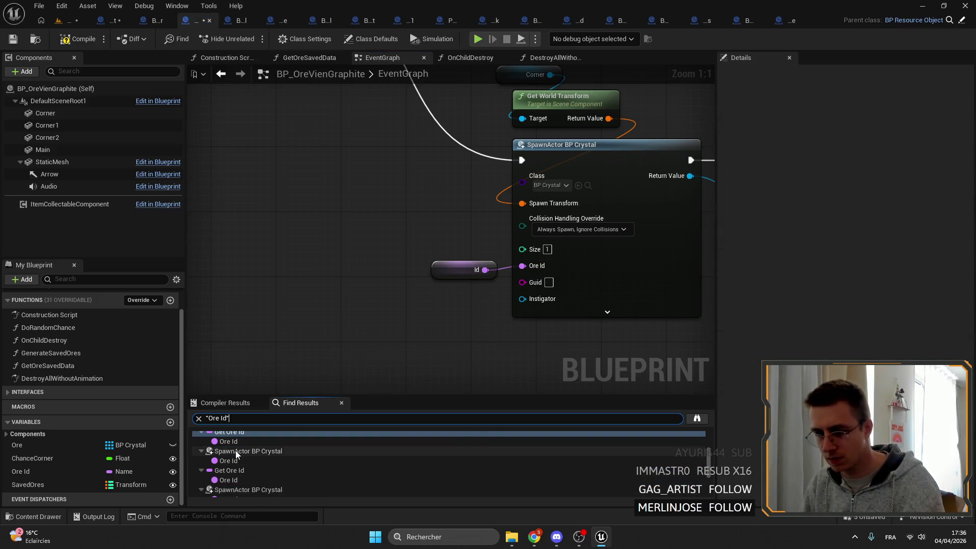
{"action": "left_click", "coordinate": [236, 452]}
{"action": "left_click", "coordinate": [242, 473]}
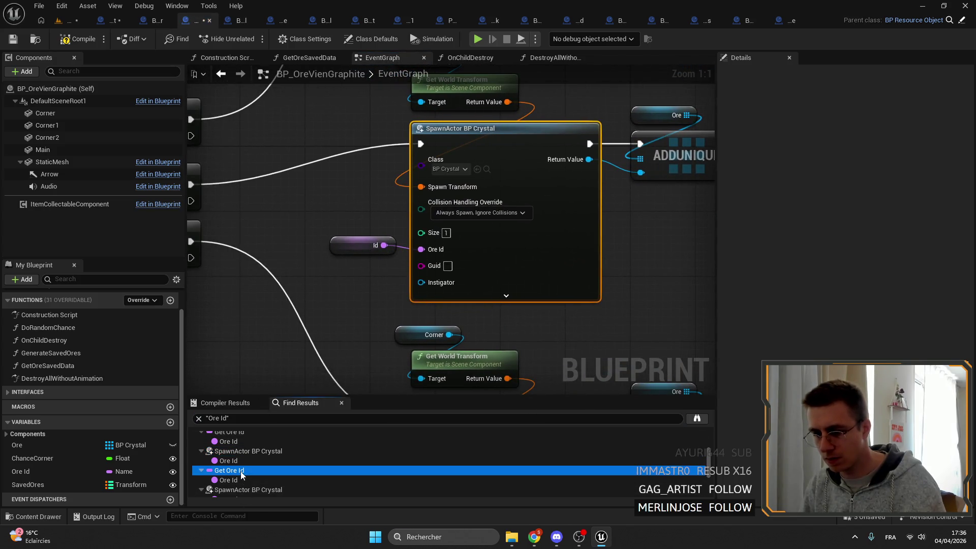
{"action": "scroll", "coordinate": [242, 470], "scroll_direction": "down", "scroll_amount": 2}
{"action": "left_click", "coordinate": [240, 460]}
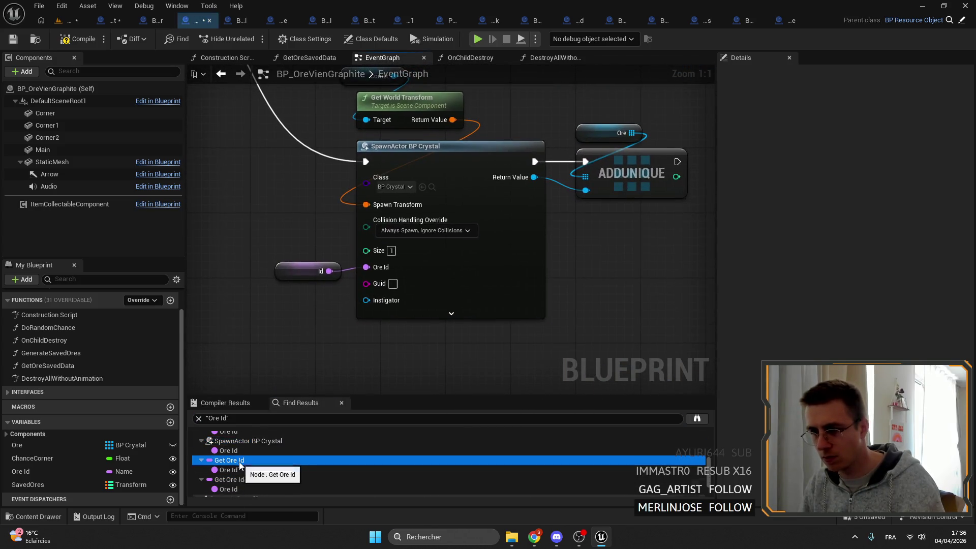
{"action": "scroll", "coordinate": [240, 464], "scroll_direction": "down", "scroll_amount": 2}
{"action": "left_click", "coordinate": [239, 454]}
{"action": "left_click", "coordinate": [229, 474]}
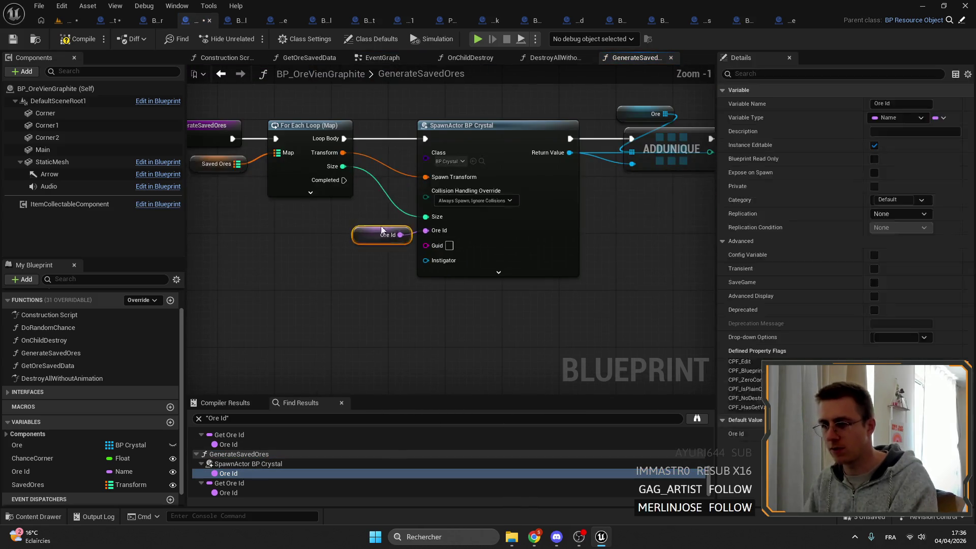
{"action": "key", "text": "alt+Tab"}
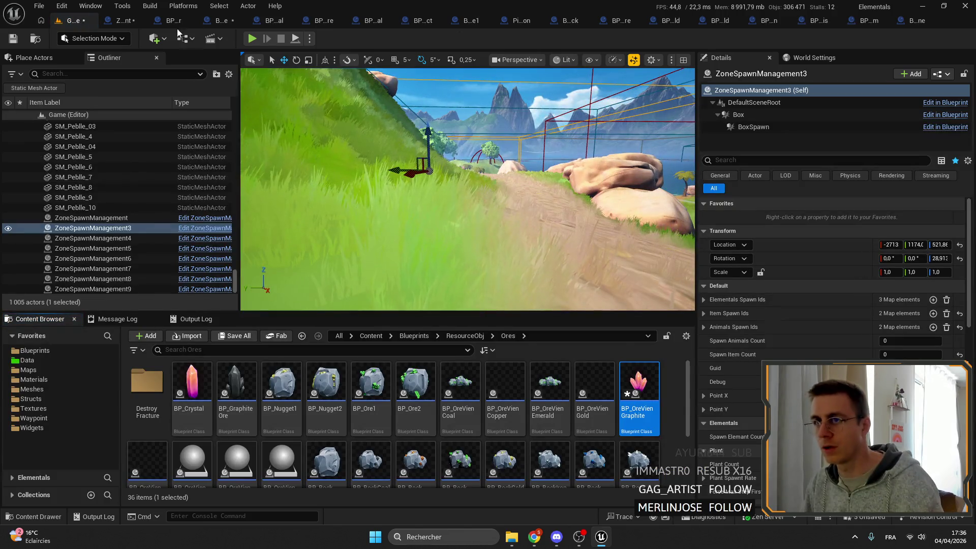
{"action": "left_click", "coordinate": [215, 22]}
{"action": "left_click_drag", "start_coordinate": [468, 230], "coordinate": [468, 230]}
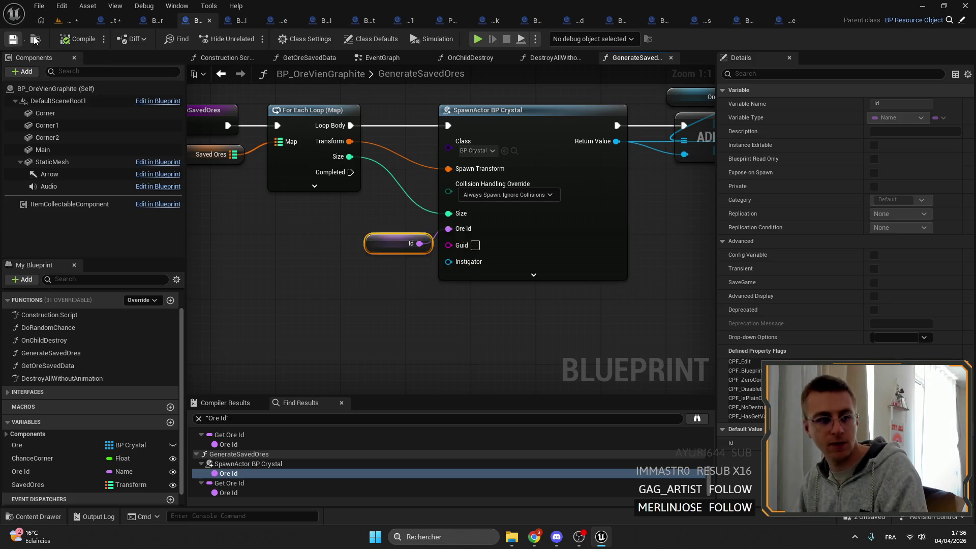
- Compile and save in the ZoneSpawnManagement blueprint and inspect its Branch node
{"action": "left_click", "coordinate": [77, 23]}
{"action": "left_click", "coordinate": [67, 32]}
{"action": "left_click", "coordinate": [13, 40]}
{"action": "left_click_drag", "start_coordinate": [492, 371], "coordinate": [505, 305]}
{"action": "right_click", "coordinate": [505, 305]}
{"action": "key", "text": "Escape"}
{"action": "scroll", "coordinate": [583, 254], "scroll_direction": "down", "scroll_amount": 4}
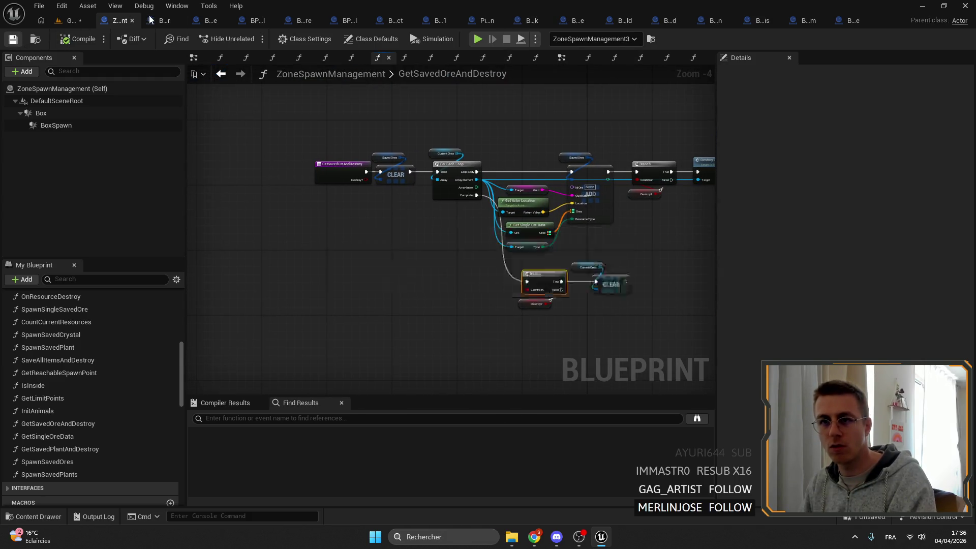
- Close the ZoneSpawnManagement, Emerald and other extra blueprint tabs, then save the map
{"action": "left_click", "coordinate": [132, 21]}
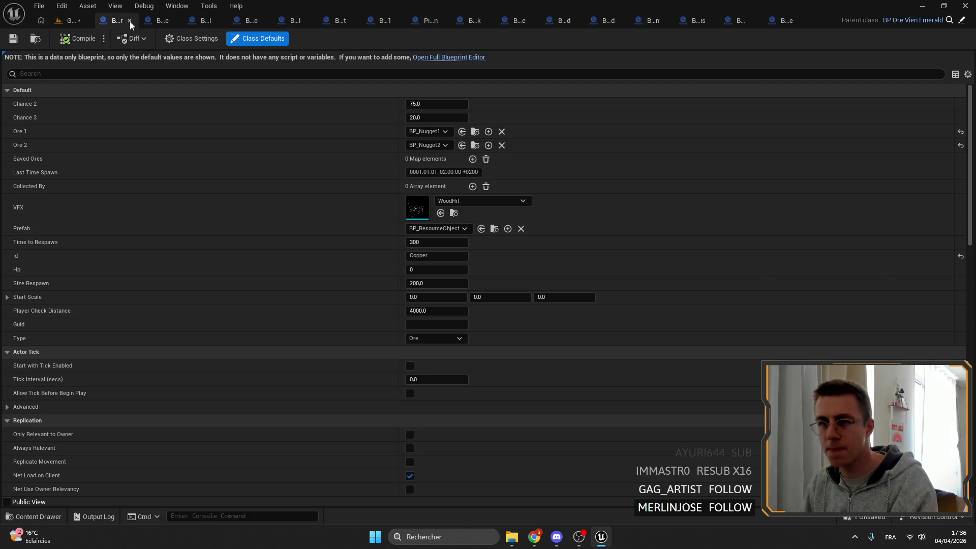
{"action": "left_click", "coordinate": [129, 21]}
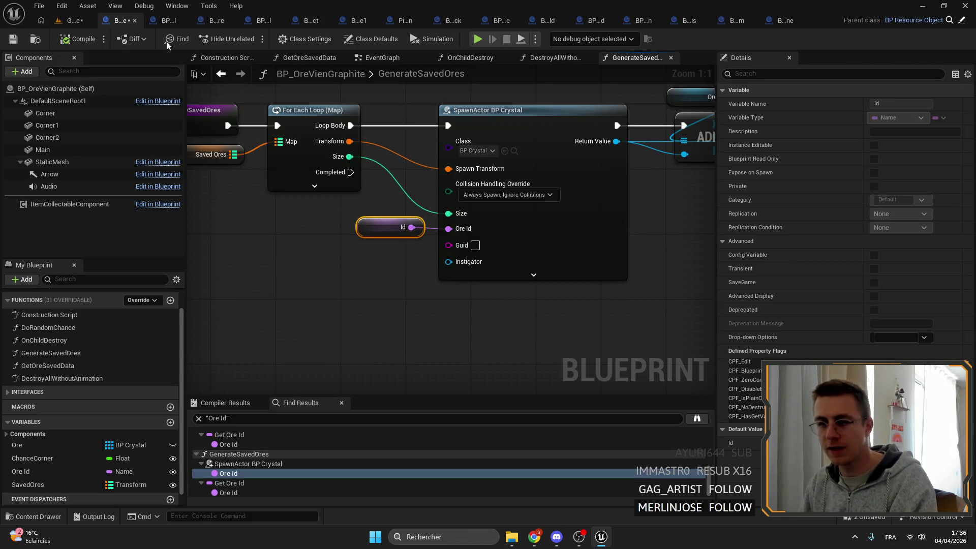
{"action": "left_click", "coordinate": [136, 22]}
{"action": "left_click", "coordinate": [81, 24]}
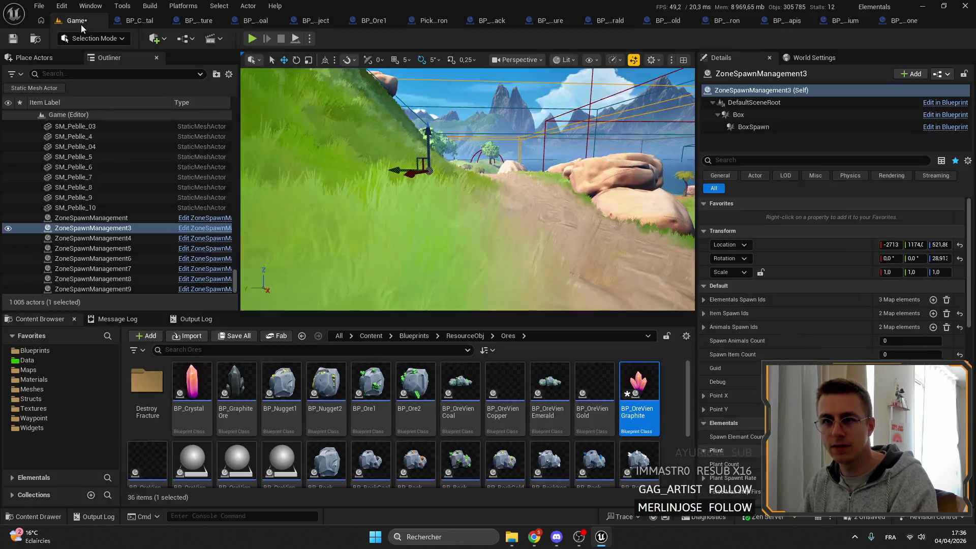
{"action": "left_click", "coordinate": [18, 41]}
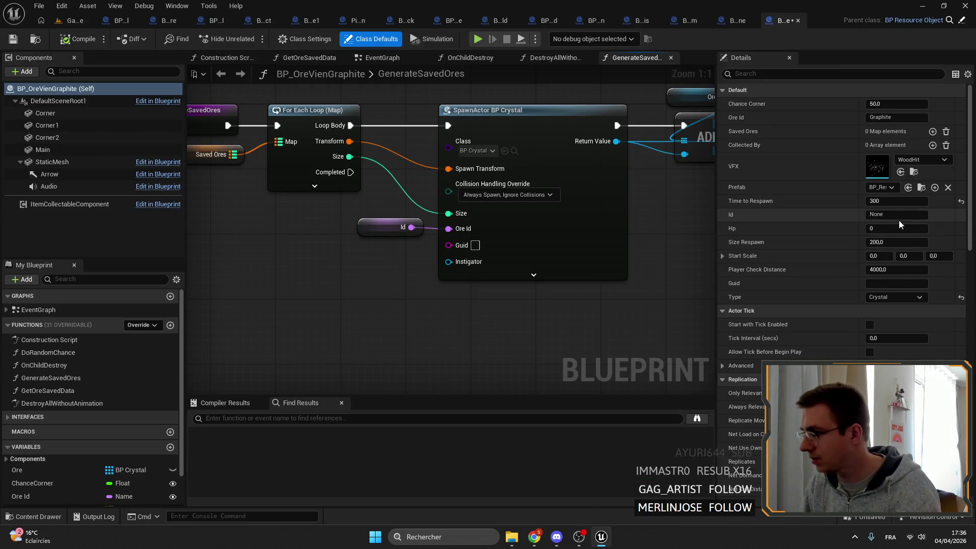
- Try deleting the Ore Id variable, cancelling because it is still in use
{"action": "left_click", "coordinate": [884, 215]}
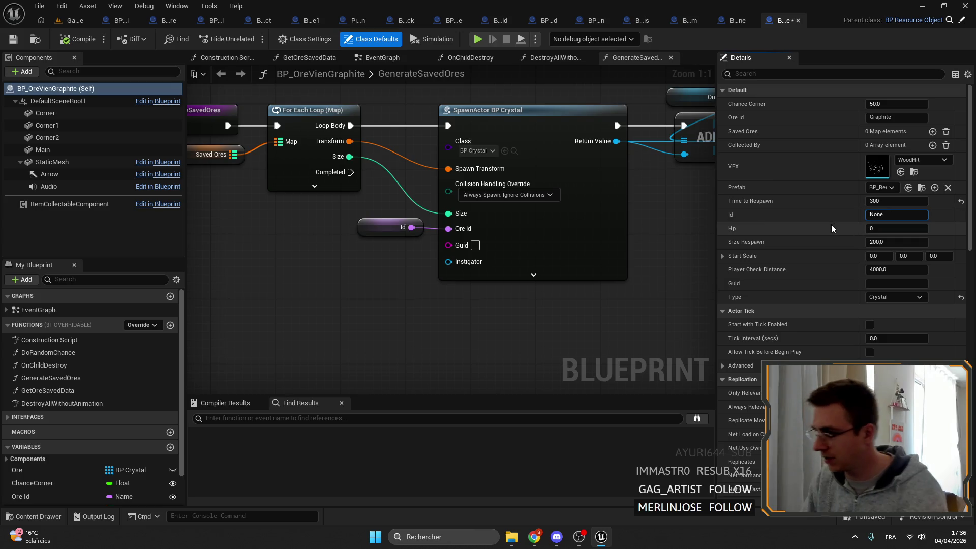
{"action": "scroll", "coordinate": [84, 473], "scroll_direction": "down", "scroll_amount": 2}
{"action": "left_click", "coordinate": [85, 463]}
{"action": "key", "text": "Delete"}
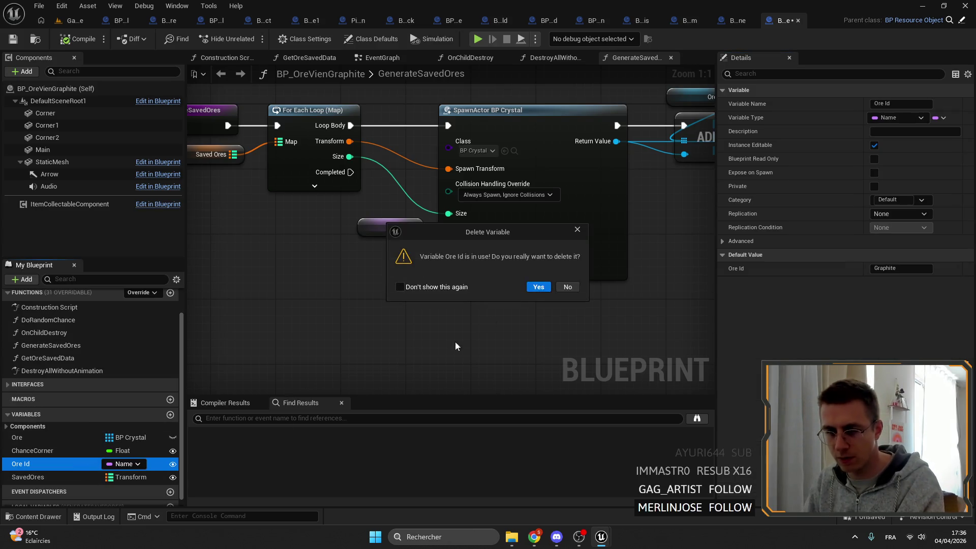
{"action": "left_click", "coordinate": [567, 287]}
- Find references to Ore Id and check each of its five usages
{"action": "right_click", "coordinate": [41, 464]}
{"action": "mouse_move", "coordinate": [87, 389]}
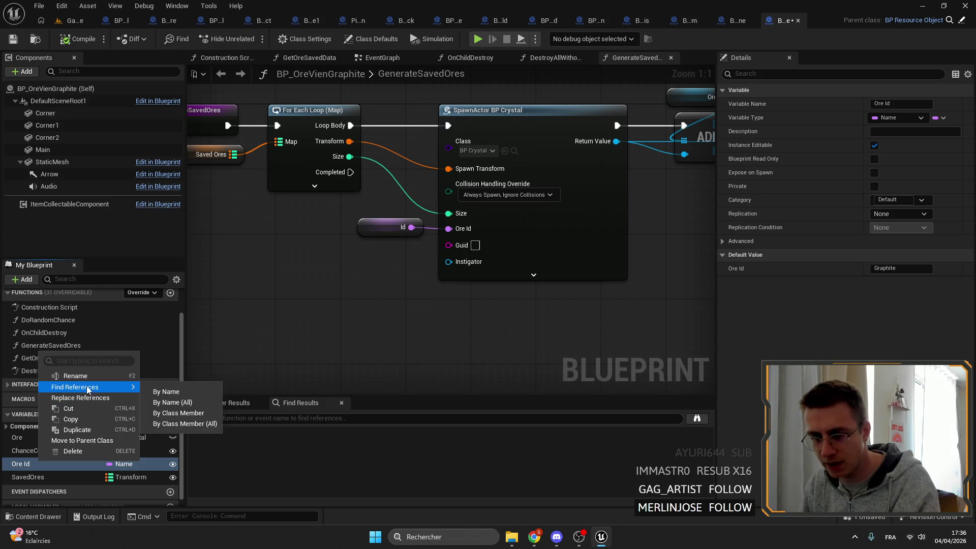
{"action": "left_click", "coordinate": [162, 393]}
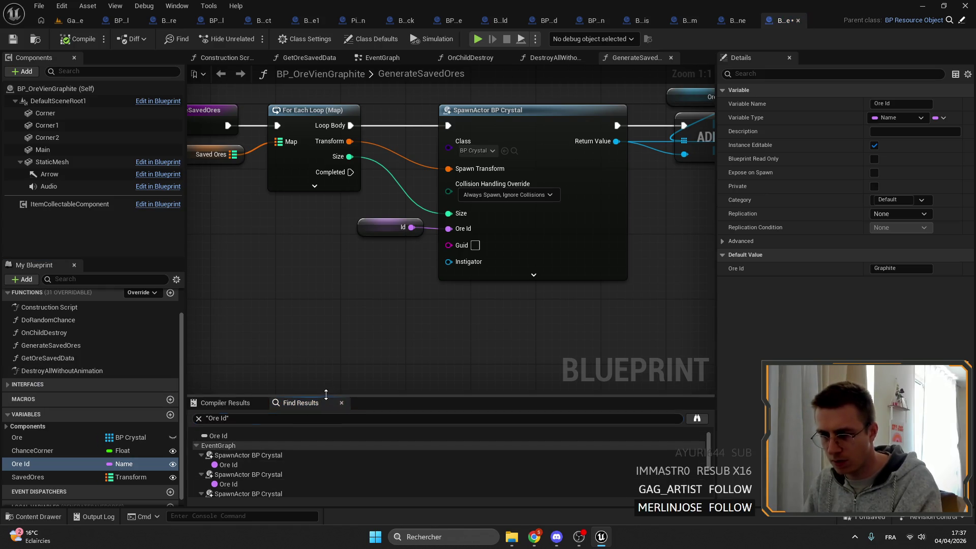
{"action": "left_click_drag", "start_coordinate": [326, 394], "coordinate": [326, 304]}
{"action": "double_click", "coordinate": [261, 364]}
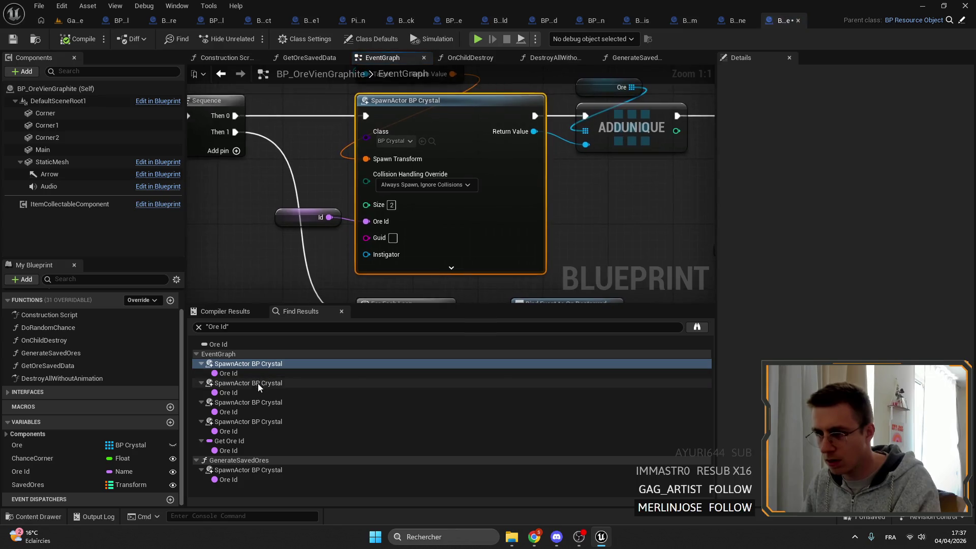
{"action": "left_click", "coordinate": [258, 384]}
{"action": "left_click", "coordinate": [258, 402]}
{"action": "left_click", "coordinate": [257, 422]}
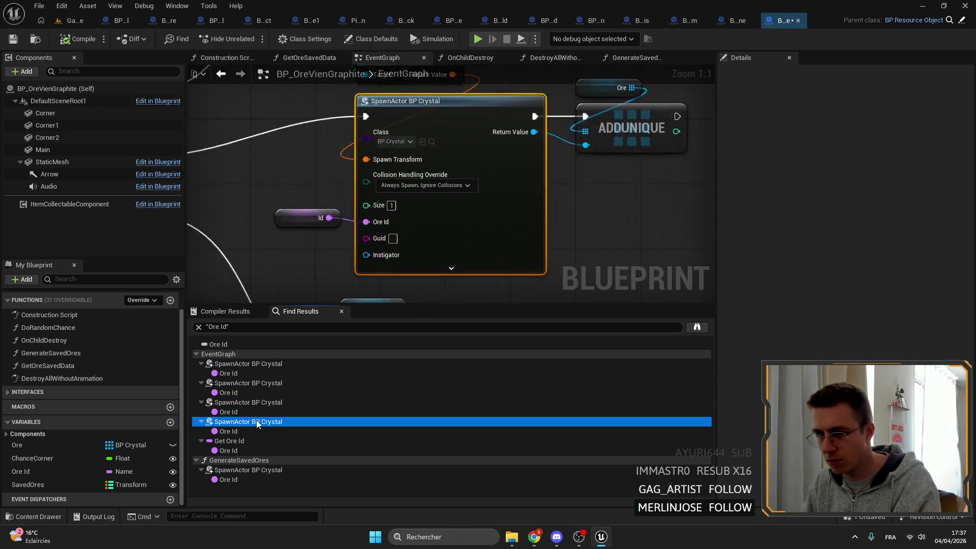
{"action": "left_click", "coordinate": [249, 442]}
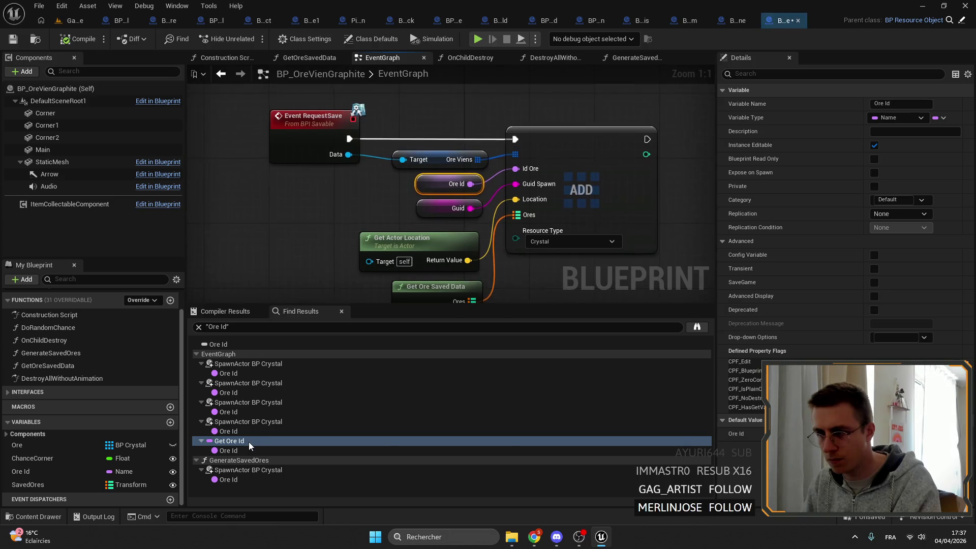
- Replace the save event's Ore Id getter with Id on the ADD node, then delete Ore Id
{"action": "key", "text": "Delete"}
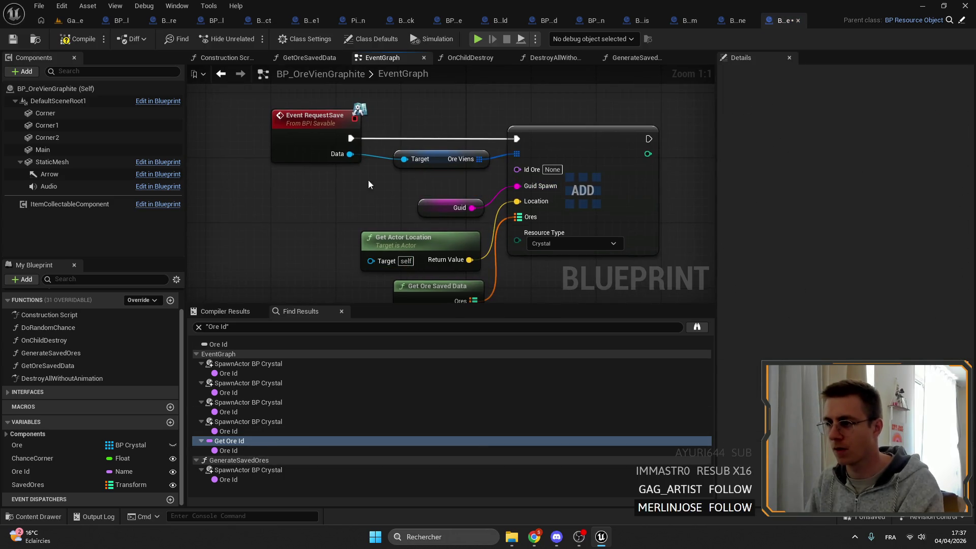
{"action": "key", "text": "ctrl+v"}
{"action": "left_click_drag", "start_coordinate": [562, 176], "coordinate": [559, 171]}
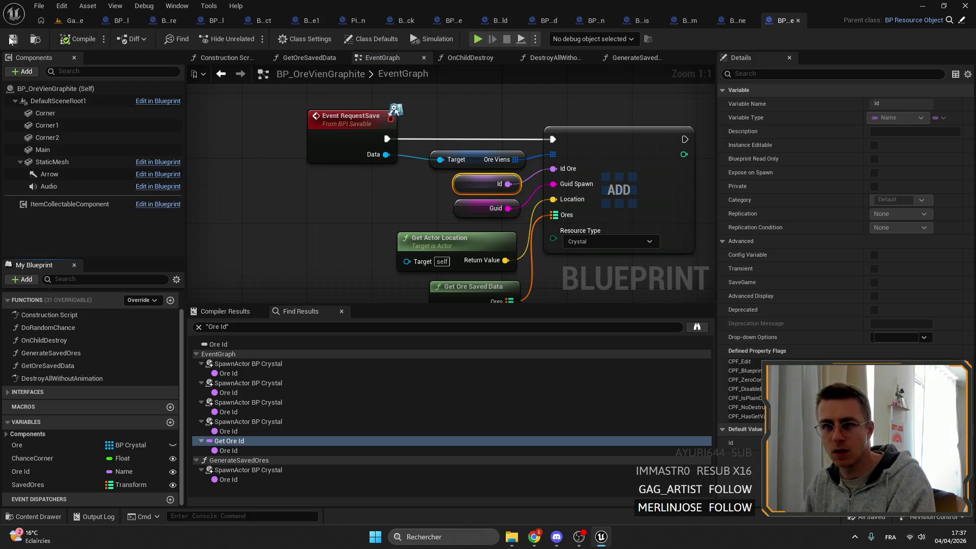
{"action": "left_click", "coordinate": [60, 470]}
{"action": "key", "text": "Delete"}
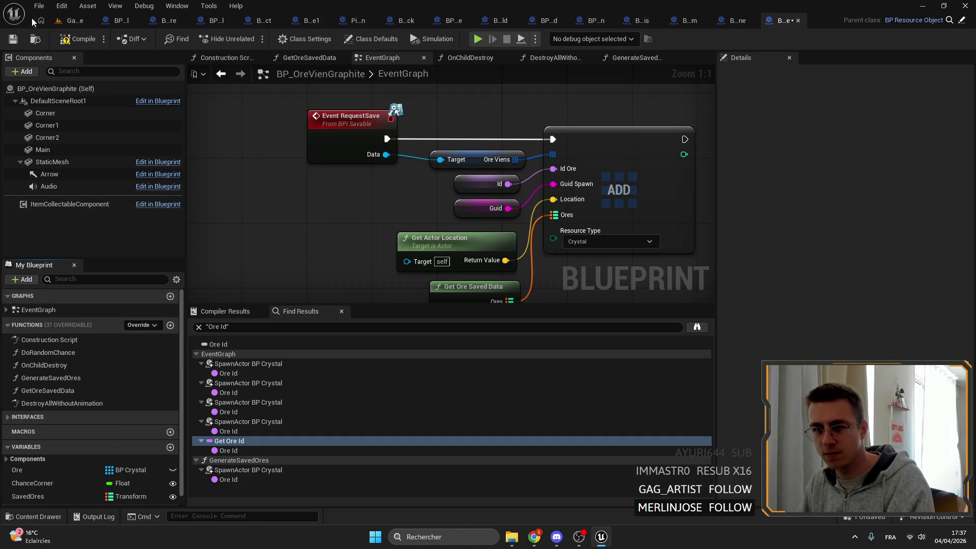
- Set the Id class default to Graphite, then compile and save
{"action": "left_click", "coordinate": [53, 89]}
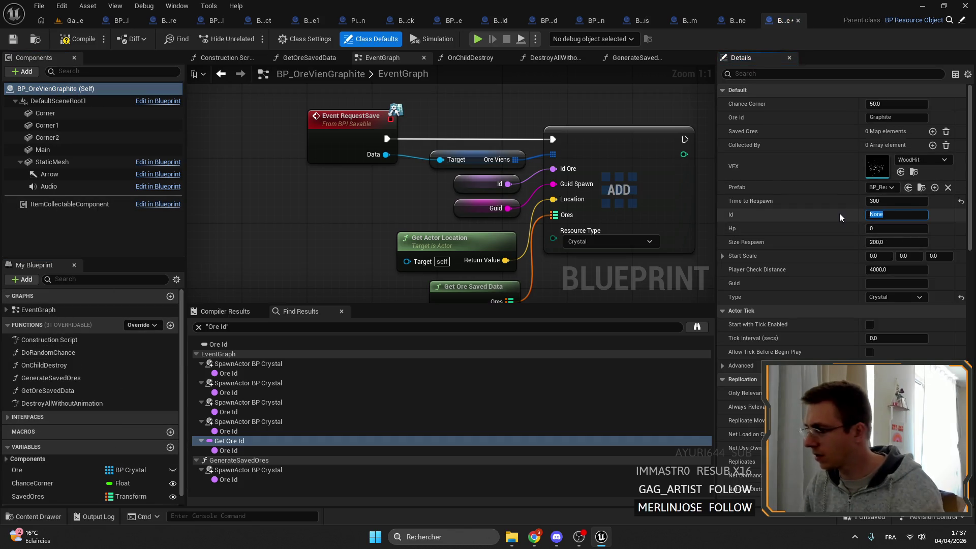
{"action": "type", "text": "Grapht"}
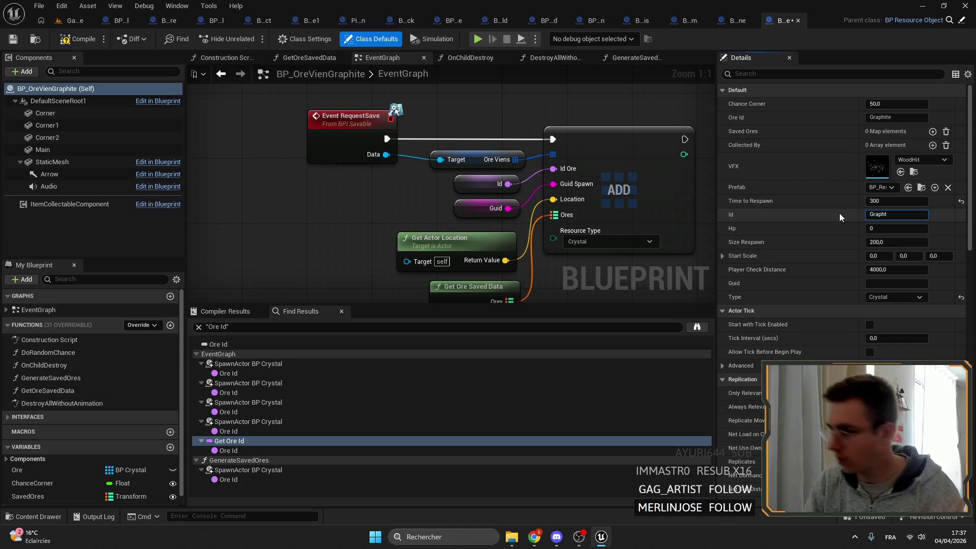
{"action": "key", "text": "BackSpace"}
{"action": "key", "text": "BackSpace"}
{"action": "type", "text": "hite"}
{"action": "key", "text": "Return"}
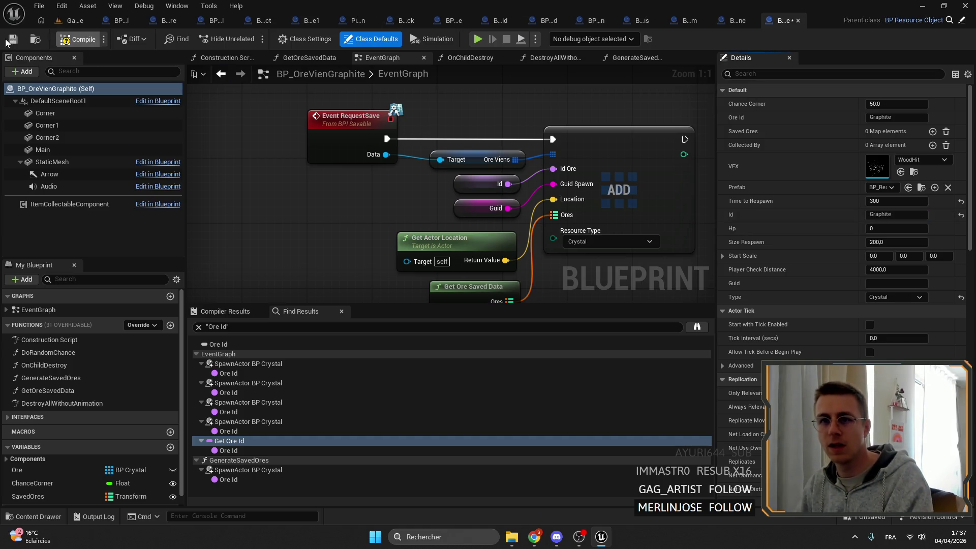
{"action": "left_click", "coordinate": [11, 40]}
{"action": "left_click", "coordinate": [35, 39]}
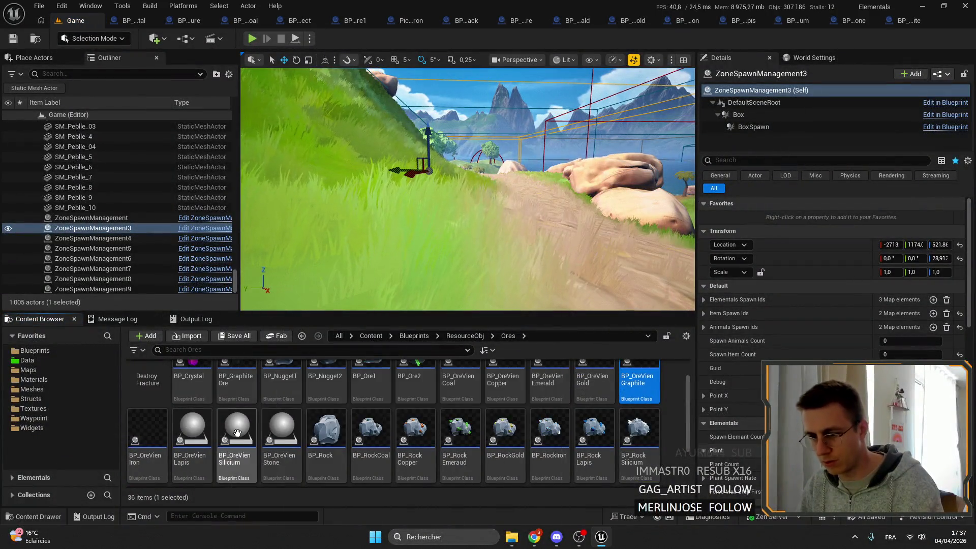
- Set BP_OreVienSilicium's Id default to Silicium, compile and save, and close the other tabs
{"action": "double_click", "coordinate": [236, 429]}
{"action": "type", "text": "x"}
{"action": "key", "text": "BackSpace"}
{"action": "type", "text": "Silicium"}
{"action": "key", "text": "Return"}
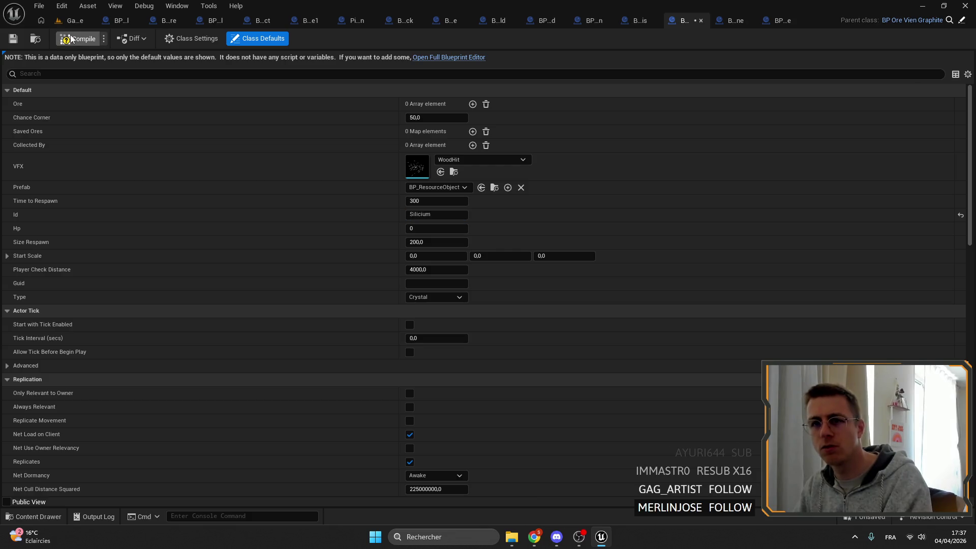
{"action": "left_click", "coordinate": [20, 40]}
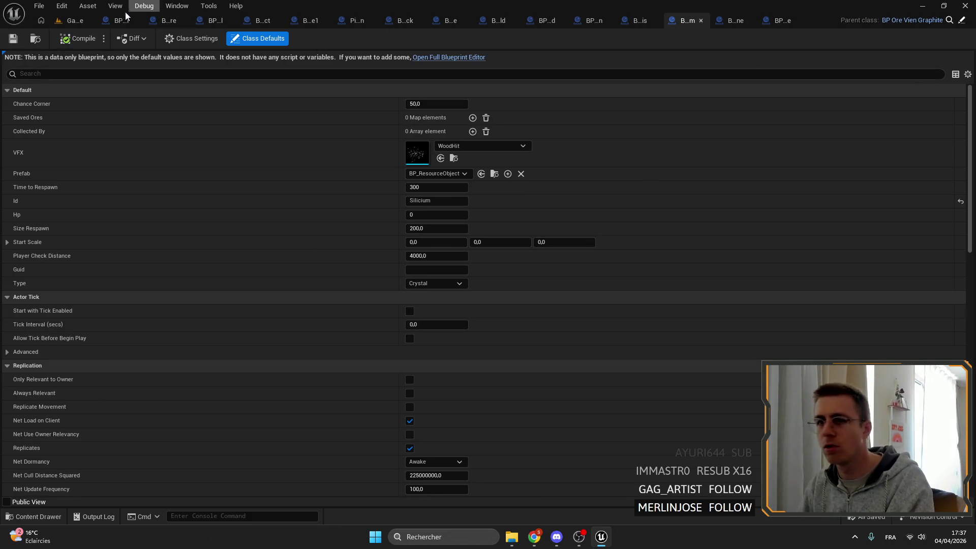
{"action": "left_click", "coordinate": [77, 21]}
{"action": "right_click", "coordinate": [78, 21]}
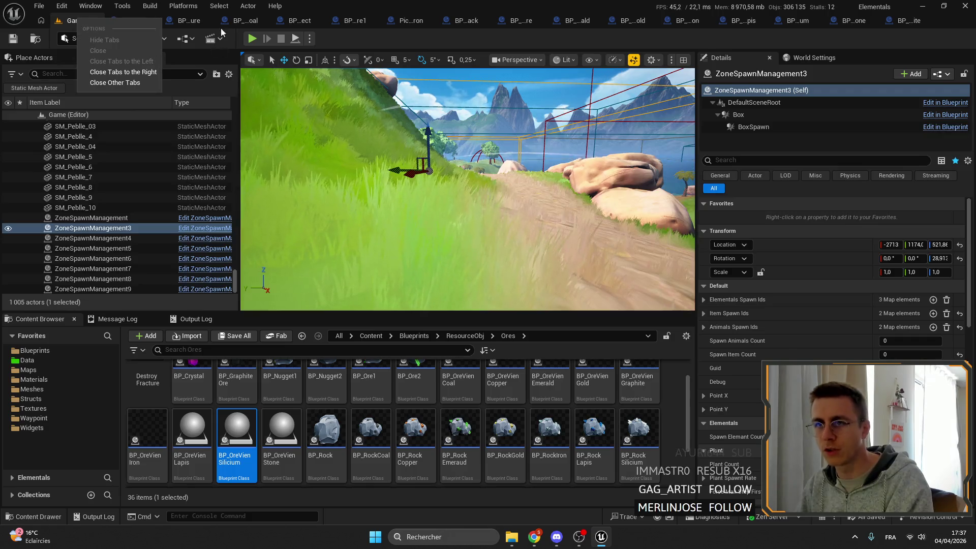
{"action": "left_click", "coordinate": [132, 84]}
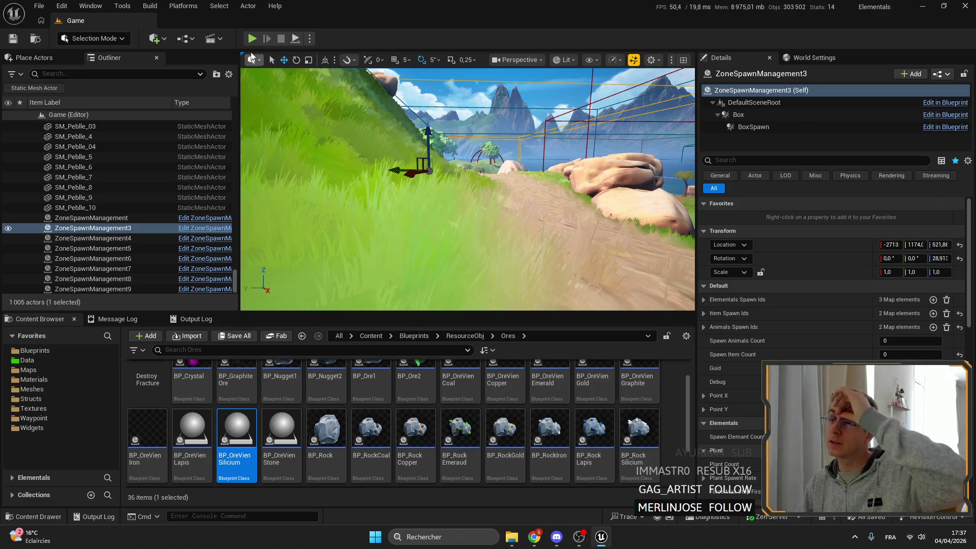
- Play the game, clear the Sequence node's breakpoint, resume, and walk the character along the path
{"action": "key", "text": "alt+p"}
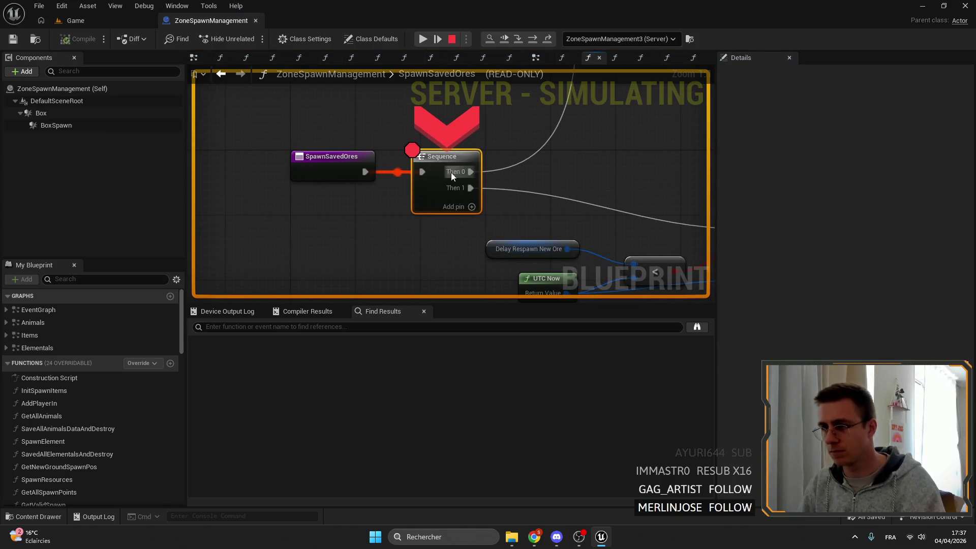
{"action": "right_click", "coordinate": [425, 157]}
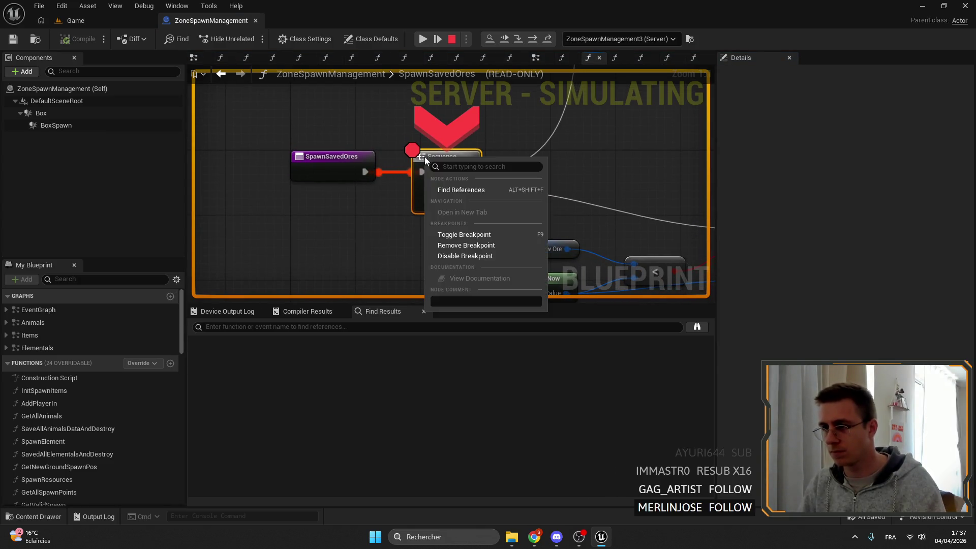
{"action": "left_click", "coordinate": [477, 245]}
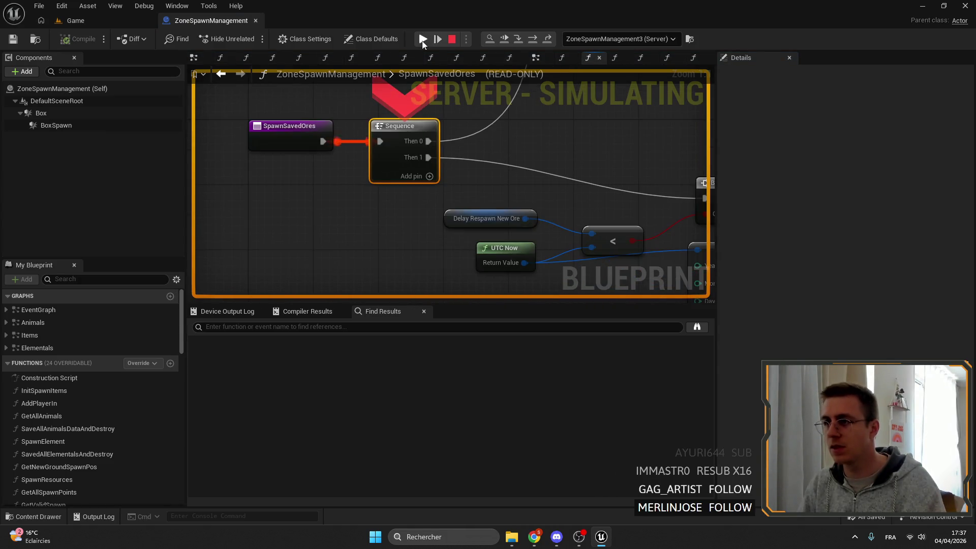
{"action": "left_click", "coordinate": [422, 41]}
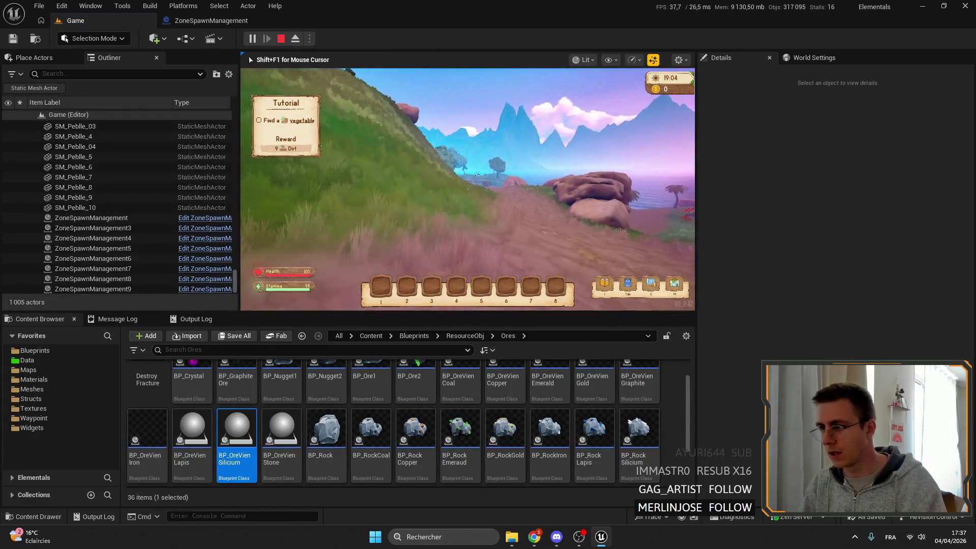
{"action": "key", "text": "w"}
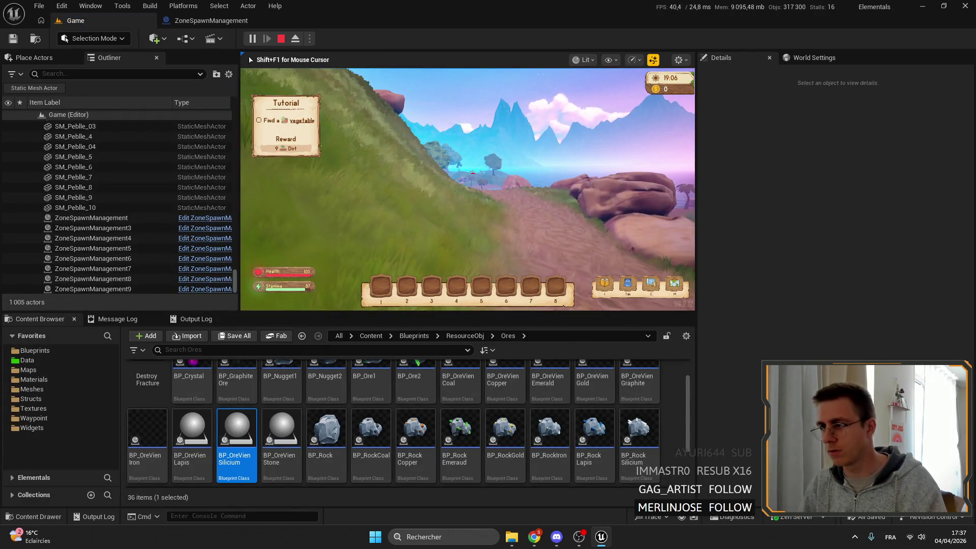
{"action": "key", "text": "w"}
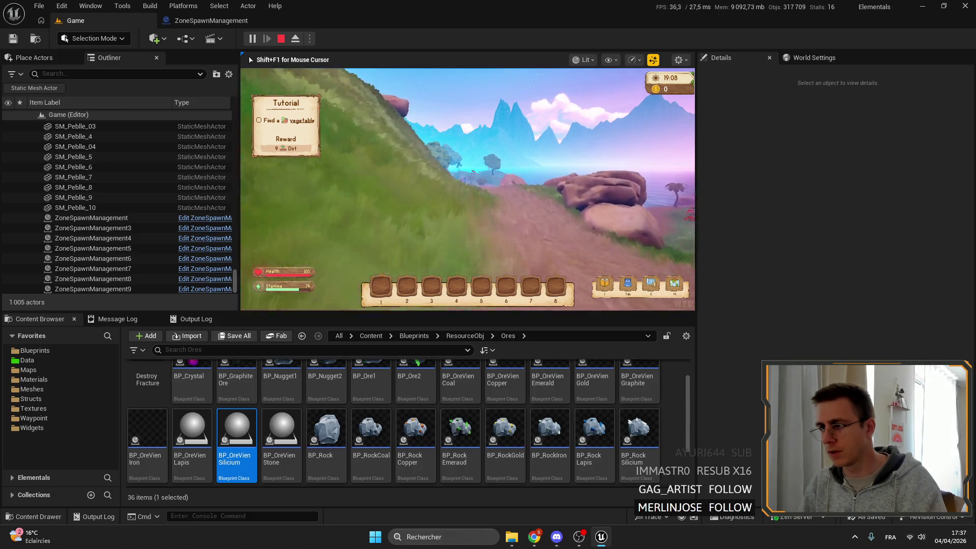
{"action": "key", "text": "w"}
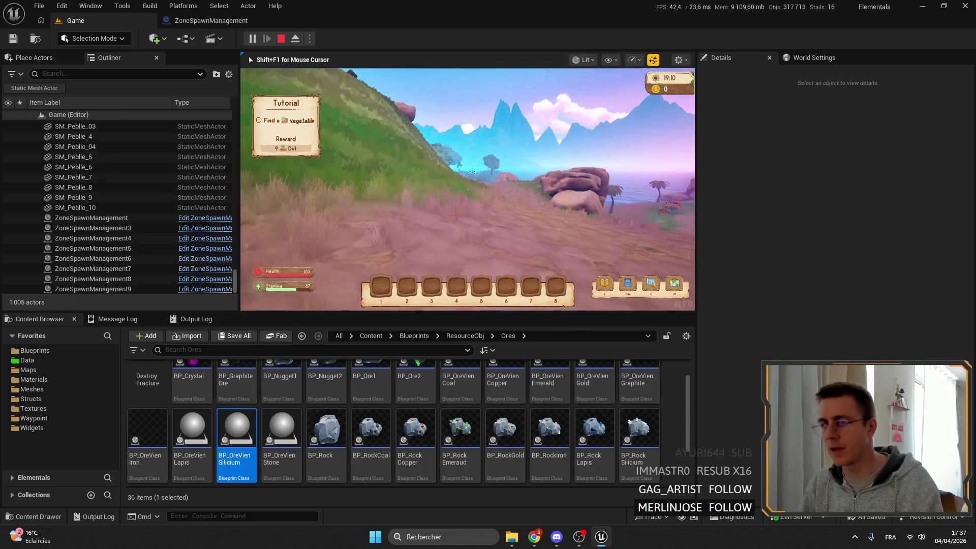
- Put a breakpoint back on ZoneSpawnManagement's Sequence node and run the game until it halts
{"action": "left_click", "coordinate": [234, 20]}
{"action": "right_click", "coordinate": [438, 163]}
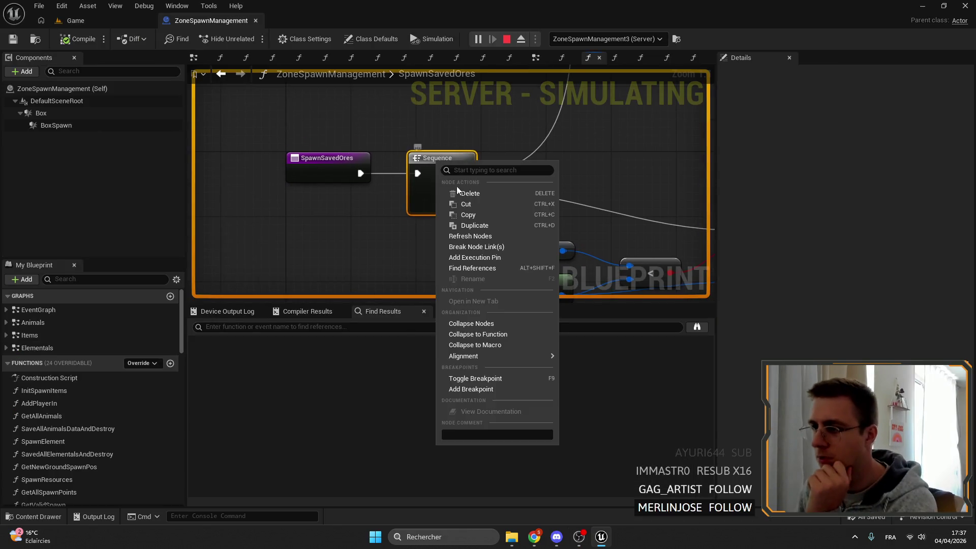
{"action": "left_click", "coordinate": [470, 389]}
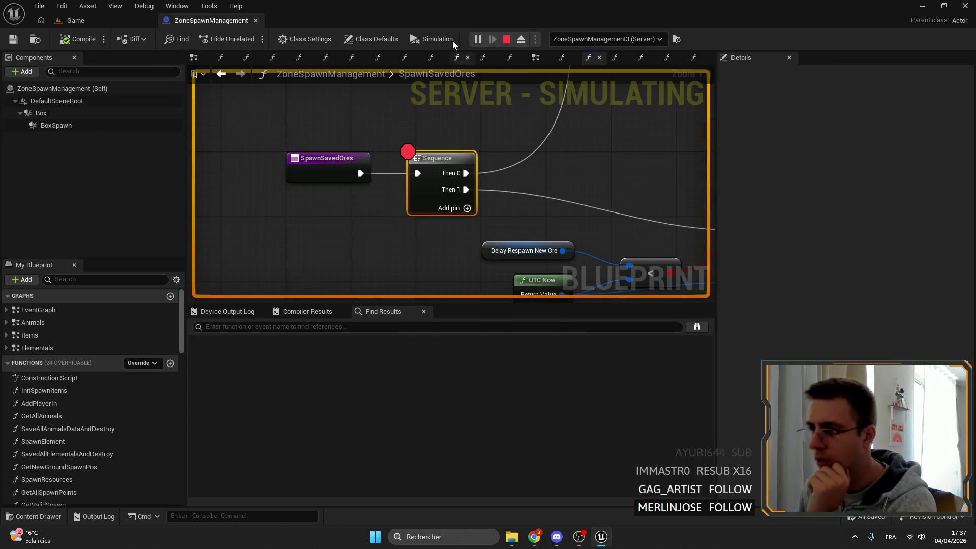
{"action": "left_click", "coordinate": [94, 24]}
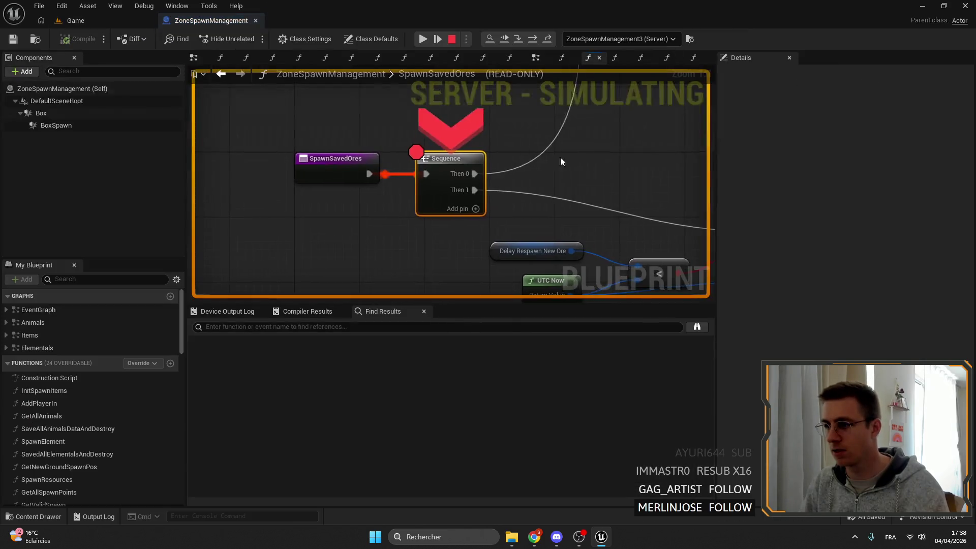
{"action": "scroll", "coordinate": [398, 145], "scroll_direction": "up", "scroll_amount": 5}
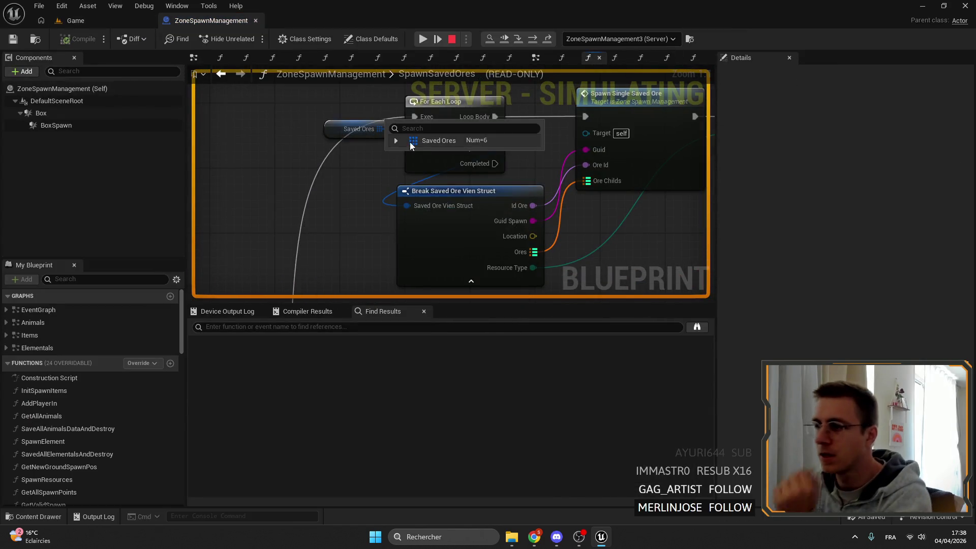
- Check the Saved Ores debug values, then stop the paused session
{"action": "left_click", "coordinate": [396, 142]}
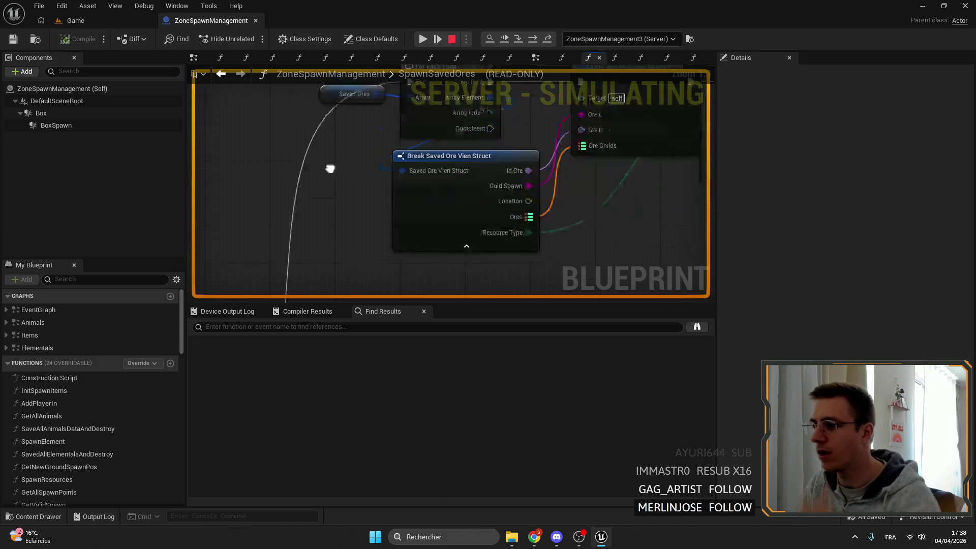
{"action": "left_click_drag", "start_coordinate": [471, 237], "coordinate": [399, 217]}
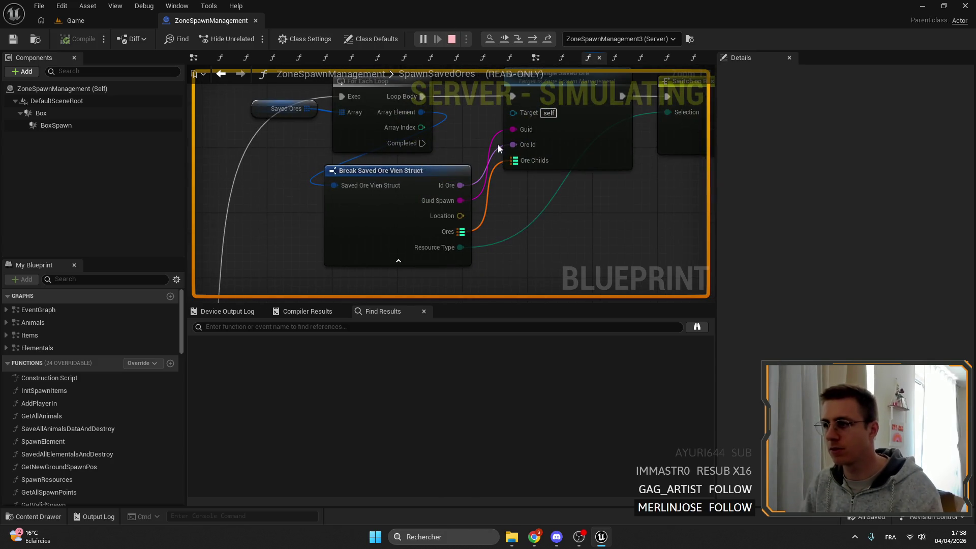
{"action": "key", "text": "Escape"}
- From ZoneSpawnManagement's EventGraph, open the GetSavedOreAndDestroy function graph
{"action": "scroll", "coordinate": [541, 215], "scroll_direction": "down", "scroll_amount": 5}
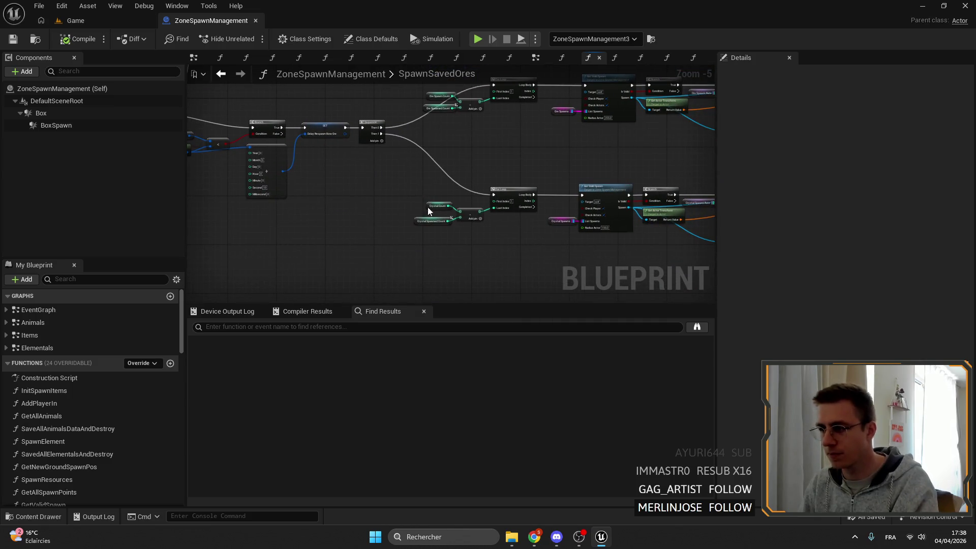
{"action": "double_click", "coordinate": [38, 310]}
{"action": "scroll", "coordinate": [338, 234], "scroll_direction": "up", "scroll_amount": 3}
{"action": "scroll", "coordinate": [499, 199], "scroll_direction": "up", "scroll_amount": 4}
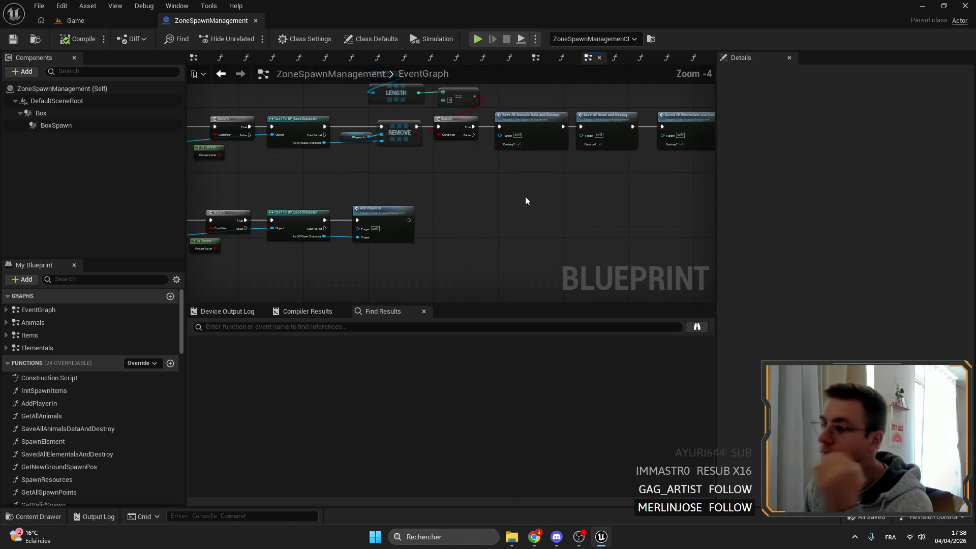
{"action": "mouse_move", "coordinate": [656, 233]}
{"action": "left_mouse_down"}
{"action": "mouse_move", "coordinate": [222, 227]}
{"action": "mouse_move", "coordinate": [584, 166]}
{"action": "mouse_move", "coordinate": [443, 181]}
{"action": "left_mouse_up"}
{"action": "scroll", "coordinate": [495, 181], "scroll_direction": "up", "scroll_amount": 2}
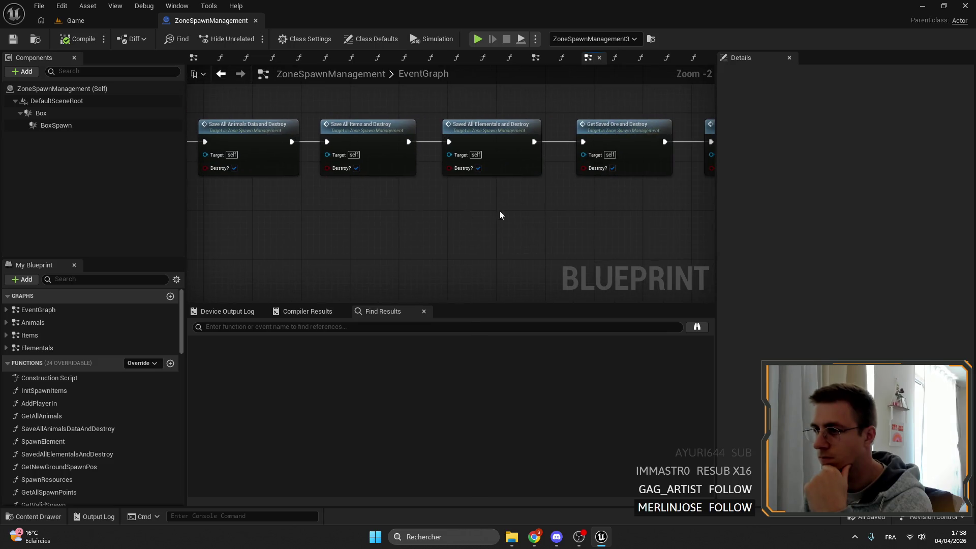
{"action": "left_click_drag", "start_coordinate": [608, 143], "coordinate": [539, 178]}
{"action": "mouse_move", "coordinate": [390, 197]}
{"action": "left_mouse_down"}
{"action": "mouse_move", "coordinate": [577, 196]}
{"action": "mouse_move", "coordinate": [379, 206]}
{"action": "left_mouse_up"}
{"action": "double_click", "coordinate": [529, 150]}
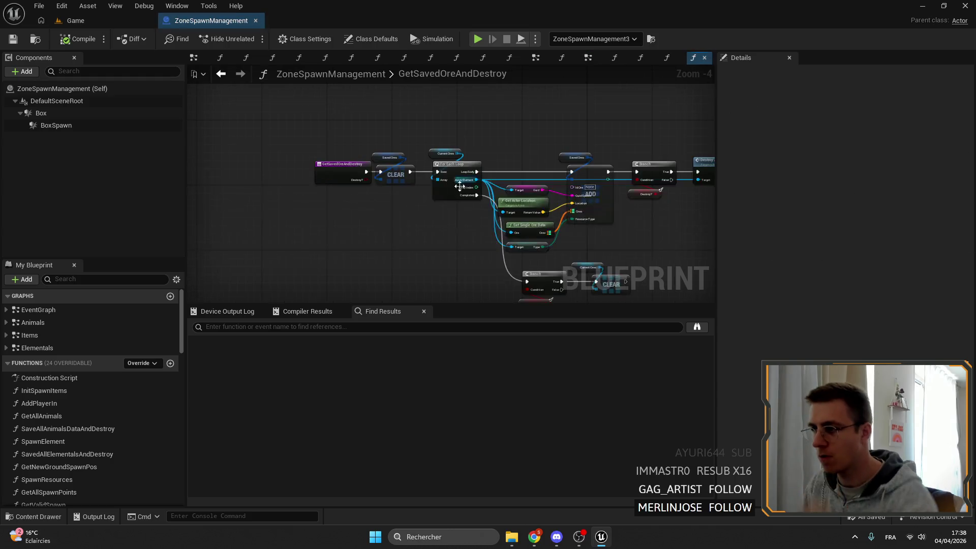
- Feed a Get Id from the loop's Array Element into the Add node's Id Ore, and compile
{"action": "scroll", "coordinate": [460, 187], "scroll_direction": "up", "scroll_amount": 4}
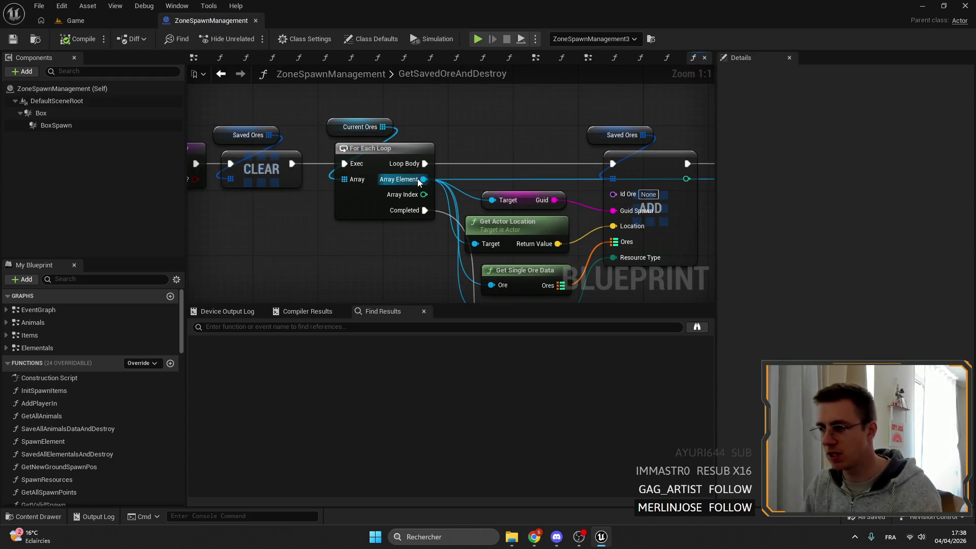
{"action": "left_click_drag", "start_coordinate": [418, 181], "coordinate": [515, 171]}
{"action": "type", "text": "isd"}
{"action": "key", "text": "BackSpace"}
{"action": "key", "text": "BackSpace"}
{"action": "type", "text": "d"}
{"action": "scroll", "coordinate": [555, 296], "scroll_direction": "down", "scroll_amount": 3}
{"action": "left_click", "coordinate": [543, 282]}
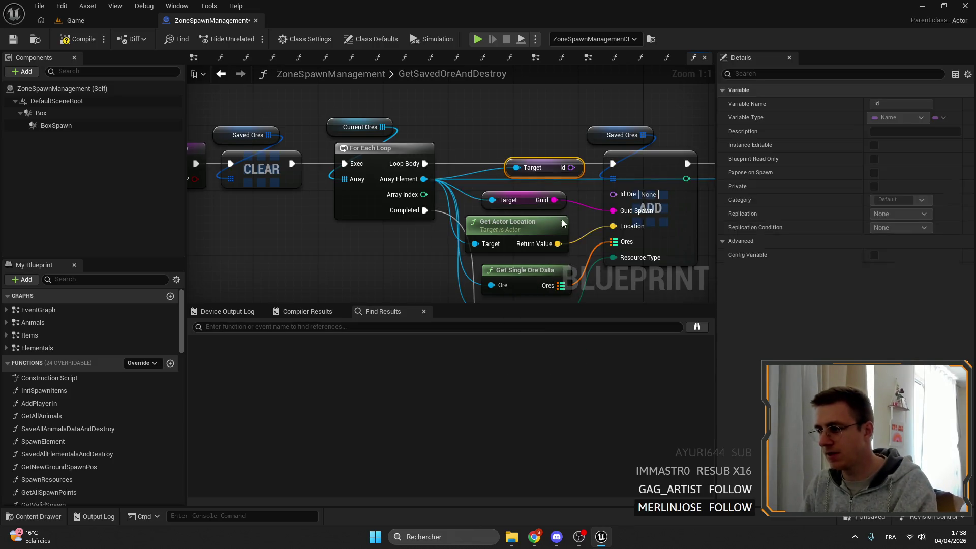
{"action": "left_click_drag", "start_coordinate": [555, 175], "coordinate": [613, 193]}
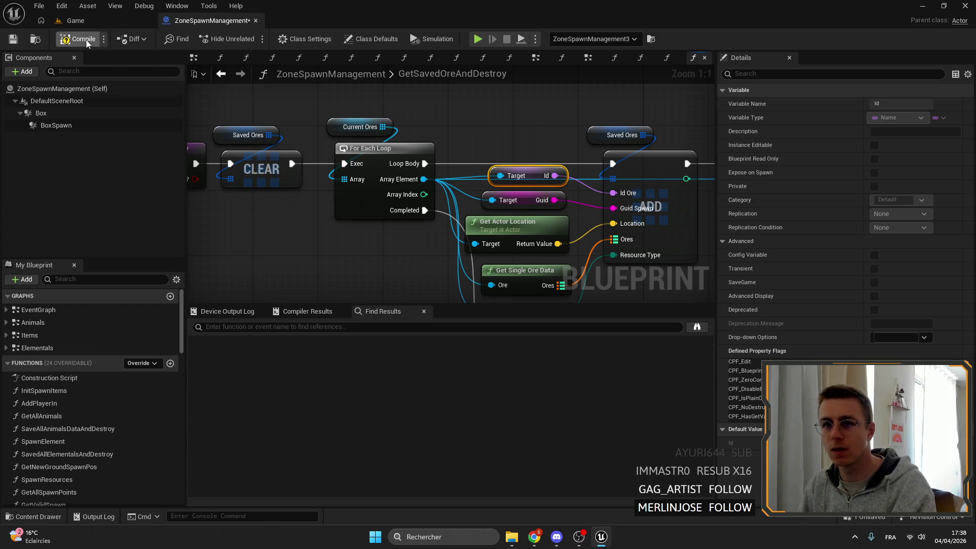
{"action": "left_click", "coordinate": [13, 39]}
{"action": "left_click", "coordinate": [117, 23]}
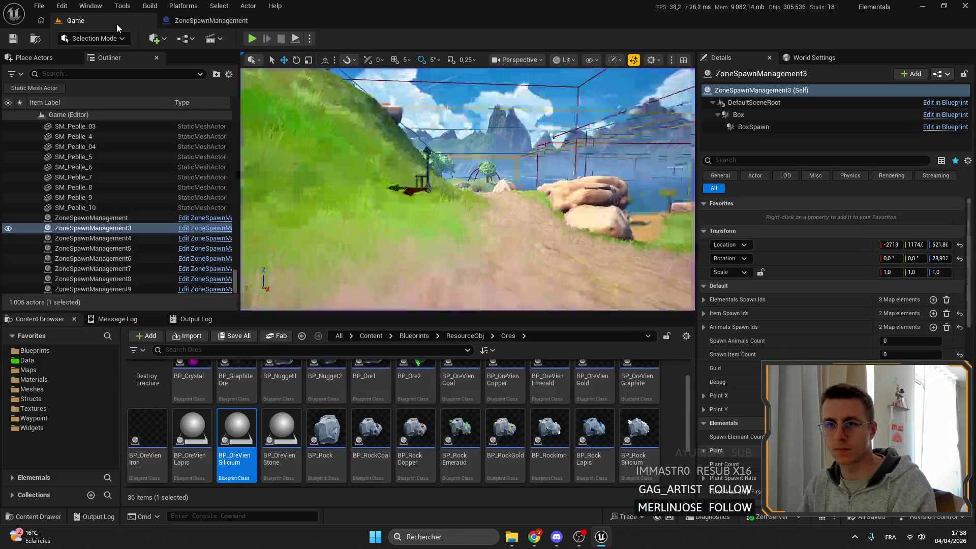
- Test-play with the Sequence breakpoint removed, walk briefly, stop, and start a new session
{"action": "left_click", "coordinate": [252, 39]}
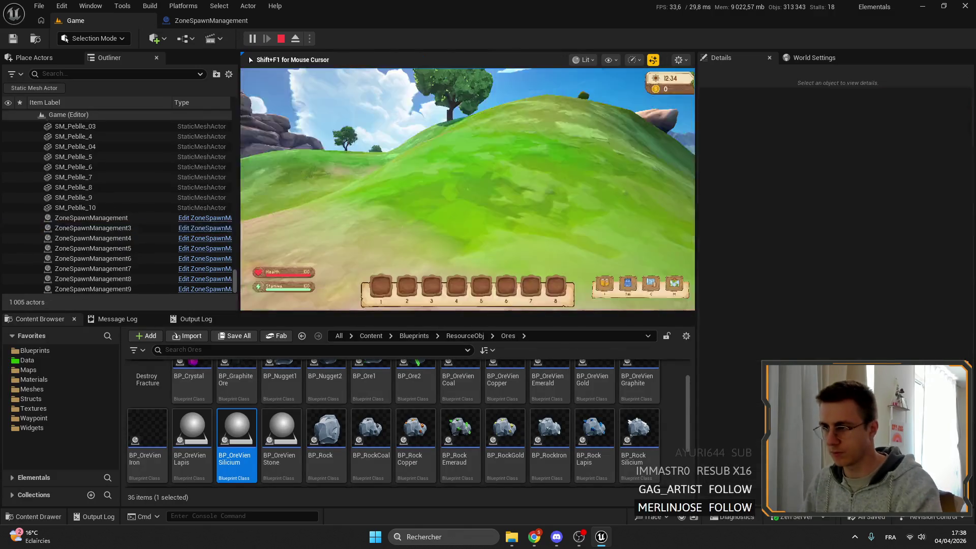
{"action": "right_click", "coordinate": [430, 163]}
{"action": "left_click", "coordinate": [486, 250]}
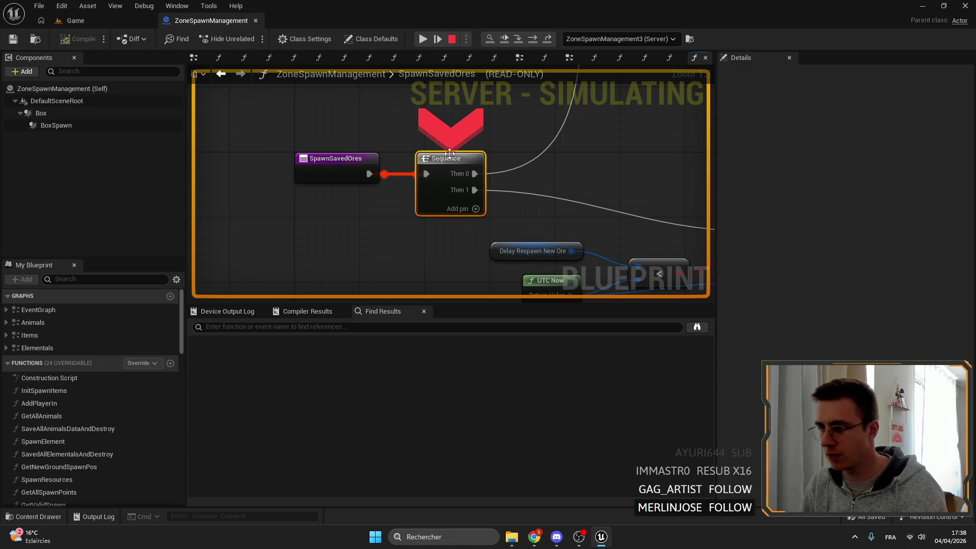
{"action": "left_click", "coordinate": [421, 40]}
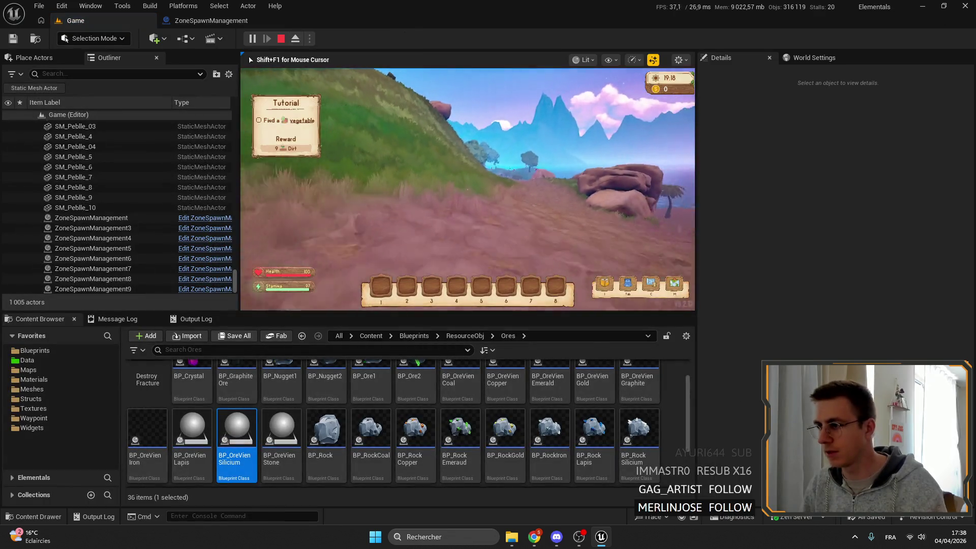
{"action": "key", "text": "shift+w"}
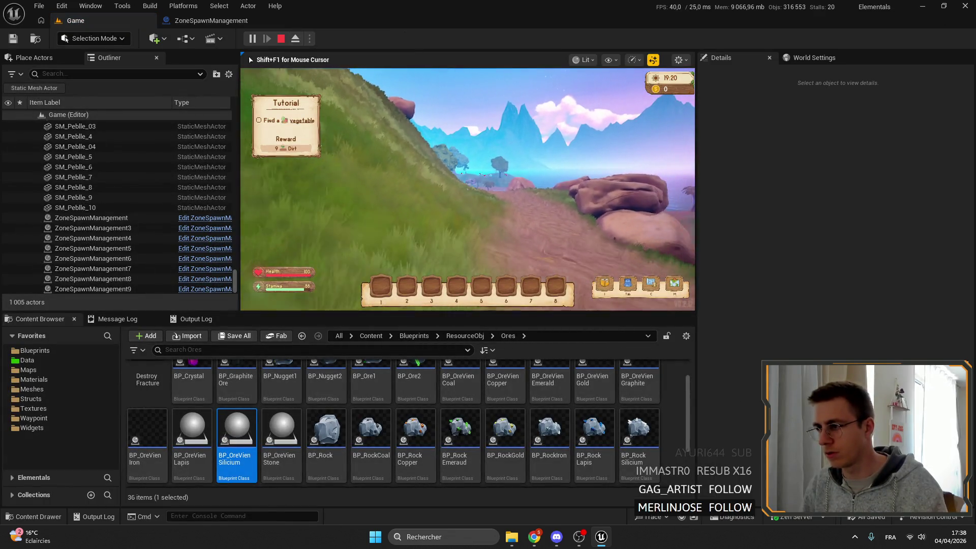
{"action": "key", "text": "Escape"}
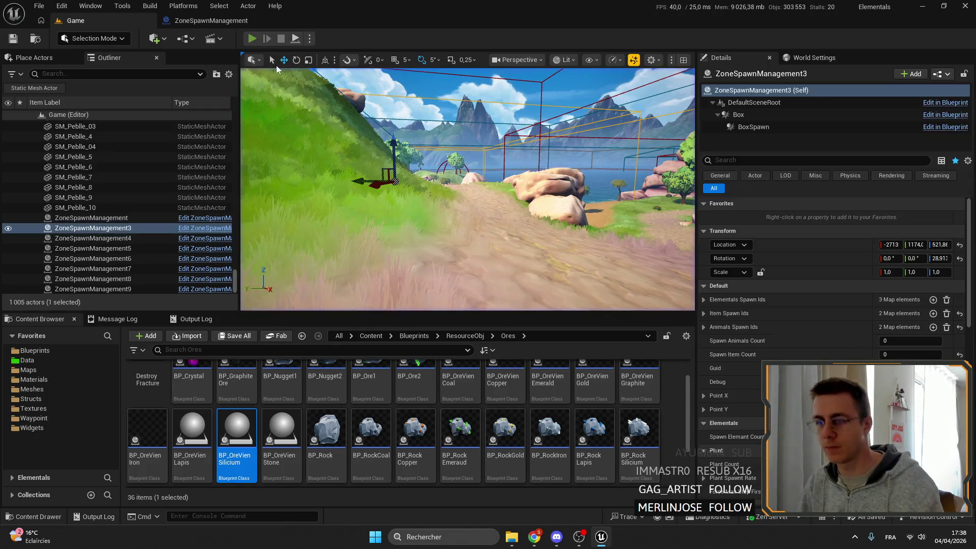
{"action": "key", "text": "alt+p"}
- Run the character full-screen past the rocks and red dome along the path, then stop play
{"action": "key", "text": "F11"}
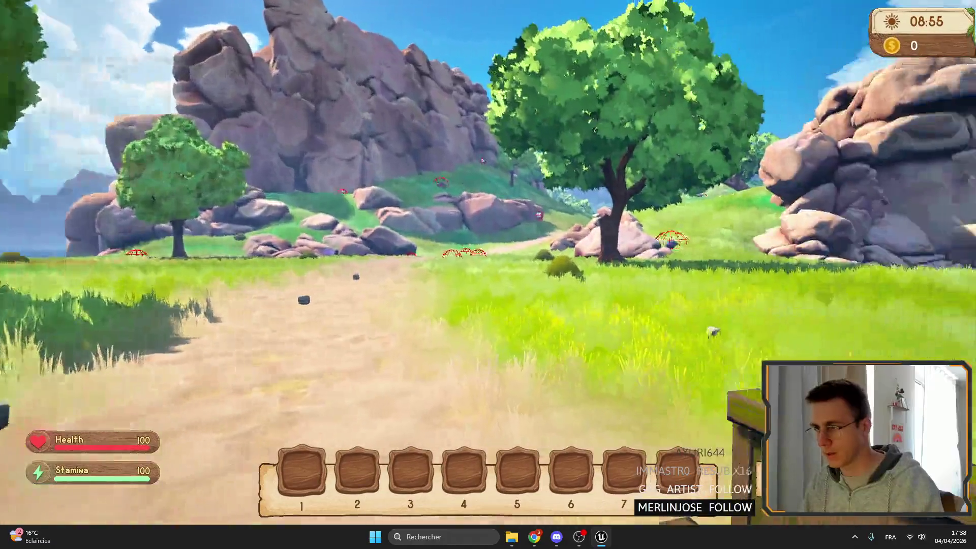
{"action": "key", "text": "shift+w"}
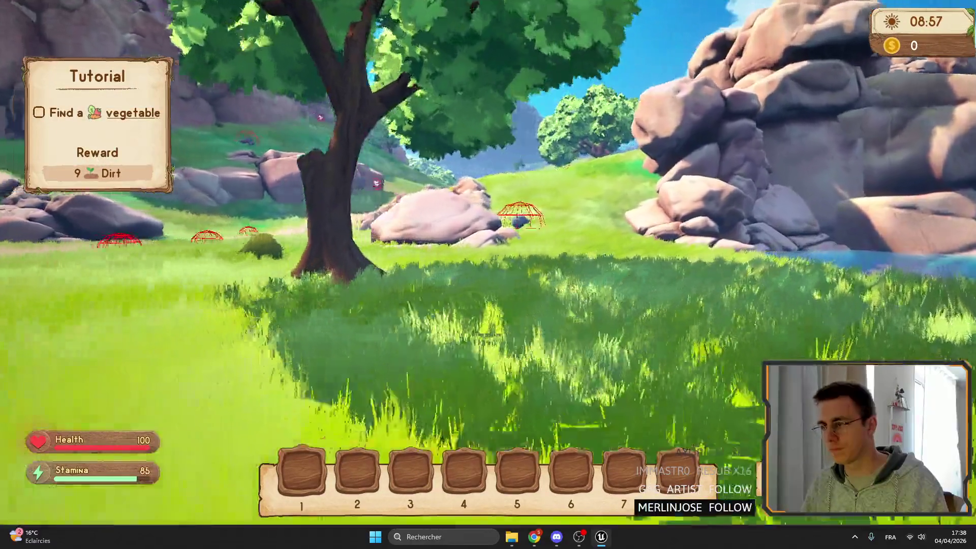
{"action": "key", "text": "shift+w"}
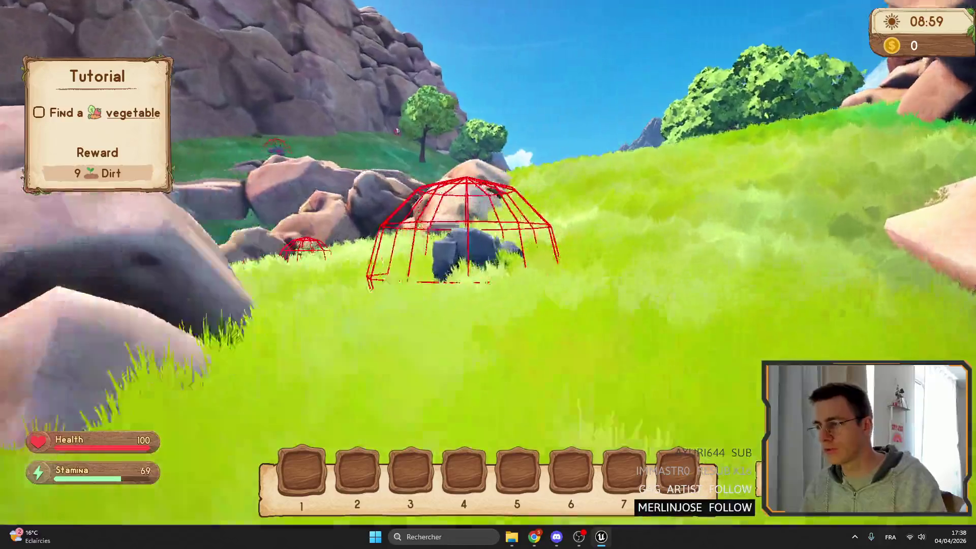
{"action": "key", "text": "shift+w"}
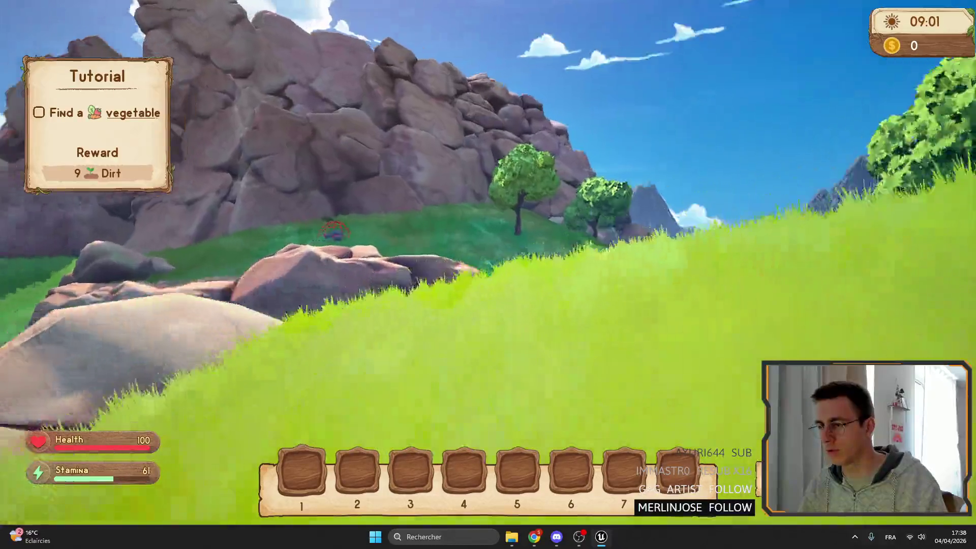
{"action": "key", "text": "shift+w"}
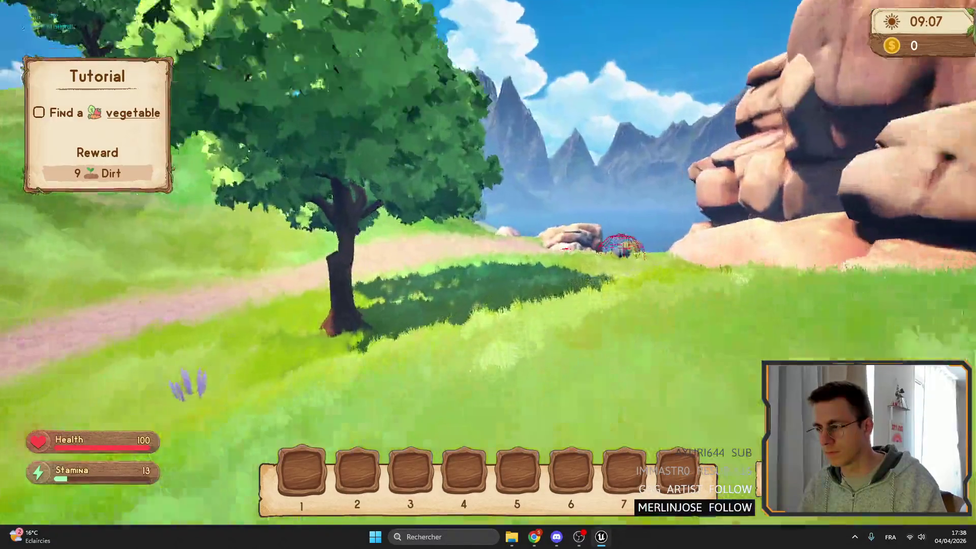
{"action": "key", "text": "w"}
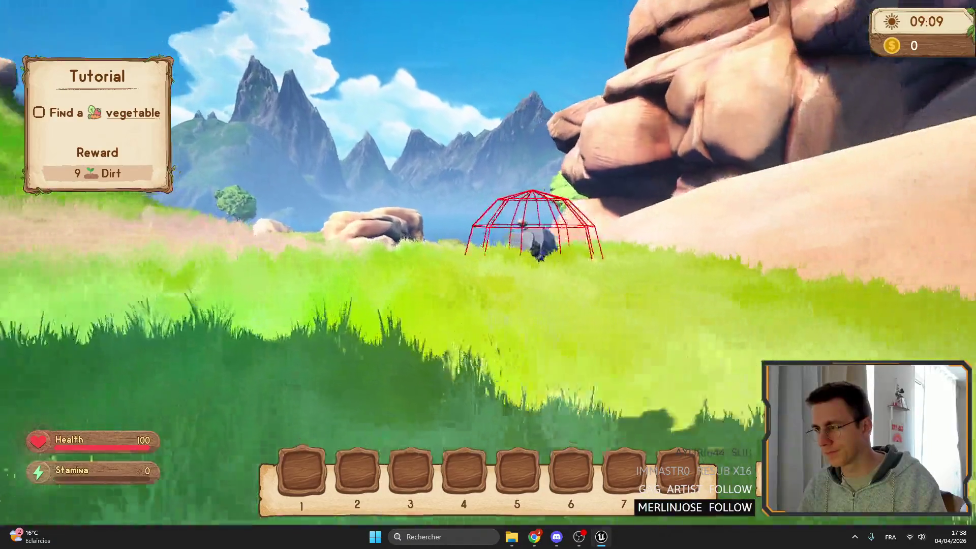
{"action": "key", "text": "w"}
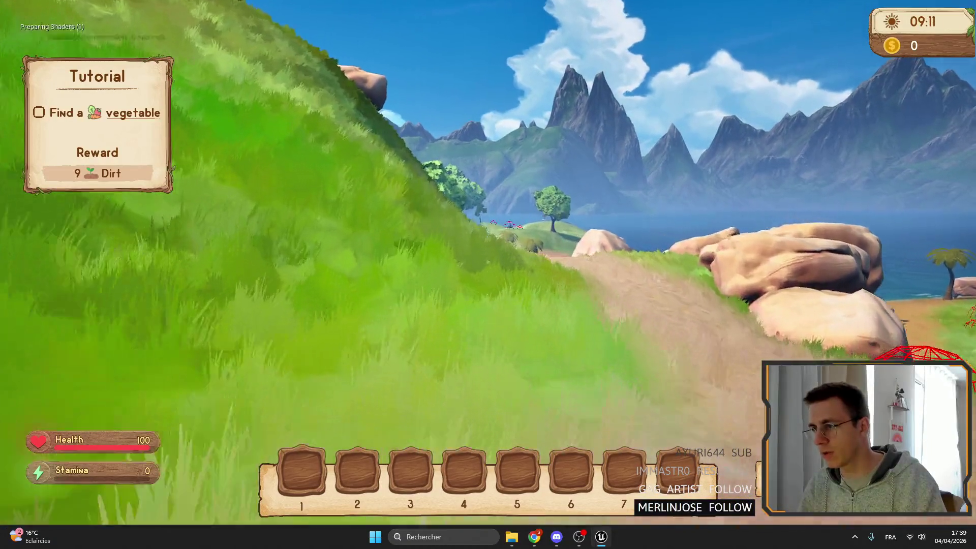
{"action": "key", "text": "w"}
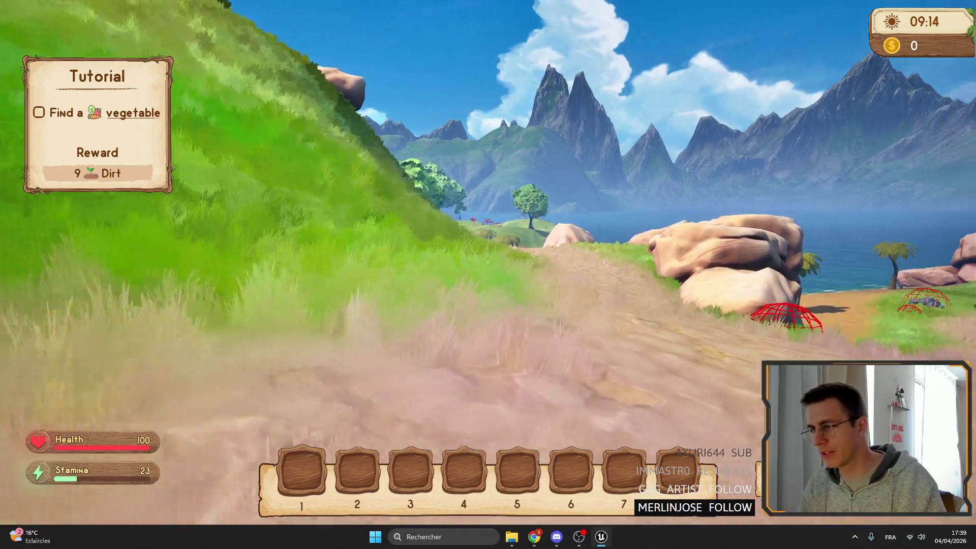
{"action": "key", "text": "shift+w"}
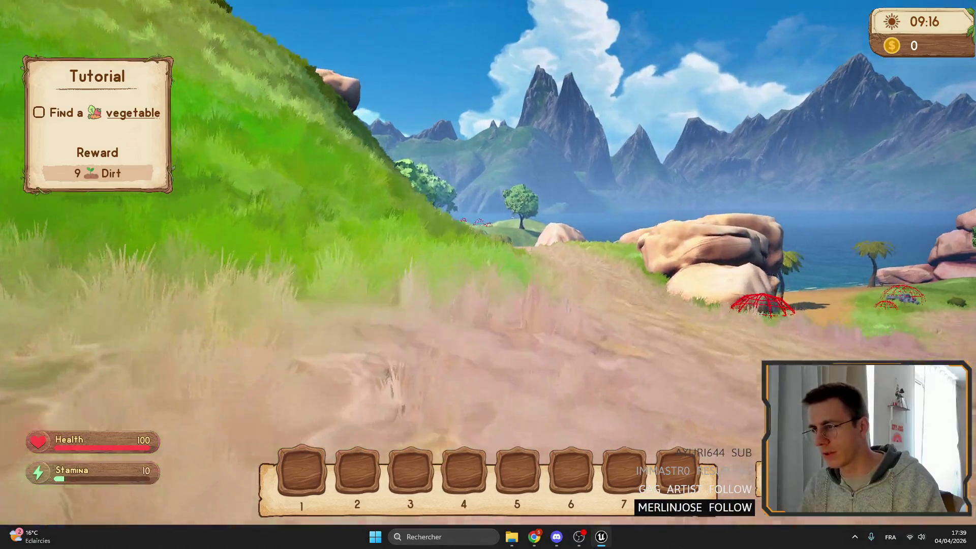
{"action": "key", "text": "shift+w"}
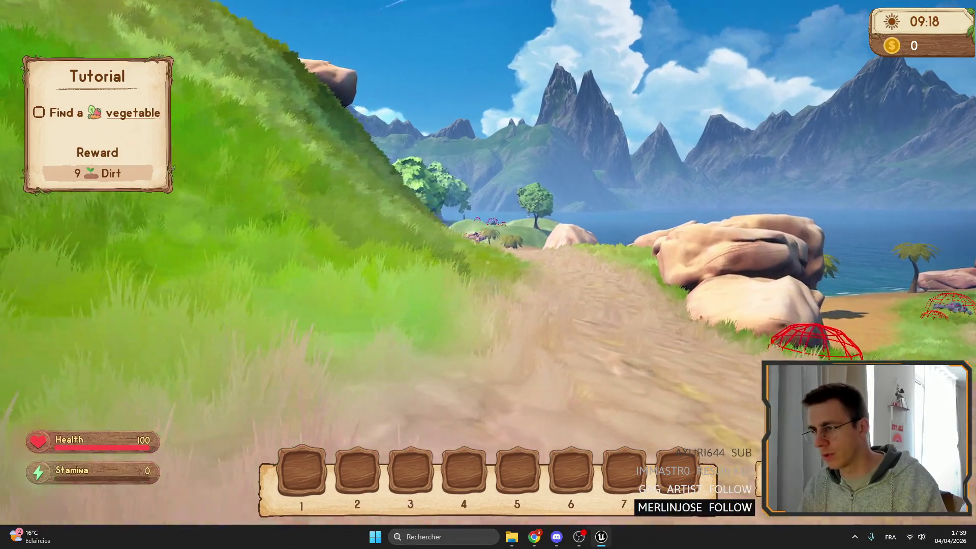
{"action": "key", "text": "F11"}
{"action": "key", "text": "Escape"}
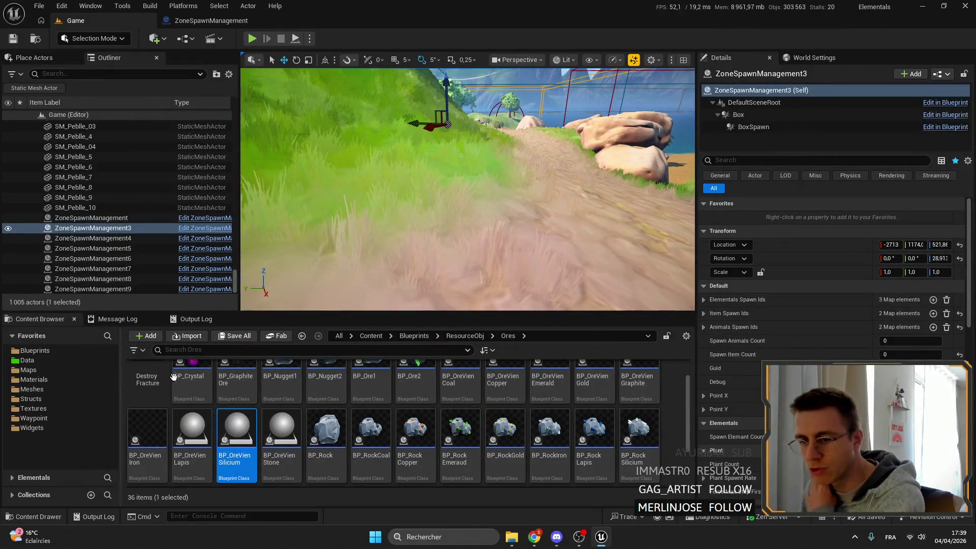
- Filter the Blueprints folder by 'farm' and open GS_Farm and Farm_GM
{"action": "scroll", "coordinate": [399, 410], "scroll_direction": "up", "scroll_amount": 1}
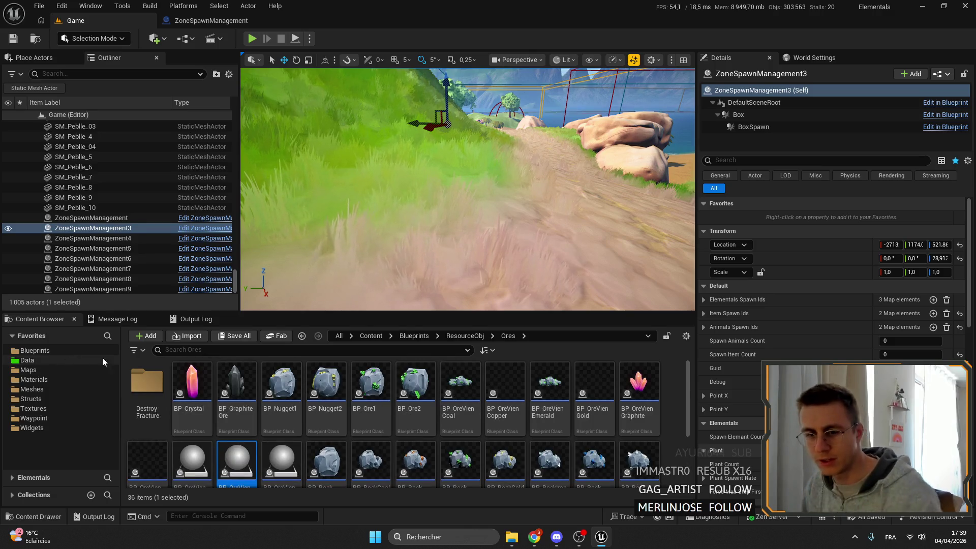
{"action": "left_click", "coordinate": [35, 350]}
{"action": "left_click", "coordinate": [229, 350]}
{"action": "type", "text": "farm"}
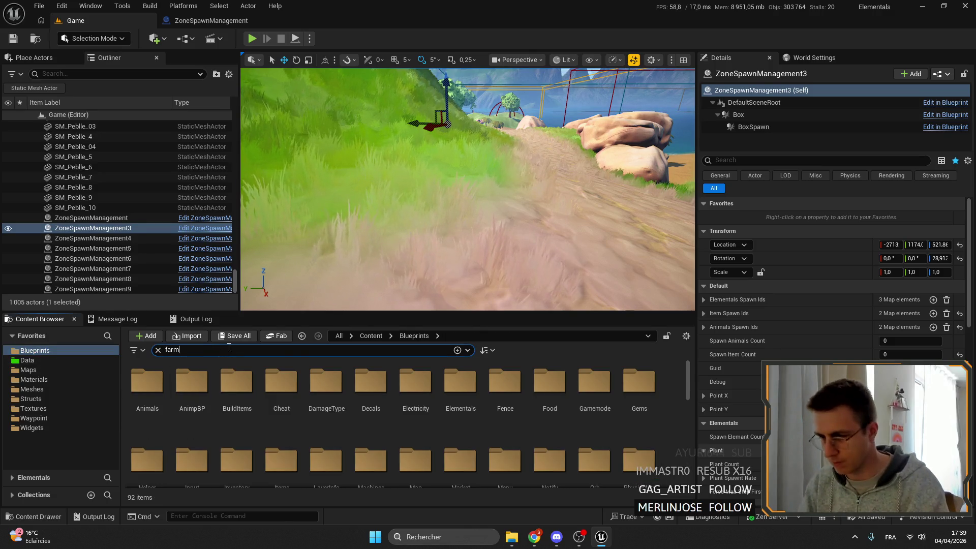
{"action": "left_click", "coordinate": [515, 374]}
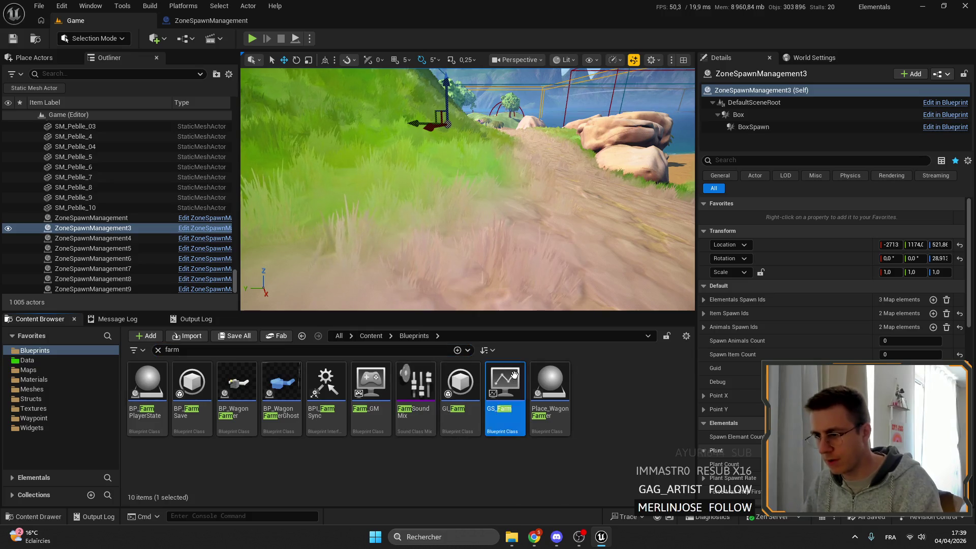
{"action": "double_click", "coordinate": [514, 375]}
{"action": "left_click", "coordinate": [104, 16]}
{"action": "left_click", "coordinate": [376, 375]}
{"action": "double_click", "coordinate": [377, 374]}
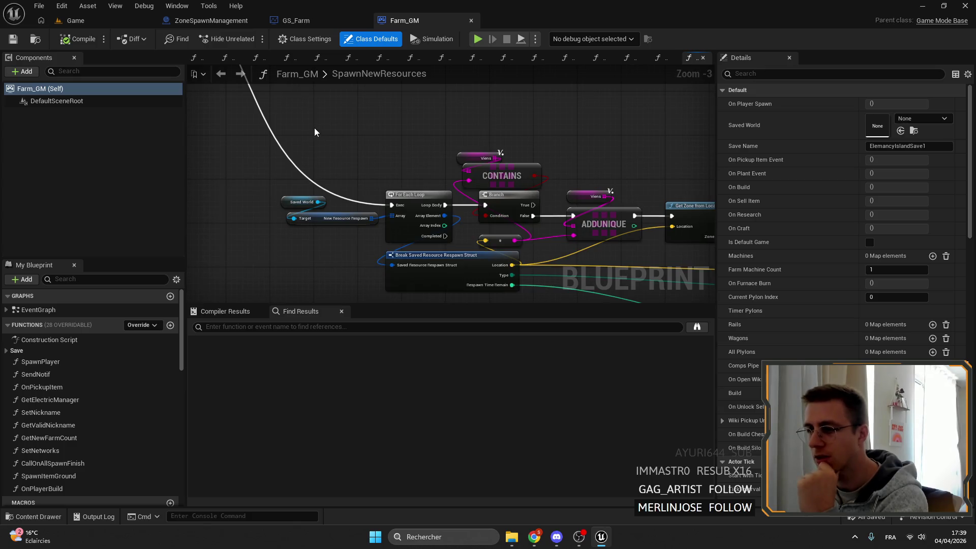
- Search Farm_GM for 'ore', then 'spawn ore', and jump to the SpawnSingleSavedOre call
{"action": "scroll", "coordinate": [376, 147], "scroll_direction": "down", "scroll_amount": 2}
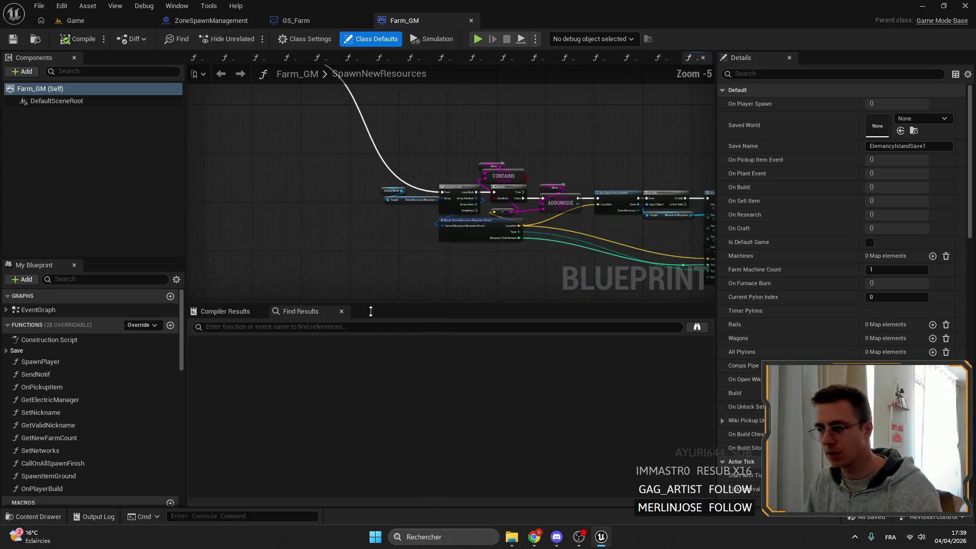
{"action": "type", "text": "ore"}
{"action": "key", "text": "Return"}
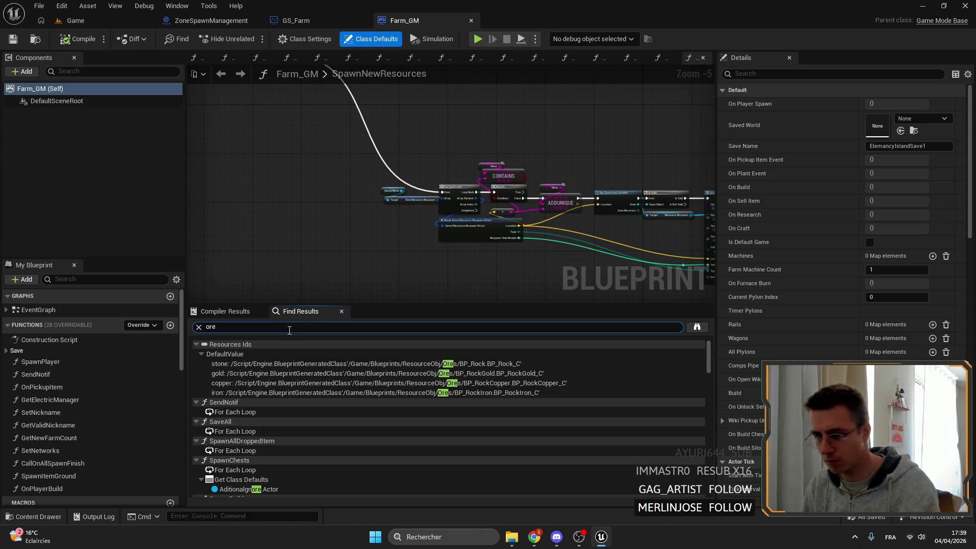
{"action": "scroll", "coordinate": [320, 462], "scroll_direction": "down", "scroll_amount": 5}
{"action": "scroll", "coordinate": [274, 416], "scroll_direction": "down", "scroll_amount": 10}
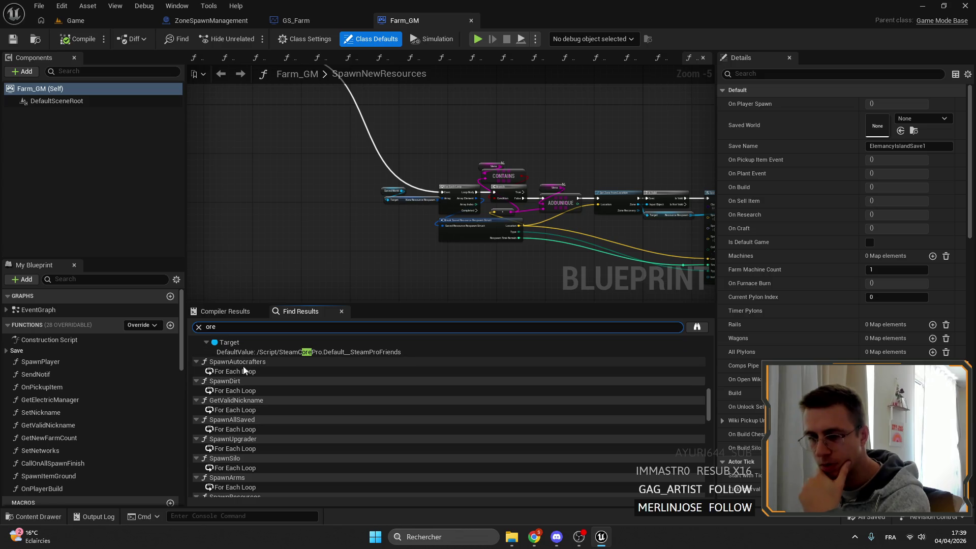
{"action": "key", "text": "ctrl+a"}
{"action": "type", "text": "spawn ore"}
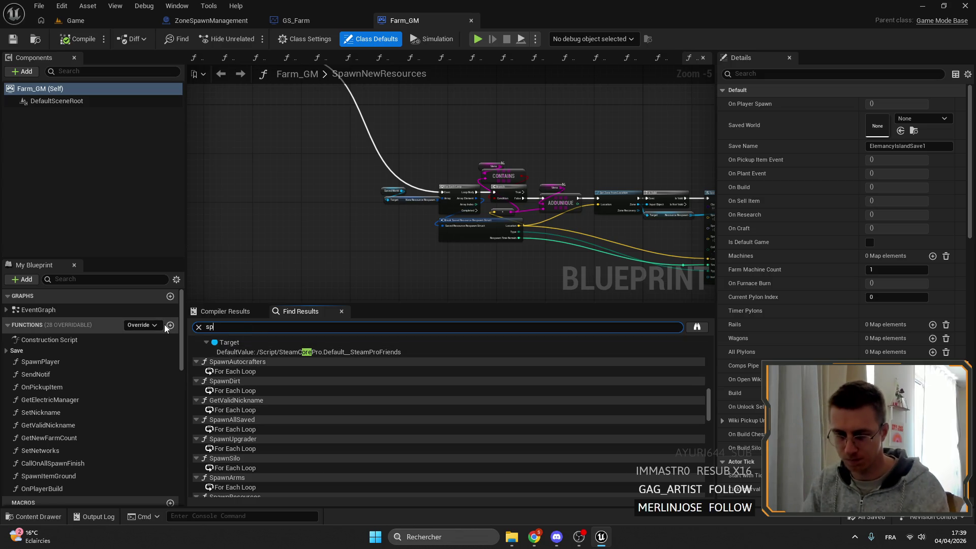
{"action": "key", "text": "Return"}
{"action": "double_click", "coordinate": [273, 352]}
- Pan SpawnNewResources around the saved-ore loop to the Spawn Single Saved Ore node
{"action": "scroll", "coordinate": [269, 136], "scroll_direction": "up", "scroll_amount": 3}
{"action": "mouse_move", "coordinate": [362, 84]}
{"action": "left_mouse_down"}
{"action": "mouse_move", "coordinate": [475, 139]}
{"action": "mouse_move", "coordinate": [422, 108]}
{"action": "left_mouse_up"}
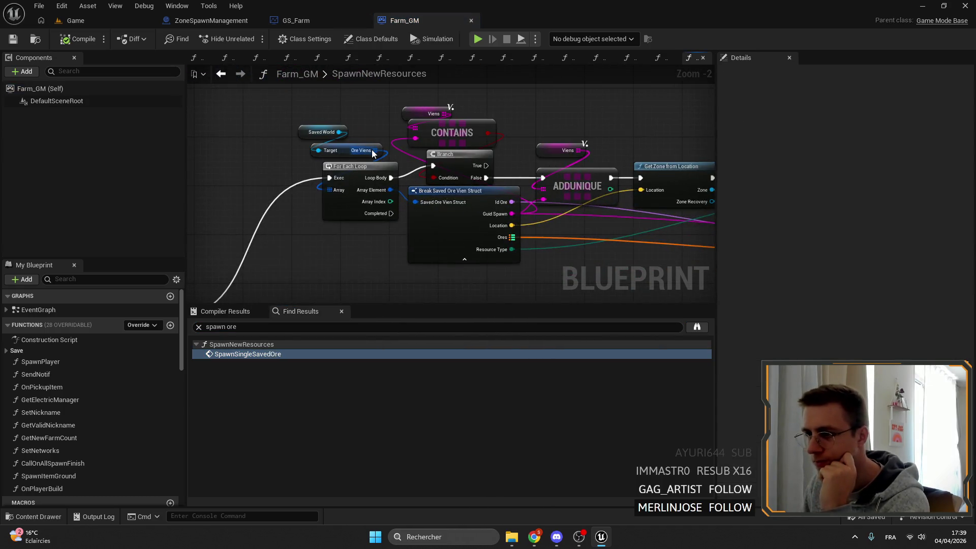
{"action": "scroll", "coordinate": [432, 178], "scroll_direction": "down", "scroll_amount": 2}
{"action": "scroll", "coordinate": [632, 163], "scroll_direction": "up", "scroll_amount": 4}
{"action": "scroll", "coordinate": [453, 171], "scroll_direction": "down", "scroll_amount": 2}
{"action": "mouse_move", "coordinate": [453, 171]}
{"action": "left_mouse_down"}
{"action": "mouse_move", "coordinate": [358, 186]}
{"action": "mouse_move", "coordinate": [411, 196]}
{"action": "left_mouse_up"}
{"action": "left_click", "coordinate": [545, 191]}
{"action": "left_click_drag", "start_coordinate": [545, 190], "coordinate": [585, 167]}
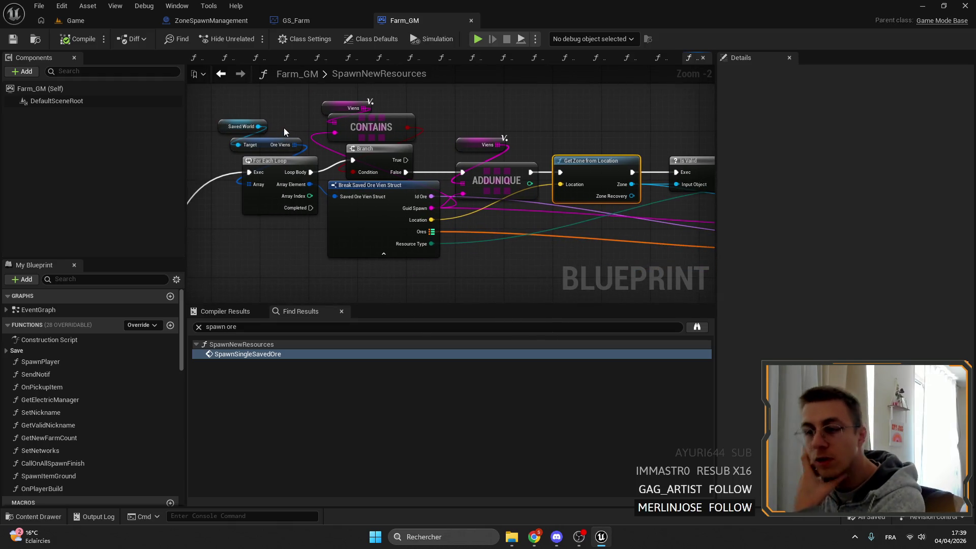
{"action": "left_click_drag", "start_coordinate": [568, 137], "coordinate": [128, 117]}
- Review the SpawnSingleSavedOre function graph
{"action": "double_click", "coordinate": [568, 137]}
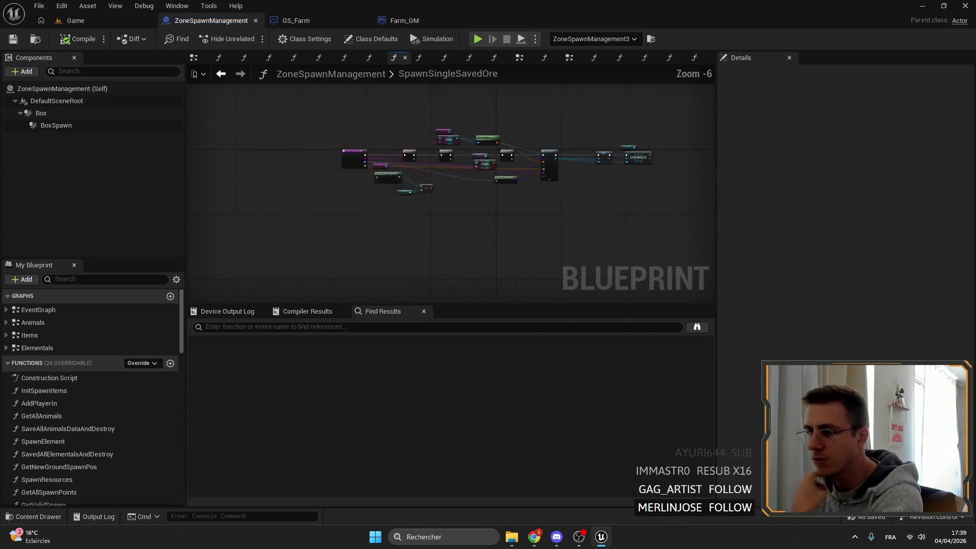
{"action": "scroll", "coordinate": [452, 188], "scroll_direction": "down", "scroll_amount": 3}
{"action": "left_click", "coordinate": [75, 20]}
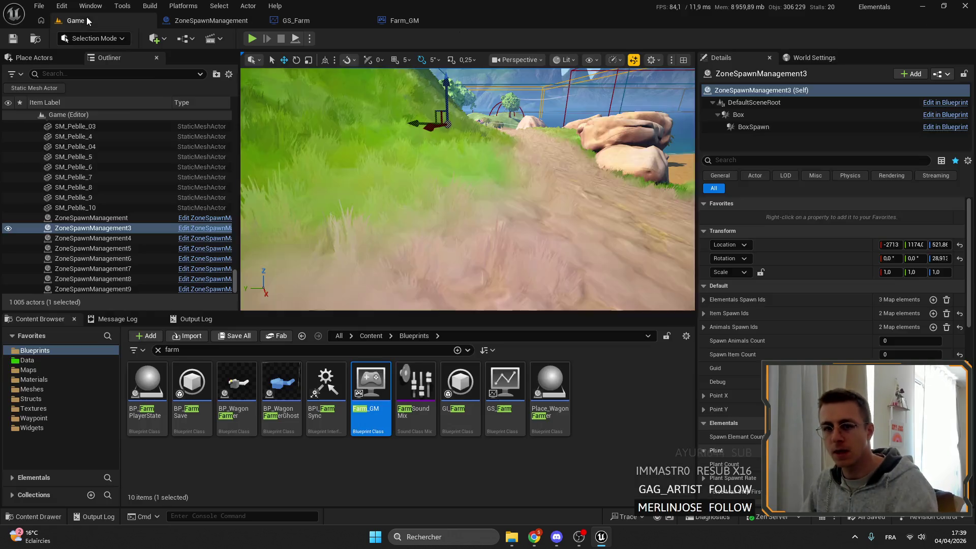
- Review ZoneSpawnManagement's SpawnSavedOres function and its SpawnSingleSavedOre call
{"action": "left_click", "coordinate": [223, 22]}
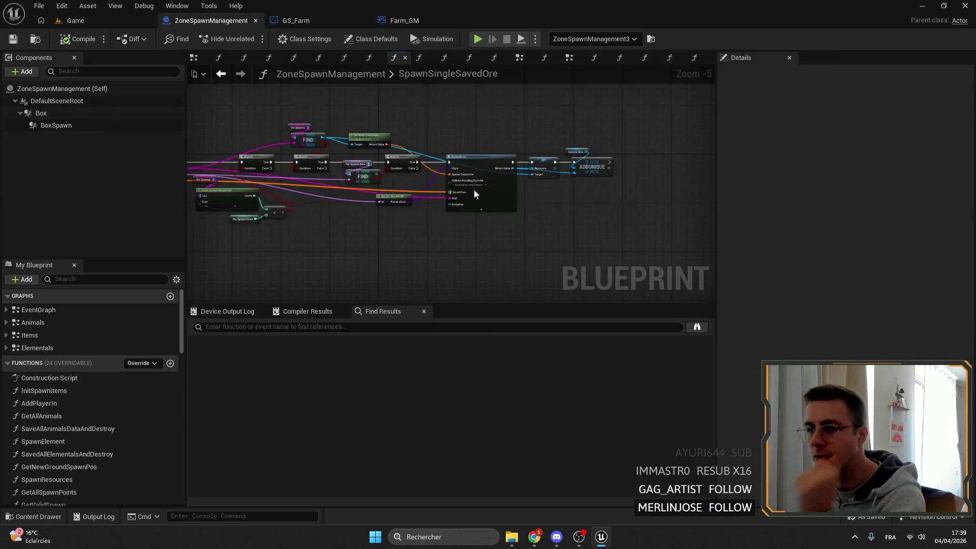
{"action": "scroll", "coordinate": [92, 412], "scroll_direction": "down", "scroll_amount": 8}
{"action": "left_click", "coordinate": [63, 366]}
{"action": "double_click", "coordinate": [64, 366]}
{"action": "scroll", "coordinate": [406, 207], "scroll_direction": "down", "scroll_amount": 5}
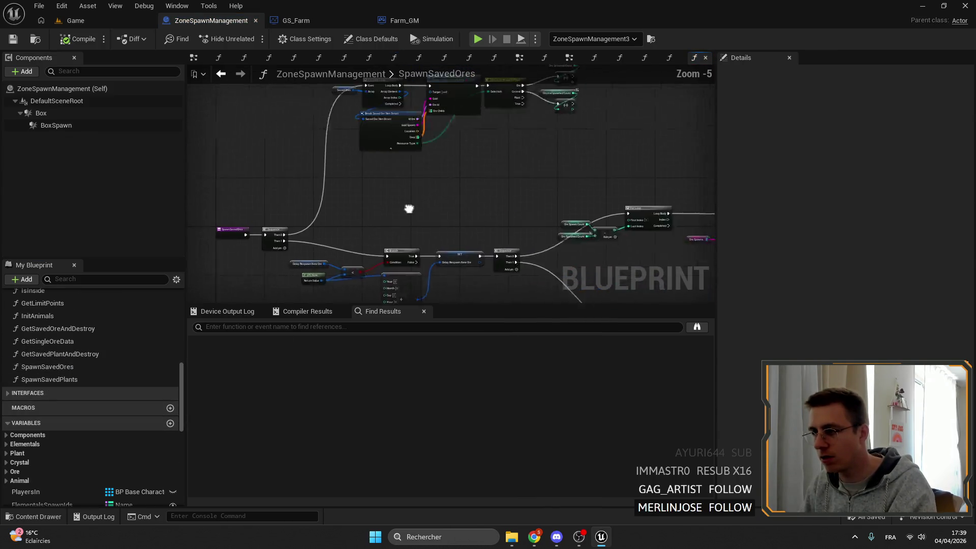
{"action": "scroll", "coordinate": [456, 133], "scroll_direction": "up", "scroll_amount": 3}
{"action": "scroll", "coordinate": [460, 168], "scroll_direction": "up", "scroll_amount": 1}
{"action": "double_click", "coordinate": [464, 209]}
{"action": "scroll", "coordinate": [477, 194], "scroll_direction": "up", "scroll_amount": 5}
{"action": "scroll", "coordinate": [539, 148], "scroll_direction": "down", "scroll_amount": 6}
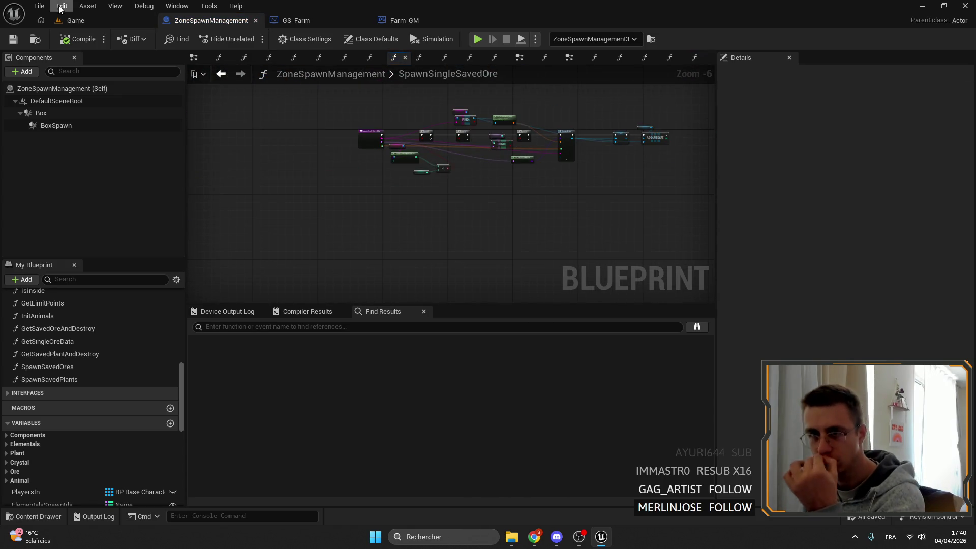
{"action": "left_click", "coordinate": [75, 20]}
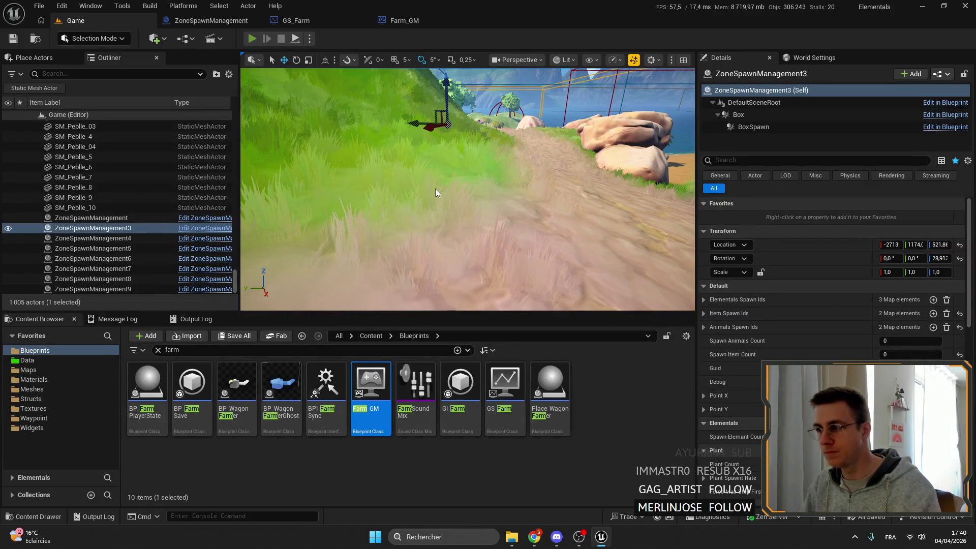
{"action": "key", "text": "alt+p"}
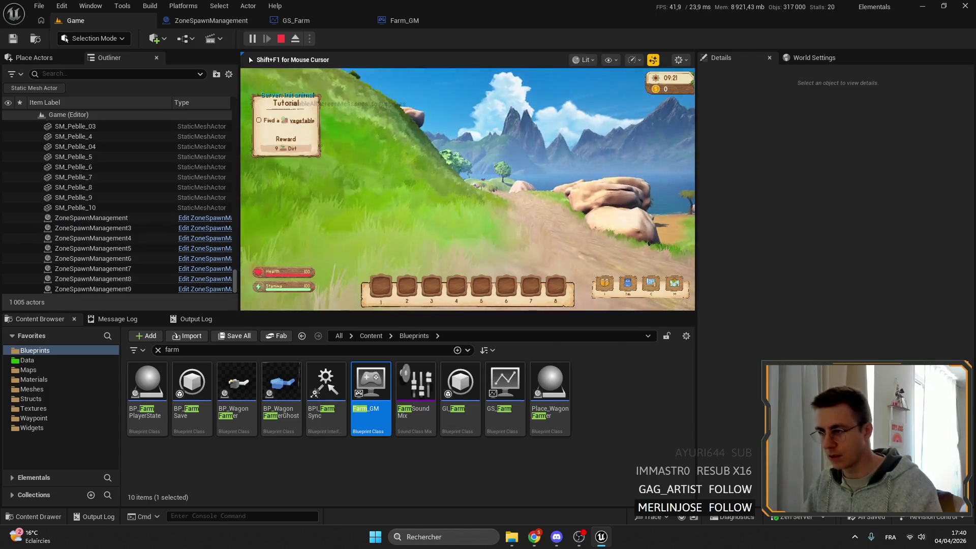
{"action": "key", "text": "F8"}
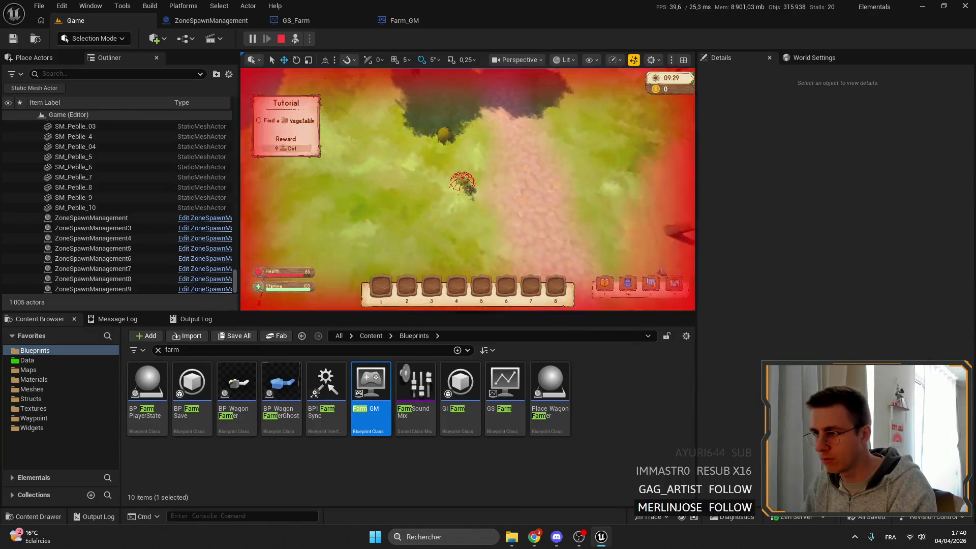
{"action": "key", "text": "F8"}
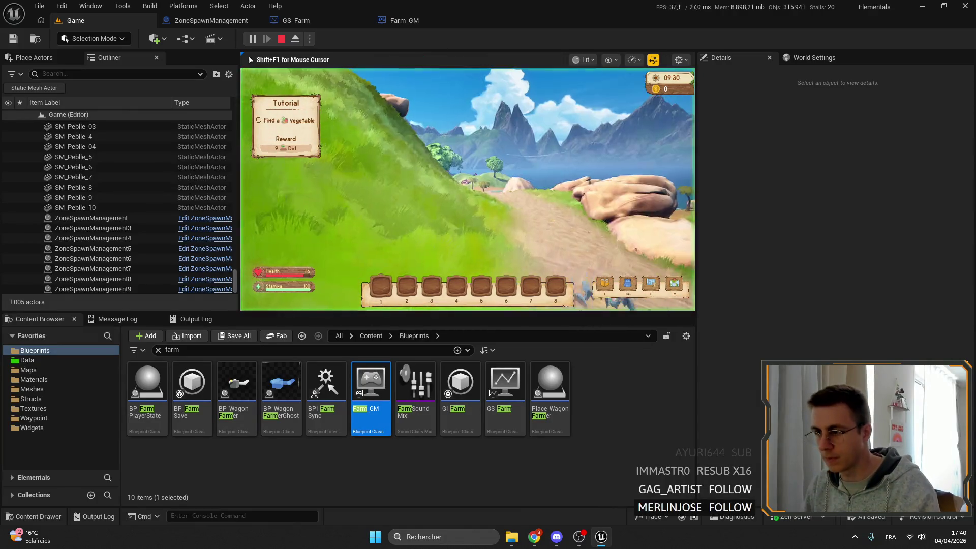
{"action": "key", "text": "Tab"}
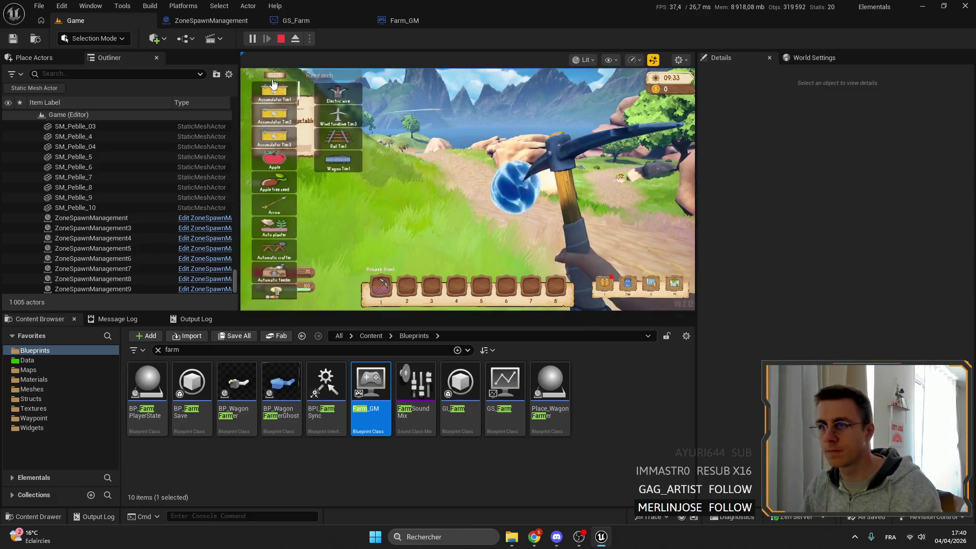
{"action": "key", "text": "Tab"}
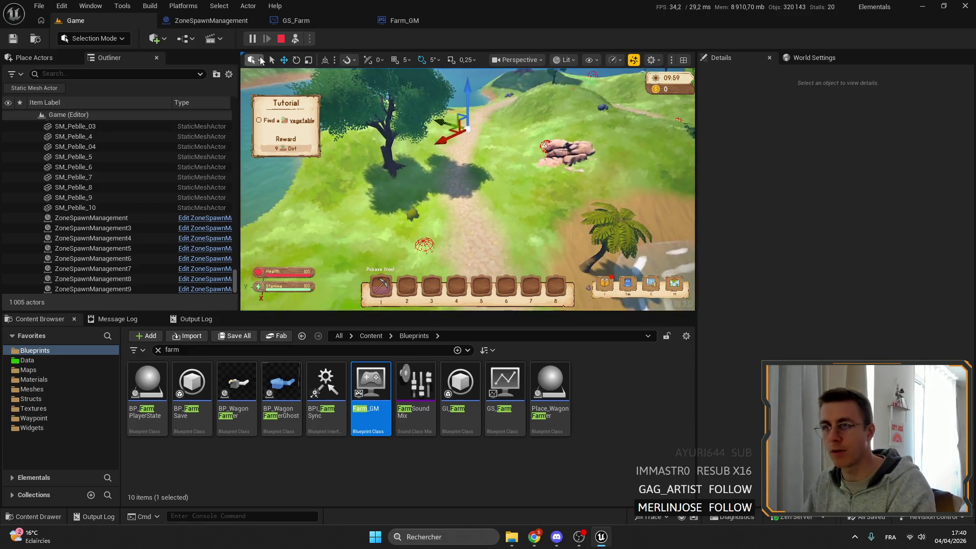
{"action": "left_click", "coordinate": [282, 39]}
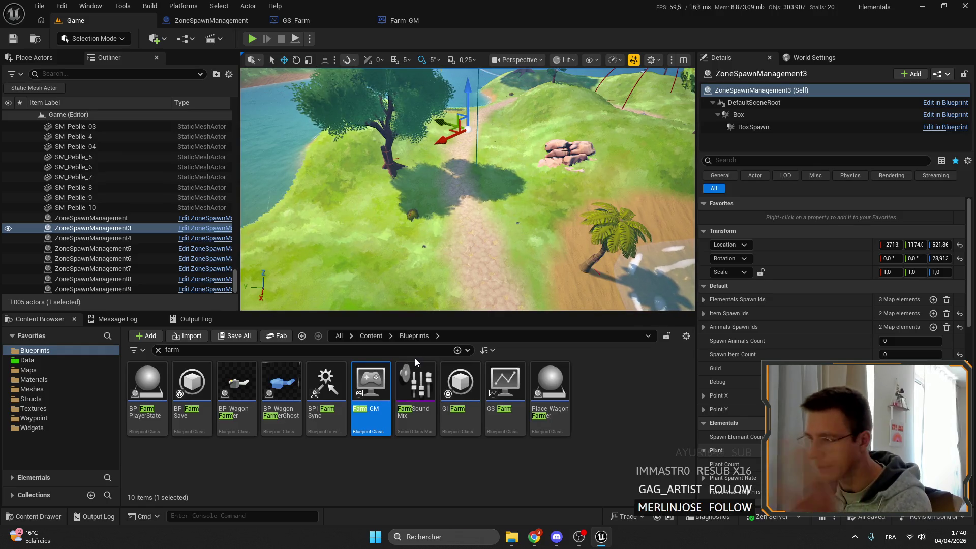
- Clear the 'farm' filter and open BP_BaseCharacter from the Blueprints folder
{"action": "left_click", "coordinate": [157, 350]}
{"action": "left_click", "coordinate": [69, 359]}
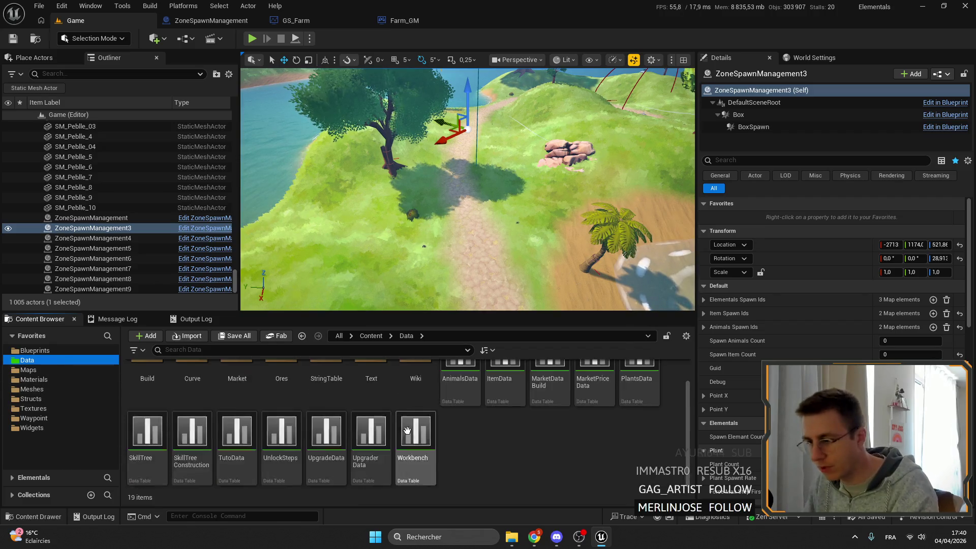
{"action": "left_click", "coordinate": [34, 350]}
{"action": "scroll", "coordinate": [355, 416], "scroll_direction": "down", "scroll_amount": 3}
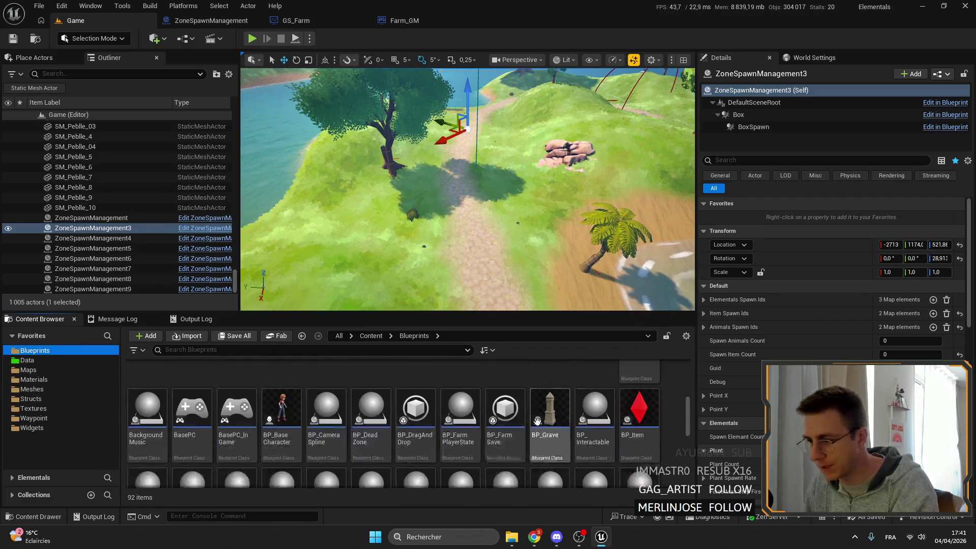
{"action": "double_click", "coordinate": [281, 407]}
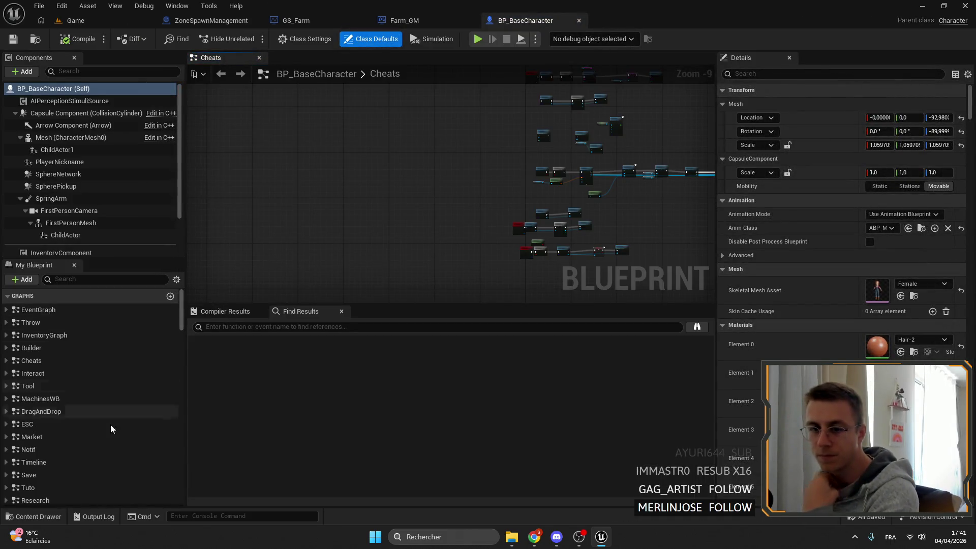
- In the Cheats graph, unhook the N key from Get All Actors Of Class and compile
{"action": "left_click_drag", "start_coordinate": [451, 192], "coordinate": [478, 182]}
{"action": "scroll", "coordinate": [477, 181], "scroll_direction": "up", "scroll_amount": 9}
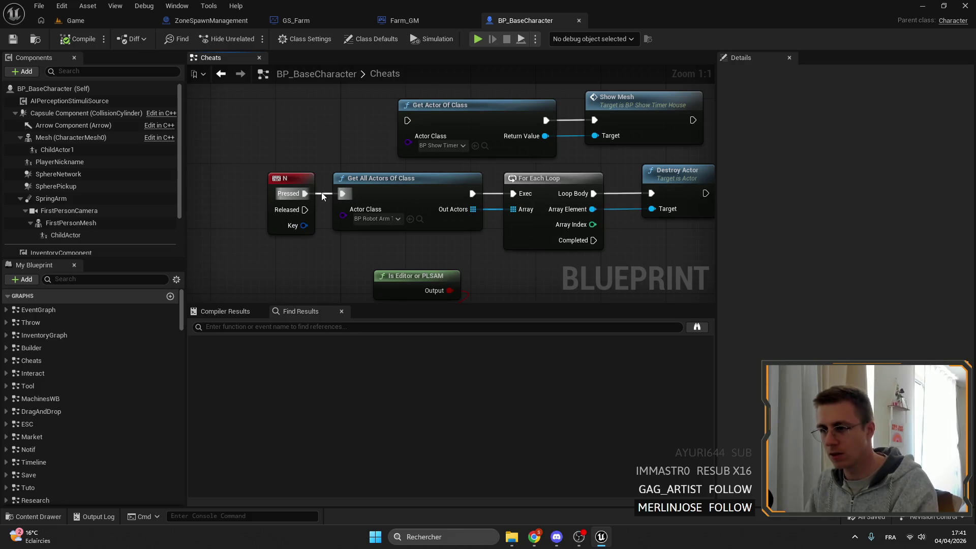
{"action": "left_click", "coordinate": [322, 197], "text": "alt"}
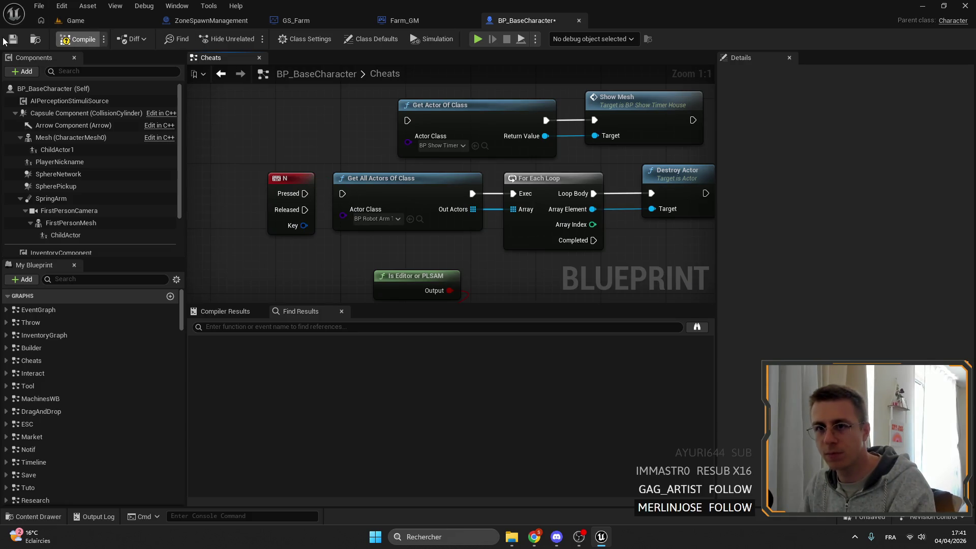
{"action": "key", "text": "F7"}
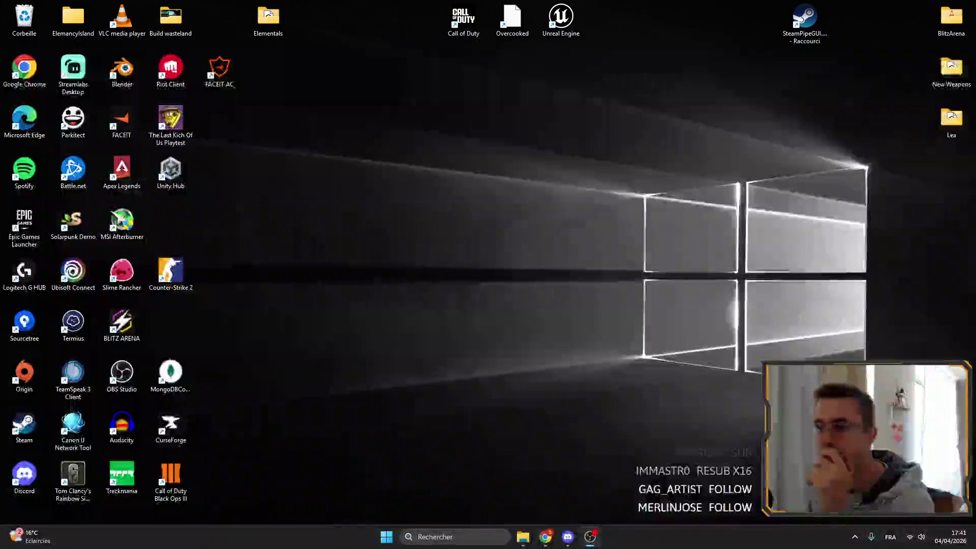
- Report the editor crash and relaunch the Elementals project
{"action": "left_click", "coordinate": [633, 402]}
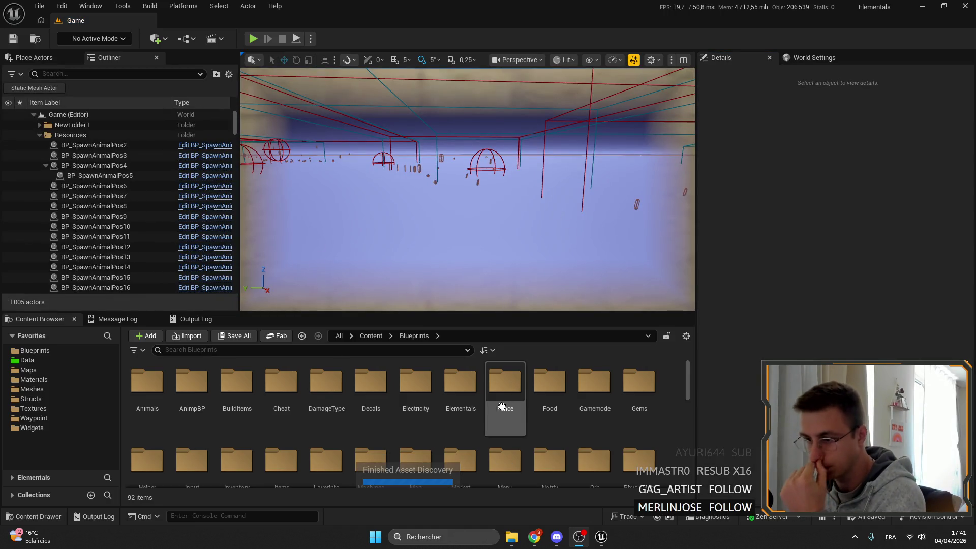
- Close the GS_Farm and Farm_GM blueprint tabs
{"action": "scroll", "coordinate": [559, 402], "scroll_direction": "down", "scroll_amount": 2}
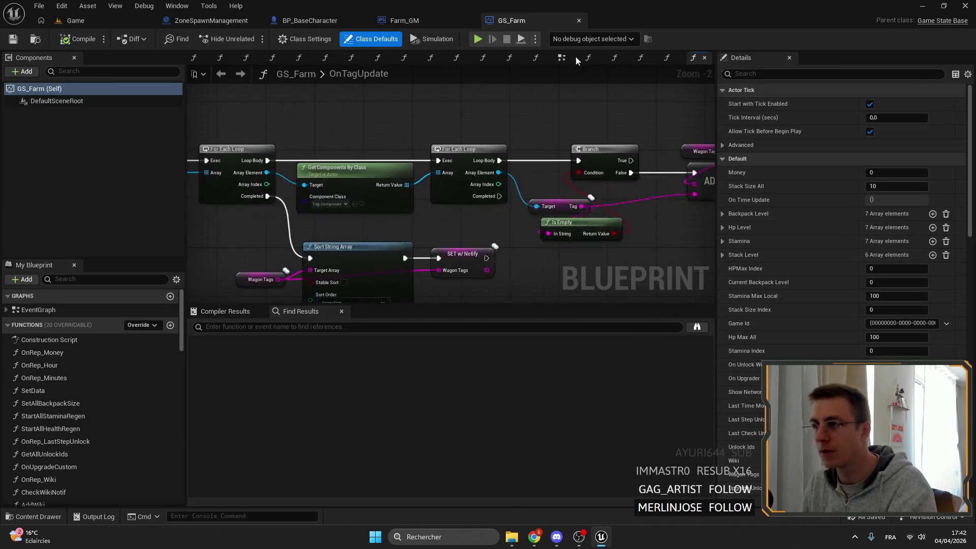
{"action": "left_click", "coordinate": [578, 20]}
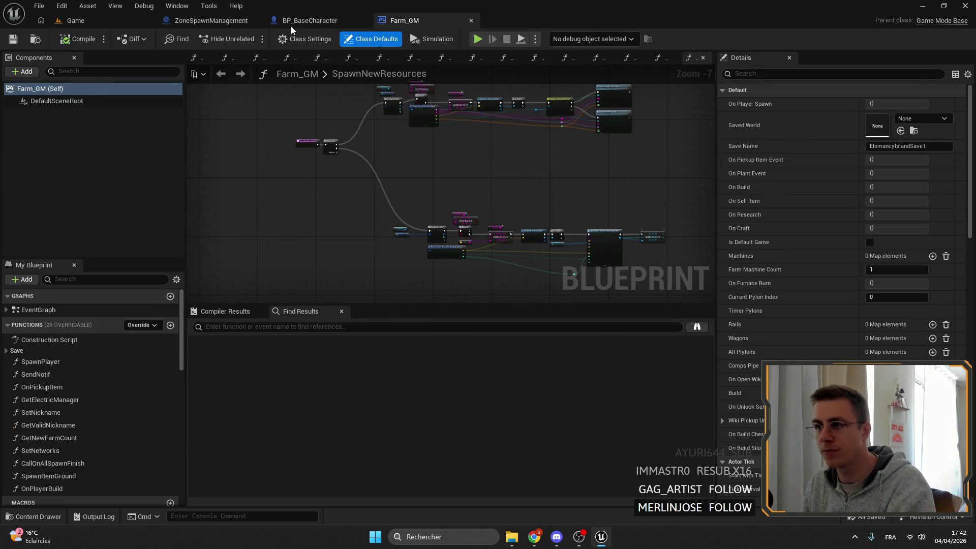
{"action": "key", "text": "ctrl+w"}
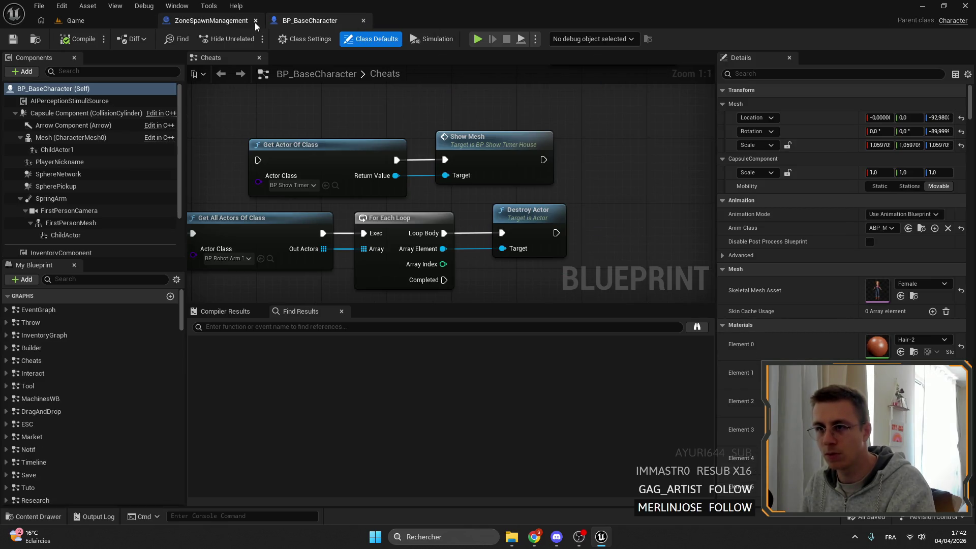
- Move the robot-arm destroy chain aside and break the N key's Pressed wire to it
{"action": "scroll", "coordinate": [555, 257], "scroll_direction": "down", "scroll_amount": 2}
{"action": "left_click_drag", "start_coordinate": [643, 264], "coordinate": [346, 201]}
{"action": "mouse_move", "coordinate": [418, 216]}
{"action": "left_mouse_down"}
{"action": "mouse_move", "coordinate": [264, 108]}
{"action": "mouse_move", "coordinate": [307, 93]}
{"action": "left_mouse_up"}
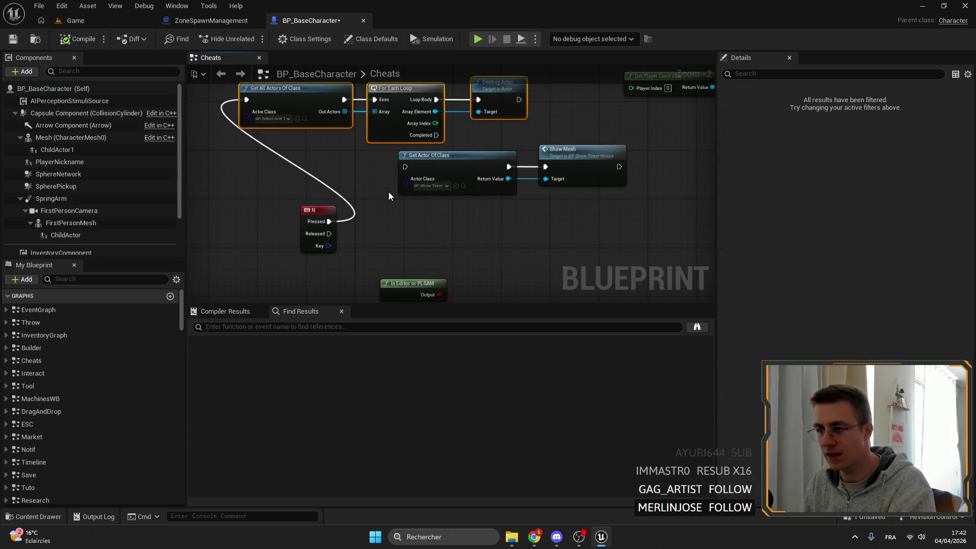
{"action": "left_click", "coordinate": [342, 194]}
{"action": "left_click", "coordinate": [347, 198], "text": "alt"}
{"action": "scroll", "coordinate": [346, 198], "scroll_direction": "up", "scroll_amount": 2}
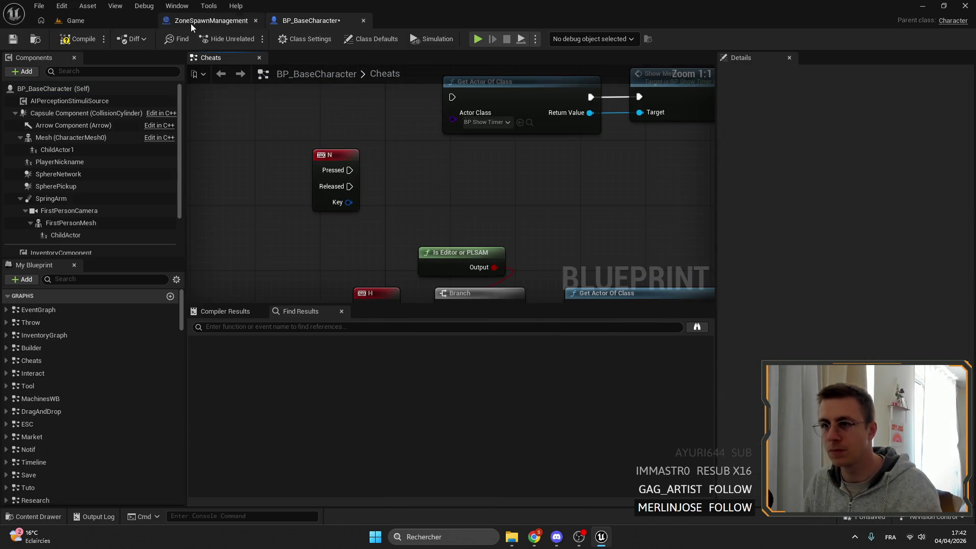
- Find Farm_GM in the Content Browser by searching 'farm', reopen it, and return to BP_BaseCharacter
{"action": "left_click", "coordinate": [191, 24]}
{"action": "left_click", "coordinate": [75, 20]}
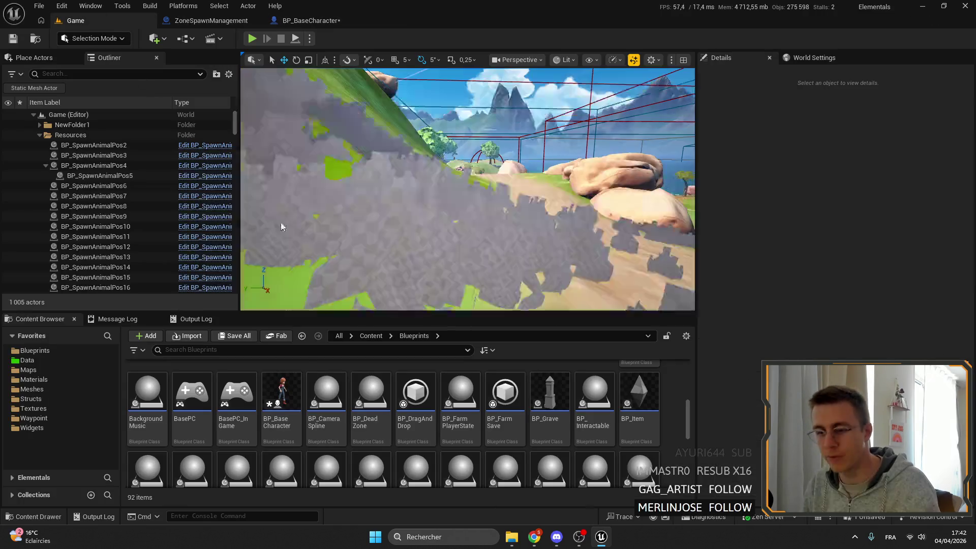
{"action": "left_click", "coordinate": [263, 350]}
{"action": "type", "text": "farm"}
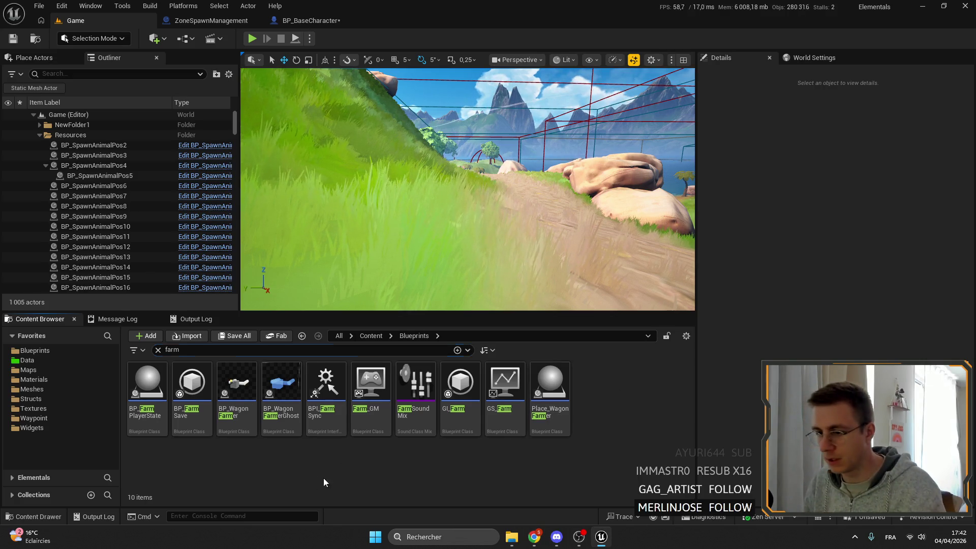
{"action": "double_click", "coordinate": [371, 385]}
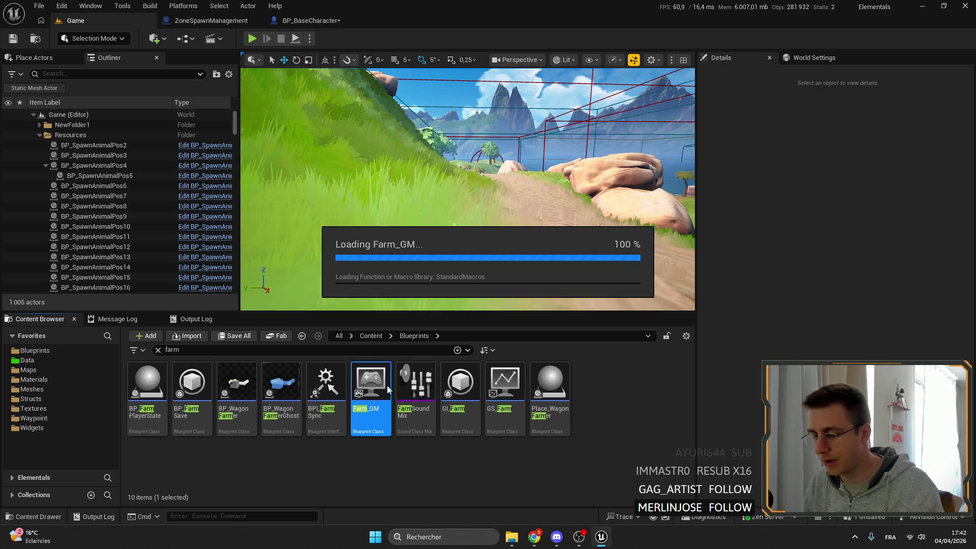
{"action": "scroll", "coordinate": [483, 127], "scroll_direction": "up", "scroll_amount": 5}
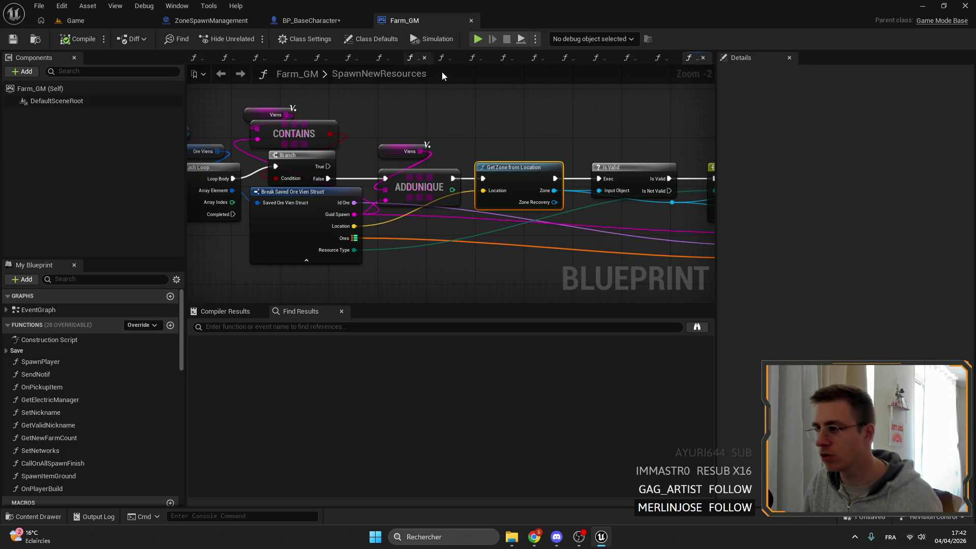
{"action": "left_click", "coordinate": [310, 20]}
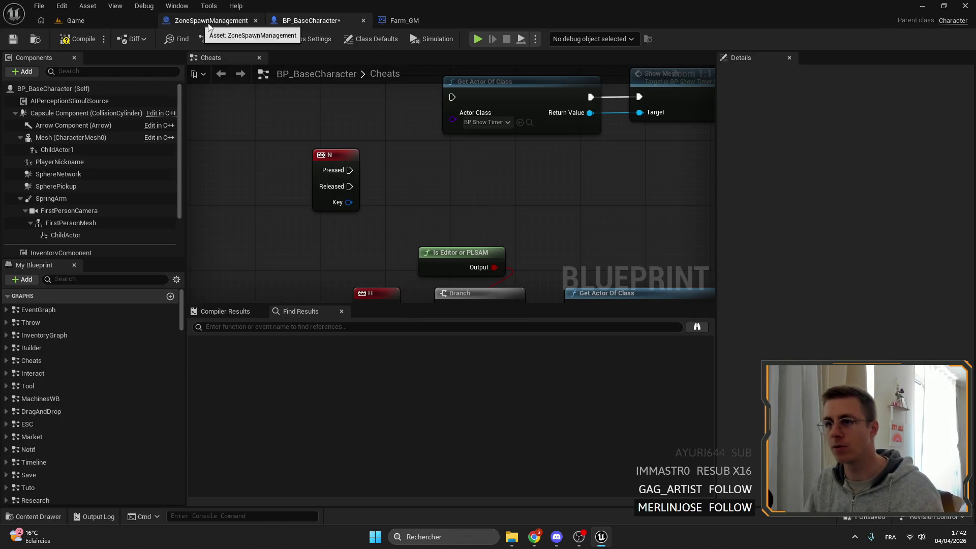
- Paste a Get Zone from Location node, feed it Get Actor Location, and wire N Pressed into it
{"action": "scroll", "coordinate": [502, 118], "scroll_direction": "up", "scroll_amount": 4}
{"action": "key", "text": "ctrl+v"}
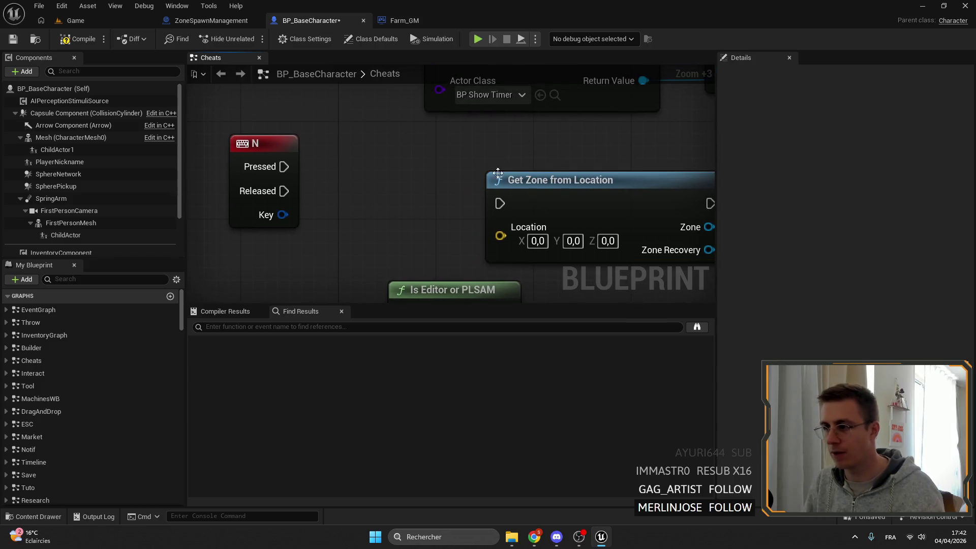
{"action": "left_click_drag", "start_coordinate": [529, 181], "coordinate": [501, 145]}
{"action": "left_click_drag", "start_coordinate": [476, 199], "coordinate": [404, 238]}
{"action": "type", "text": "get aco"}
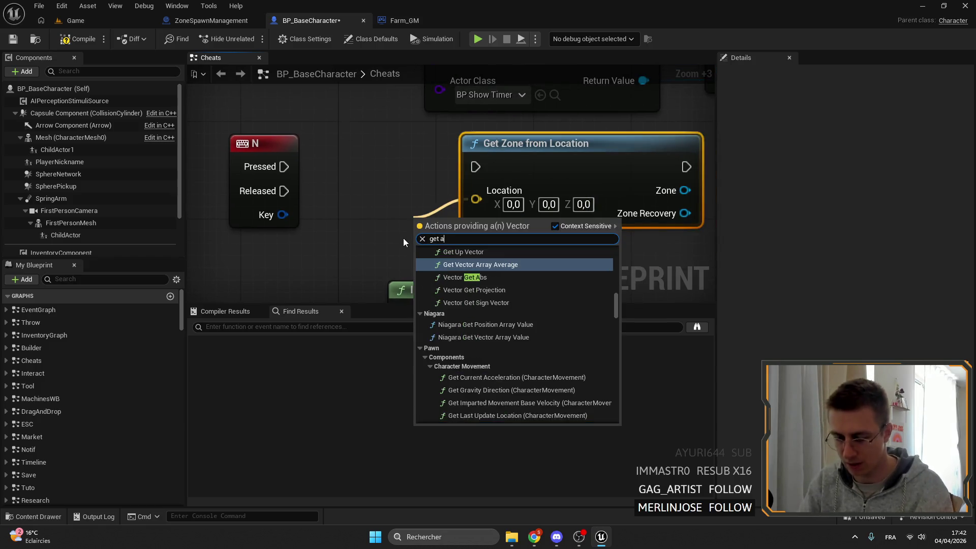
{"action": "key", "text": "BackSpace"}
{"action": "type", "text": "tor"}
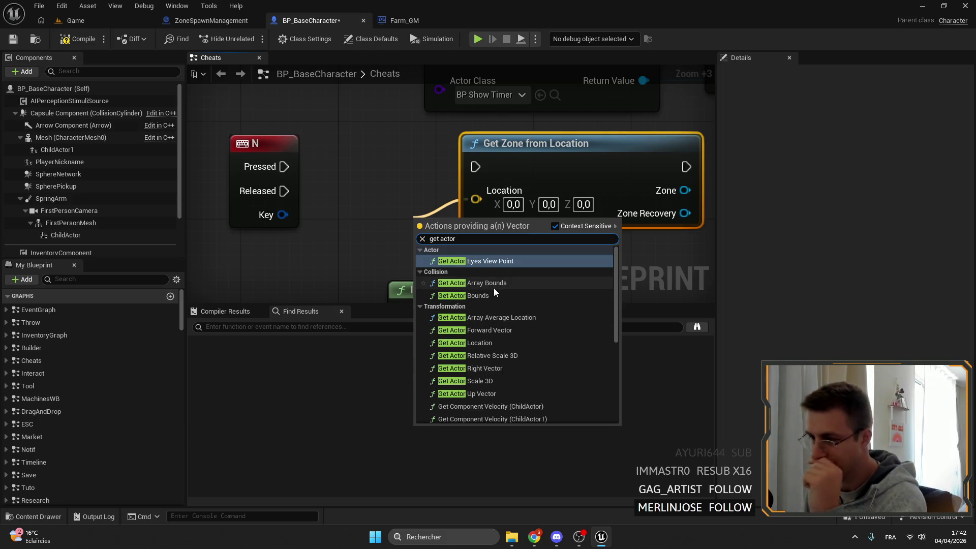
{"action": "left_click", "coordinate": [465, 343]}
{"action": "left_click_drag", "start_coordinate": [283, 167], "coordinate": [474, 163]}
- Rearrange the nodes and add a Flip Flop after Get Zone from Location
{"action": "mouse_move", "coordinate": [441, 207]}
{"action": "left_mouse_down"}
{"action": "mouse_move", "coordinate": [374, 207]}
{"action": "mouse_move", "coordinate": [395, 208]}
{"action": "left_mouse_up"}
{"action": "left_click_drag", "start_coordinate": [537, 151], "coordinate": [596, 151]}
{"action": "scroll", "coordinate": [596, 150], "scroll_direction": "down", "scroll_amount": 7}
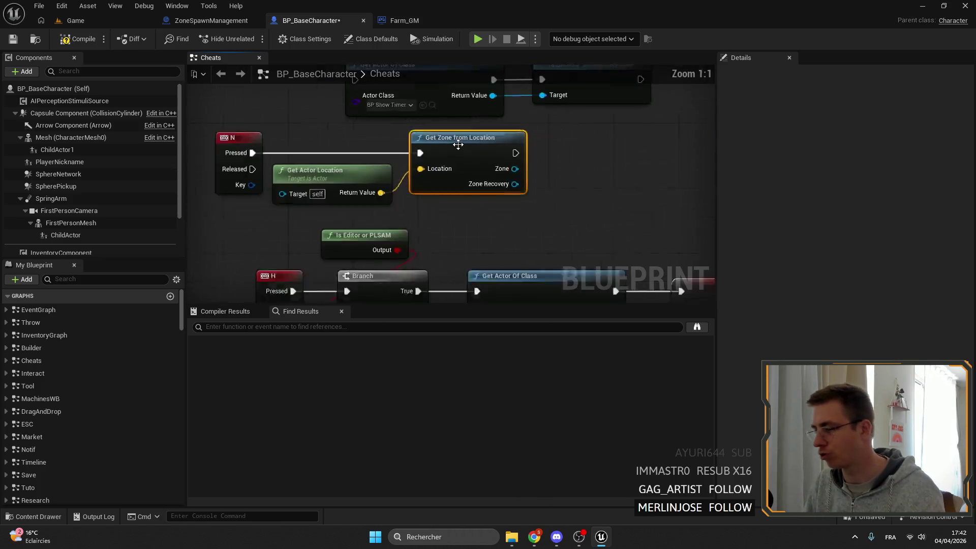
{"action": "scroll", "coordinate": [462, 168], "scroll_direction": "up", "scroll_amount": 4}
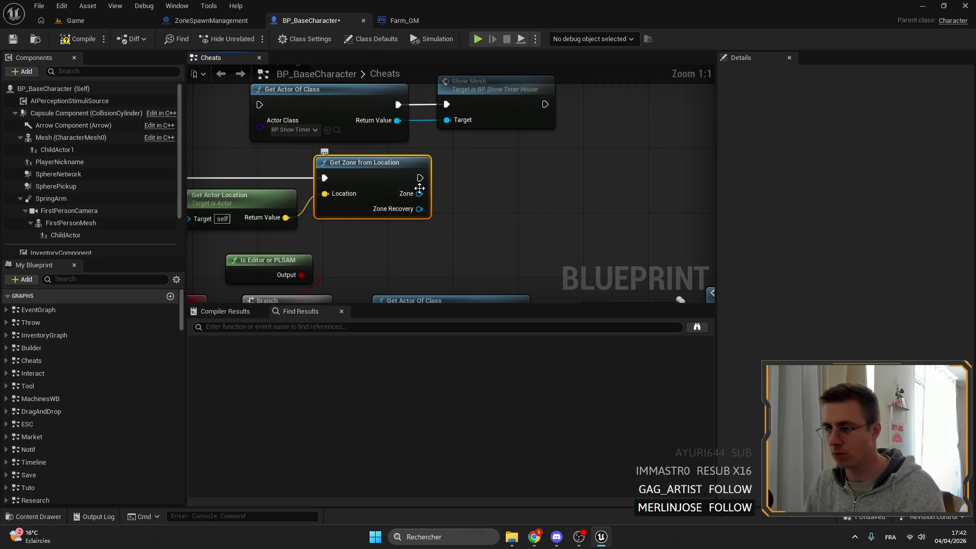
{"action": "left_click_drag", "start_coordinate": [420, 193], "coordinate": [508, 192]}
{"action": "key", "text": "Escape"}
{"action": "mouse_move", "coordinate": [422, 178]}
{"action": "left_mouse_down"}
{"action": "mouse_move", "coordinate": [455, 186]}
{"action": "mouse_move", "coordinate": [414, 177]}
{"action": "mouse_move", "coordinate": [498, 175]}
{"action": "mouse_move", "coordinate": [523, 162]}
{"action": "left_mouse_up"}
{"action": "type", "text": "flipflop"}
{"action": "key", "text": "Return"}
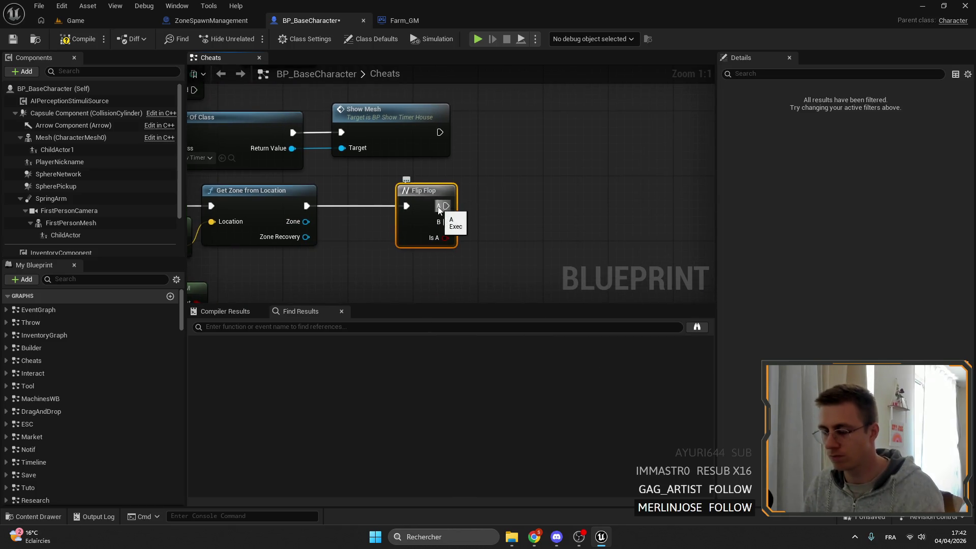
{"action": "left_click_drag", "start_coordinate": [438, 210], "coordinate": [545, 133]}
{"action": "left_click_drag", "start_coordinate": [475, 134], "coordinate": [492, 161]}
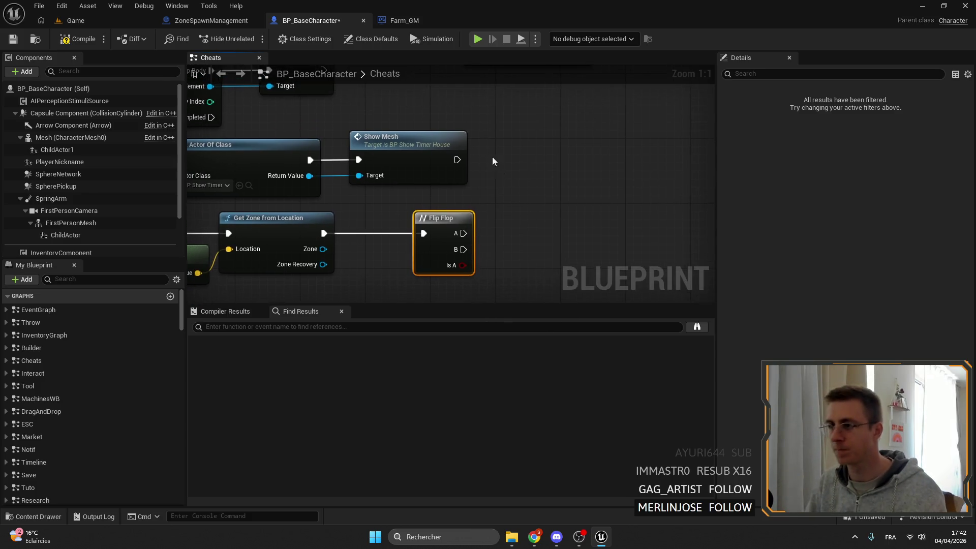
{"action": "left_click", "coordinate": [218, 21]}
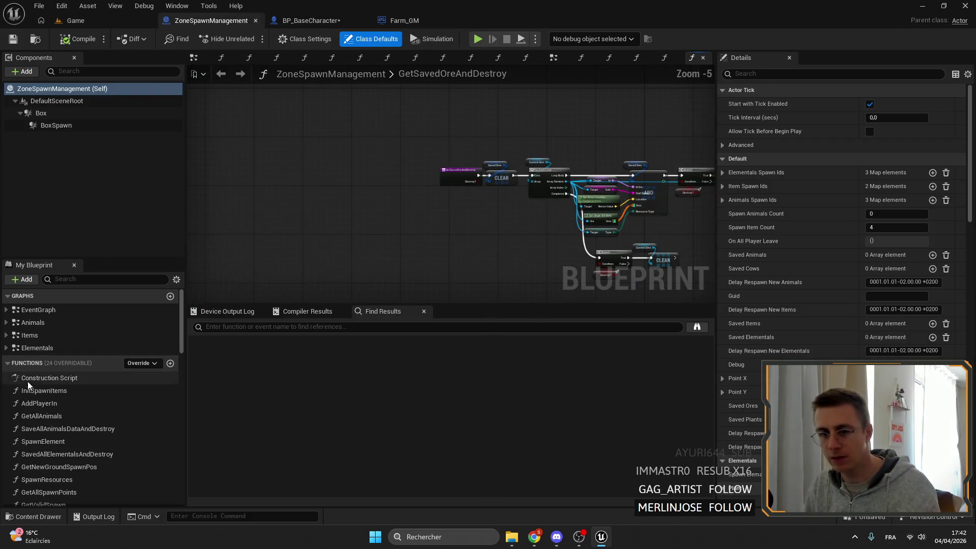
- Add a custom event named ForceDestroyAll to the ZoneSpawnManagement EventGraph
{"action": "double_click", "coordinate": [56, 310]}
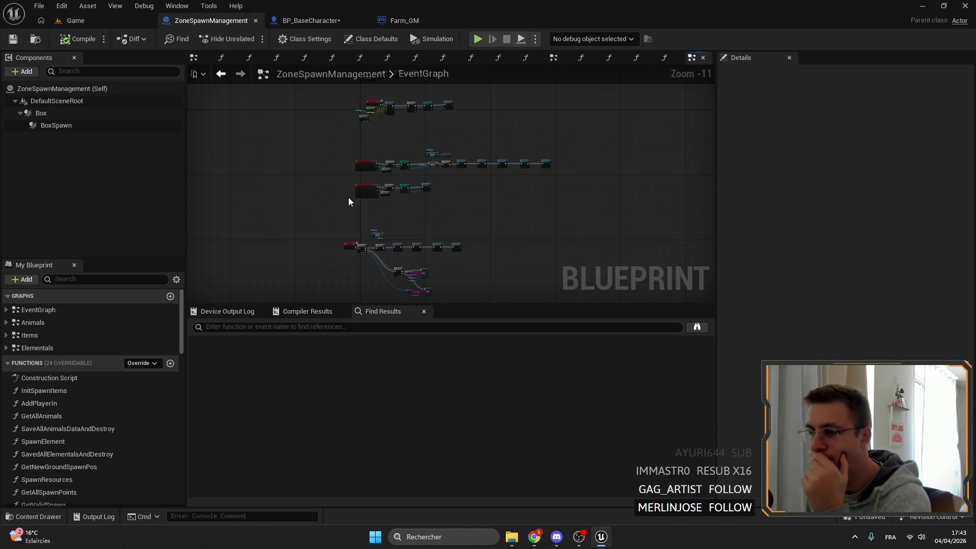
{"action": "scroll", "coordinate": [349, 202], "scroll_direction": "up", "scroll_amount": 8}
{"action": "mouse_move", "coordinate": [506, 168]}
{"action": "left_mouse_down"}
{"action": "mouse_move", "coordinate": [383, 164]}
{"action": "mouse_move", "coordinate": [438, 152]}
{"action": "mouse_move", "coordinate": [329, 142]}
{"action": "mouse_move", "coordinate": [452, 175]}
{"action": "mouse_move", "coordinate": [389, 164]}
{"action": "mouse_move", "coordinate": [582, 162]}
{"action": "mouse_move", "coordinate": [473, 158]}
{"action": "mouse_move", "coordinate": [497, 166]}
{"action": "mouse_move", "coordinate": [461, 198]}
{"action": "left_mouse_up"}
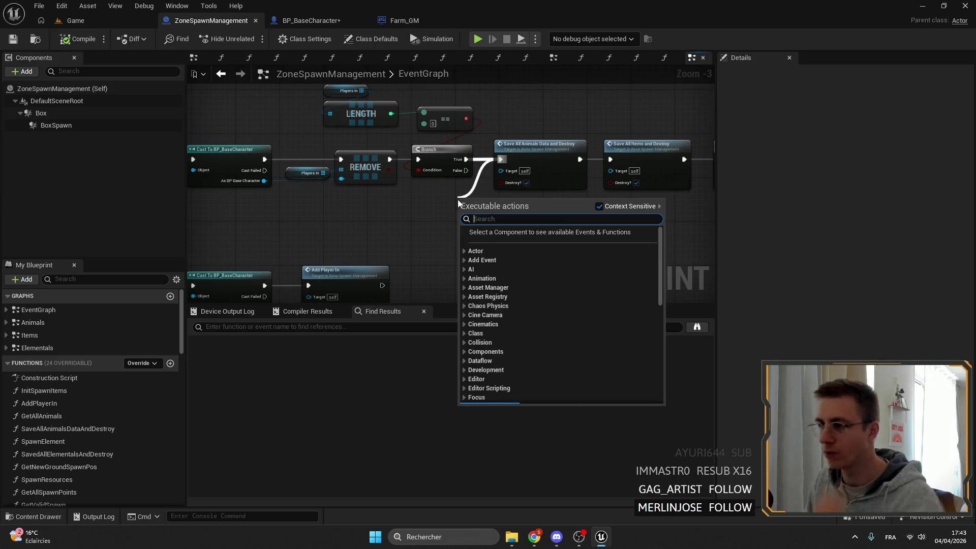
{"action": "type", "text": "cus"}
{"action": "key", "text": "Return"}
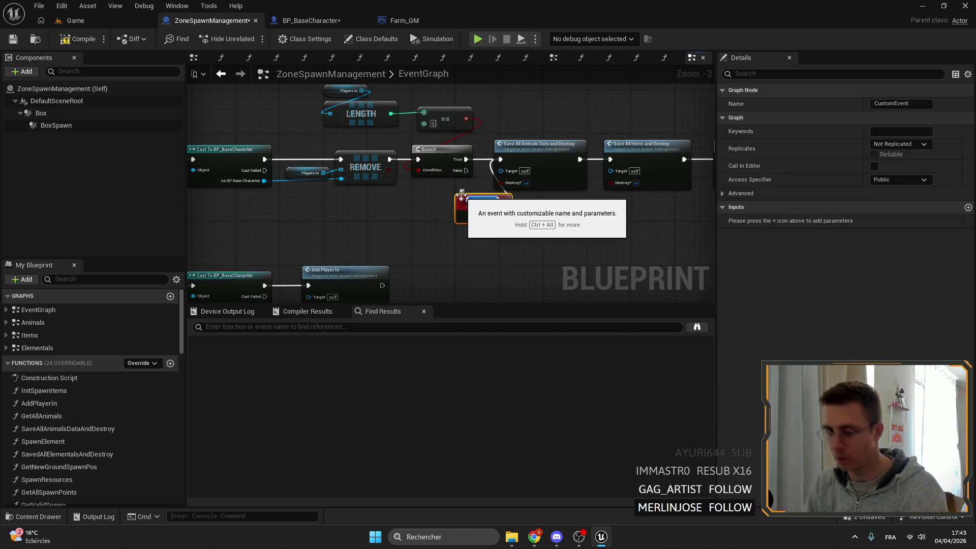
{"action": "type", "text": "Forc"}
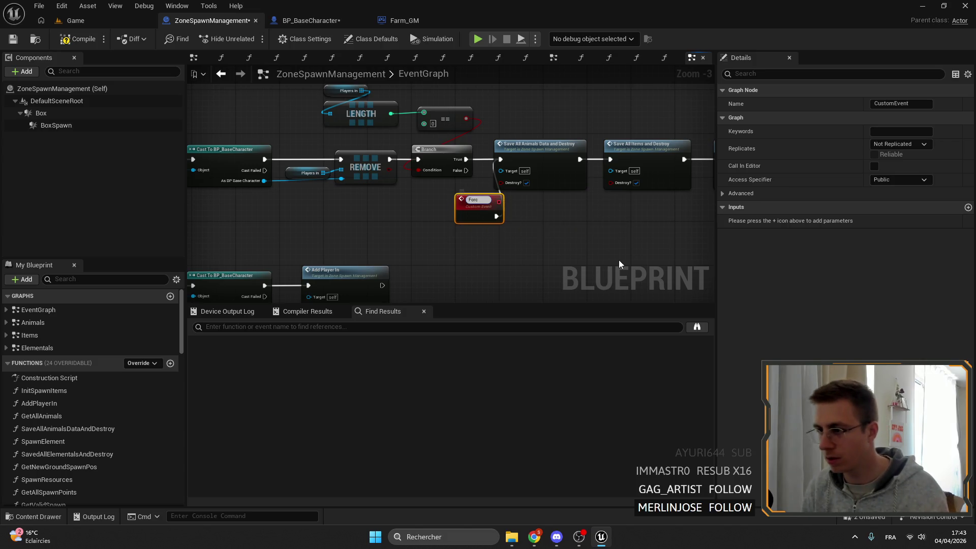
{"action": "type", "text": "eDest"}
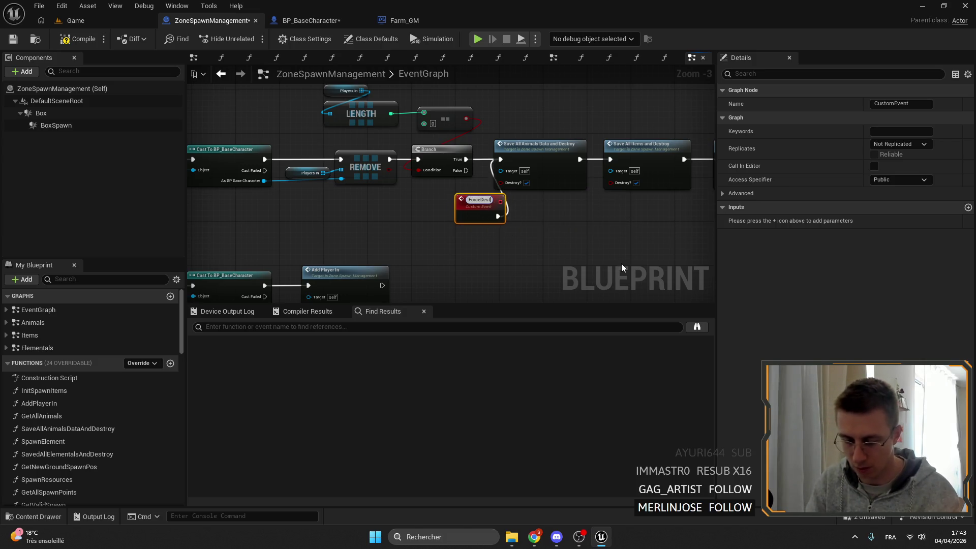
{"action": "type", "text": "royAll"}
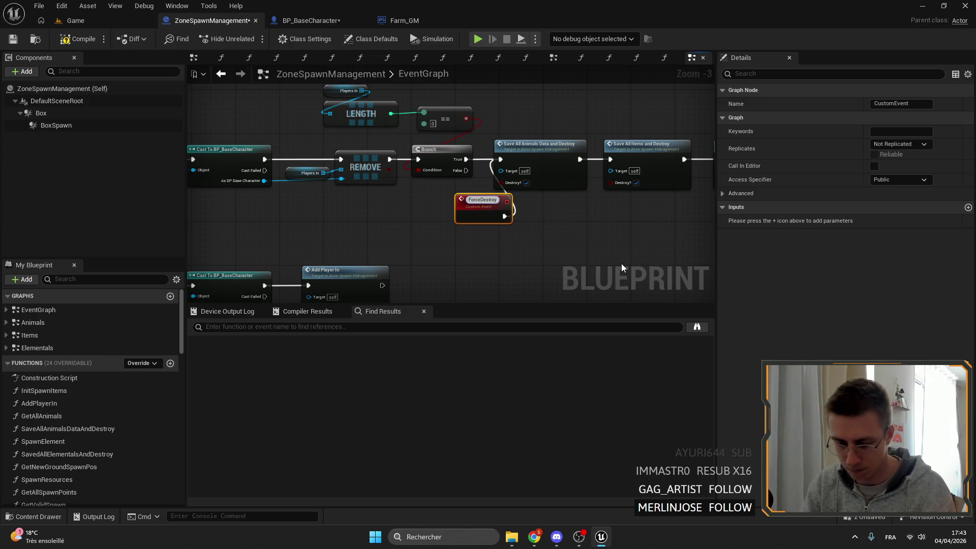
{"action": "key", "text": "Return"}
{"action": "left_click_drag", "start_coordinate": [474, 206], "coordinate": [439, 196]}
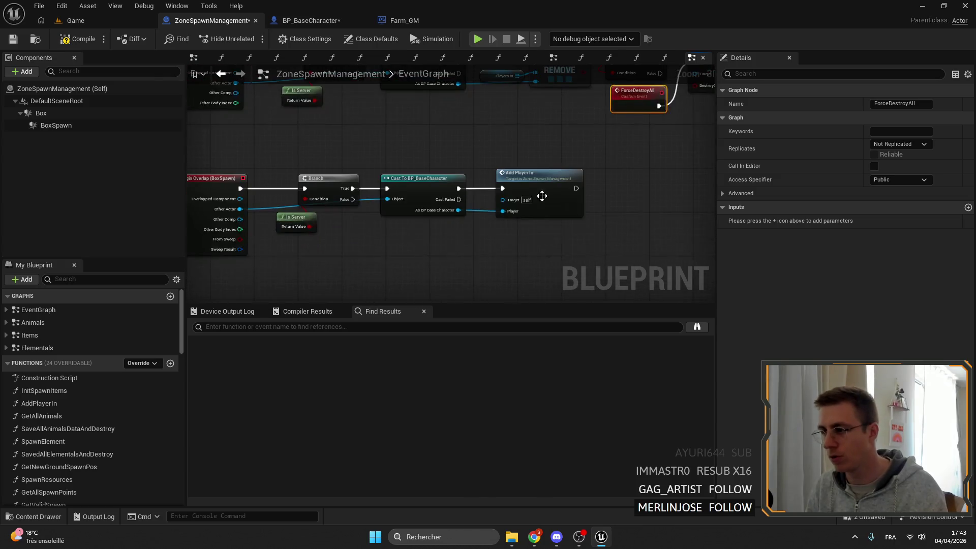
- Inspect the AddPlayerIn function's four init and spawn calls
{"action": "double_click", "coordinate": [472, 187]}
{"action": "scroll", "coordinate": [338, 174], "scroll_direction": "down", "scroll_amount": 2}
{"action": "left_click_drag", "start_coordinate": [610, 193], "coordinate": [406, 157]}
{"action": "scroll", "coordinate": [504, 180], "scroll_direction": "up", "scroll_amount": 3}
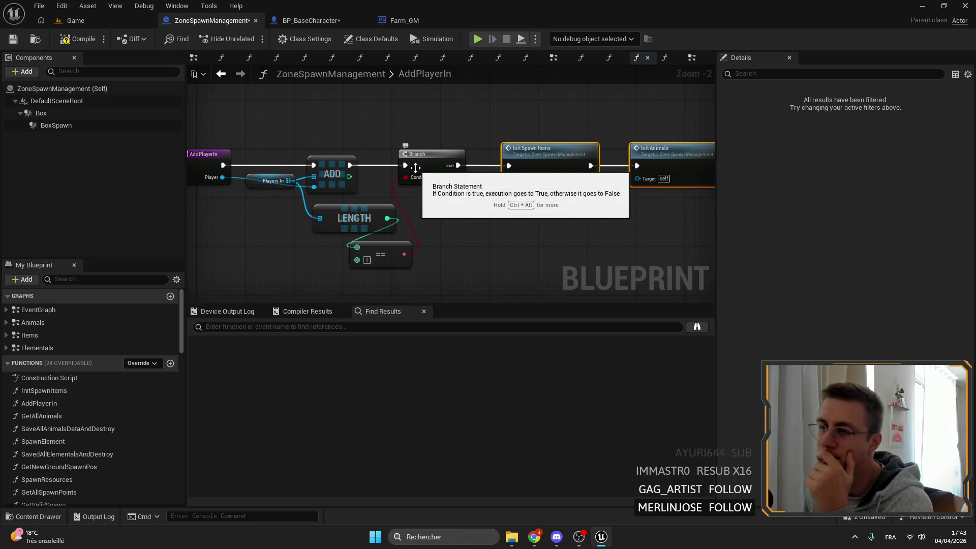
{"action": "scroll", "coordinate": [504, 214], "scroll_direction": "down", "scroll_amount": 1}
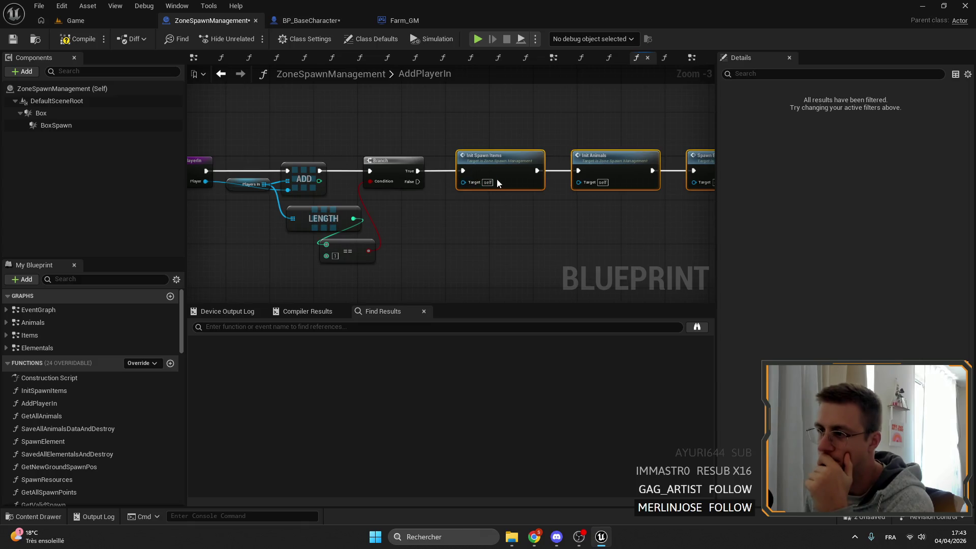
{"action": "scroll", "coordinate": [496, 179], "scroll_direction": "down", "scroll_amount": 3}
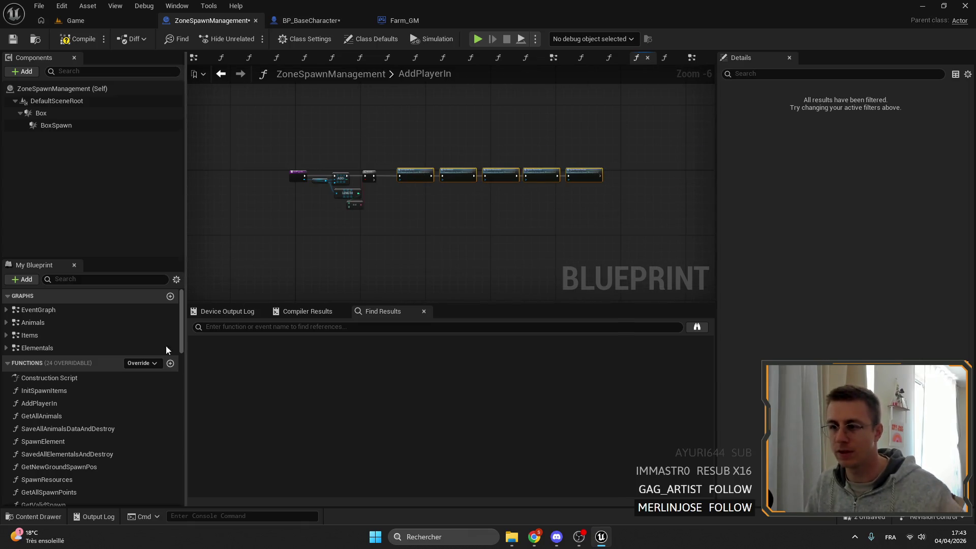
- Add a new function to ZoneSpawnManagement and start naming it SpawnAllSaved
{"action": "left_click", "coordinate": [170, 363]}
{"action": "type", "text": "Spa<n"}
{"action": "key", "text": "BackSpace"}
{"action": "key", "text": "BackSpace"}
{"action": "type", "text": "wnAlllSaved"}
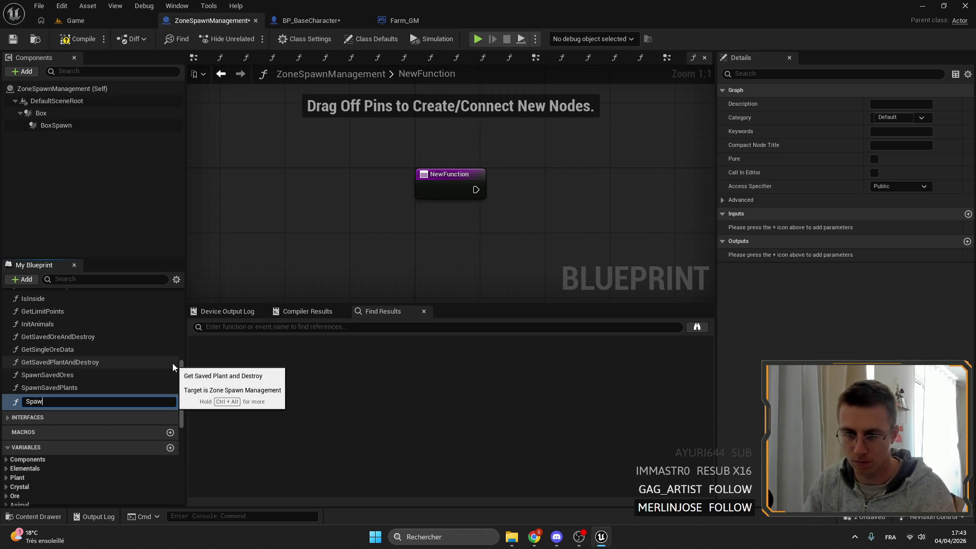